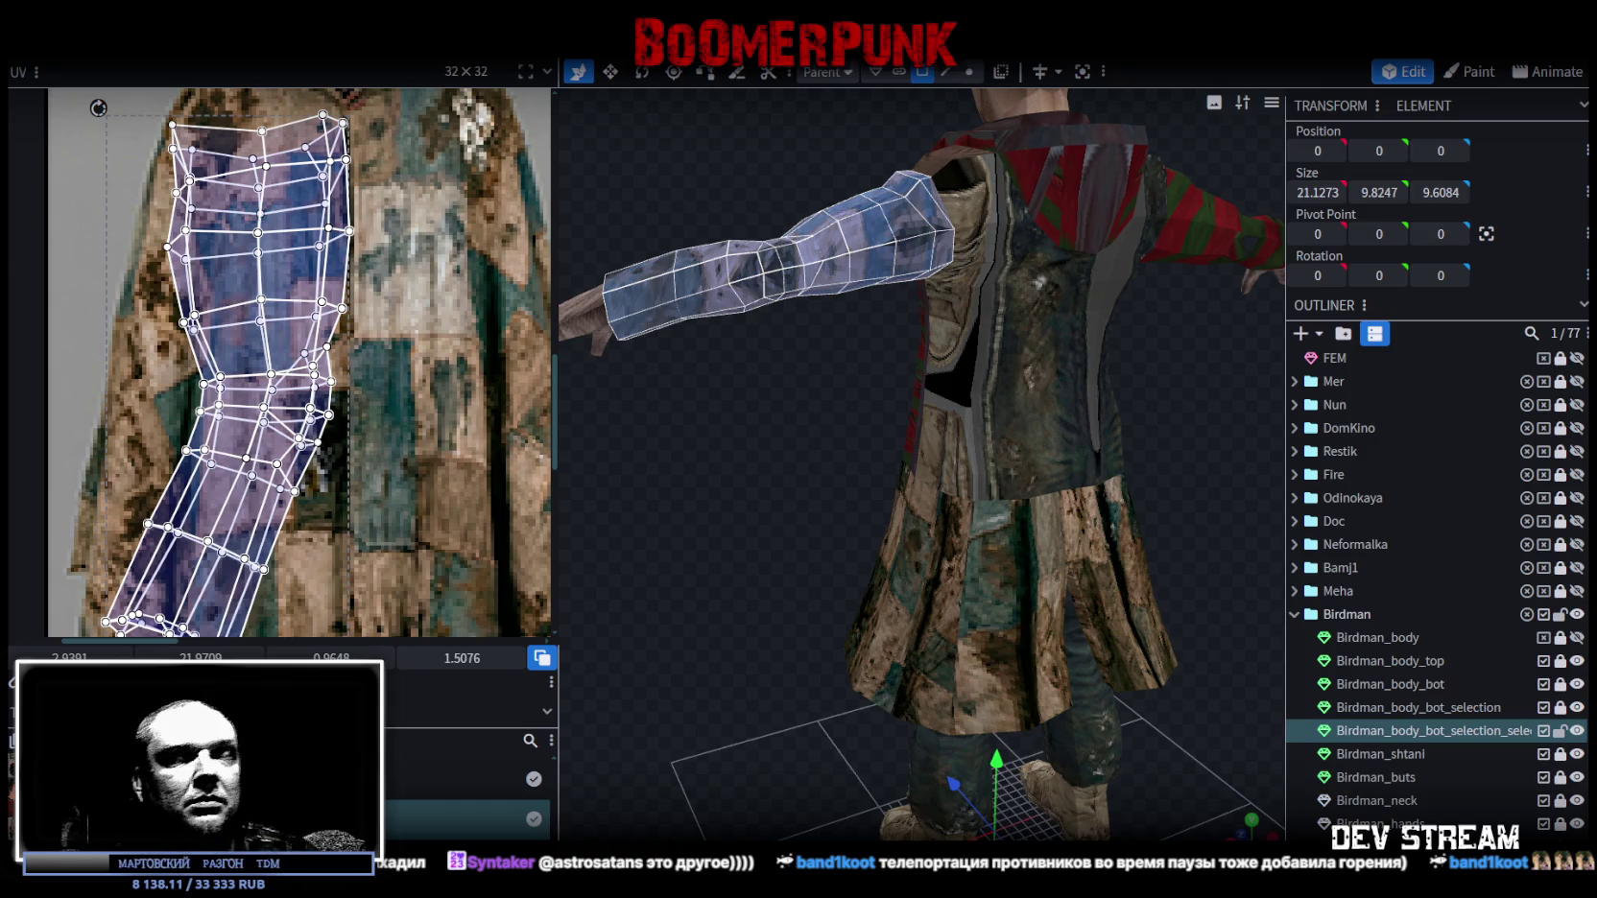
Frame the whole character from the front and briefly hide a body part to check underneath.
left_click_drag(883, 502, 992, 383)
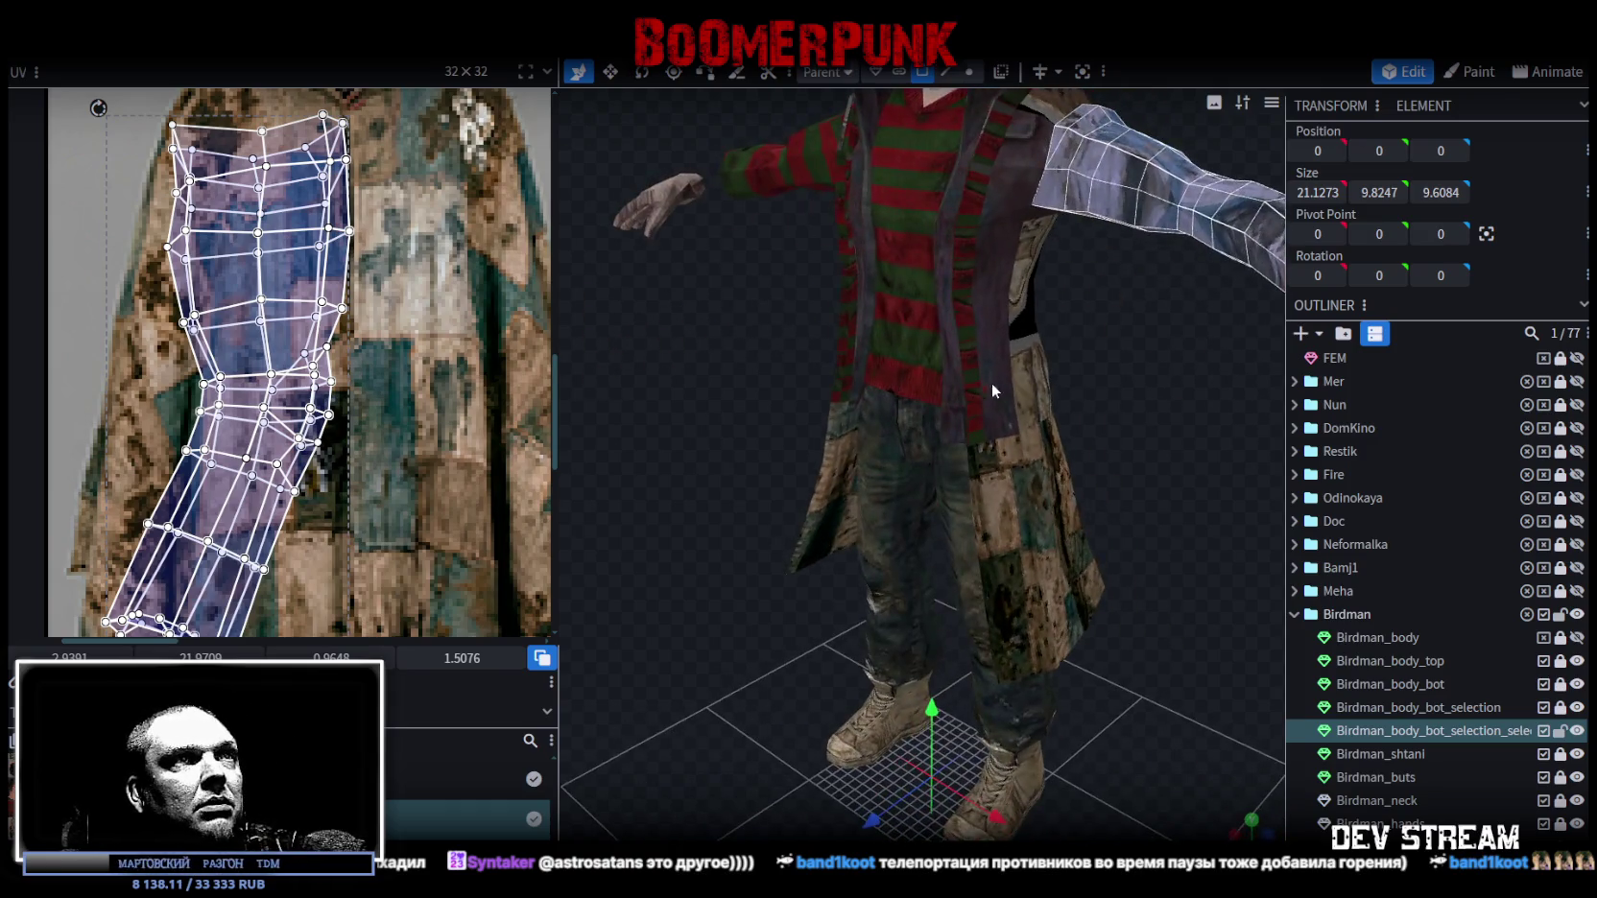
scroll(993, 383, "down", 5)
mouse_move(1018, 661)
left_mouse_down()
mouse_move(1179, 594)
mouse_move(1031, 593)
mouse_move(1425, 602)
left_mouse_up()
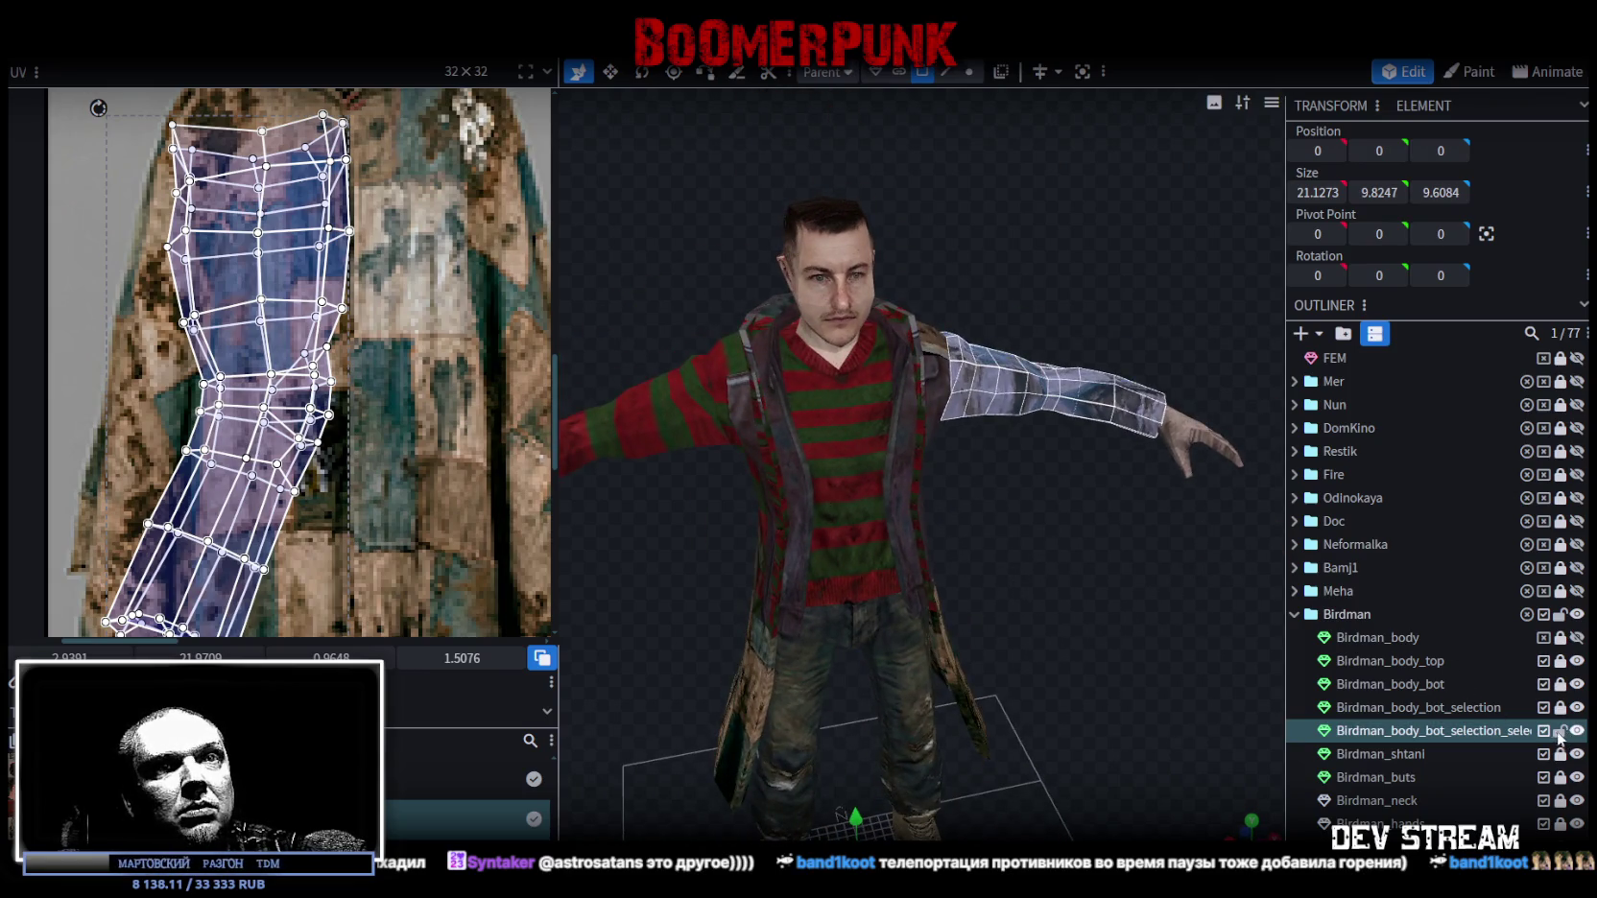
left_click(1562, 732)
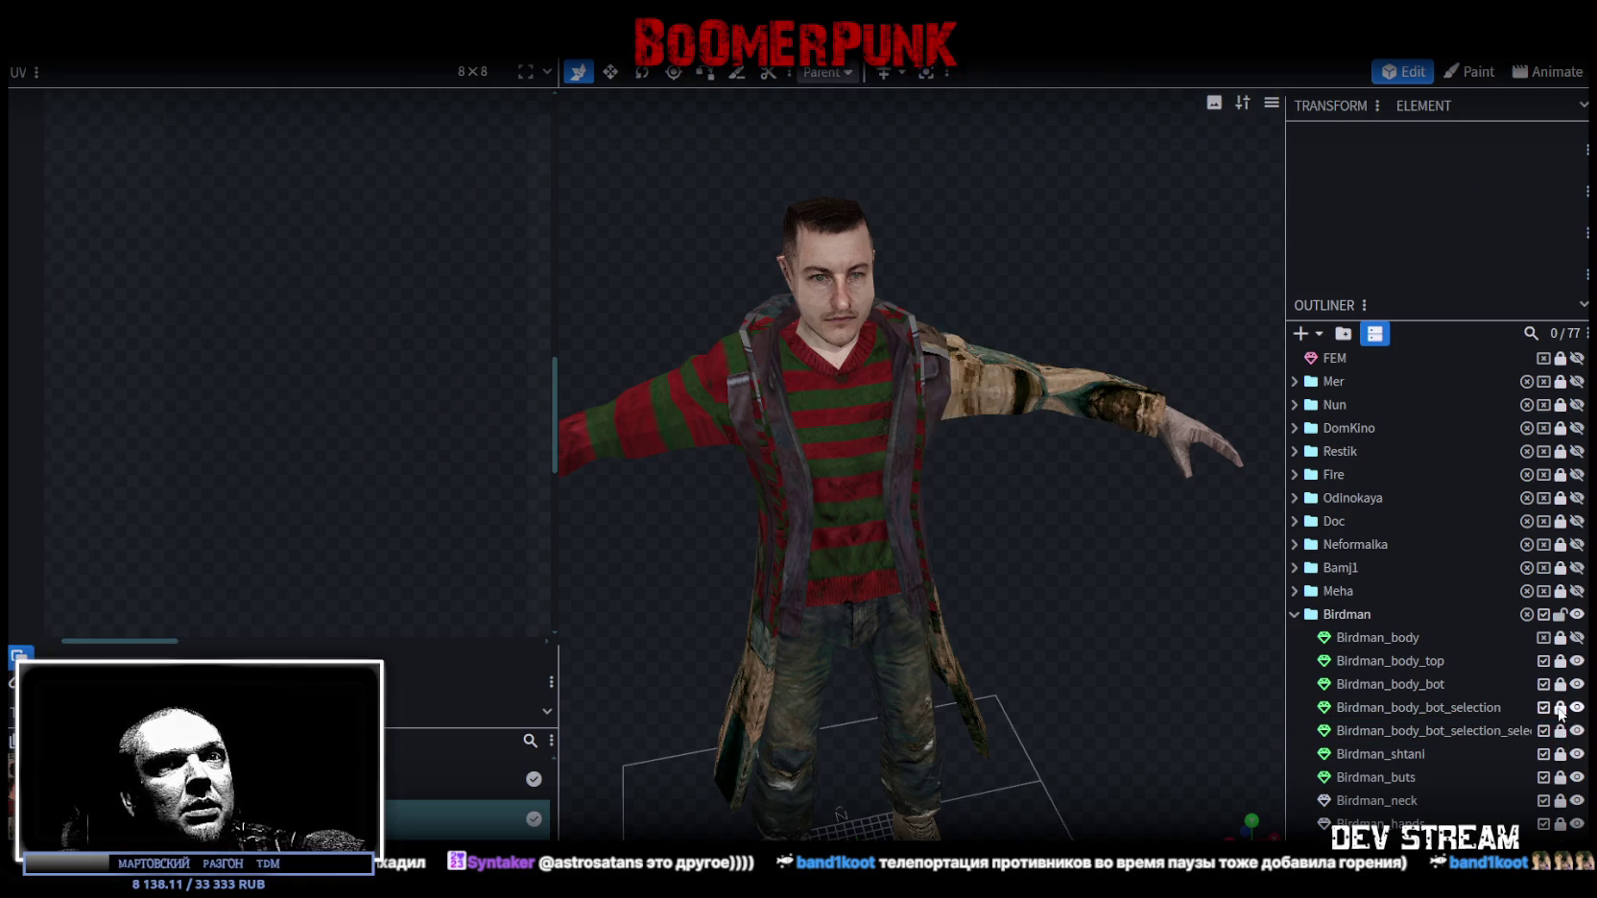
left_click(1577, 708)
left_click(1577, 707)
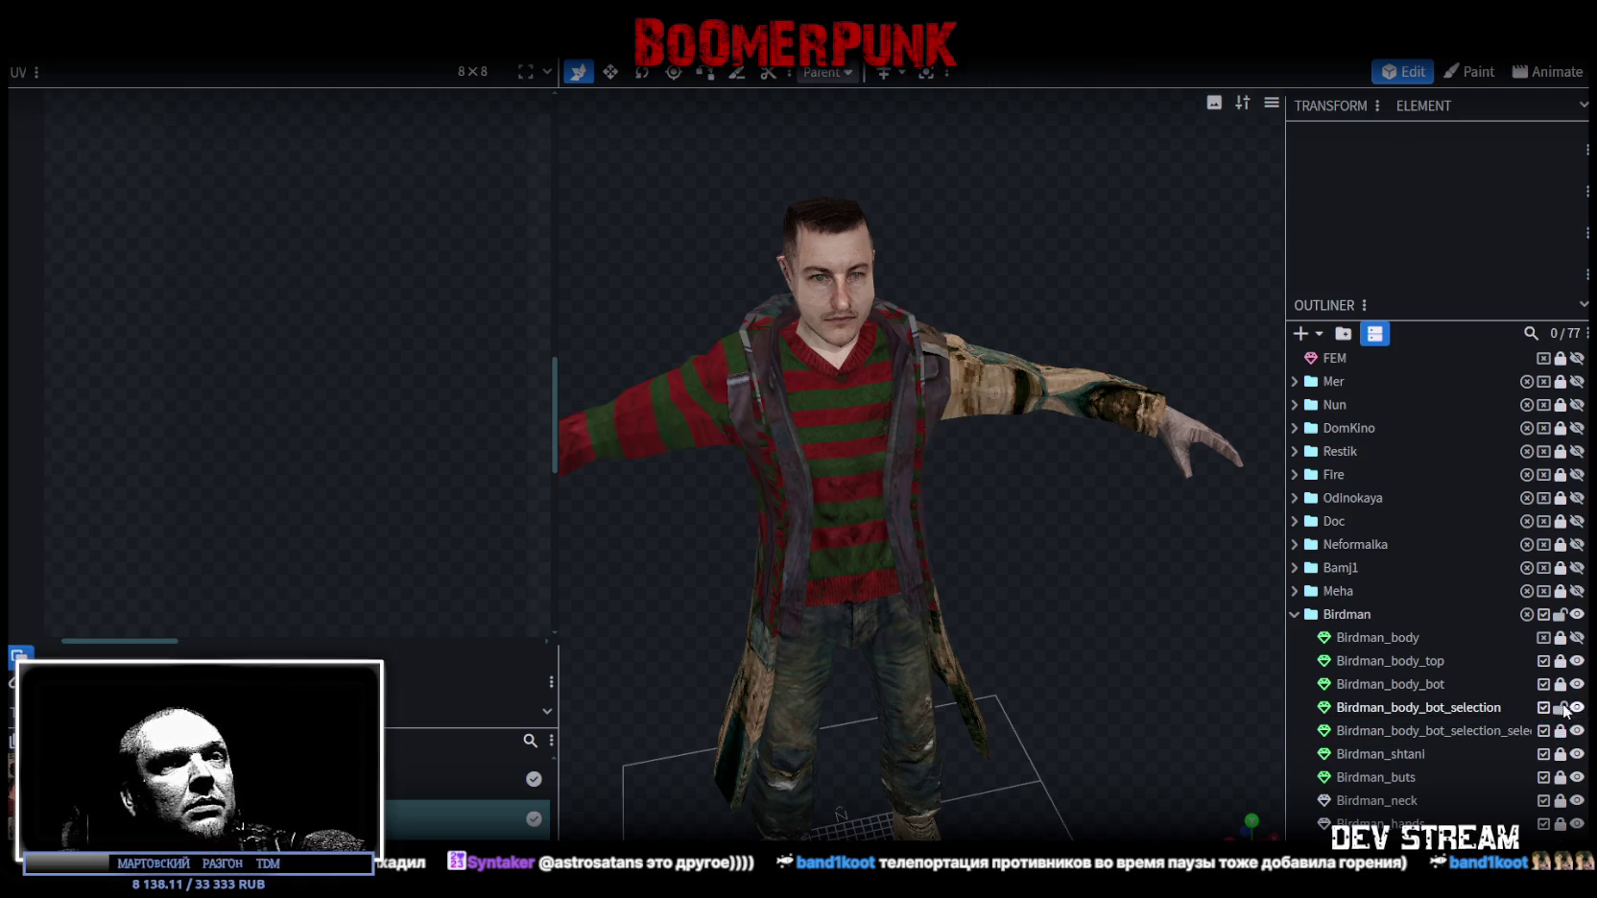
Select Birdman_body_bot_selection and hide the patchwork sleeve element.
left_click(1476, 707)
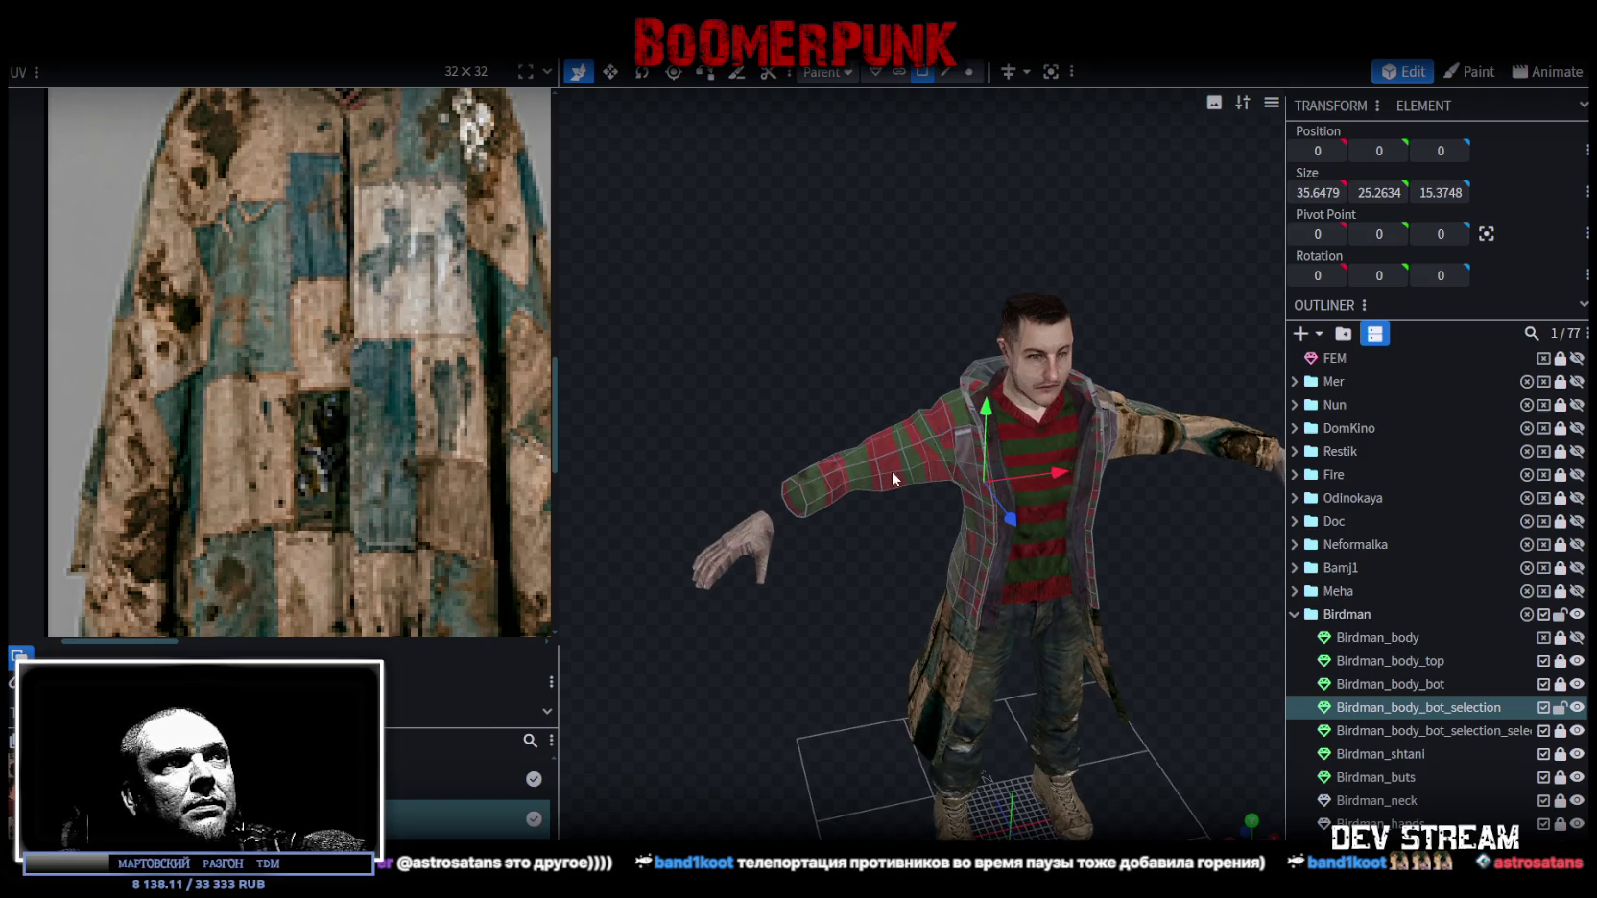
scroll(864, 499, "up", 2)
scroll(847, 531, "up", 3)
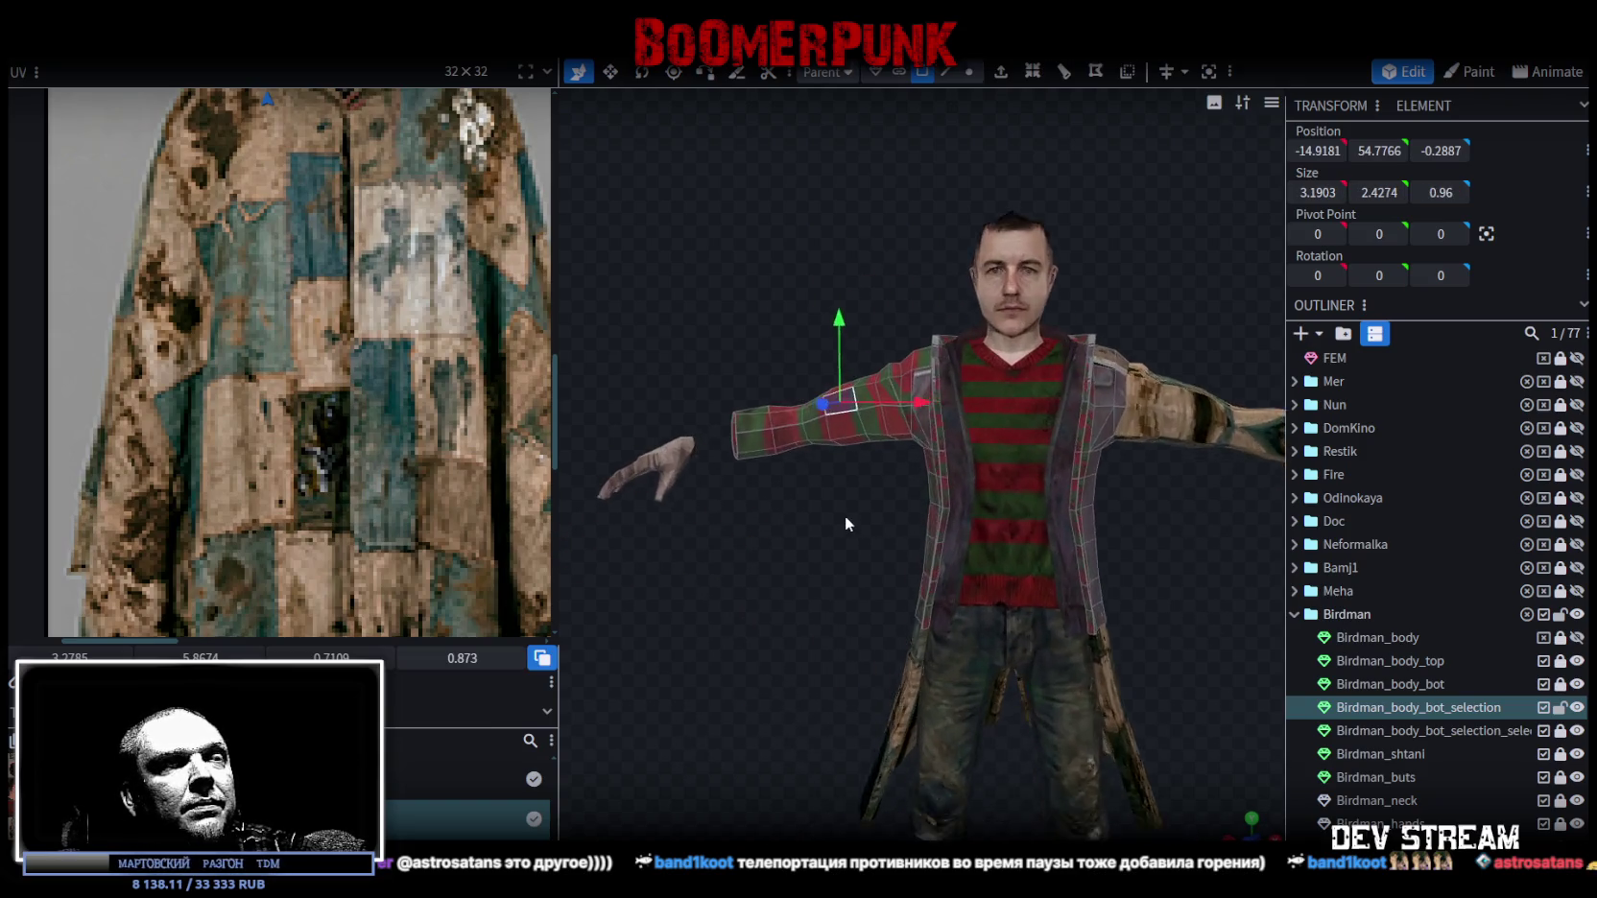
left_click(1577, 732)
Delete only the sleeve's forearm faces, keeping the shoulder stub.
mouse_move(626, 281)
left_mouse_down()
mouse_move(914, 471)
mouse_move(906, 438)
mouse_move(966, 571)
mouse_move(859, 541)
left_mouse_up()
key("Delete")
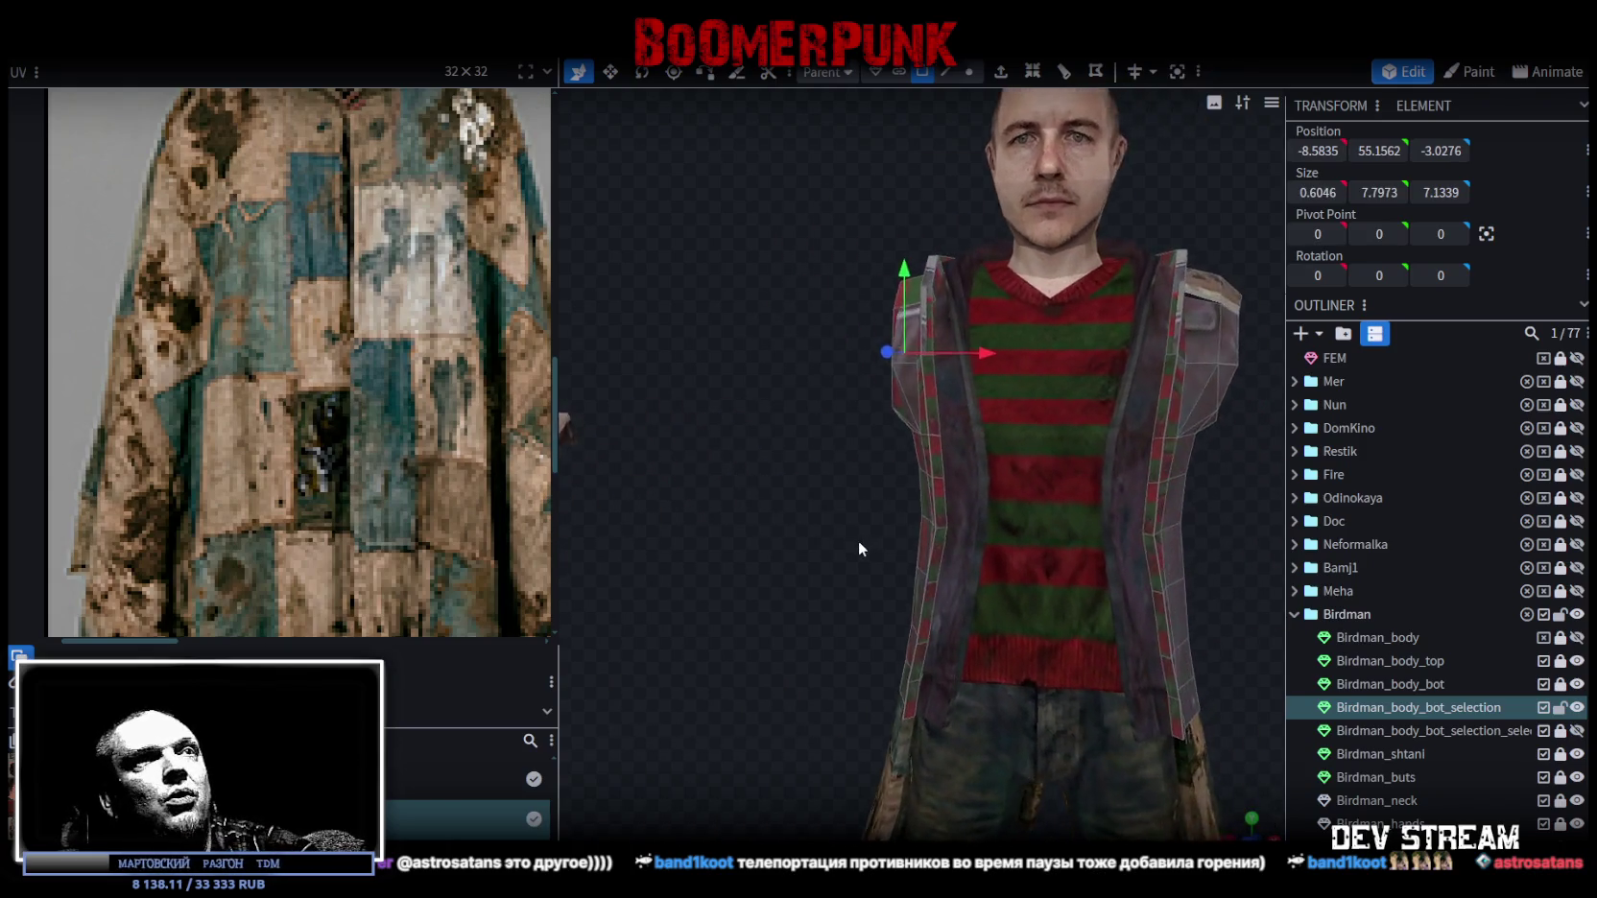
key("ctrl+z")
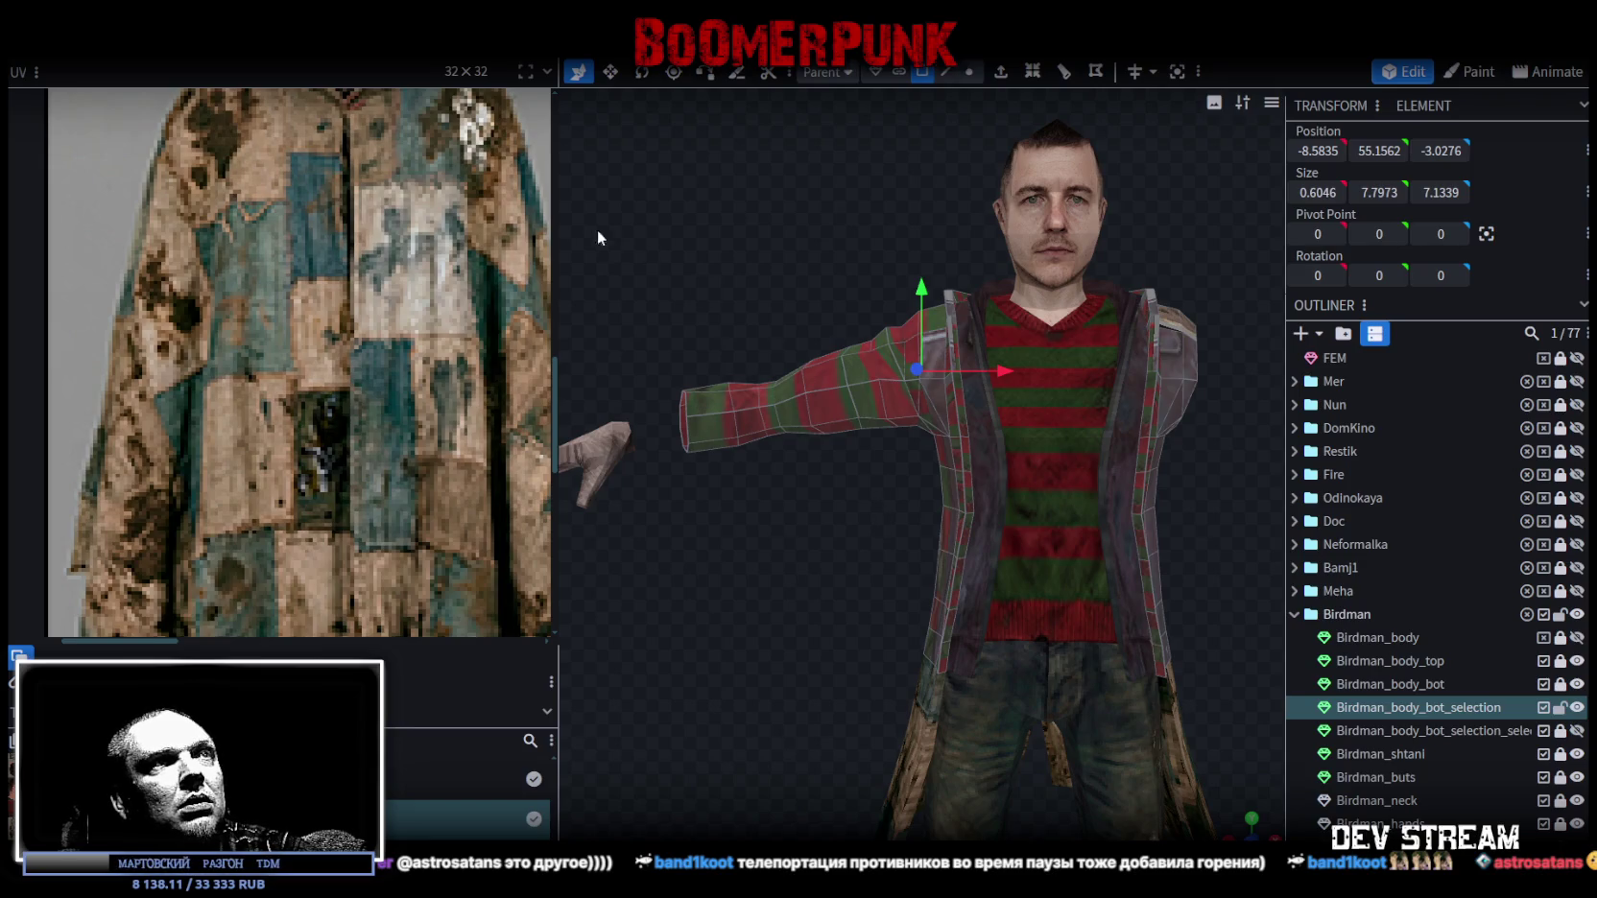
mouse_move(579, 229)
left_mouse_down()
mouse_move(882, 519)
mouse_move(843, 459)
mouse_move(711, 480)
mouse_move(746, 508)
mouse_move(883, 530)
mouse_move(819, 544)
mouse_move(867, 583)
left_mouse_up()
key("Delete")
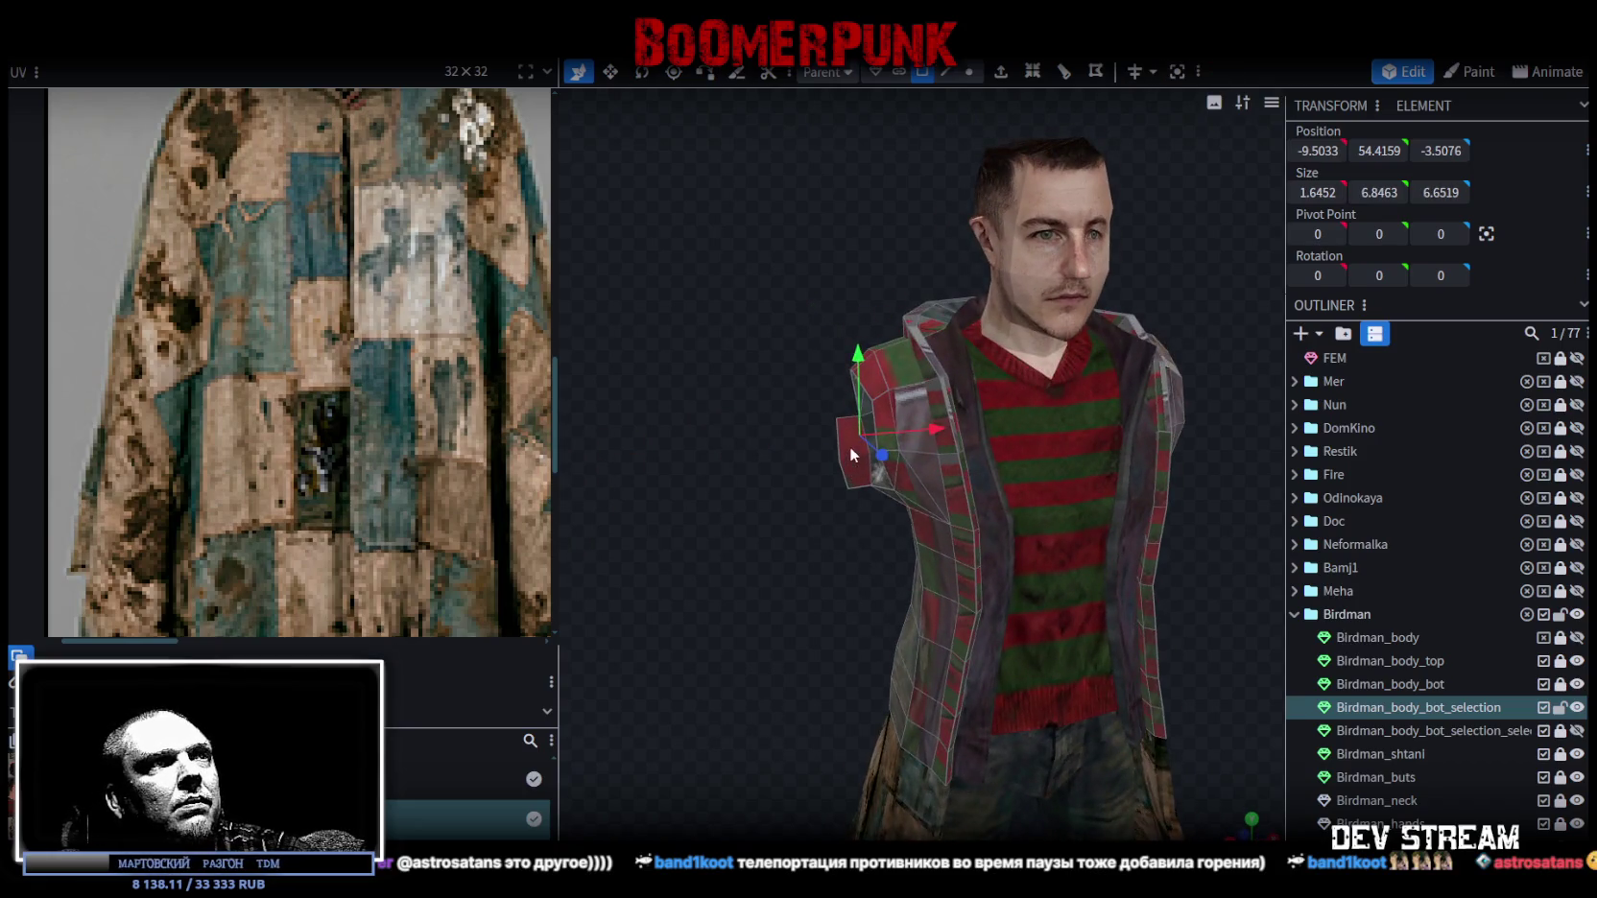
Inspect the shoulder stub from the front, selecting its faces and thin piece.
left_click(850, 447)
mouse_move(851, 481)
left_mouse_down()
mouse_move(757, 573)
mouse_move(771, 587)
mouse_move(524, 589)
mouse_move(918, 602)
mouse_move(1102, 629)
mouse_move(929, 548)
mouse_move(907, 586)
mouse_move(716, 648)
mouse_move(754, 537)
mouse_move(728, 502)
mouse_move(916, 549)
left_mouse_up()
scroll(770, 587, "down", 2)
left_click(918, 602)
Switch to vertex selection and orbit to an angled view of the coat's back.
scroll(916, 550, "up", 2)
left_click(981, 508)
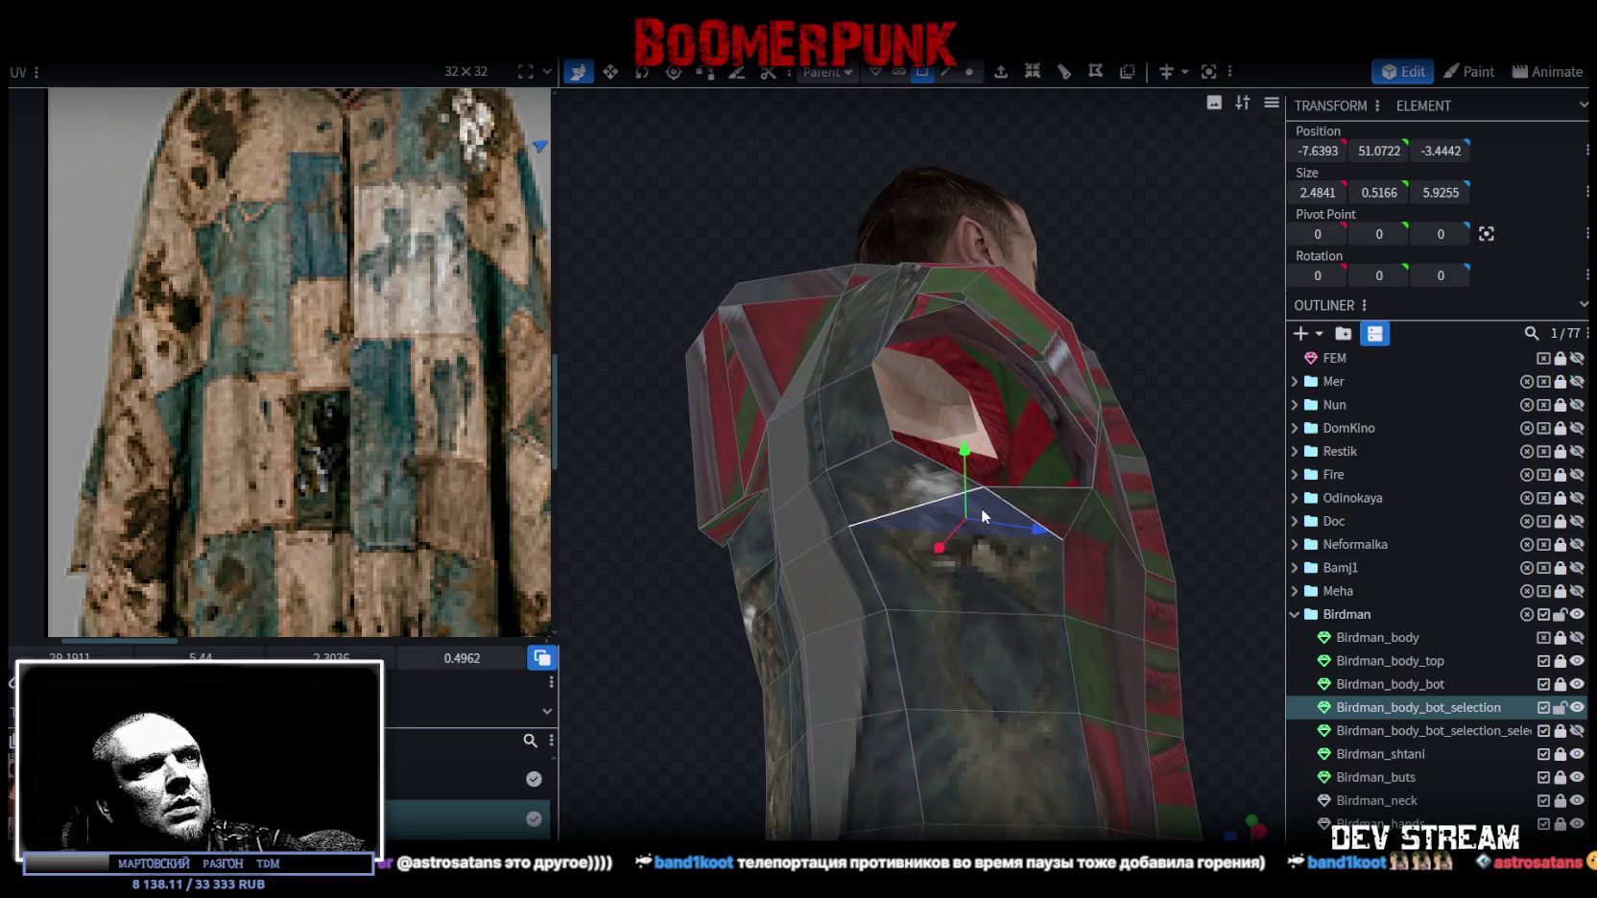
mouse_move(823, 461)
left_mouse_down()
mouse_move(702, 669)
mouse_move(895, 726)
mouse_move(1008, 729)
mouse_move(1159, 683)
mouse_move(1093, 633)
mouse_move(961, 321)
left_mouse_up()
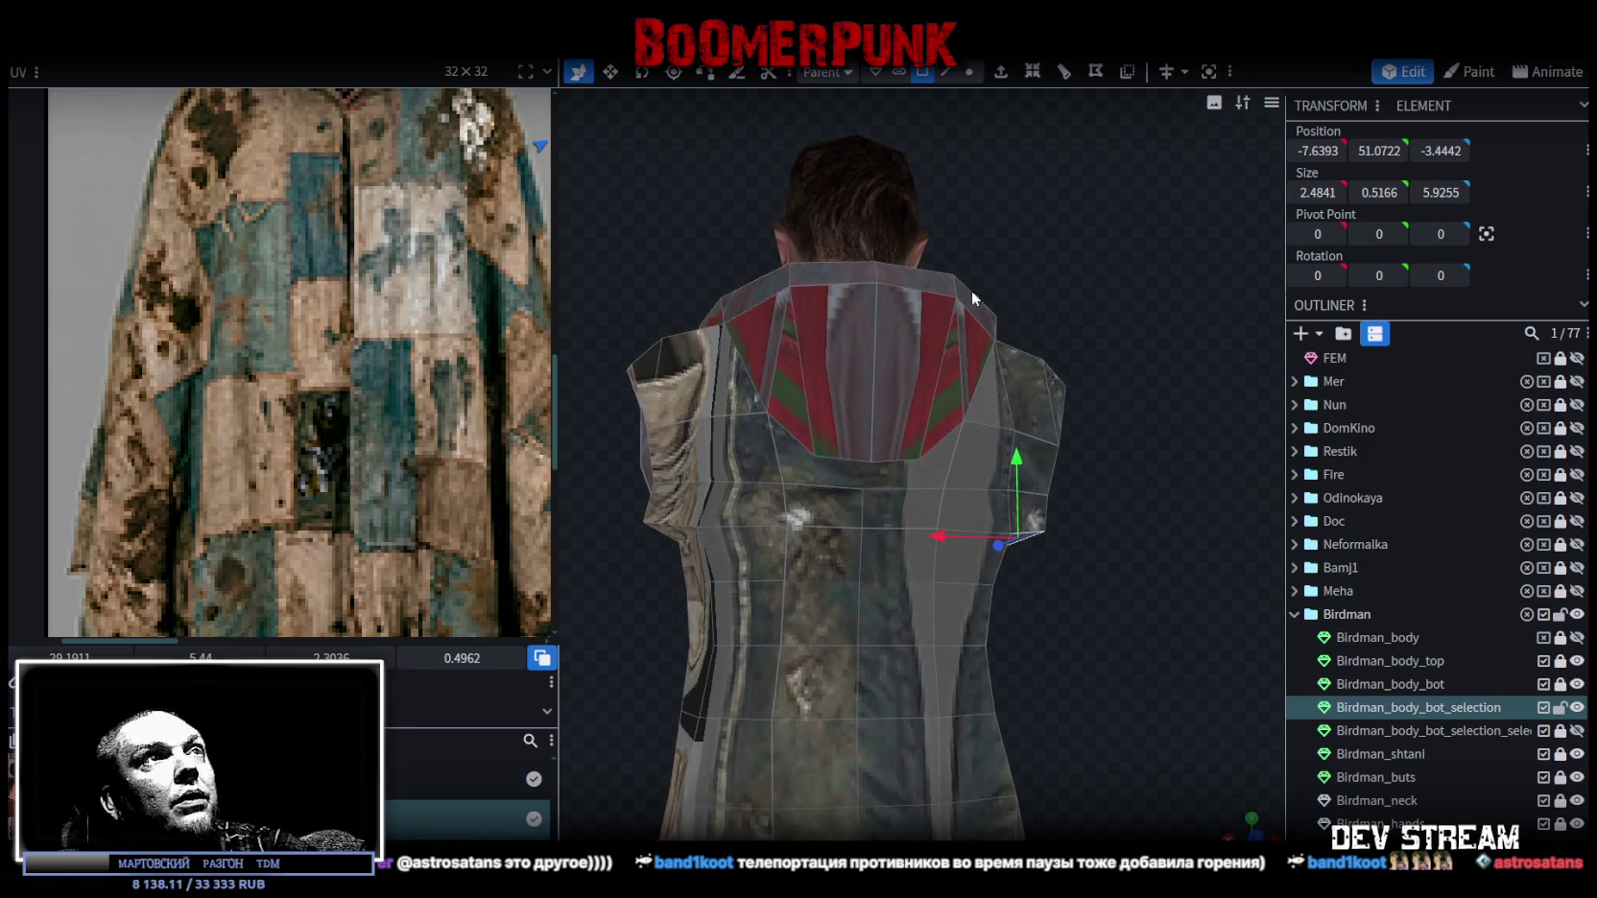
left_click(969, 73)
left_click(699, 526)
scroll(687, 560, "up", 3)
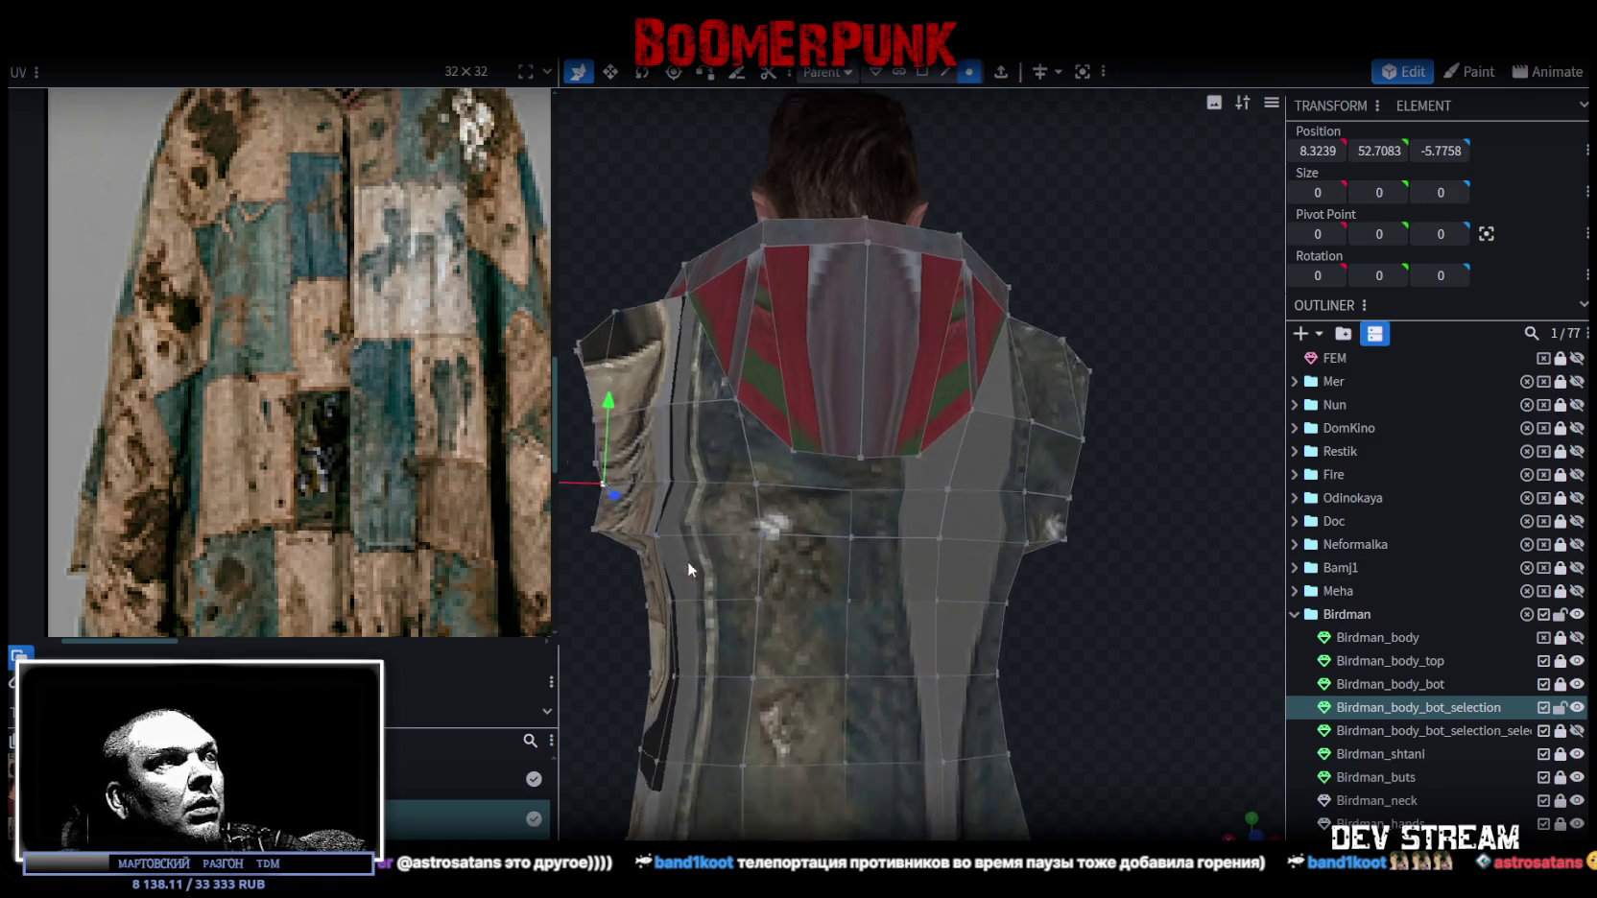
mouse_move(1144, 660)
left_mouse_down()
mouse_move(1028, 699)
mouse_move(1026, 725)
mouse_move(845, 693)
mouse_move(880, 615)
mouse_move(967, 569)
mouse_move(1011, 560)
mouse_move(987, 603)
mouse_move(975, 595)
mouse_move(1120, 577)
mouse_move(1168, 436)
mouse_move(1154, 598)
mouse_move(1132, 532)
mouse_move(1085, 532)
mouse_move(1248, 554)
mouse_move(1236, 598)
mouse_move(1183, 613)
mouse_move(1088, 595)
mouse_move(1110, 500)
mouse_move(1070, 544)
left_mouse_up()
left_click(974, 595)
Draw two upper-back vertices slightly closer together and nudge them along Z.
left_click(676, 524)
left_click(1107, 502, "shift")
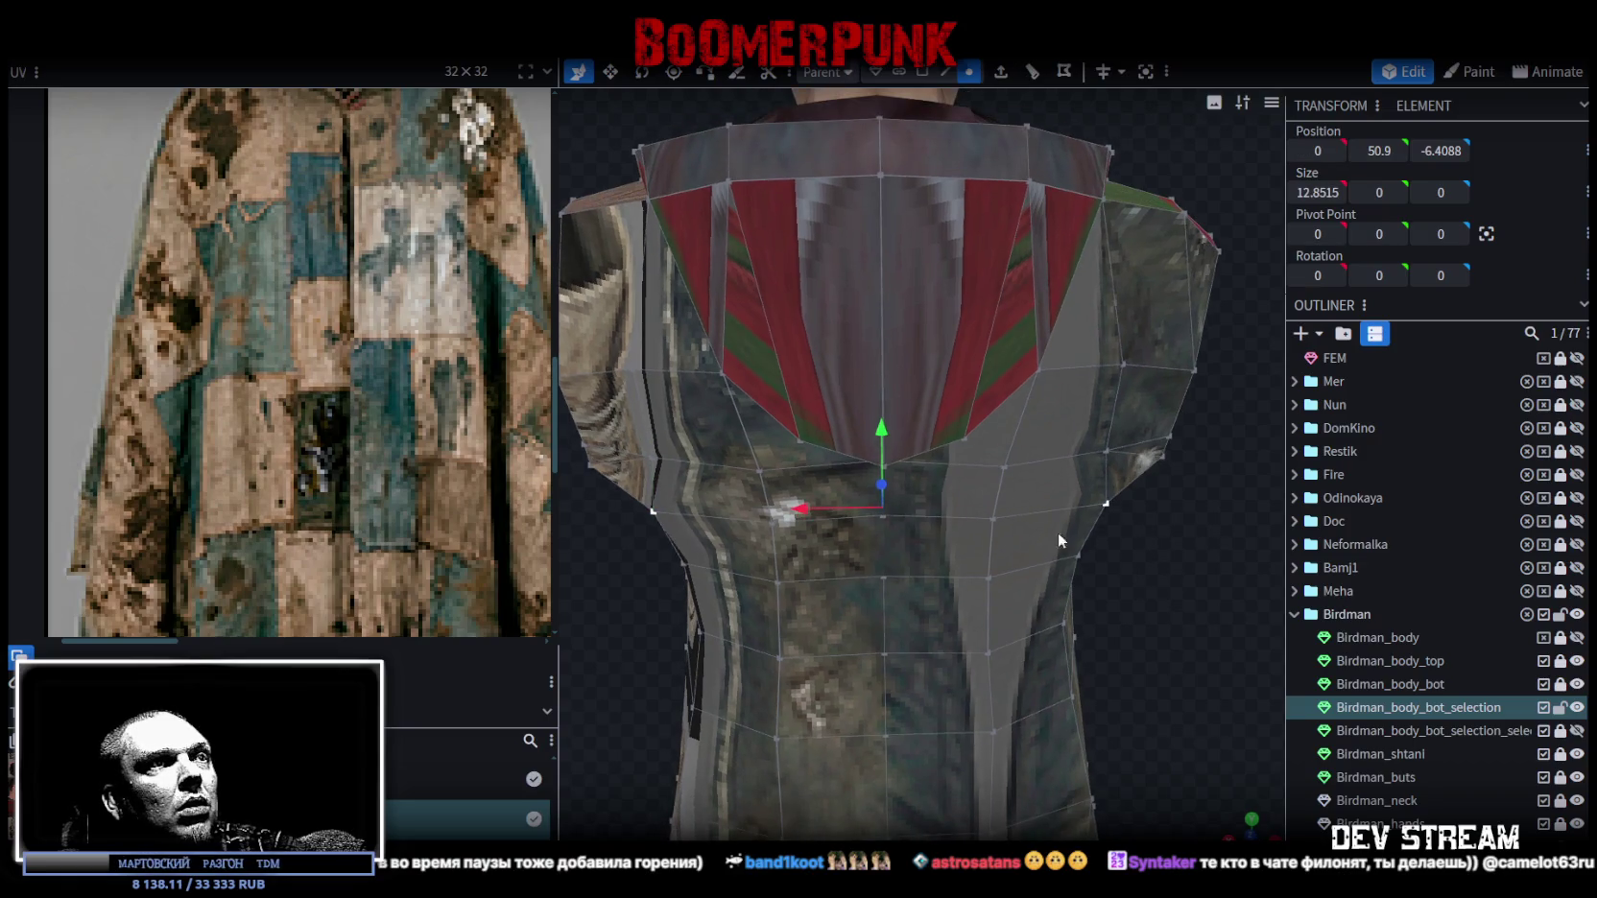
key("v")
mouse_move(1220, 624)
left_mouse_down()
mouse_move(981, 564)
mouse_move(943, 571)
left_mouse_up()
mouse_move(923, 480)
left_mouse_down()
mouse_move(851, 549)
mouse_move(973, 493)
mouse_move(939, 486)
left_mouse_up()
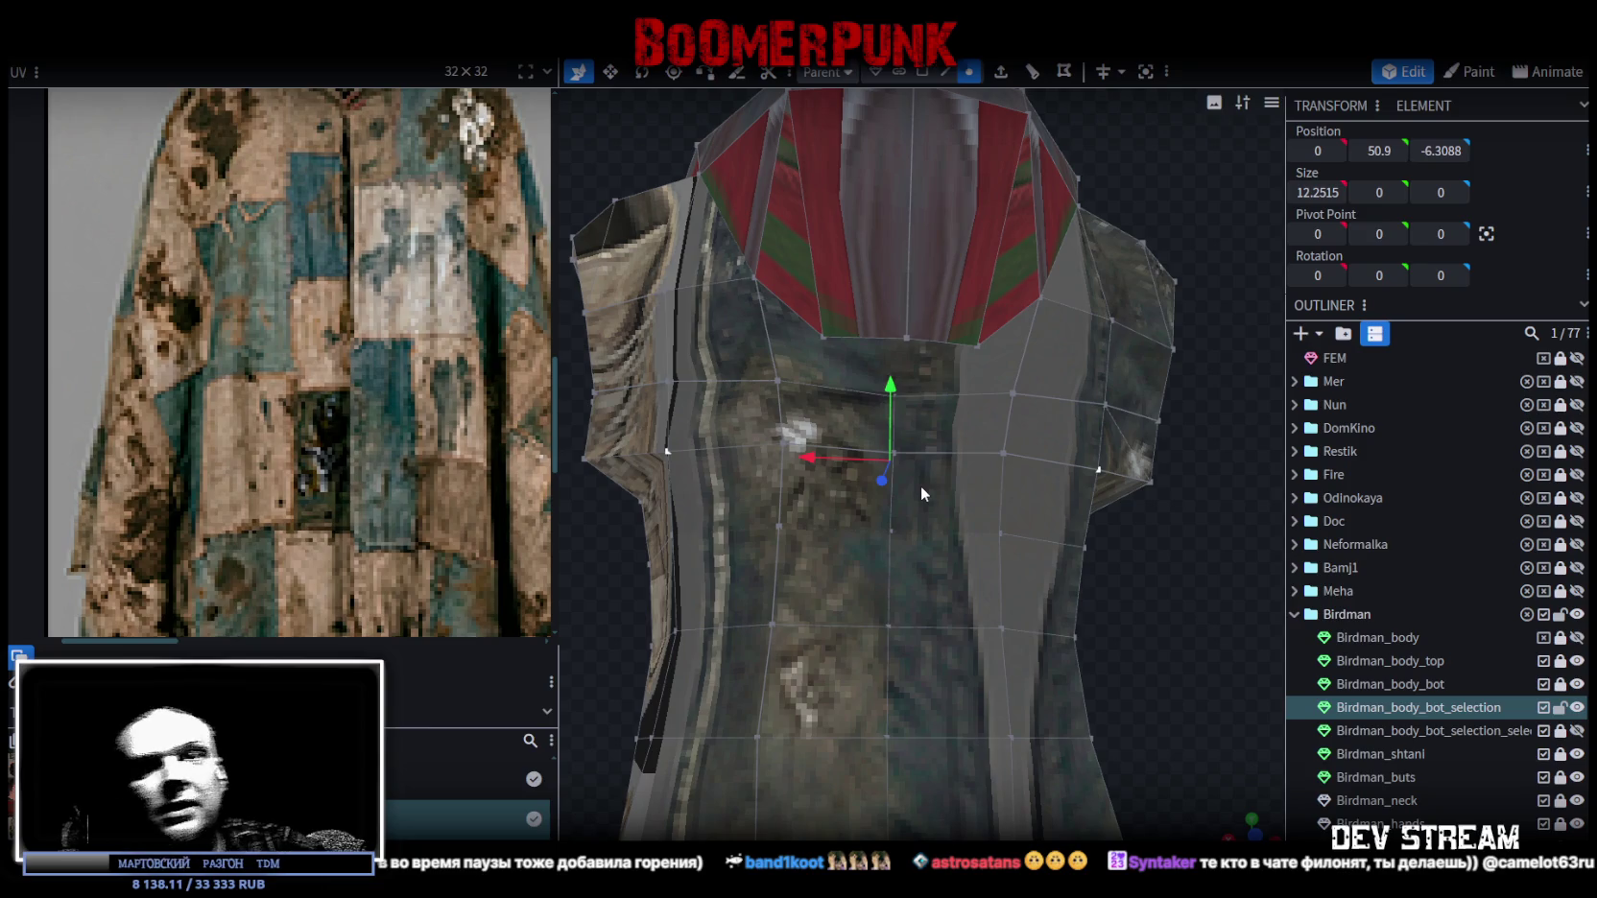
mouse_move(929, 484)
left_mouse_down()
mouse_move(954, 450)
mouse_move(1065, 631)
mouse_move(829, 629)
mouse_move(708, 675)
mouse_move(678, 644)
mouse_move(636, 648)
mouse_move(1062, 655)
mouse_move(1073, 718)
mouse_move(710, 714)
mouse_move(1151, 819)
mouse_move(1073, 708)
mouse_move(1117, 679)
mouse_move(1110, 727)
mouse_move(1135, 748)
mouse_move(1201, 633)
mouse_move(990, 611)
mouse_move(1136, 558)
mouse_move(1095, 543)
mouse_move(1051, 555)
mouse_move(1094, 534)
mouse_move(1069, 565)
mouse_move(1038, 564)
mouse_move(1061, 566)
mouse_move(1004, 530)
left_mouse_up()
scroll(191, 254, "down", 2)
Move the collar's back edge half a unit along Z and slightly lower.
scroll(327, 276, "down", 2)
mouse_move(653, 286)
left_mouse_down()
mouse_move(1012, 325)
mouse_move(1059, 300)
mouse_move(1059, 275)
mouse_move(1020, 305)
left_mouse_up()
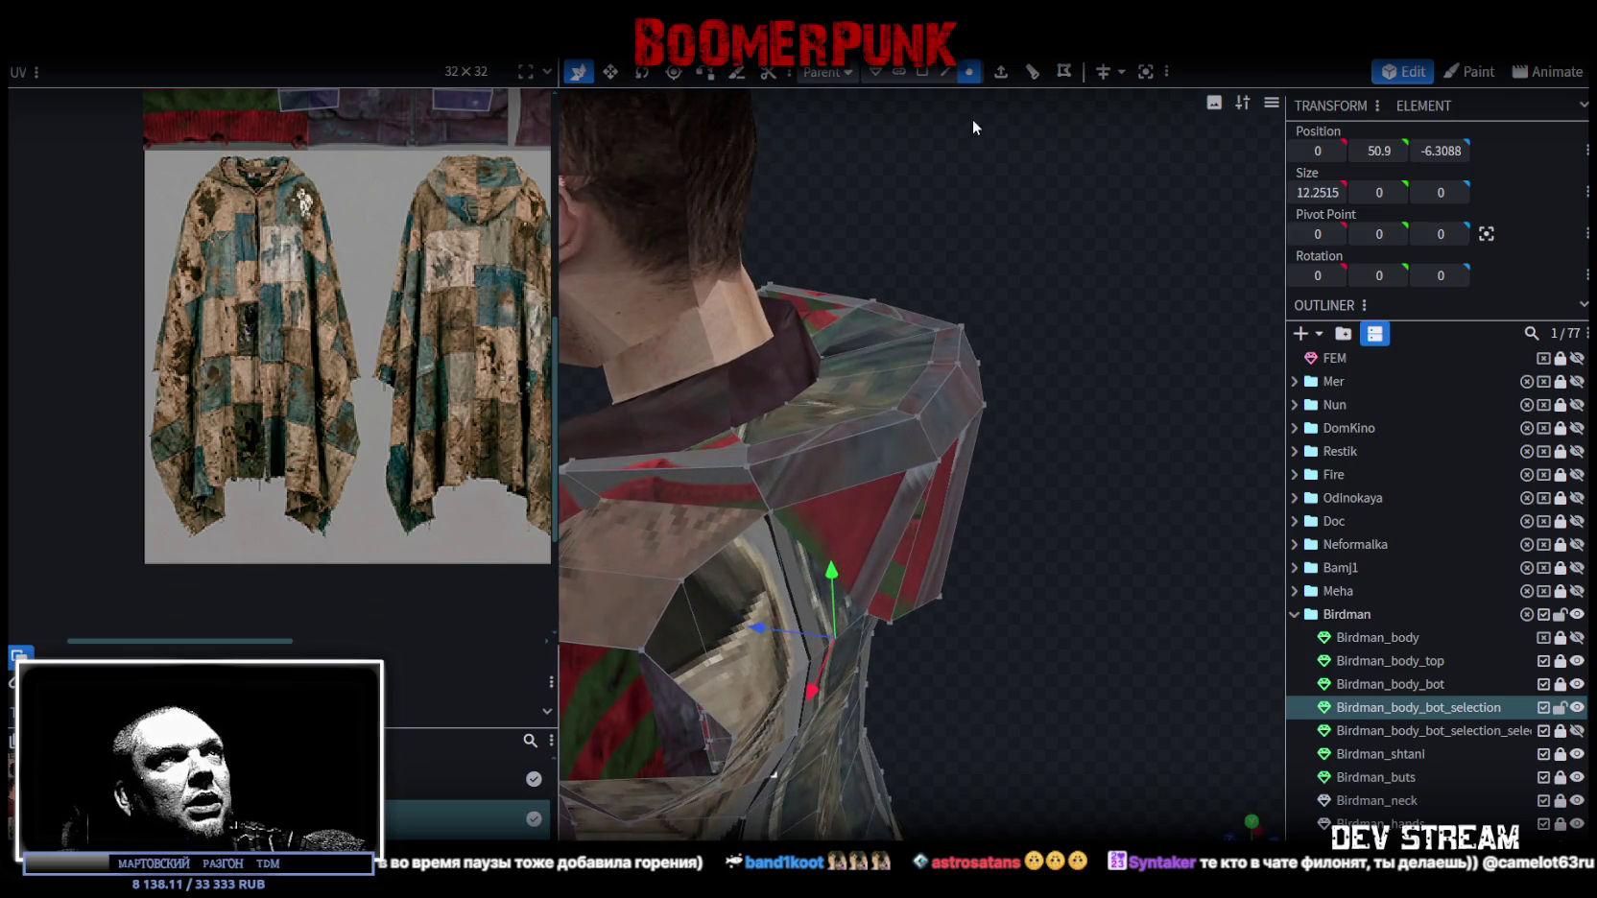
left_click(945, 72)
left_click(922, 375)
left_click(901, 401)
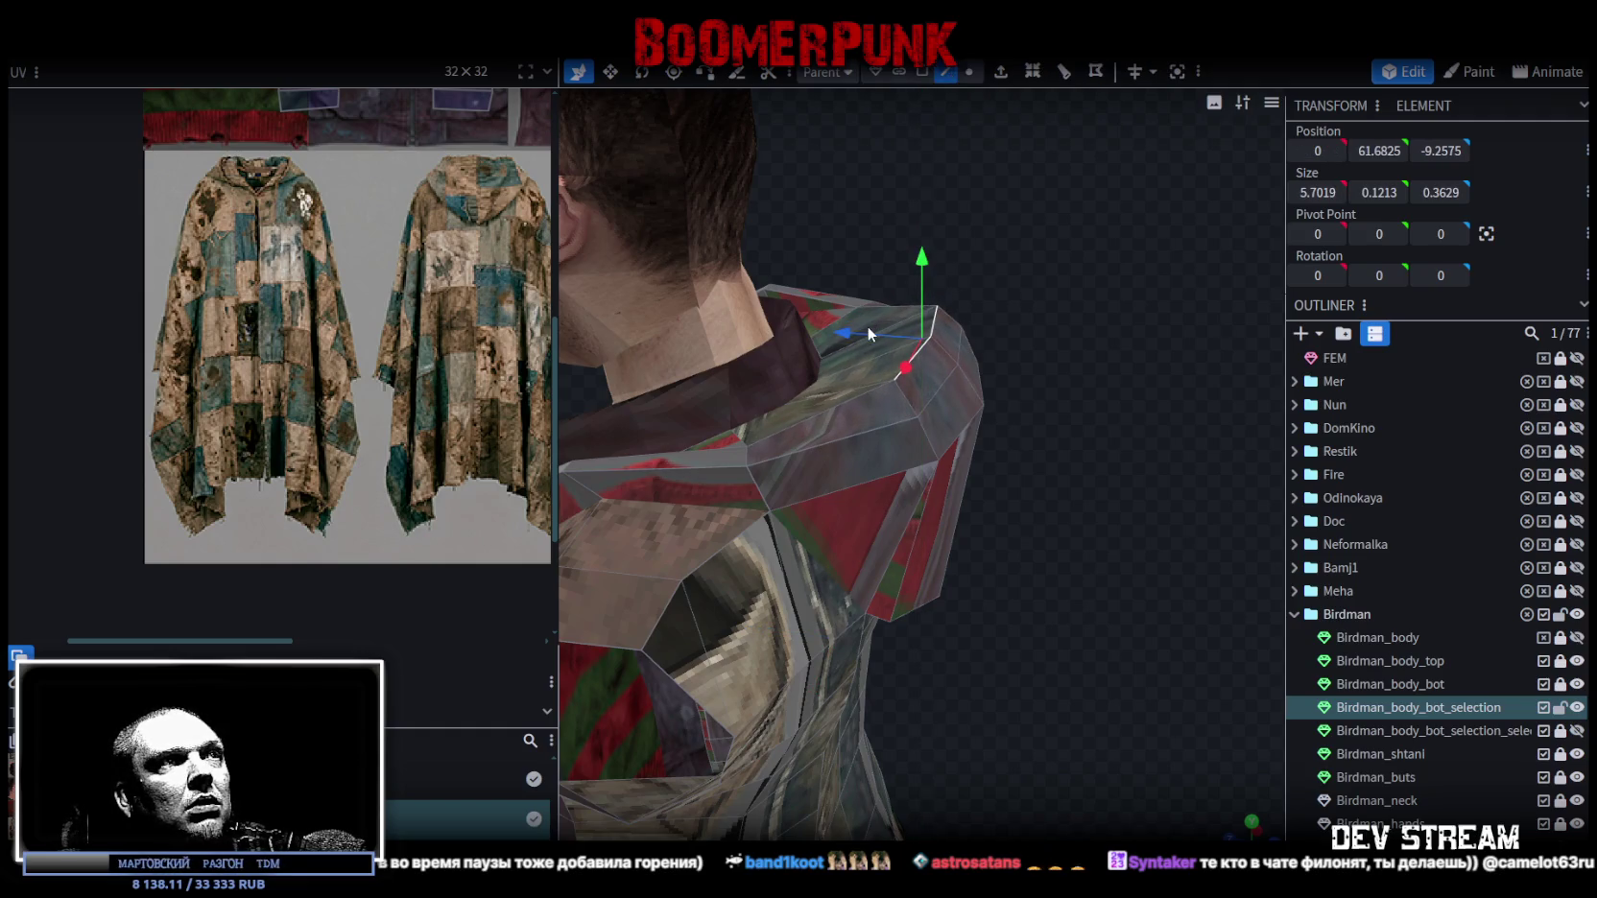
left_click_drag(842, 333, 815, 334)
left_click_drag(998, 316, 1094, 319)
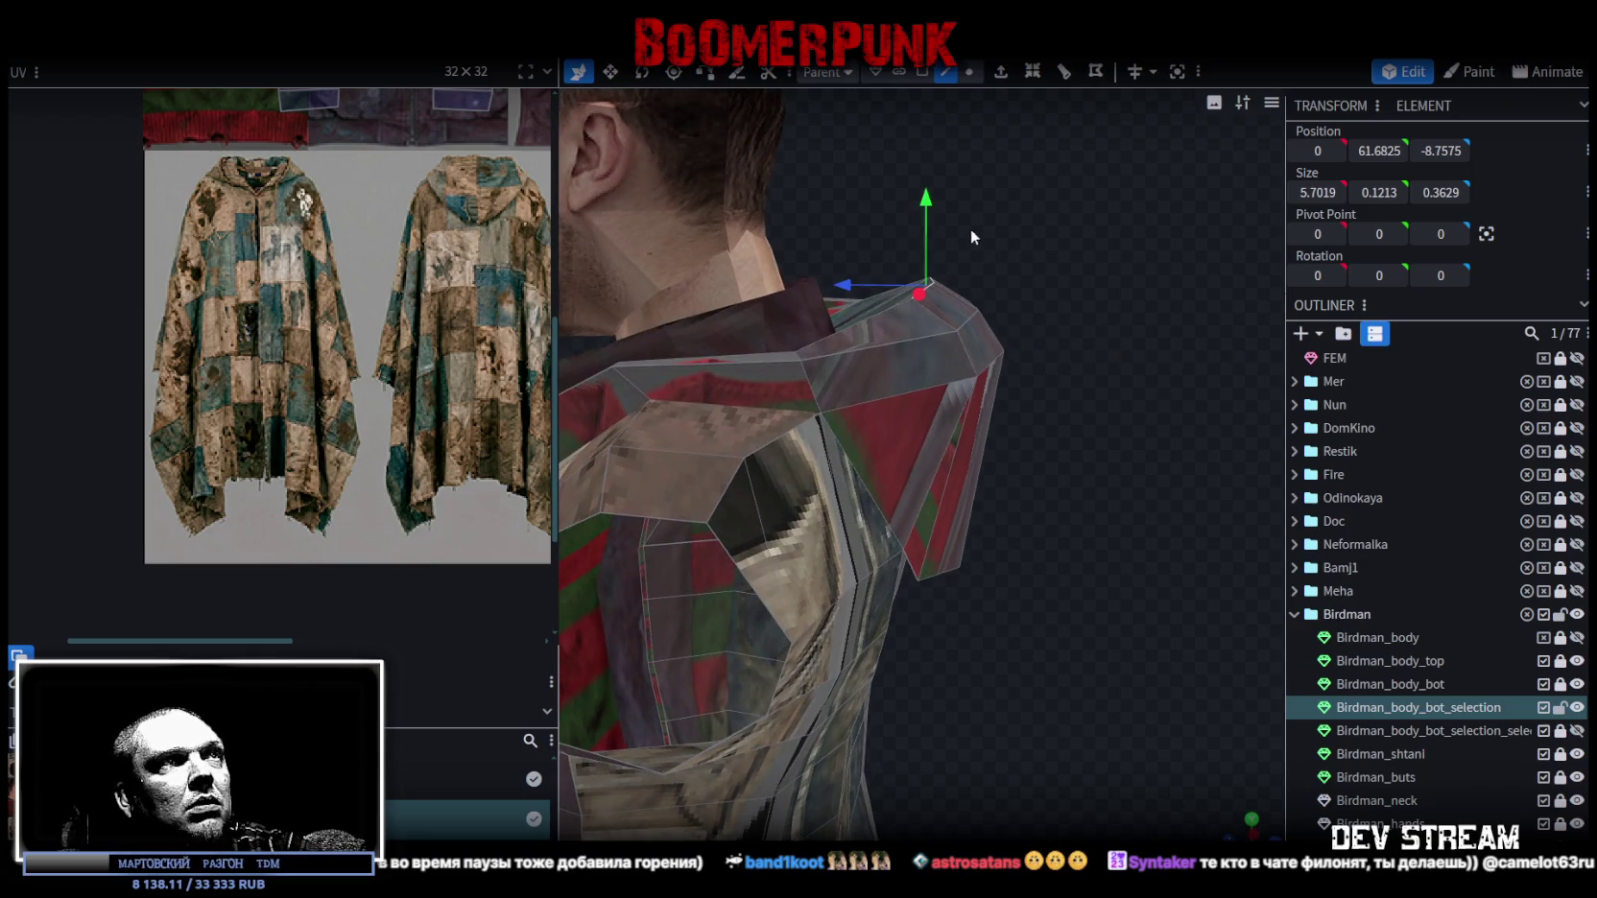
mouse_move(930, 197)
left_mouse_down()
mouse_move(999, 380)
mouse_move(1081, 395)
mouse_move(1108, 354)
mouse_move(1098, 418)
mouse_move(1118, 451)
left_mouse_up()
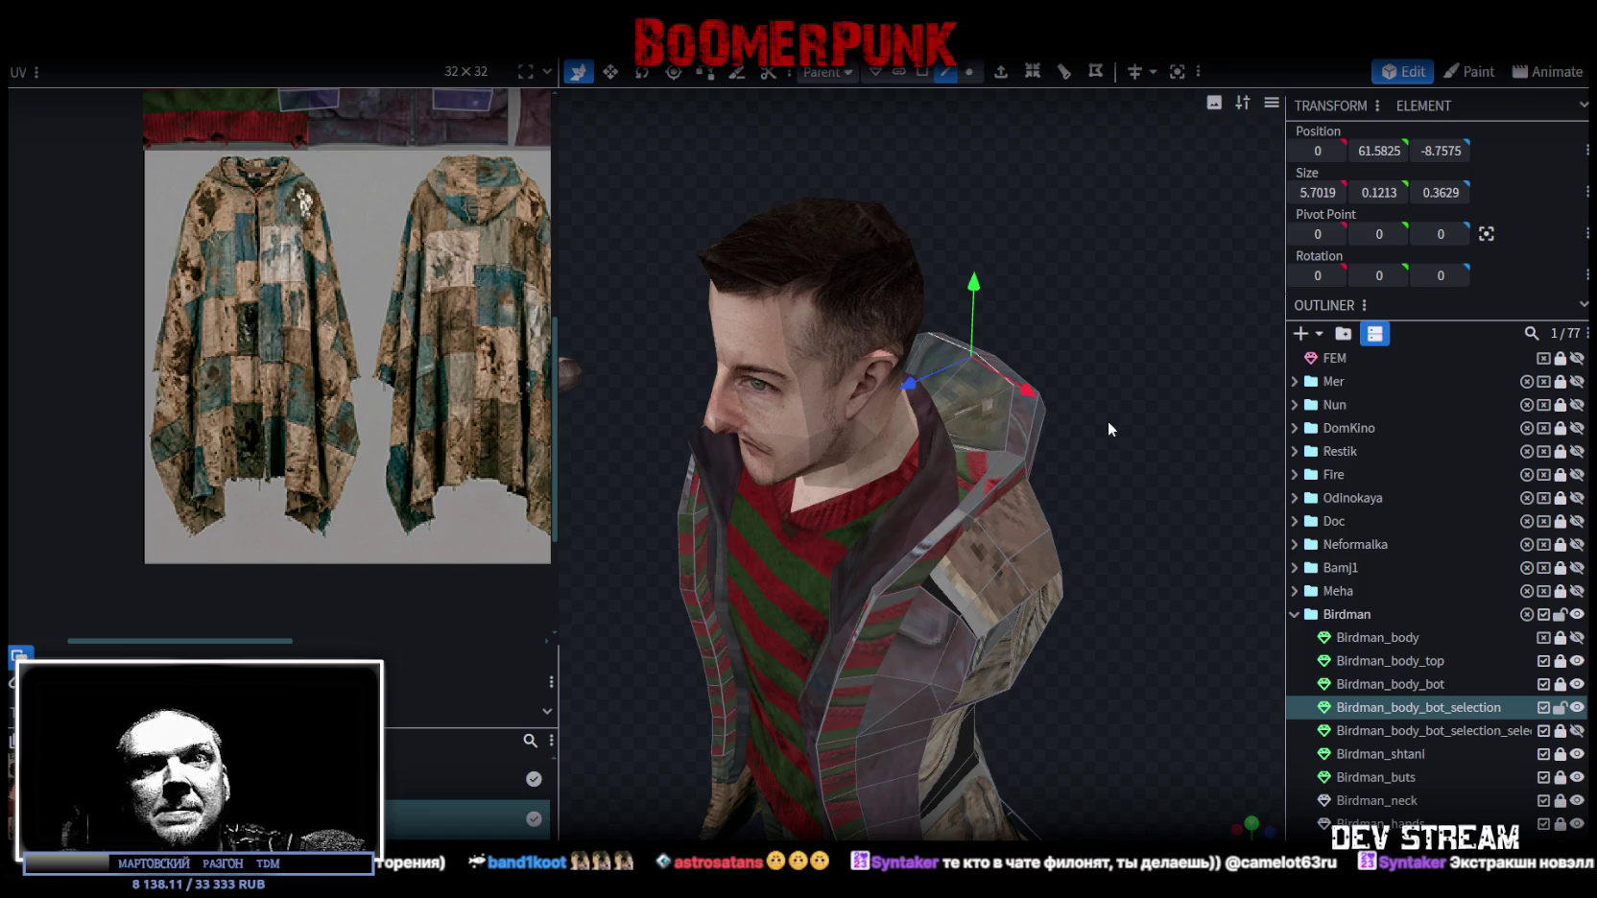
Inspect the reshaped collar from profile and behind, selecting a wider collar edge.
mouse_move(1103, 421)
left_mouse_down()
mouse_move(1042, 419)
mouse_move(1046, 431)
left_mouse_up()
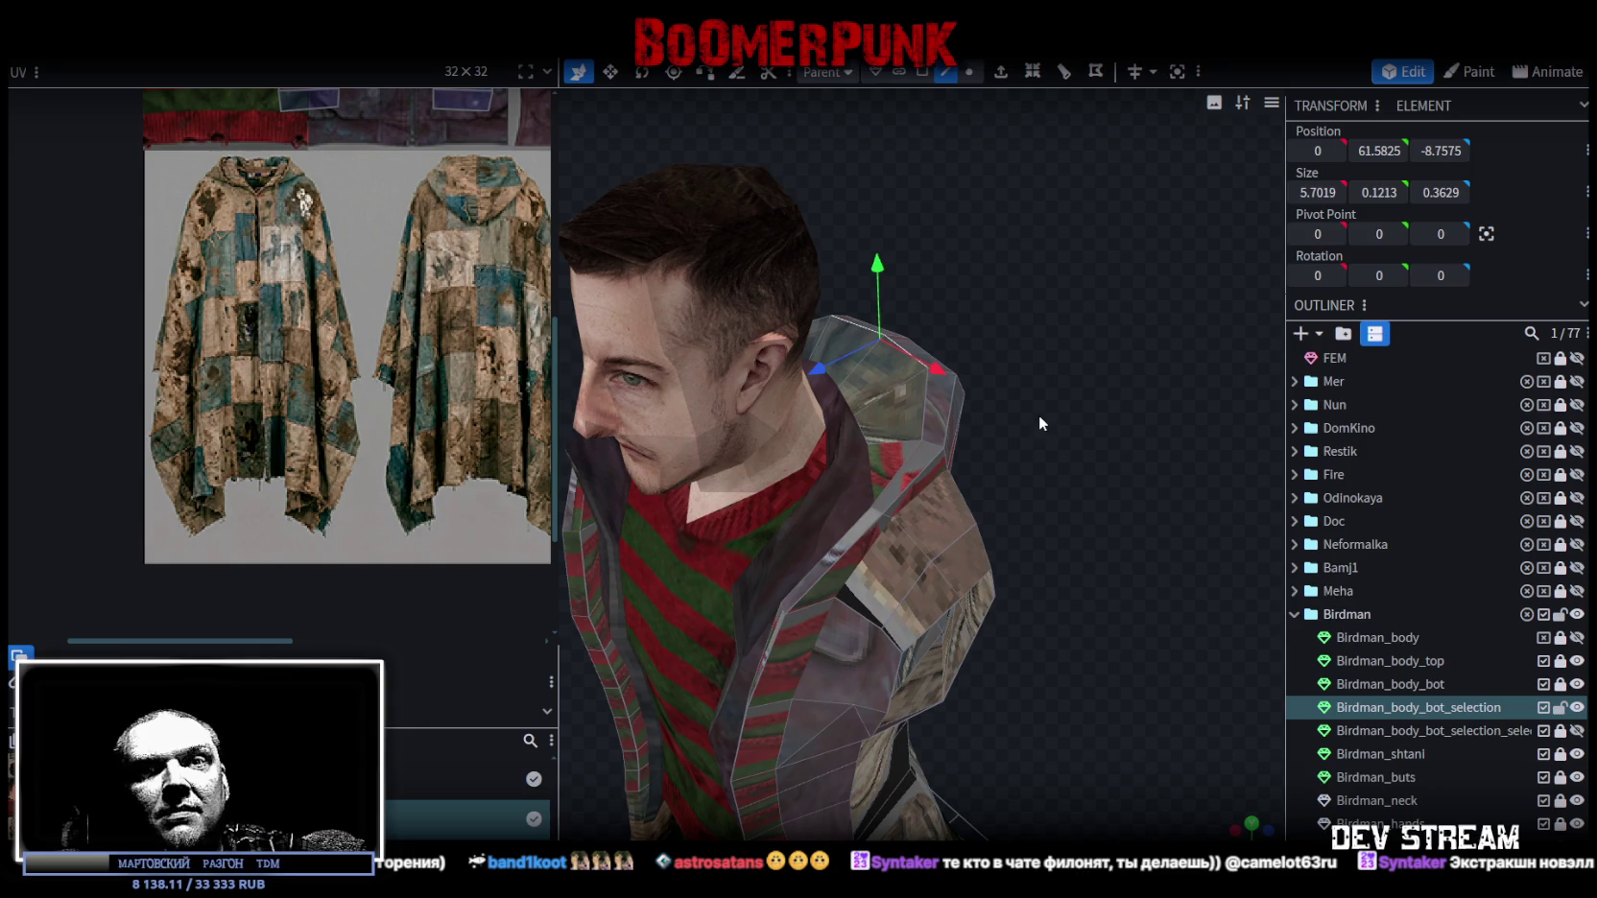
mouse_move(1027, 433)
left_mouse_down()
mouse_move(1047, 405)
mouse_move(1020, 379)
mouse_move(1058, 445)
mouse_move(993, 283)
left_mouse_up()
left_click(978, 418)
mouse_move(983, 449)
left_mouse_down()
mouse_move(1035, 433)
mouse_move(744, 389)
left_mouse_up()
left_click(673, 408)
mouse_move(1018, 359)
left_mouse_down()
mouse_move(818, 259)
mouse_move(948, 217)
mouse_move(990, 243)
mouse_move(957, 211)
mouse_move(759, 169)
left_mouse_up()
mouse_move(977, 250)
left_mouse_down()
mouse_move(874, 345)
mouse_move(879, 312)
mouse_move(1102, 487)
mouse_move(948, 545)
left_mouse_up()
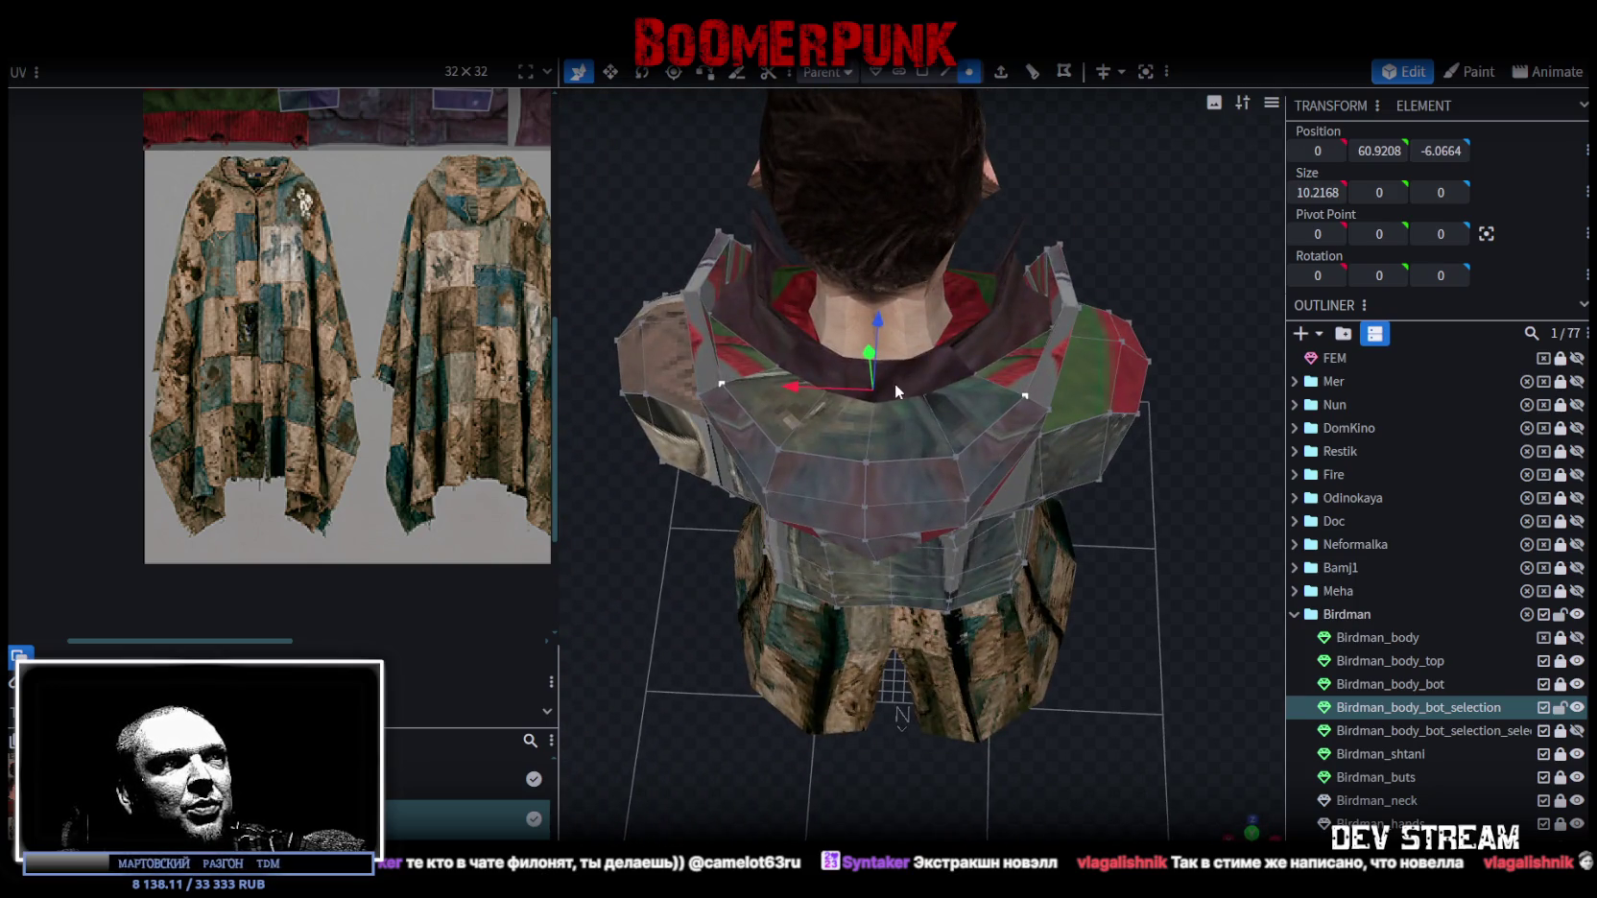
key("s")
mouse_move(965, 388)
left_mouse_down()
mouse_move(948, 396)
mouse_move(1114, 543)
mouse_move(745, 424)
mouse_move(748, 394)
mouse_move(774, 435)
mouse_move(812, 399)
mouse_move(988, 329)
mouse_move(980, 316)
mouse_move(1214, 375)
mouse_move(1036, 424)
left_mouse_up()
key("v")
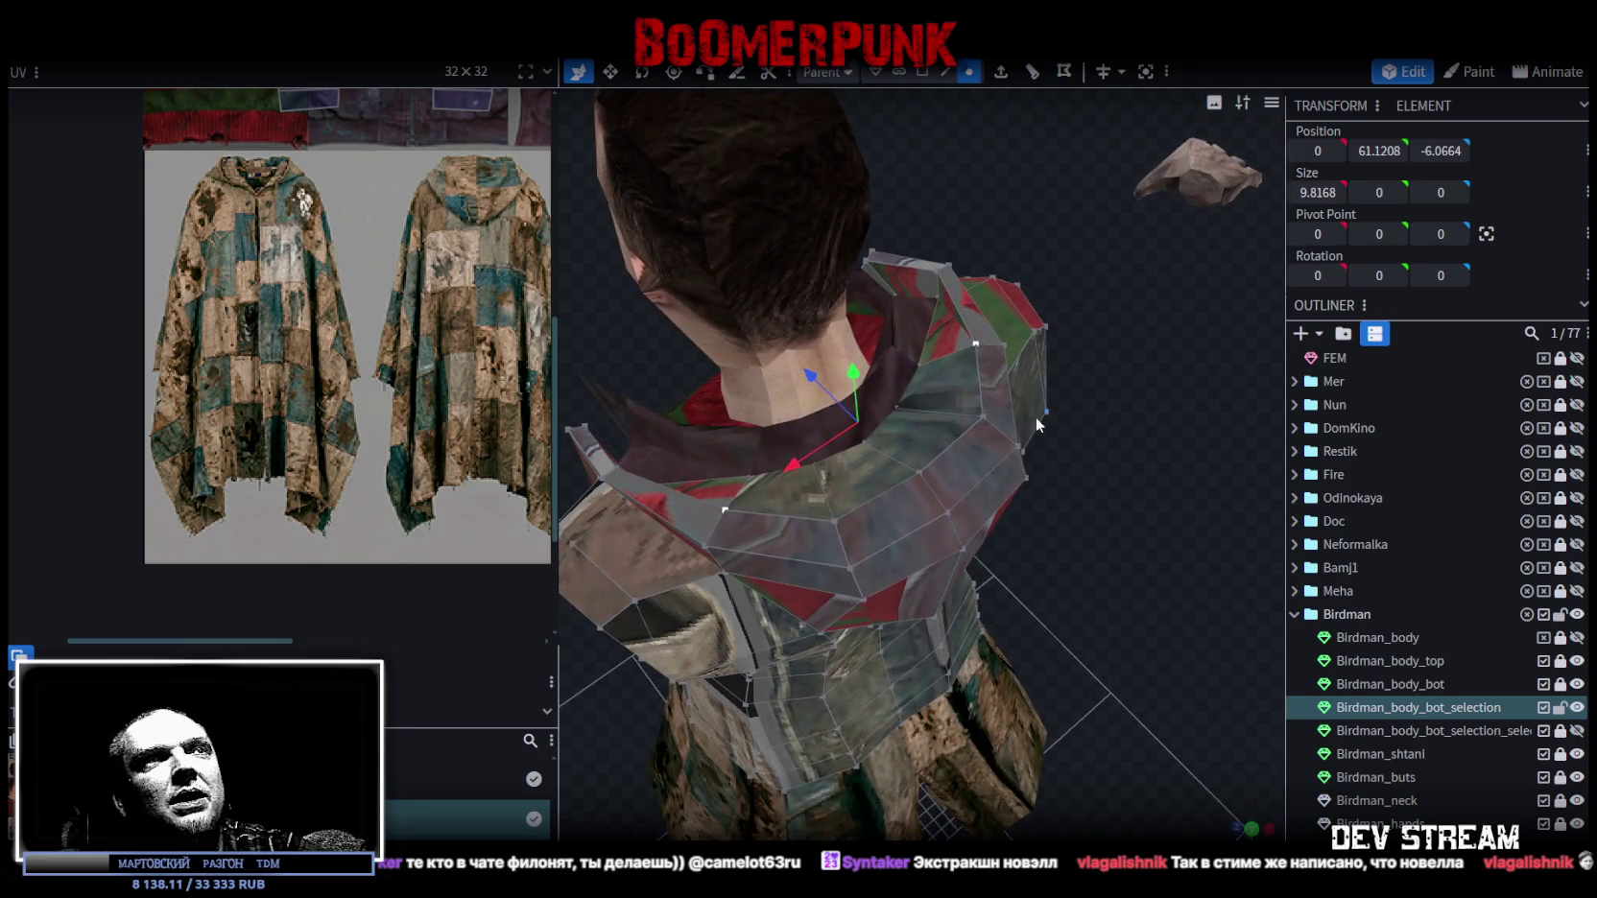
left_click(988, 414)
left_click_drag(993, 548, 1129, 459)
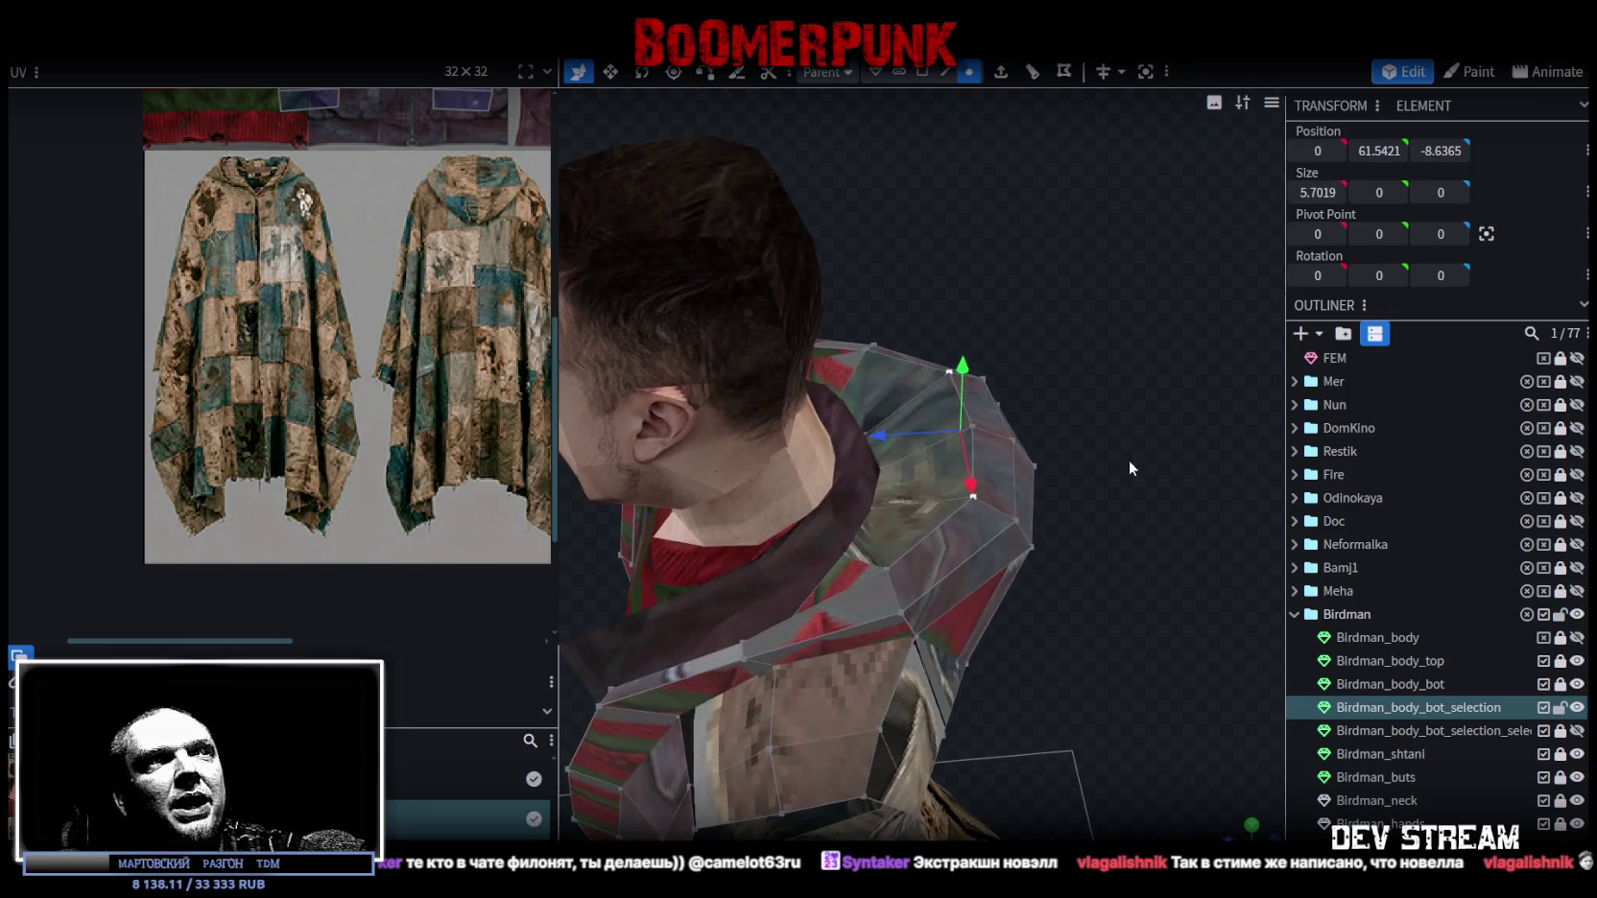
left_click_drag(890, 433, 885, 433)
mouse_move(1069, 442)
left_mouse_down()
mouse_move(1013, 413)
mouse_move(1045, 352)
mouse_move(960, 388)
left_mouse_up()
left_click(948, 395)
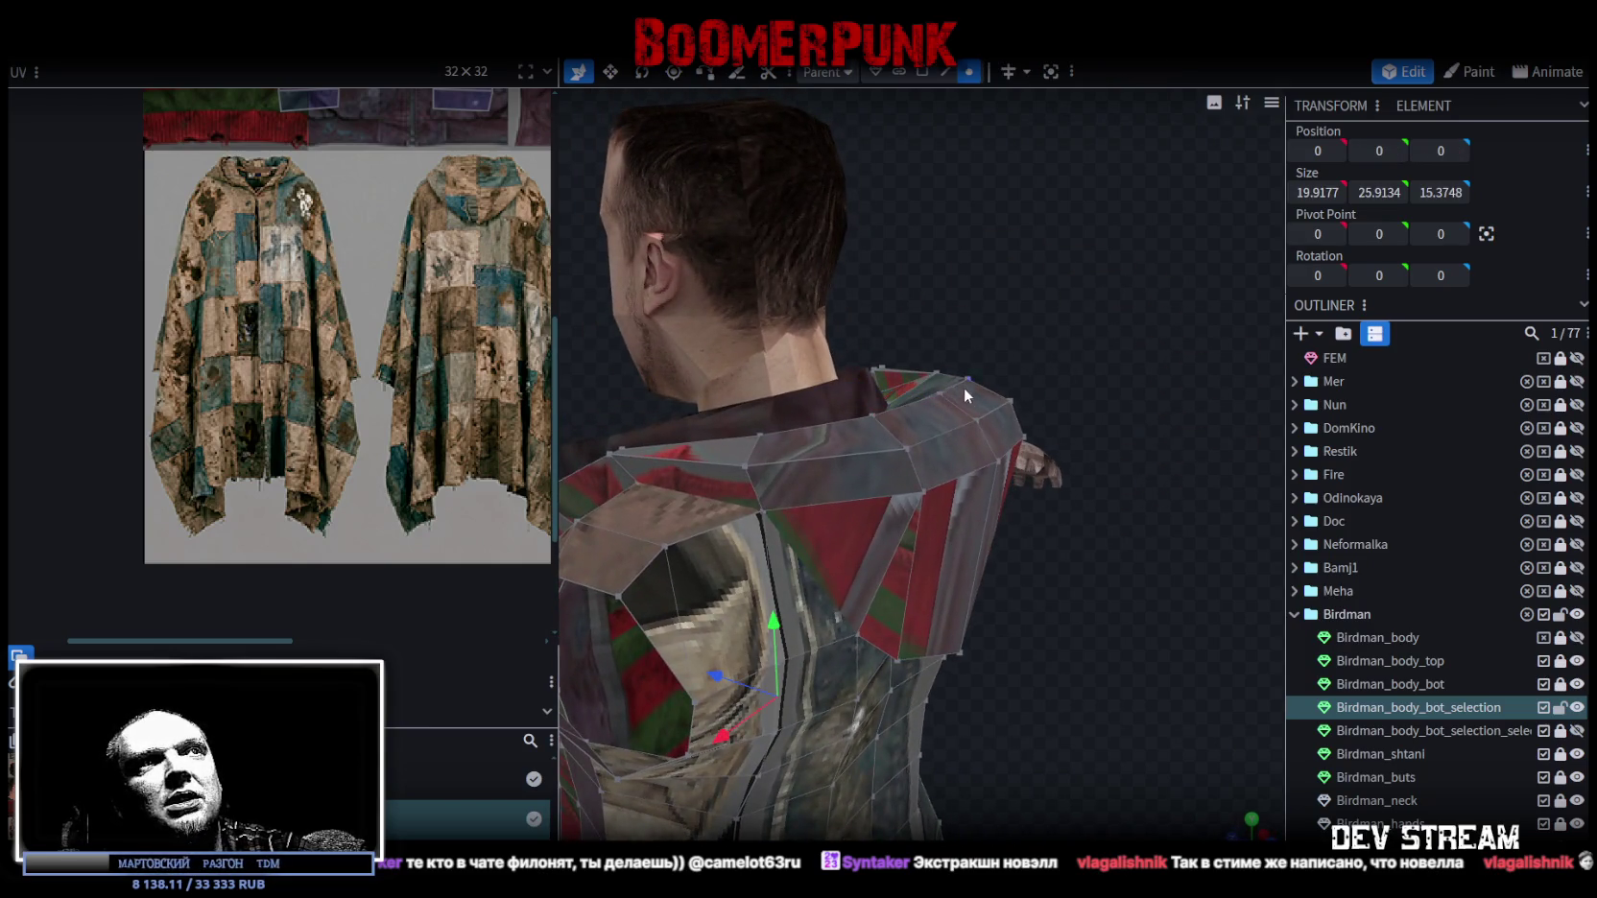
left_click(965, 383)
mouse_move(1060, 349)
left_mouse_down()
mouse_move(914, 300)
mouse_move(940, 306)
left_mouse_up()
mouse_move(960, 307)
left_mouse_down()
mouse_move(1045, 458)
mouse_move(954, 467)
mouse_move(1212, 488)
left_mouse_up()
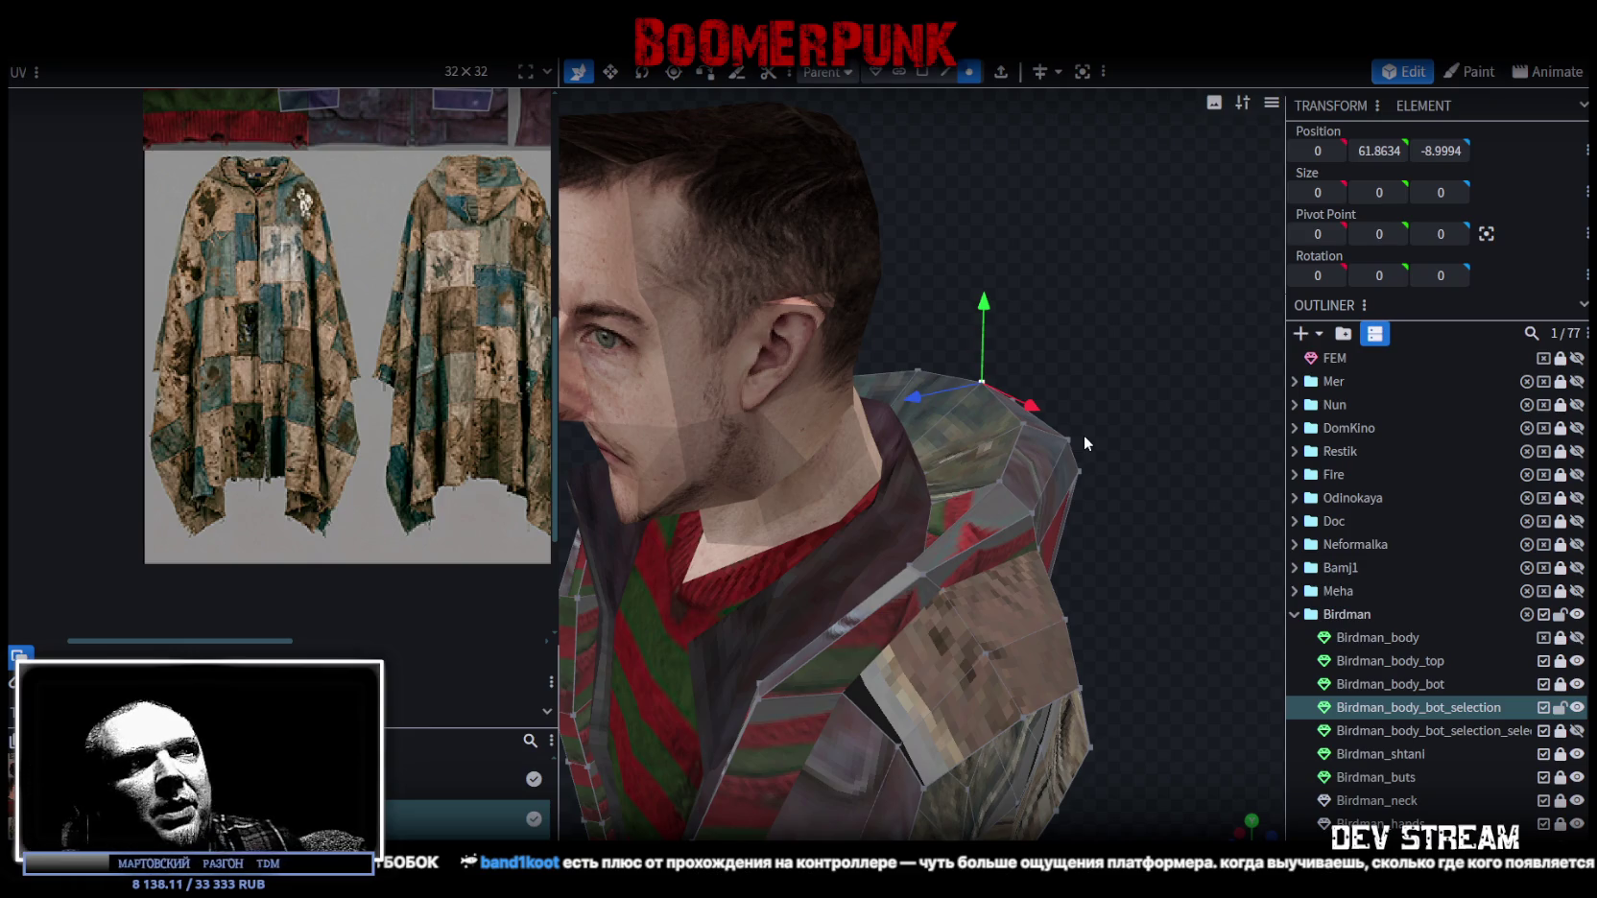
mouse_move(1083, 434)
left_mouse_down()
mouse_move(1142, 384)
mouse_move(1124, 390)
mouse_move(1131, 413)
mouse_move(1107, 369)
mouse_move(961, 409)
mouse_move(962, 349)
mouse_move(1069, 344)
mouse_move(1102, 378)
mouse_move(1162, 336)
mouse_move(1136, 446)
mouse_move(1035, 383)
mouse_move(1156, 377)
mouse_move(1203, 341)
mouse_move(1170, 370)
mouse_move(1122, 500)
mouse_move(1074, 455)
mouse_move(961, 440)
mouse_move(843, 460)
mouse_move(829, 440)
mouse_move(827, 477)
mouse_move(1098, 437)
mouse_move(1103, 345)
mouse_move(1039, 383)
mouse_move(1101, 512)
mouse_move(1017, 502)
mouse_move(910, 392)
mouse_move(1011, 648)
mouse_move(1154, 574)
left_mouse_up()
Hide Birdman_body_top and select mirrored left and right coat-edge vertices for moving.
left_click(910, 383)
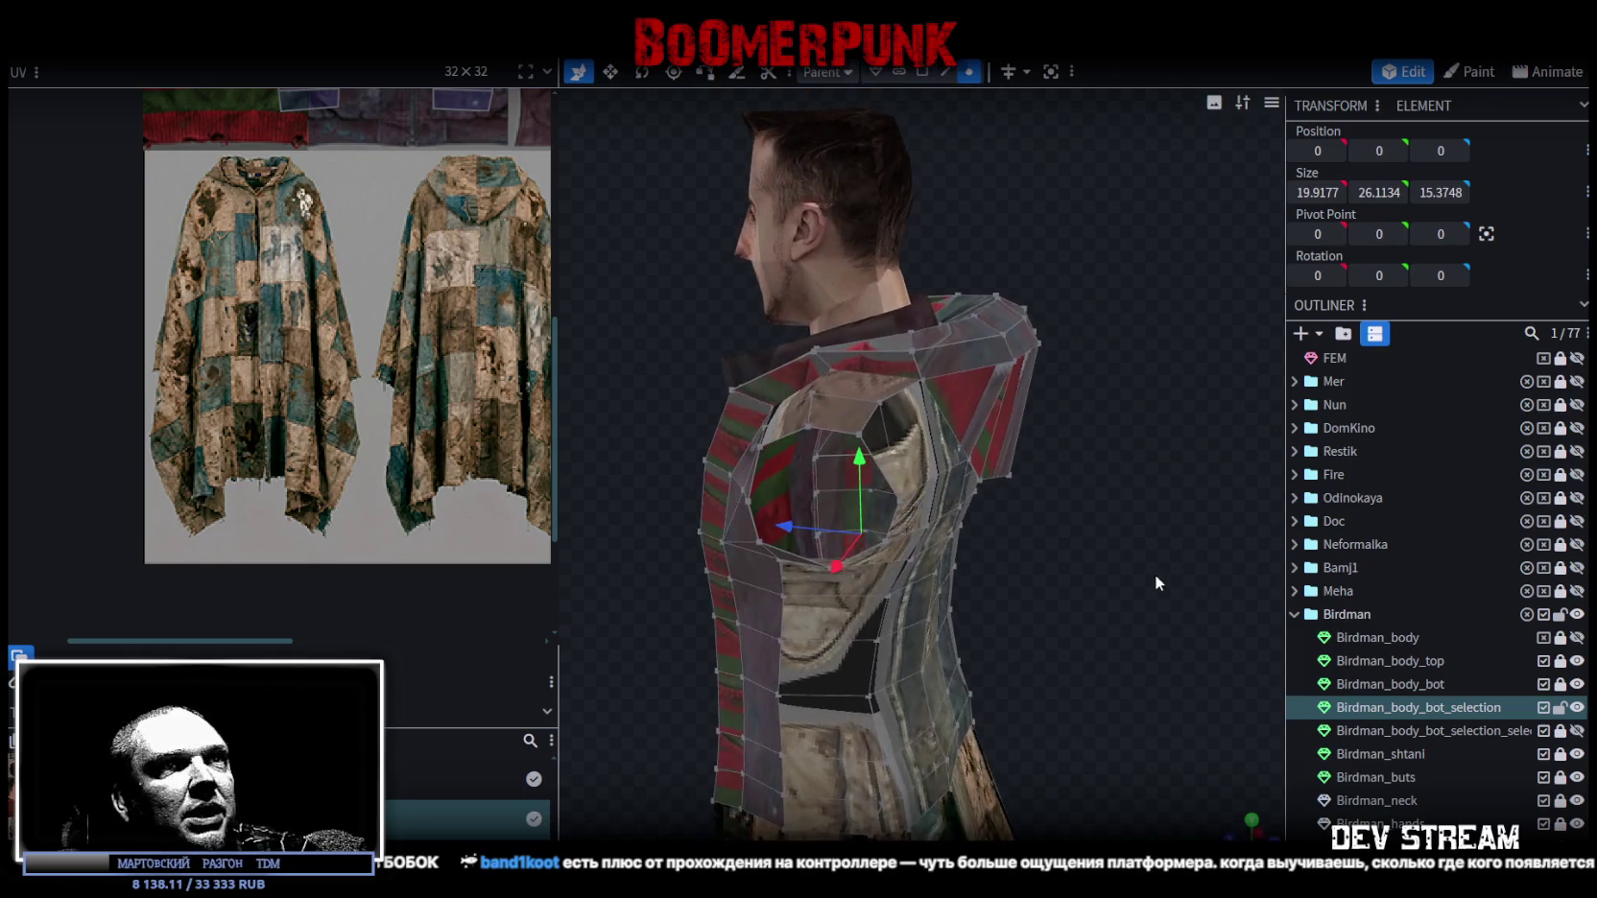
left_click(1577, 661)
mouse_move(1098, 623)
left_mouse_down()
mouse_move(1398, 554)
mouse_move(766, 537)
mouse_move(727, 493)
mouse_move(767, 454)
mouse_move(768, 391)
mouse_move(843, 395)
mouse_move(1173, 543)
mouse_move(1210, 520)
mouse_move(1197, 486)
mouse_move(1167, 490)
mouse_move(1151, 510)
mouse_move(1181, 540)
mouse_move(1240, 517)
mouse_move(1207, 483)
mouse_move(1131, 496)
mouse_move(1248, 566)
mouse_move(1166, 722)
mouse_move(1126, 633)
mouse_move(845, 551)
left_mouse_up()
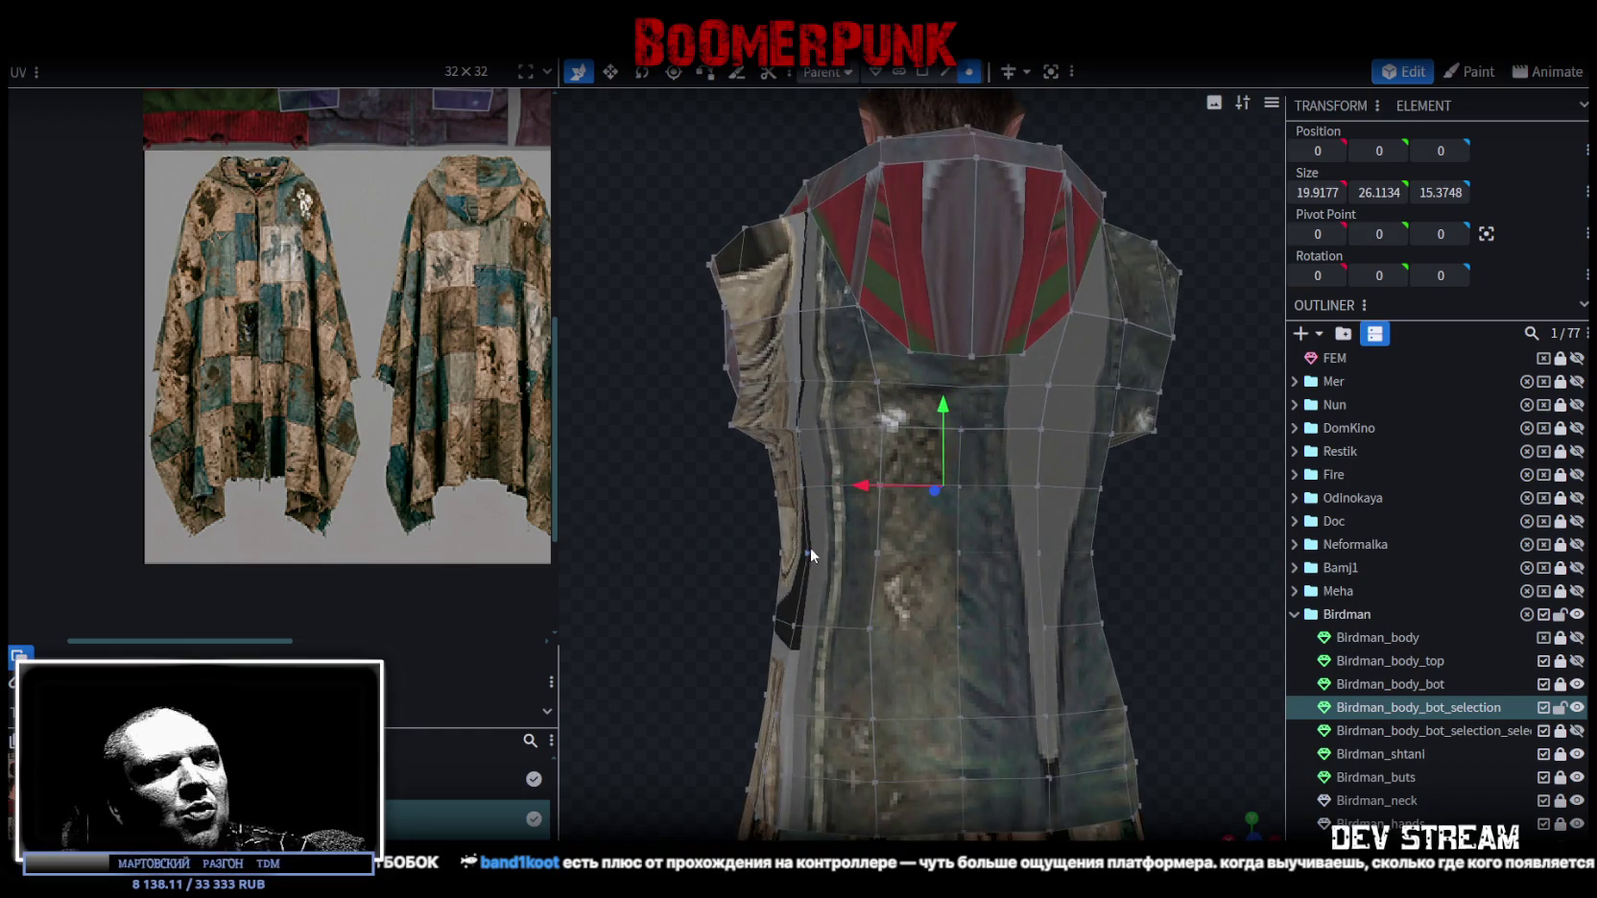
left_click(806, 551)
mouse_move(1135, 543)
left_mouse_down()
mouse_move(1104, 558)
mouse_move(1035, 545)
left_mouse_up()
left_click(1106, 550, "shift")
key("v")
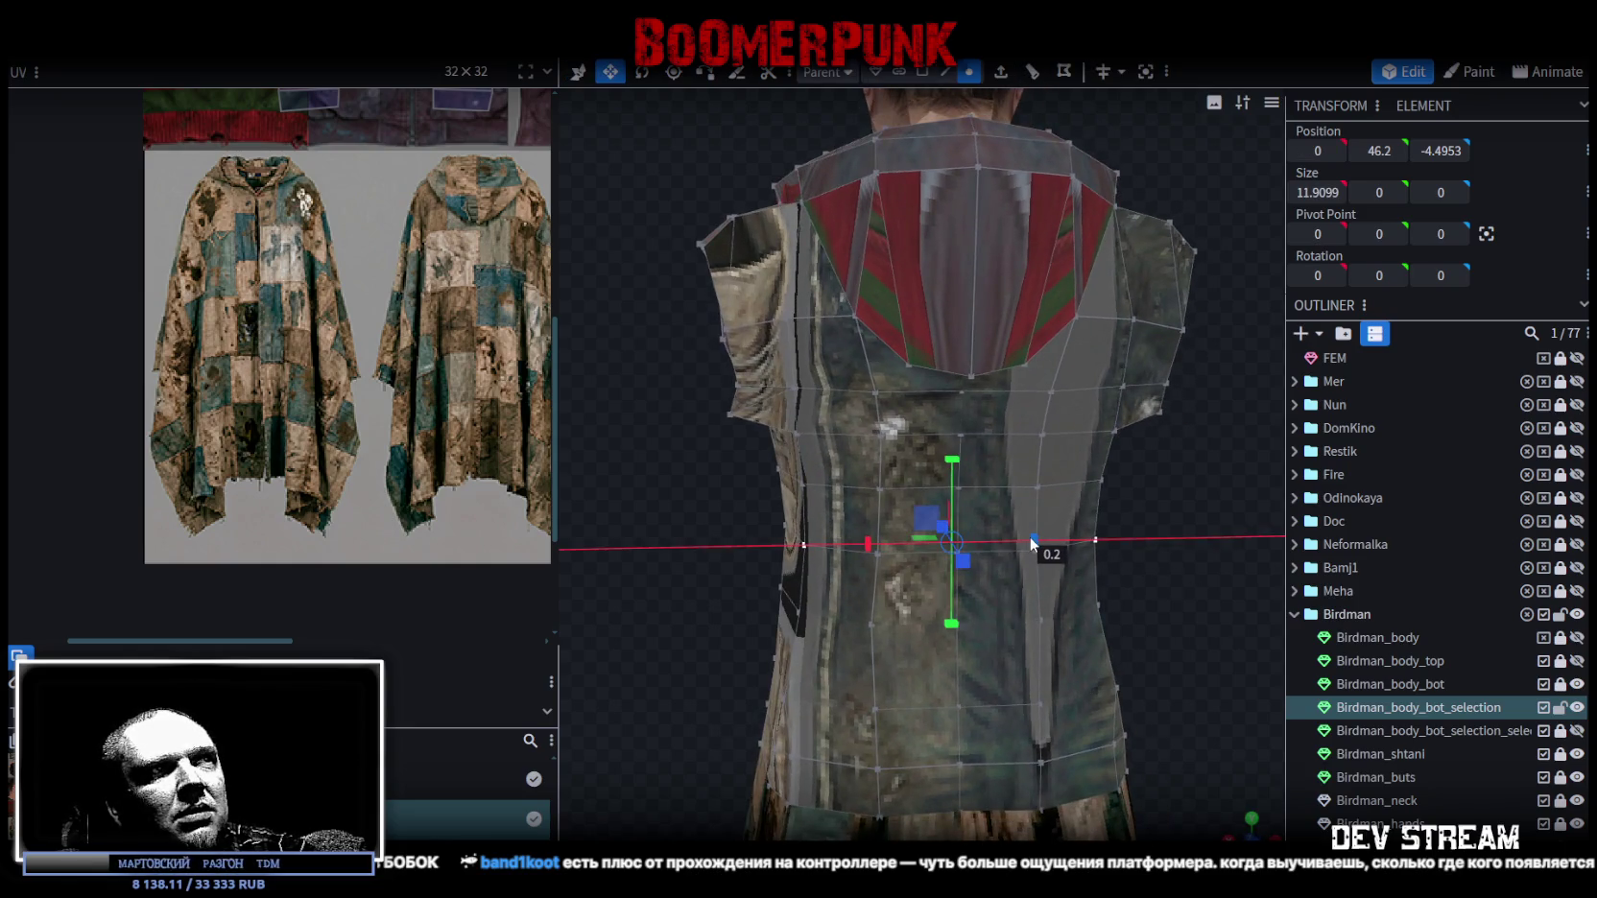
left_click_drag(666, 590, 1136, 609)
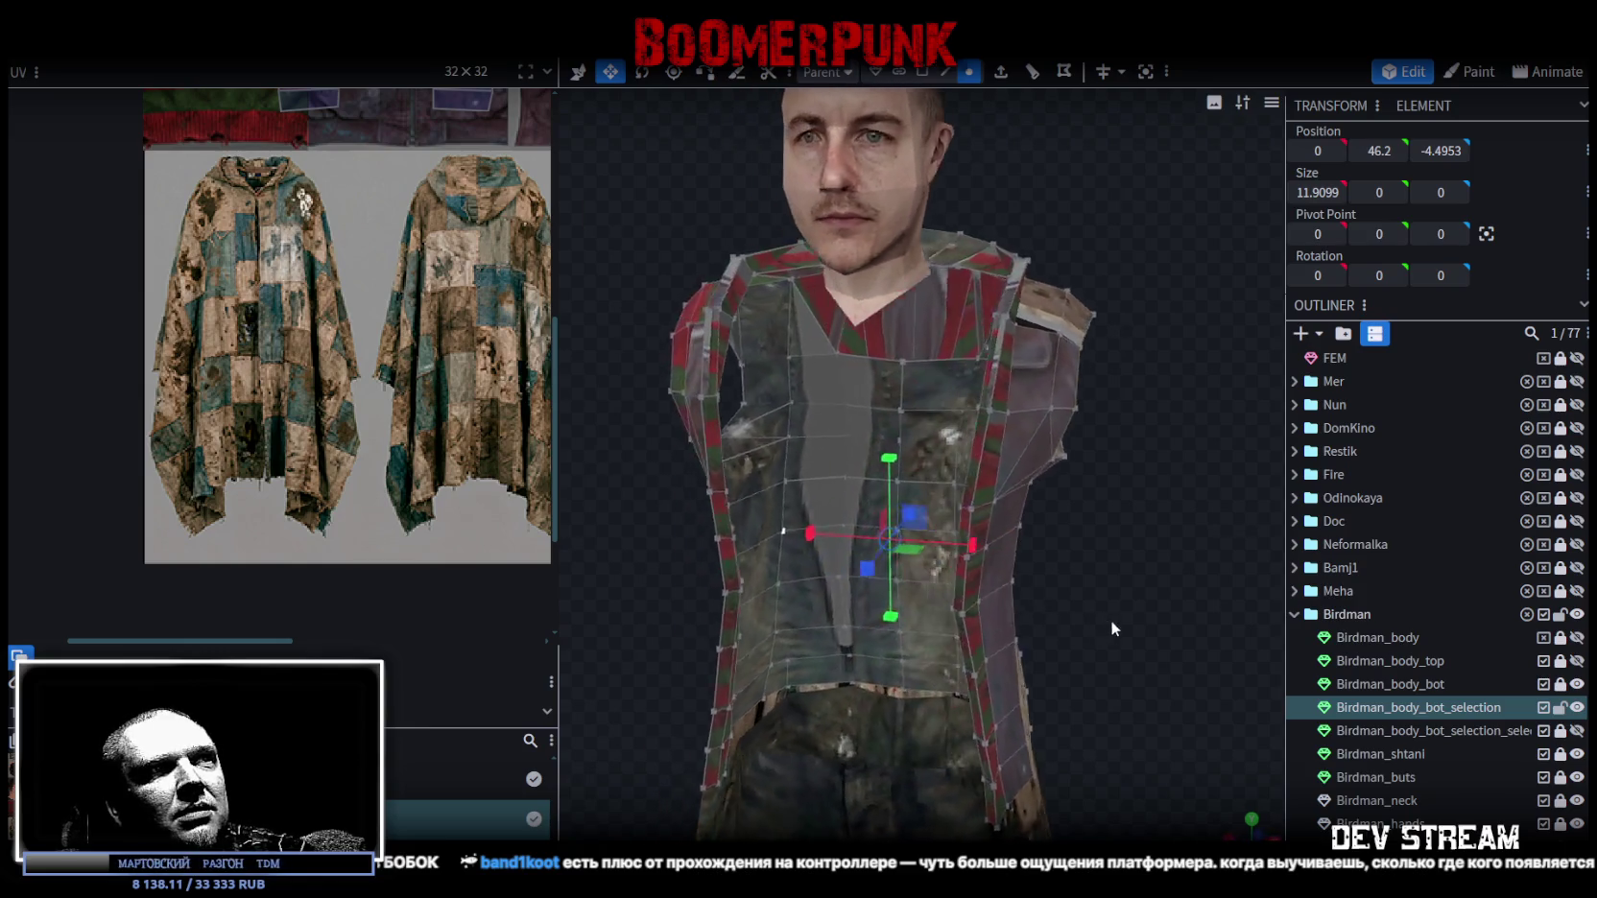
mouse_move(1133, 611)
left_mouse_down()
mouse_move(911, 545)
mouse_move(864, 548)
mouse_move(885, 439)
left_mouse_up()
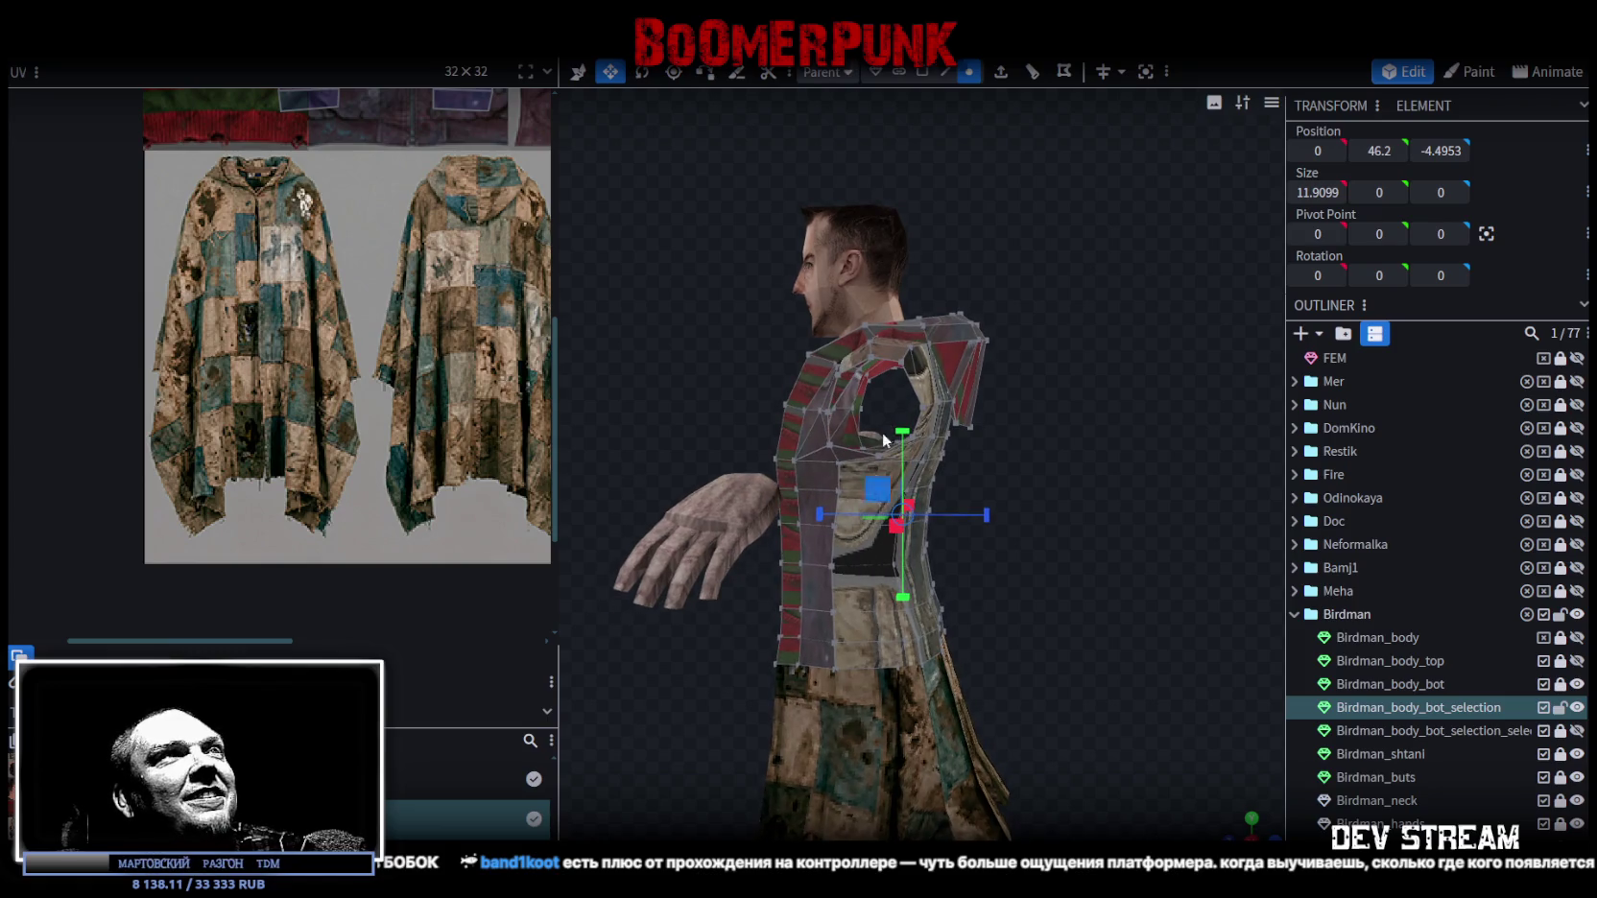
scroll(318, 369, "down", 3)
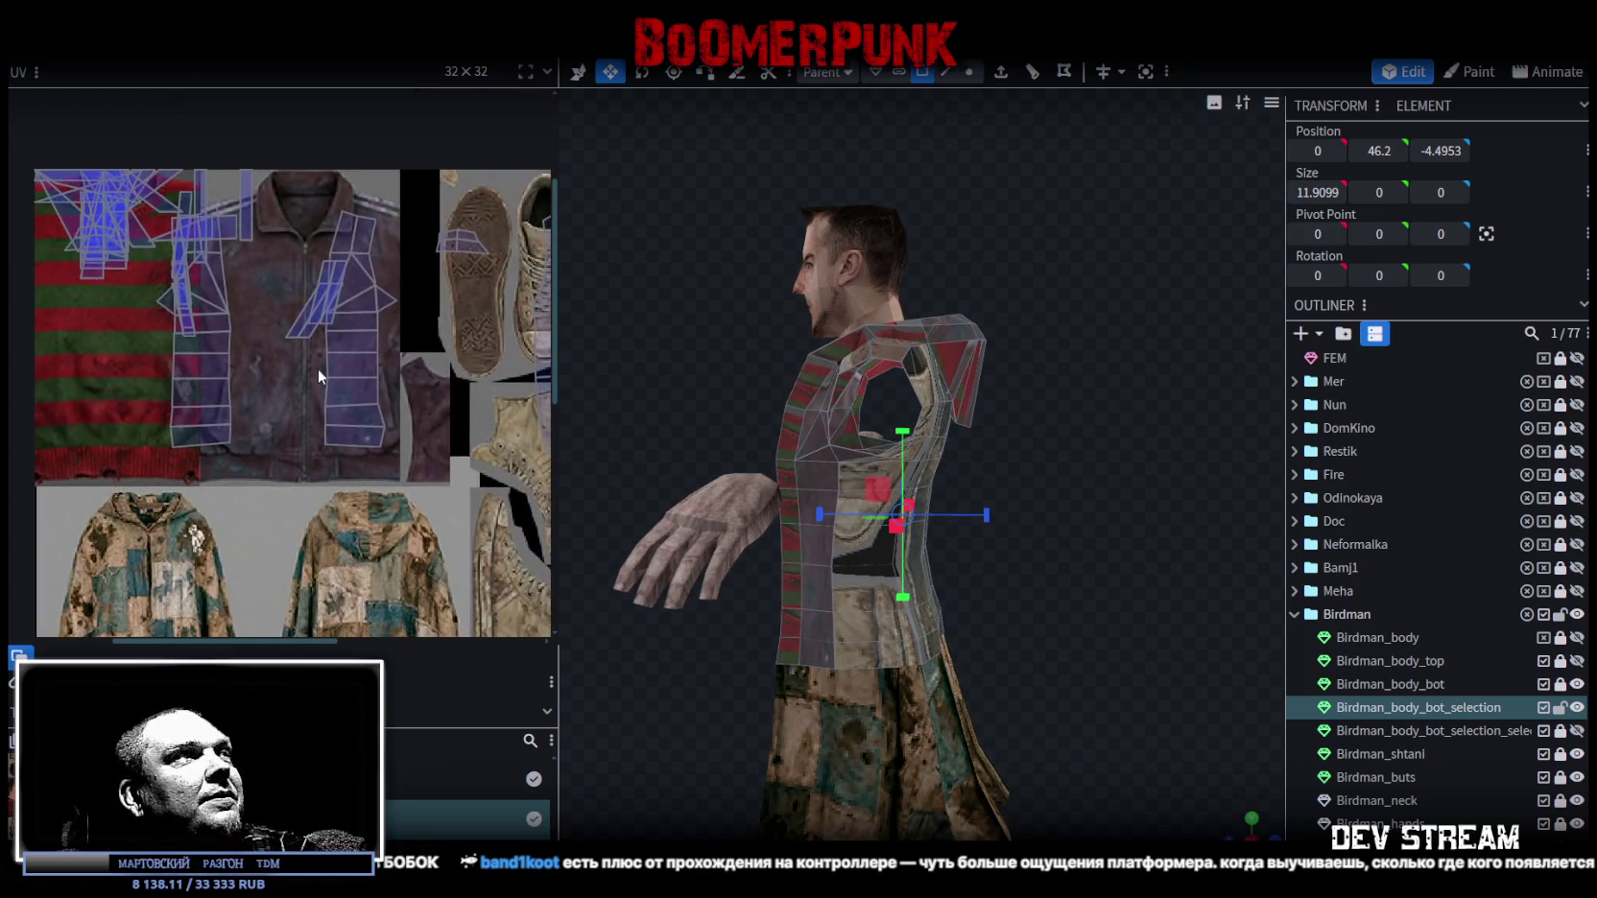
View the lower body, then place the torso UV island onto the poncho artwork.
scroll(330, 355, "down", 2)
mouse_move(681, 416)
left_mouse_down()
mouse_move(1067, 440)
mouse_move(1057, 286)
mouse_move(904, 612)
mouse_move(903, 648)
mouse_move(961, 630)
mouse_move(994, 589)
mouse_move(1202, 599)
mouse_move(1251, 571)
mouse_move(1064, 557)
mouse_move(1229, 809)
left_mouse_up()
right_click_drag(1229, 808, 1229, 403)
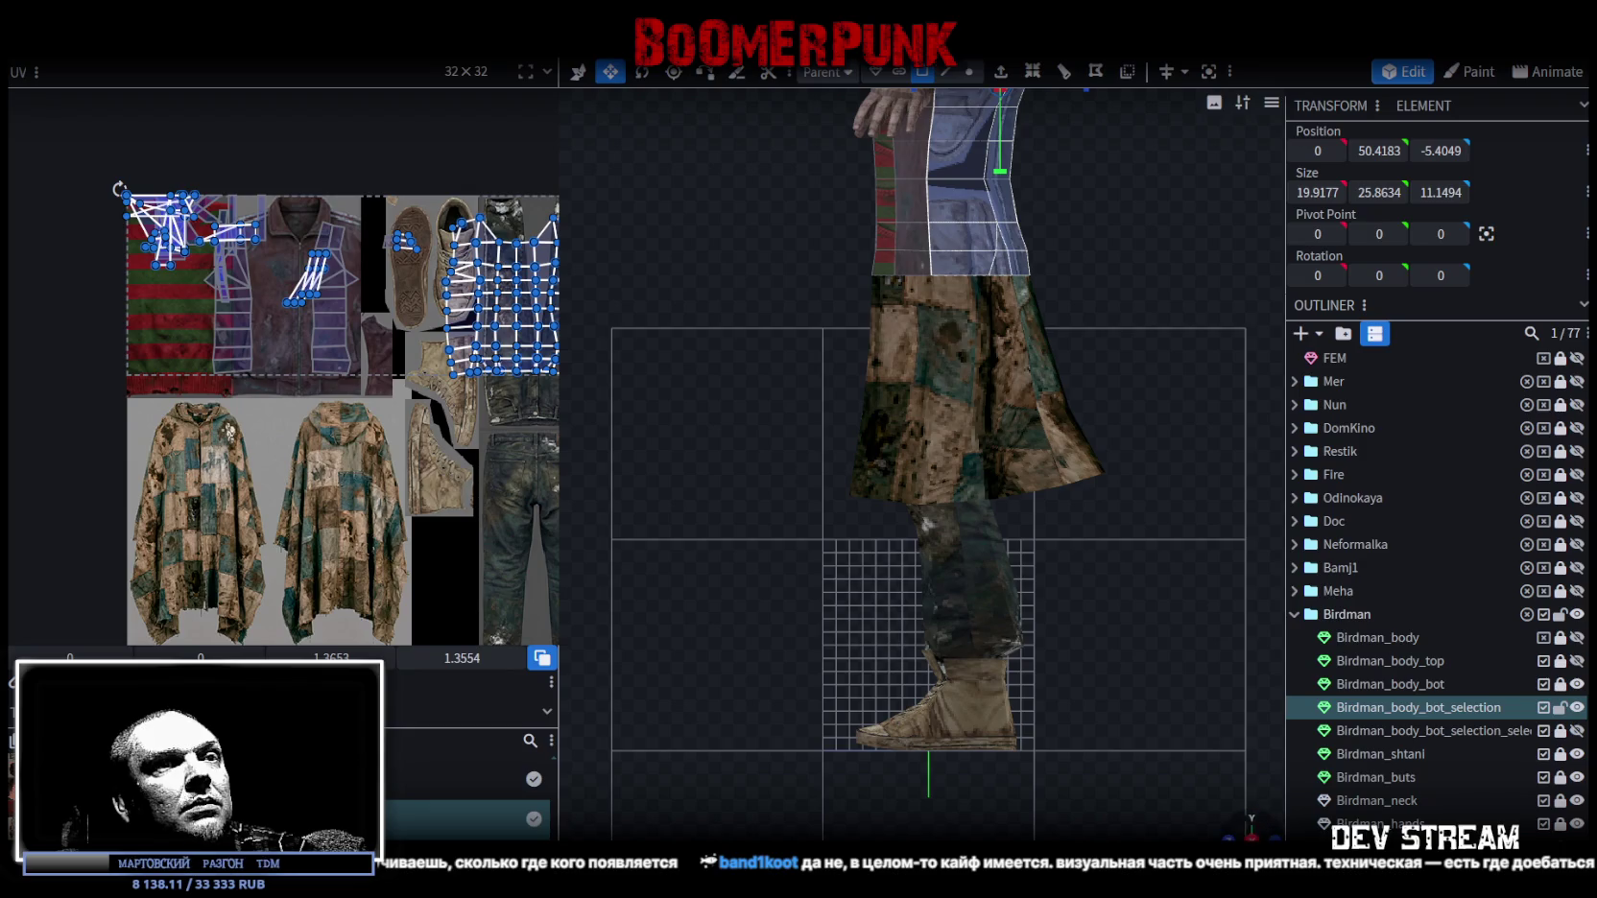
left_click_drag(1229, 403, 732, 466)
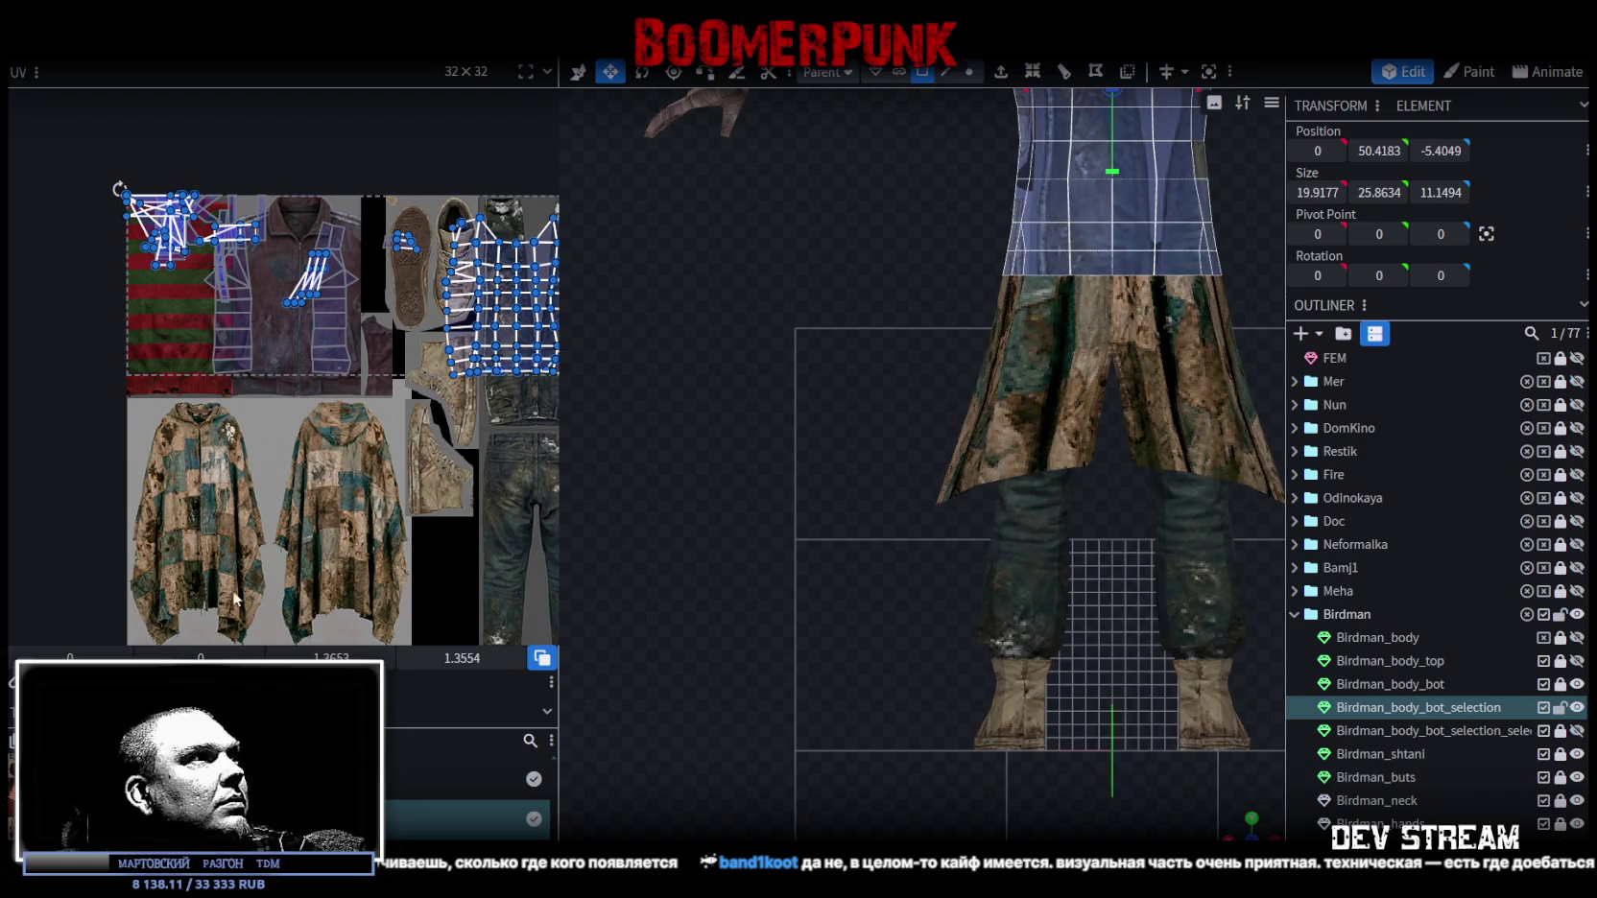
left_click_drag(118, 188, 158, 207)
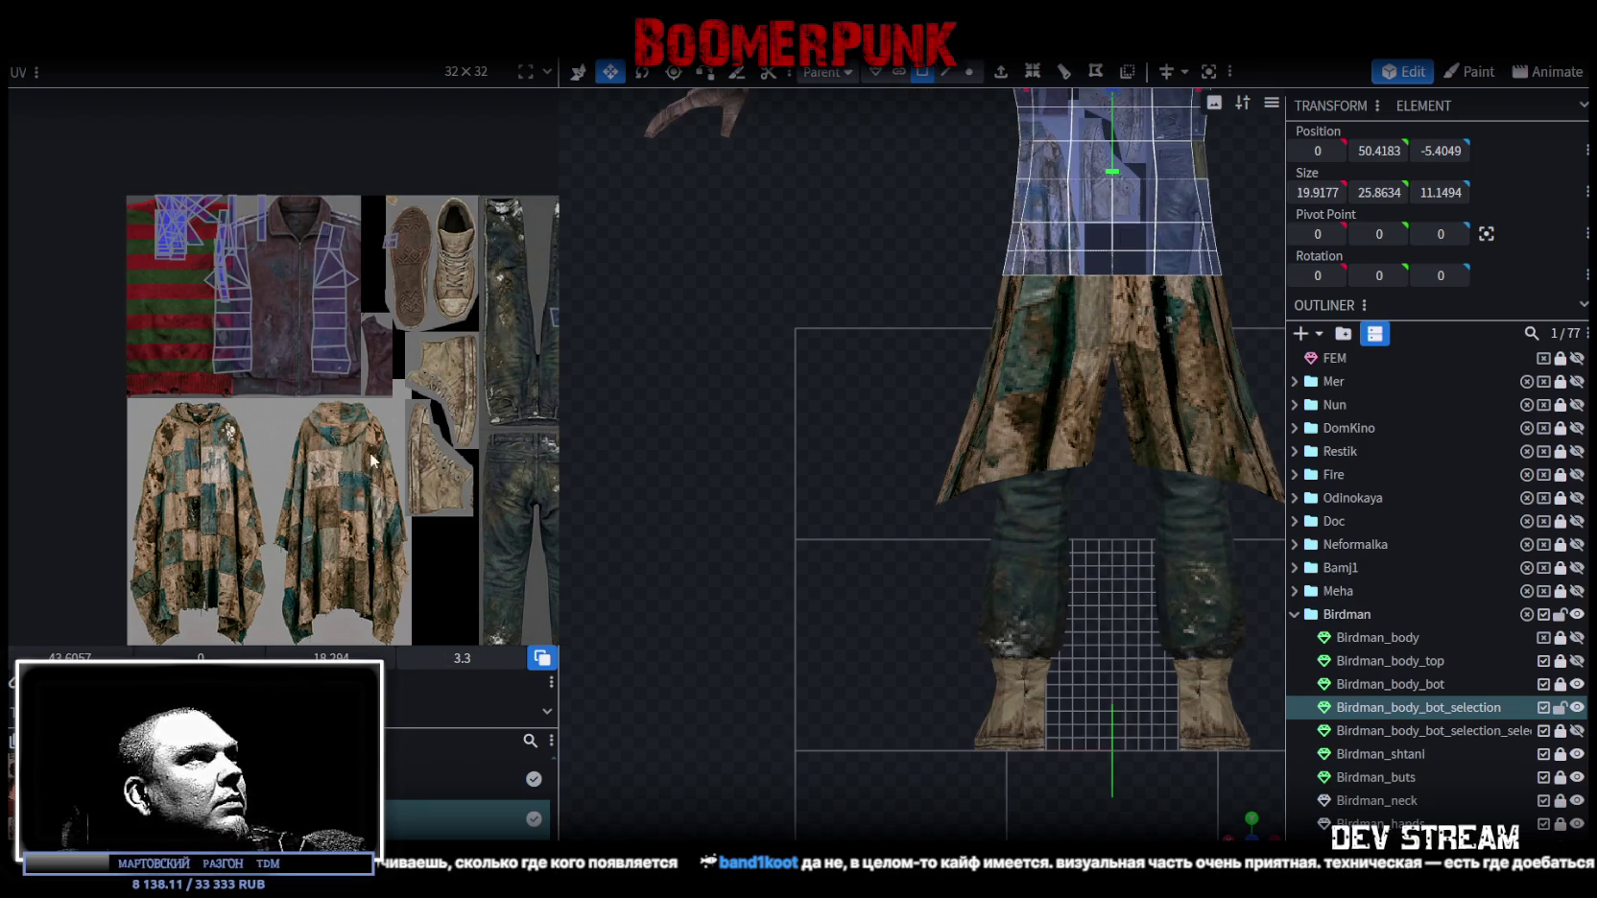
scroll(372, 460, "down", 3)
mouse_move(496, 401)
left_mouse_down()
mouse_move(305, 552)
mouse_move(224, 425)
left_mouse_up()
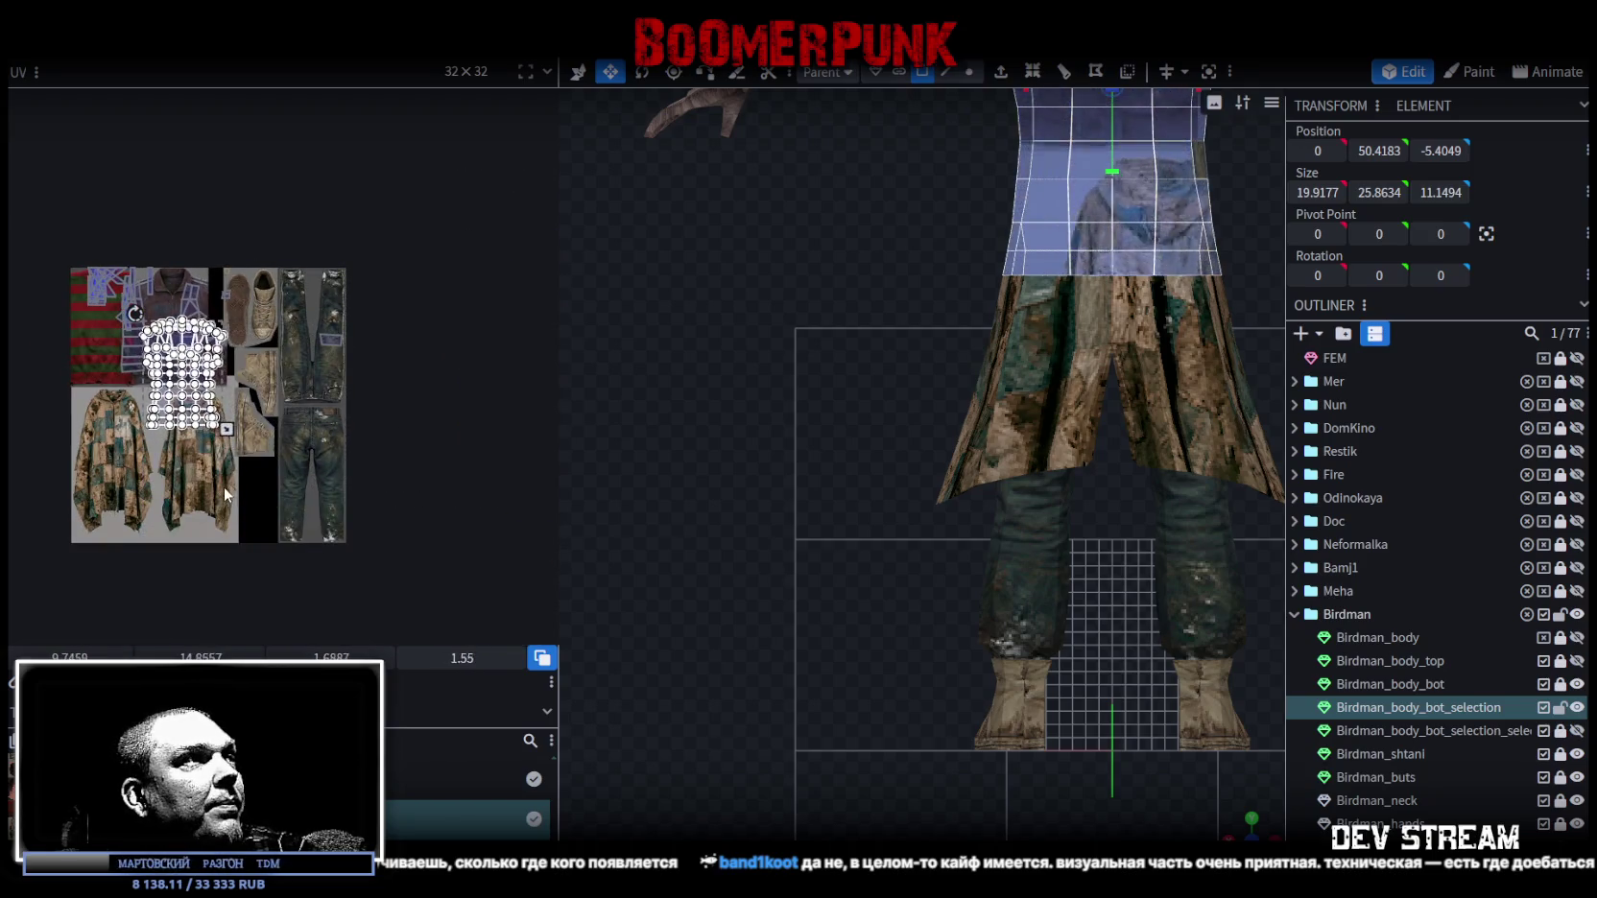
Shrink the coat UV island and shift it right to fit the poncho.
left_click(1086, 724)
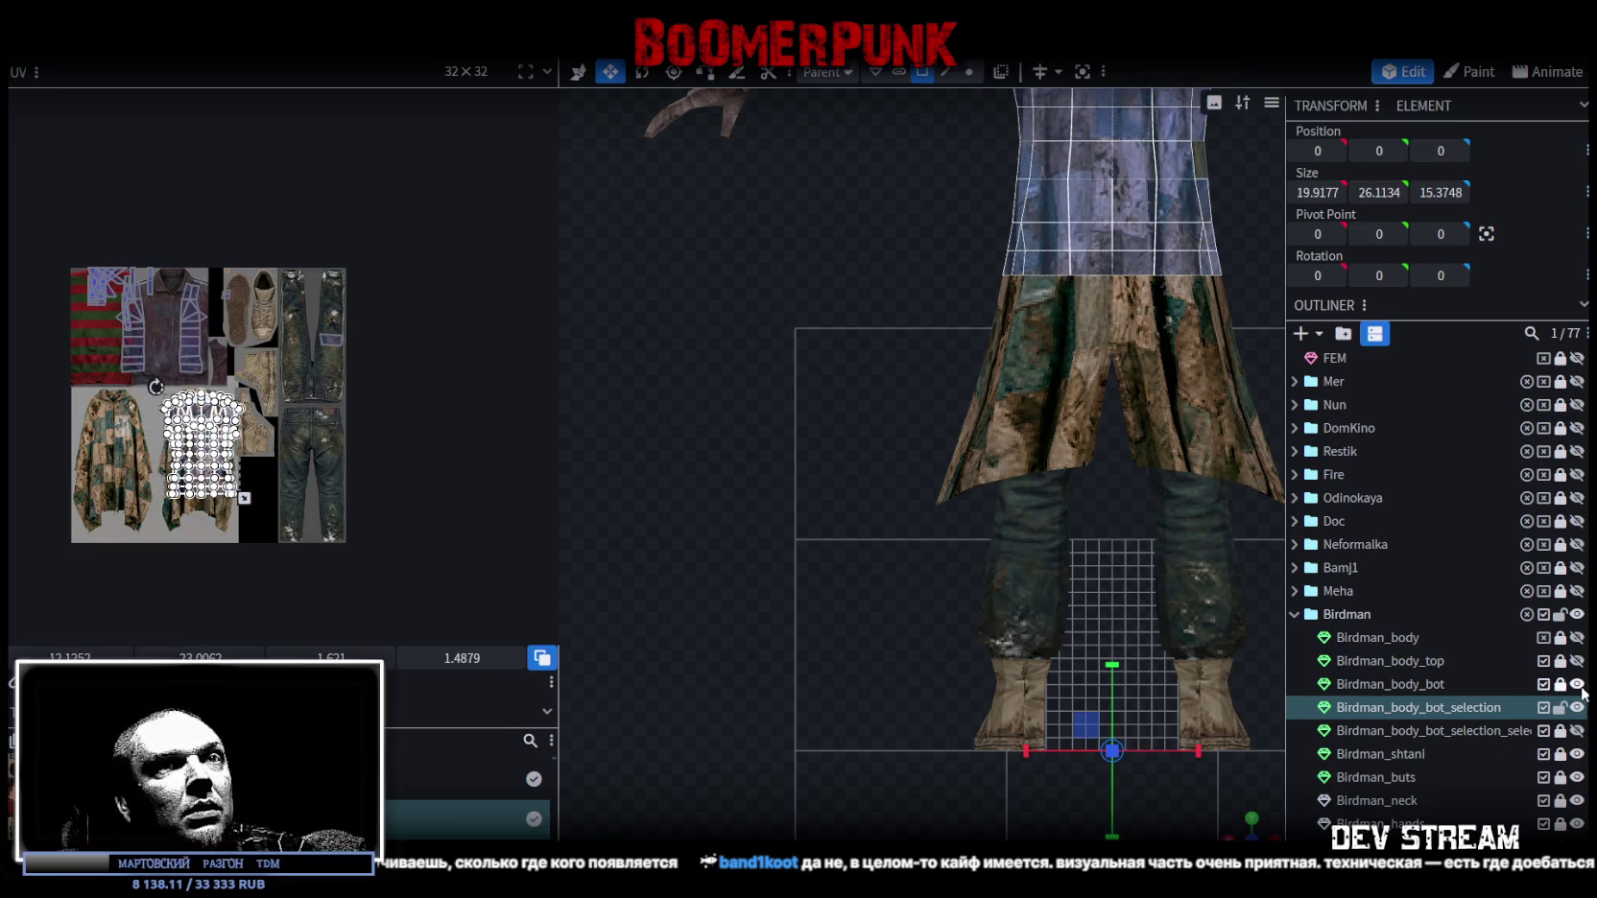
left_click(1577, 685)
left_click(1577, 684)
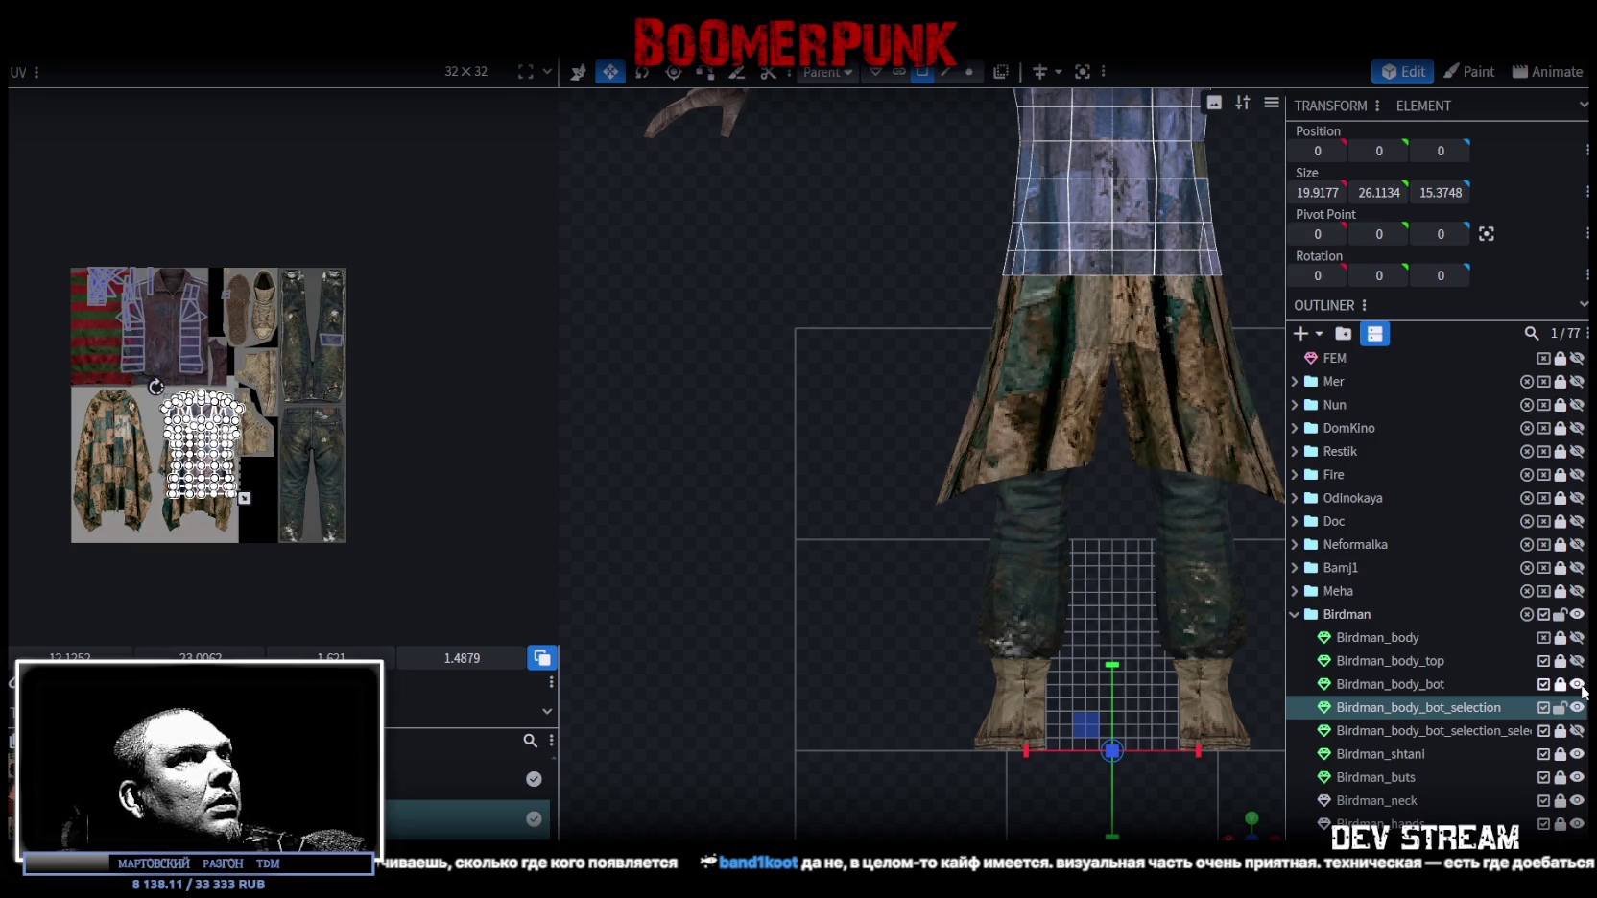
scroll(163, 434, "up", 4)
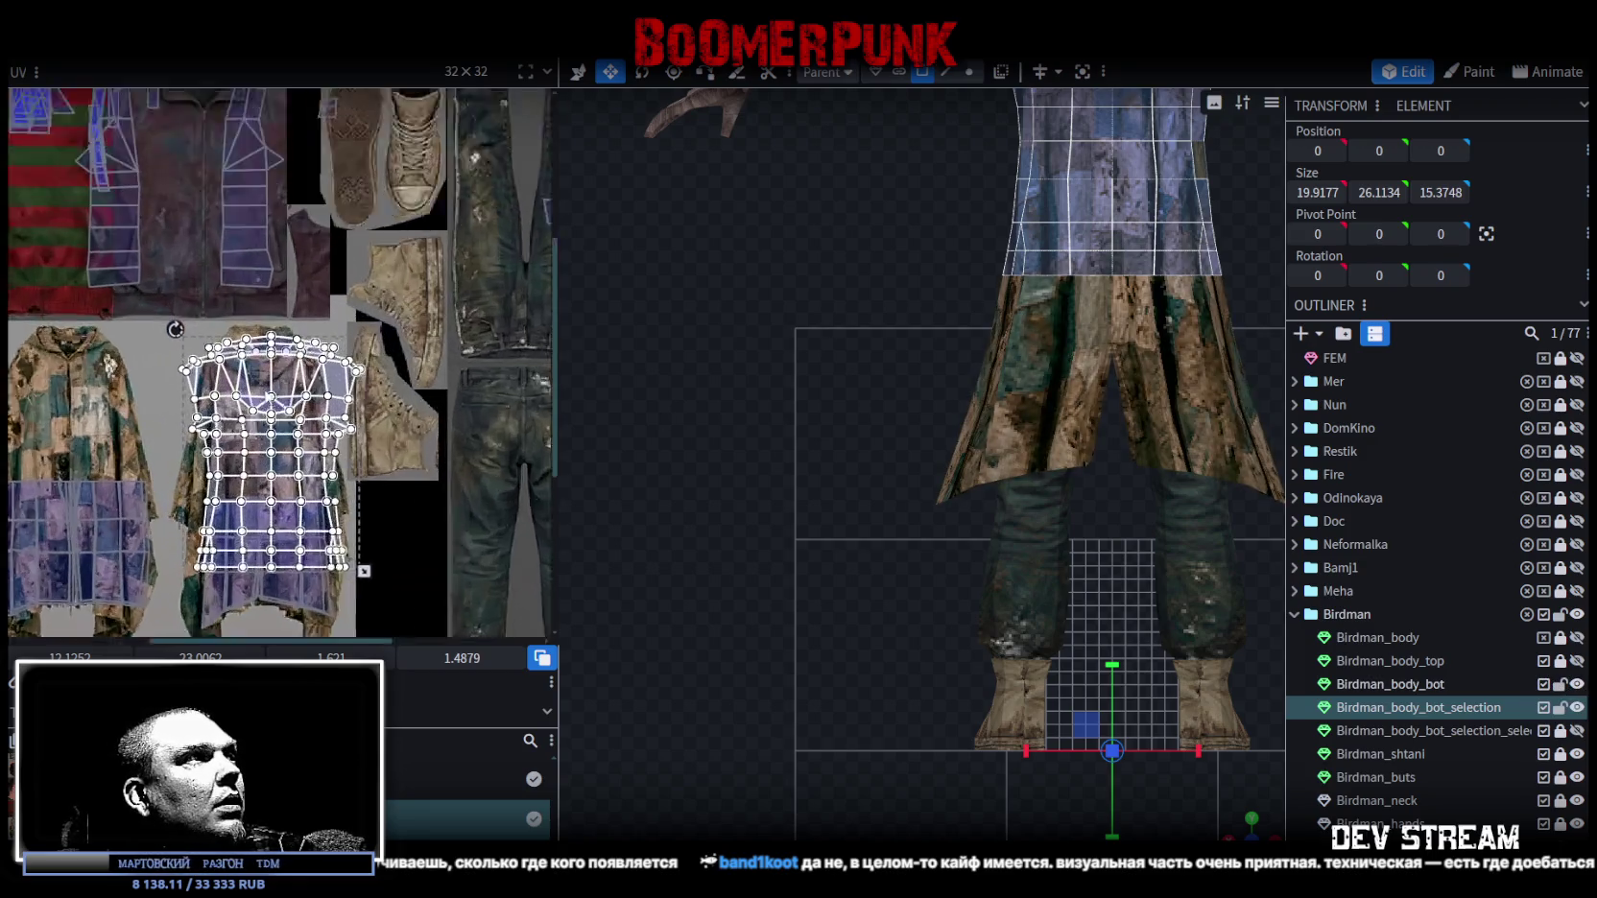
scroll(401, 462, "down", 2)
left_click_drag(389, 532, 322, 441)
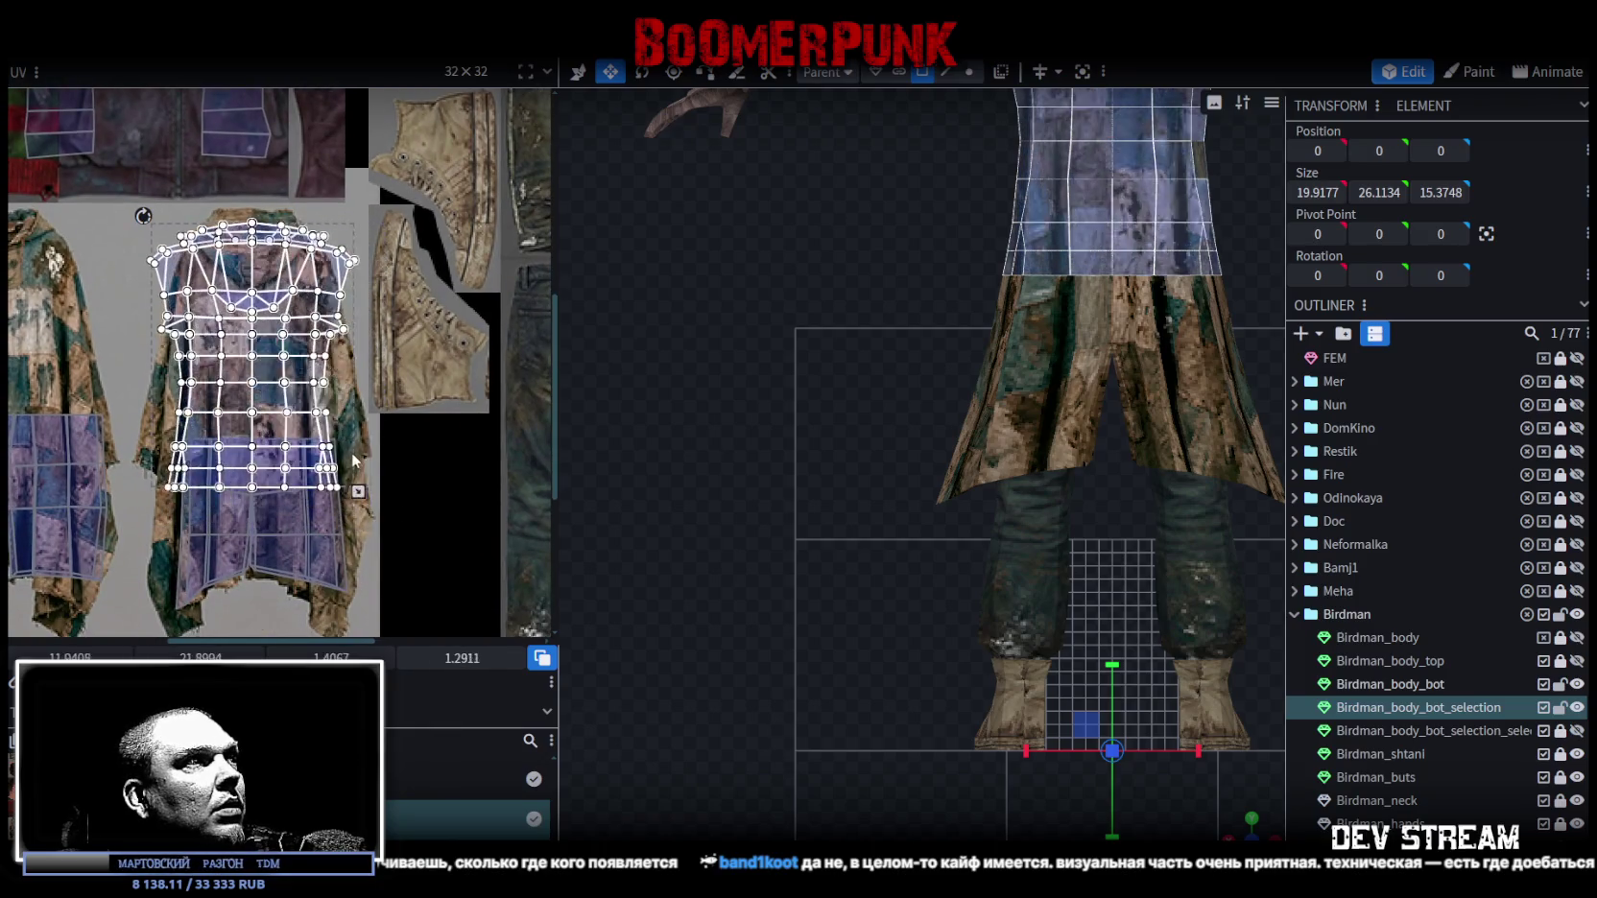
scroll(231, 298, "up", 2)
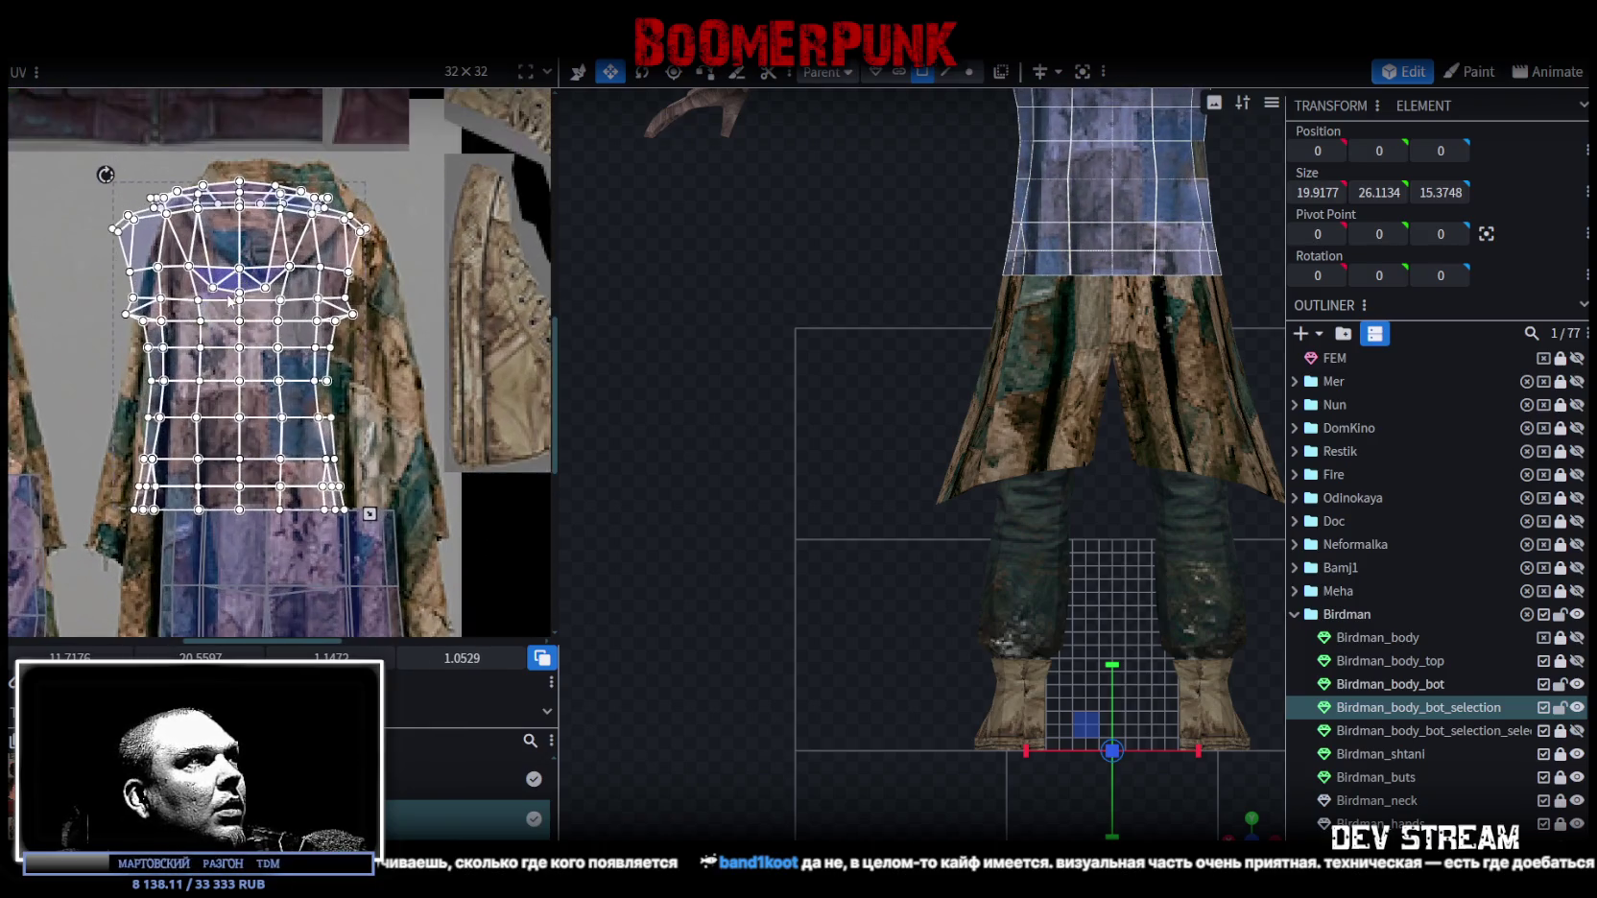
scroll(355, 316, "left", 1)
left_click_drag(279, 243, 321, 230)
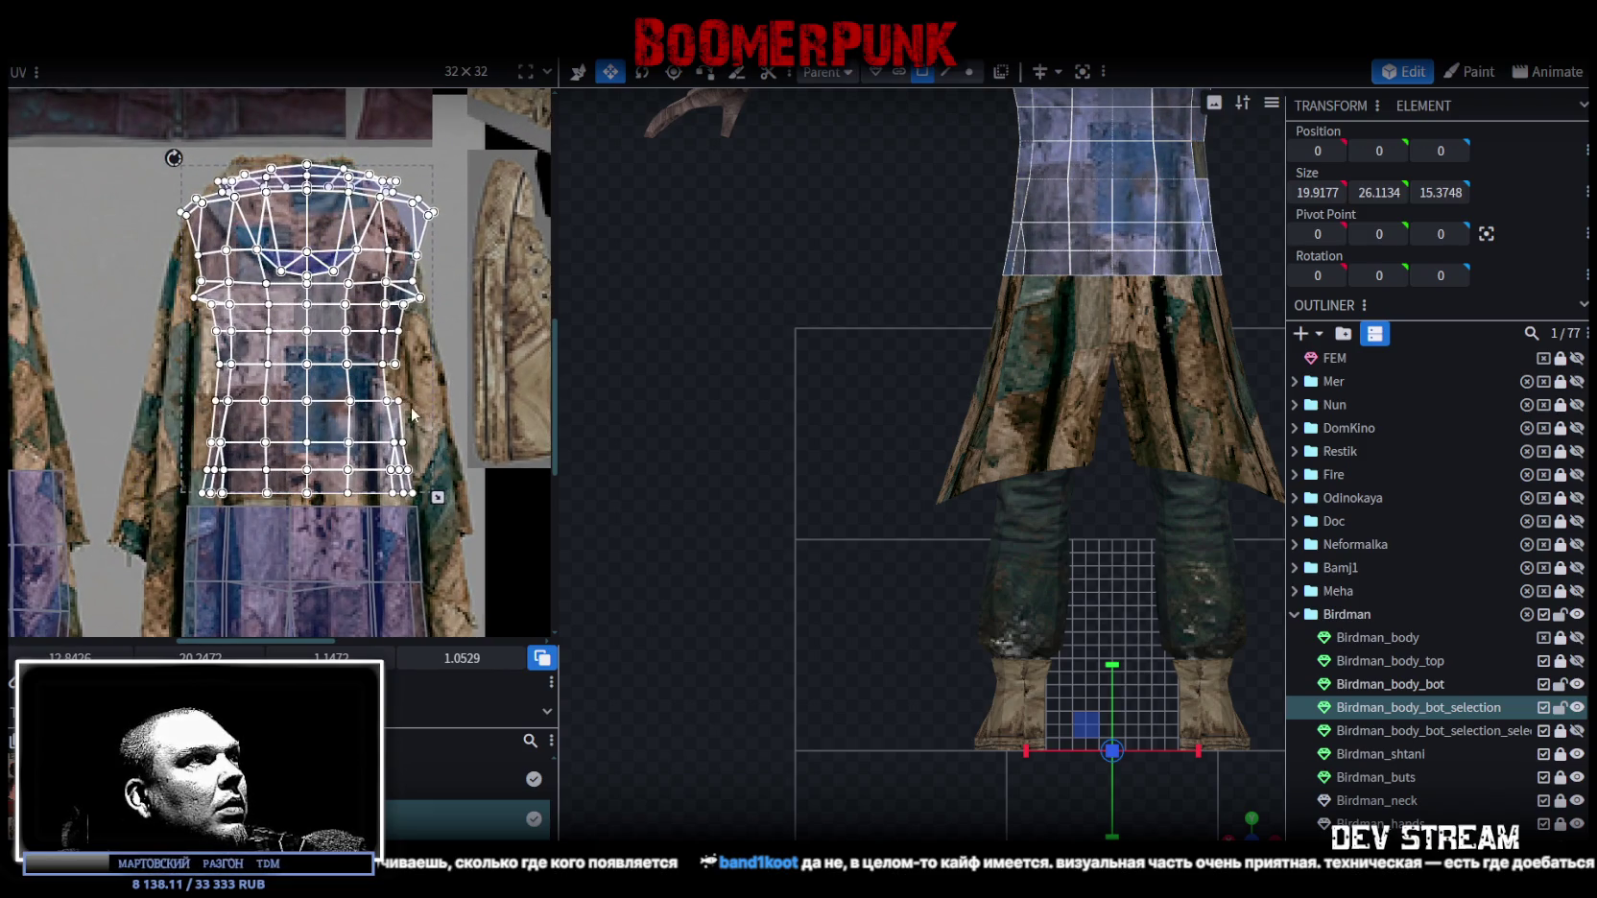
Check the remapped torso in 3D, ending on a straight front view.
scroll(1013, 653, "down", 2)
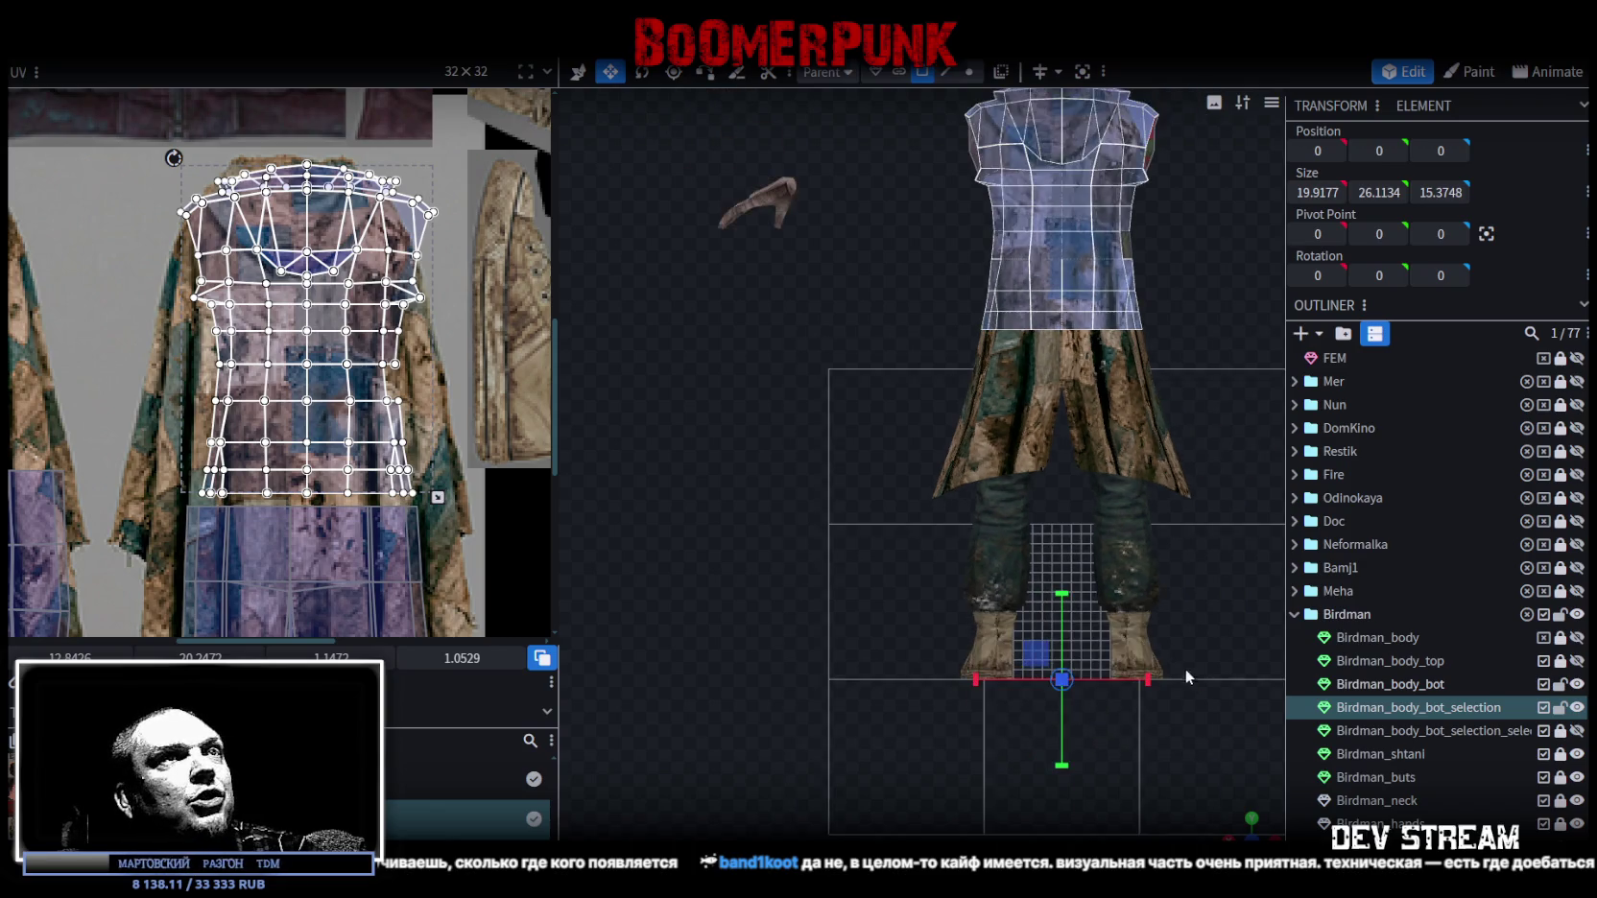
left_click_drag(1238, 817, 1098, 605)
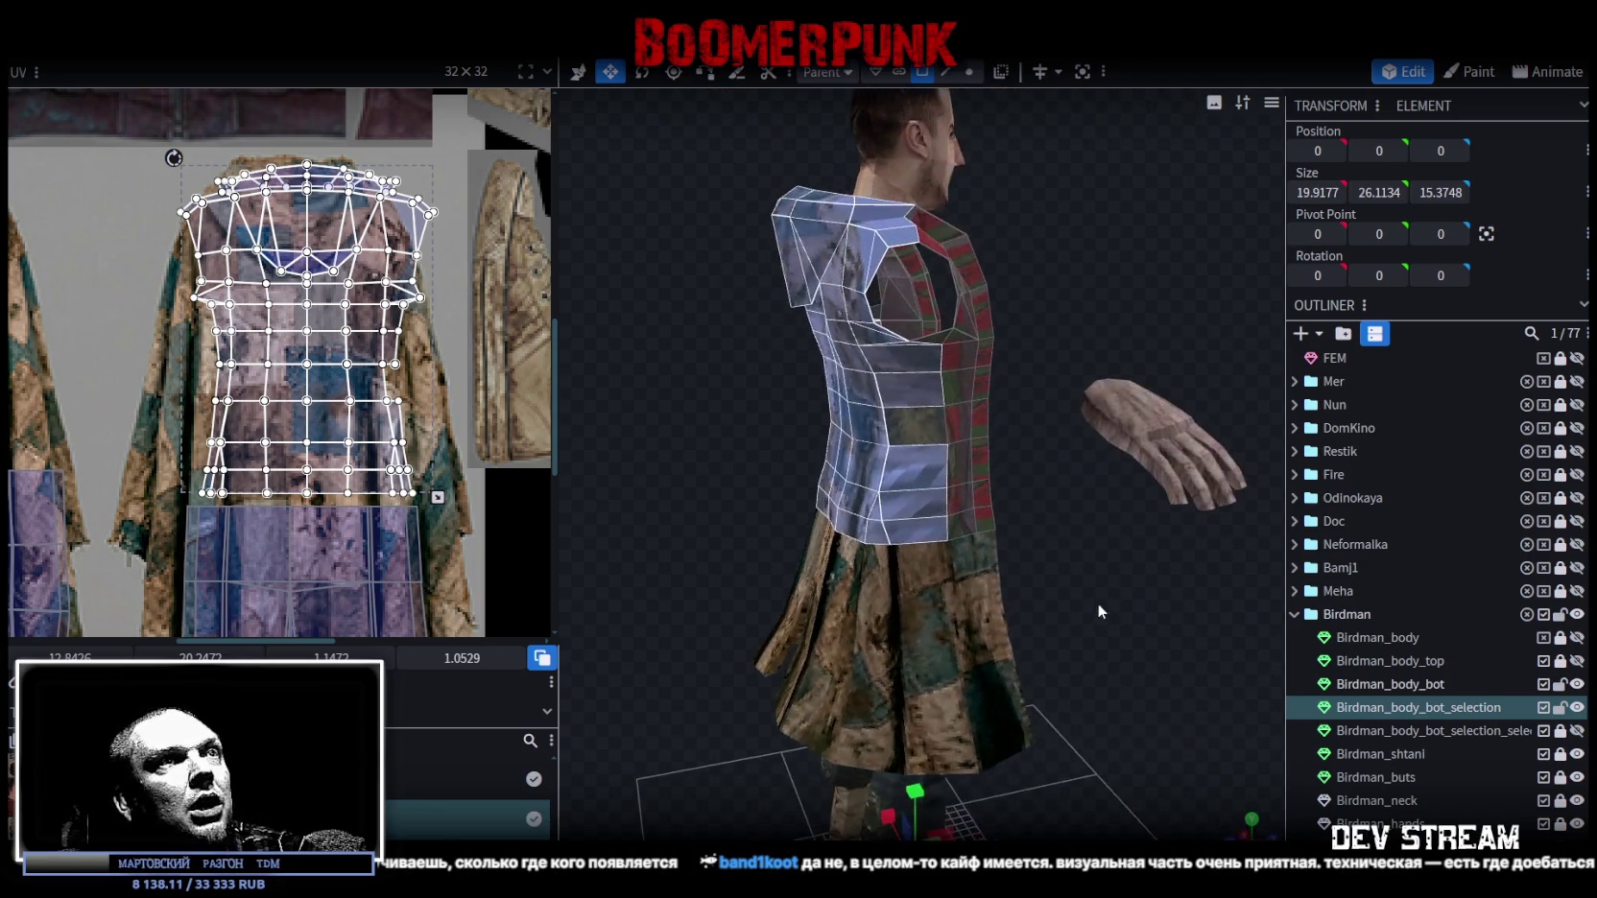
left_click(910, 430)
left_click_drag(1014, 616, 1273, 601)
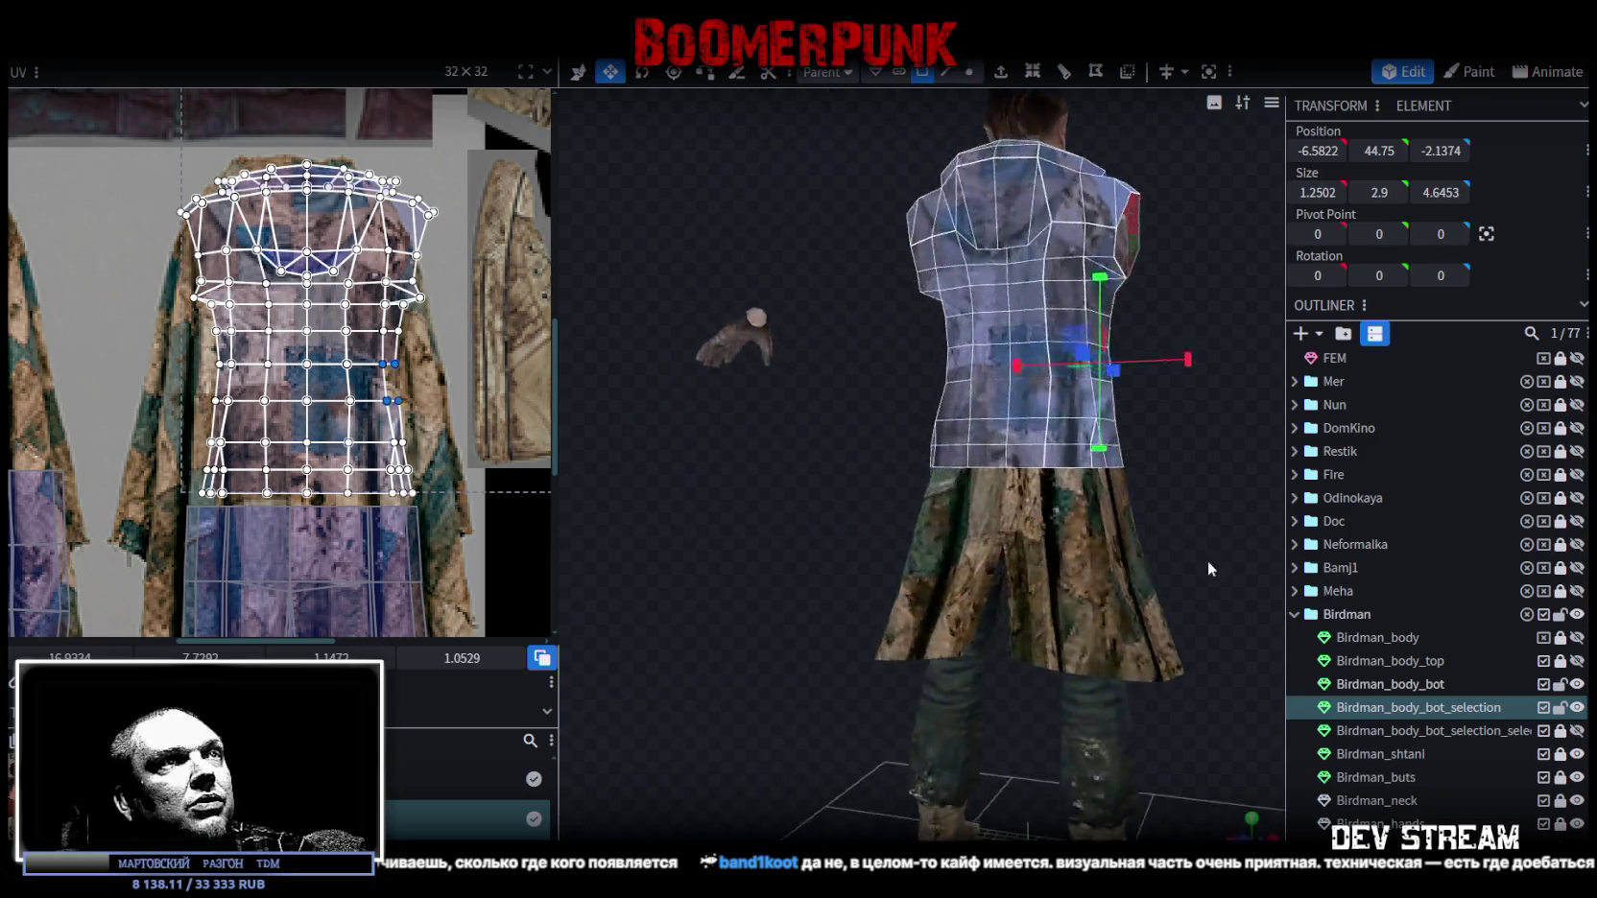
key("KP_1")
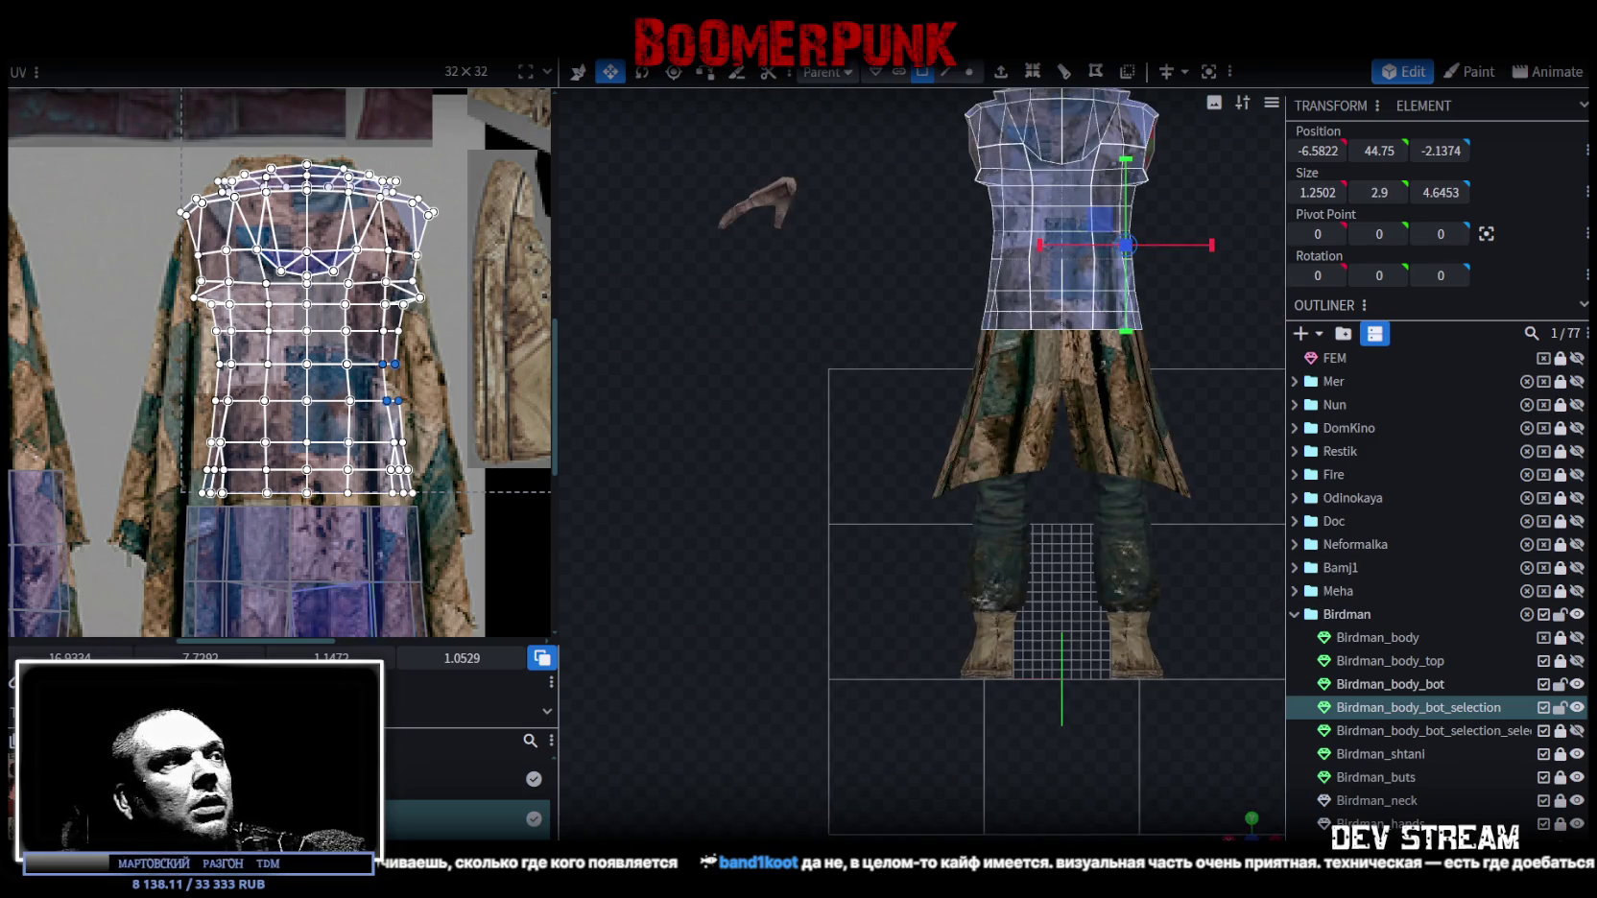
scroll(372, 412, "down", 2)
scroll(373, 413, "down", 2)
scroll(372, 413, "down", 2)
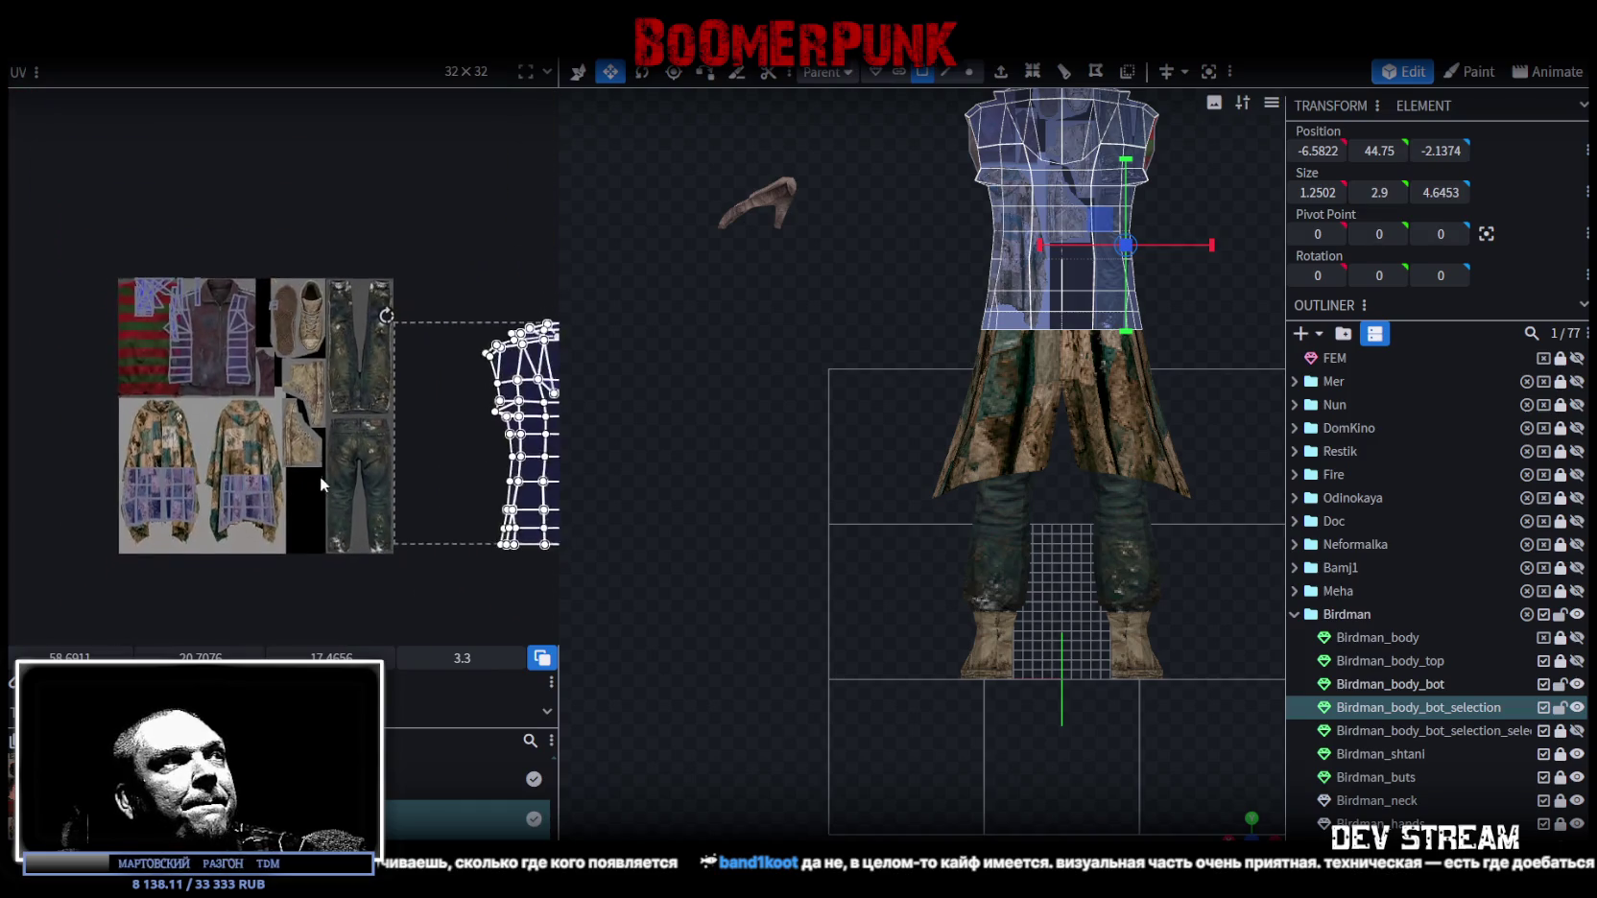
Move the torso UV island left and down onto the coat image, shrinking it.
scroll(372, 413, "down", 1)
left_click_drag(457, 407, 190, 388)
left_click_drag(247, 482, 140, 429)
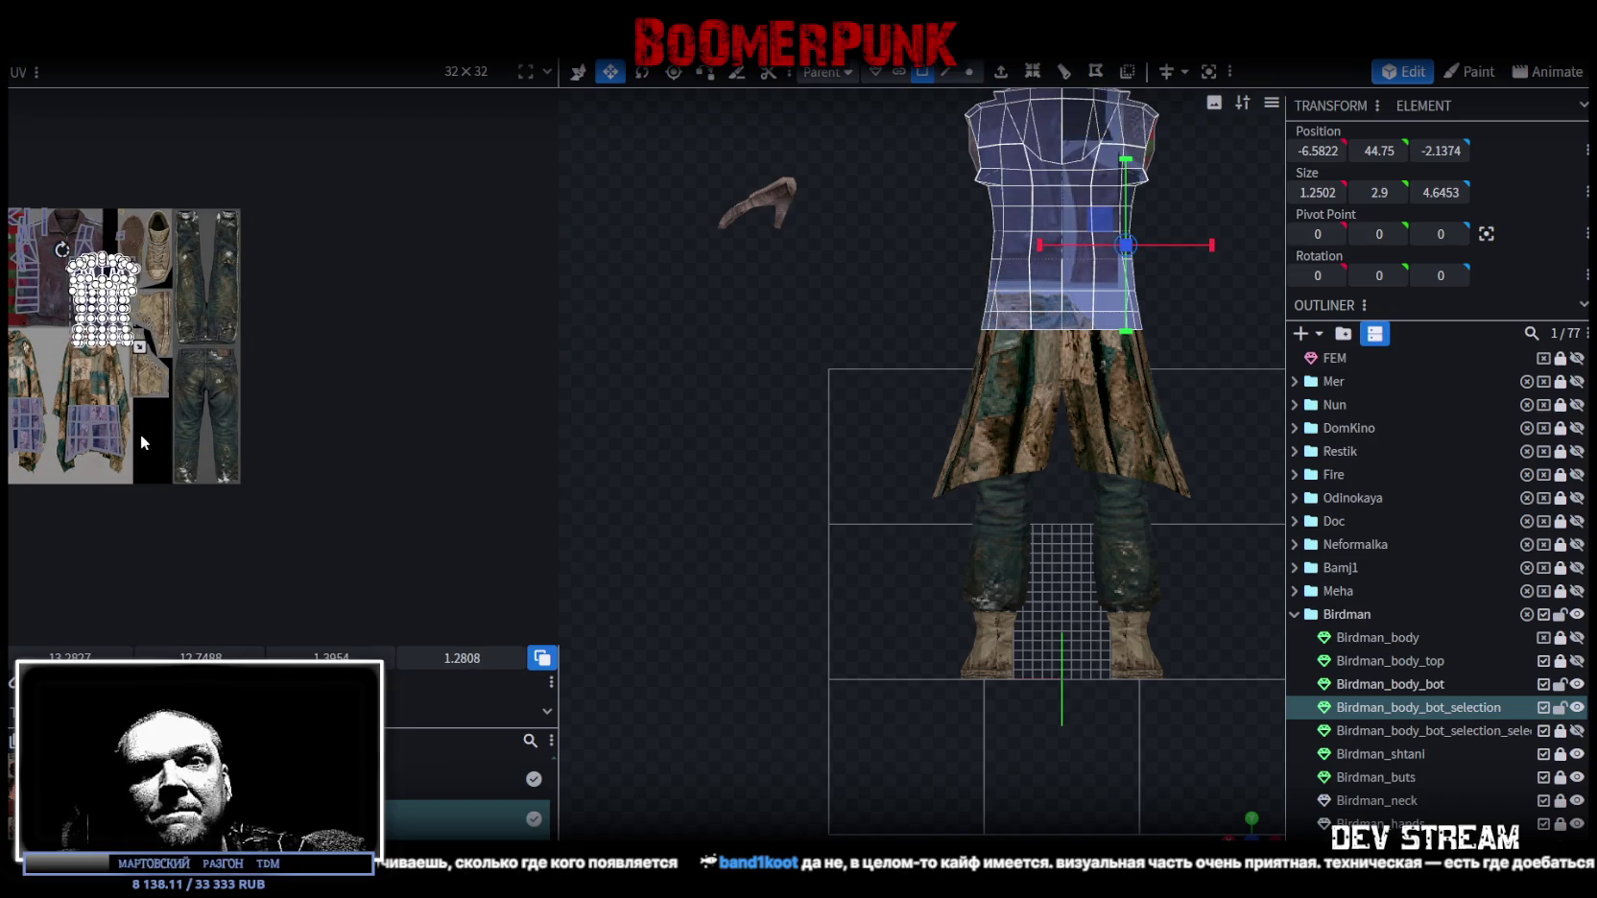
middle_click_drag(140, 429, 238, 428)
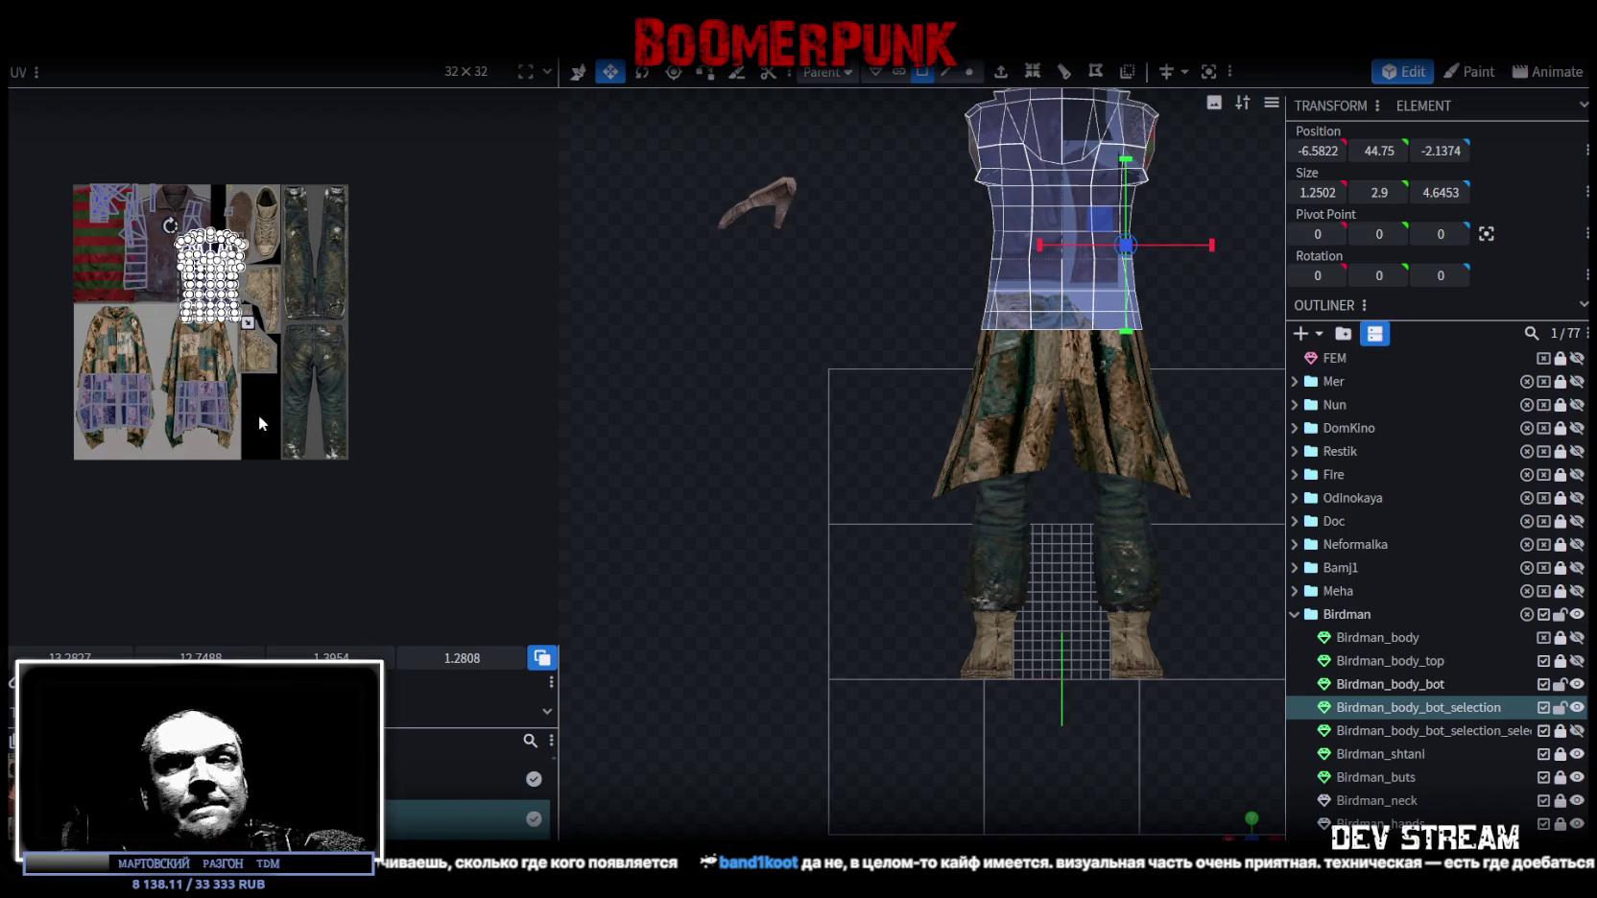
scroll(140, 304, "up", 4)
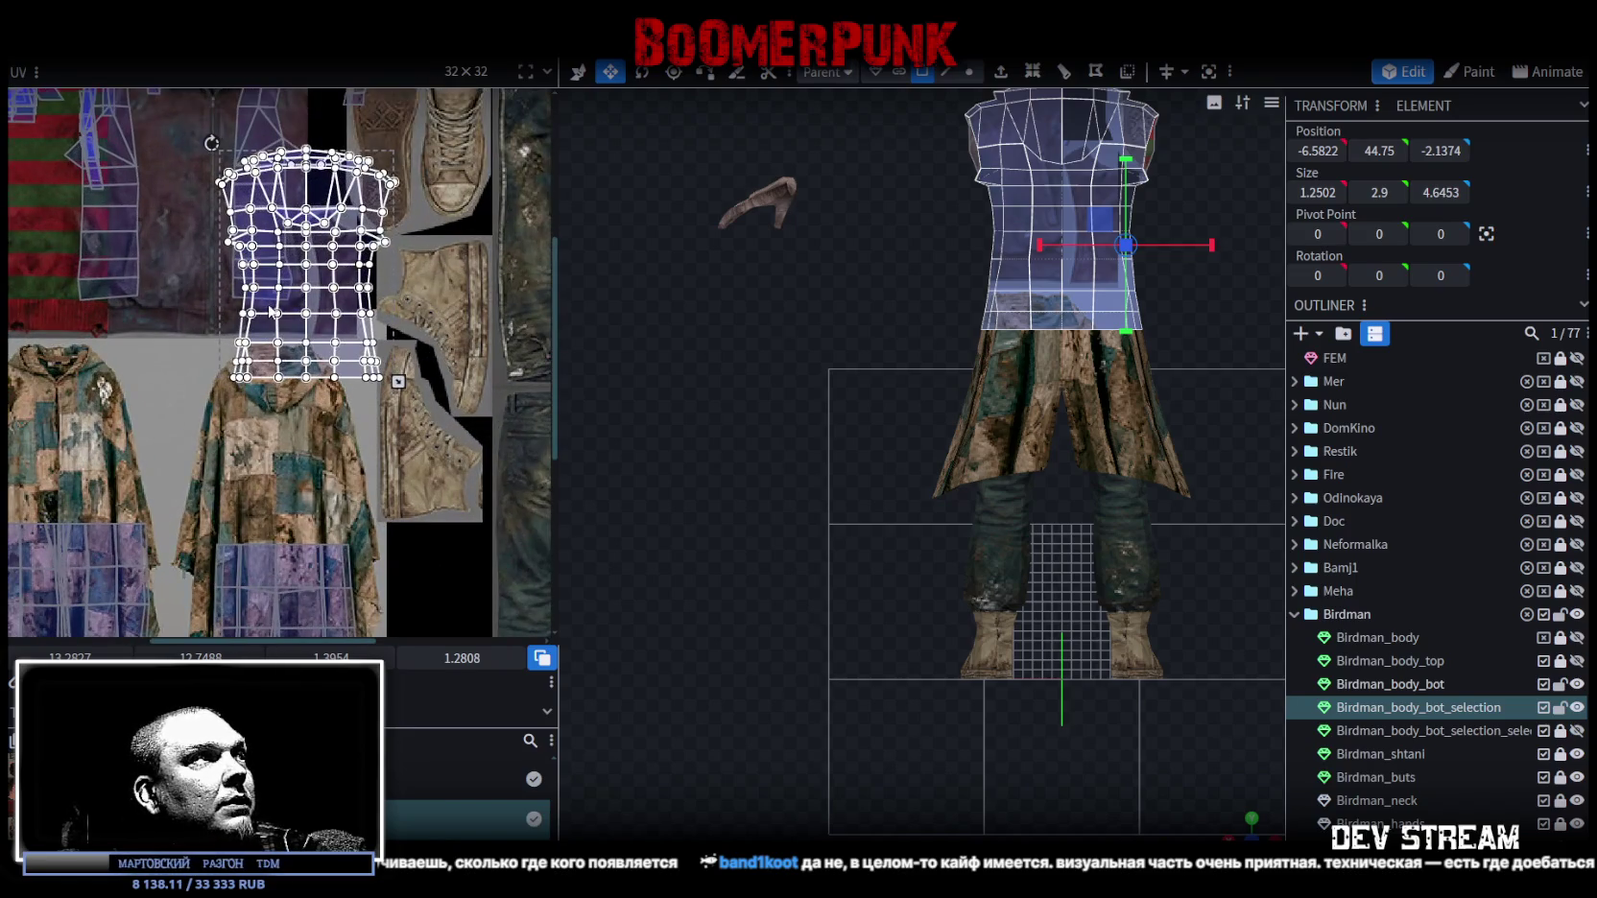
left_click_drag(272, 308, 255, 473)
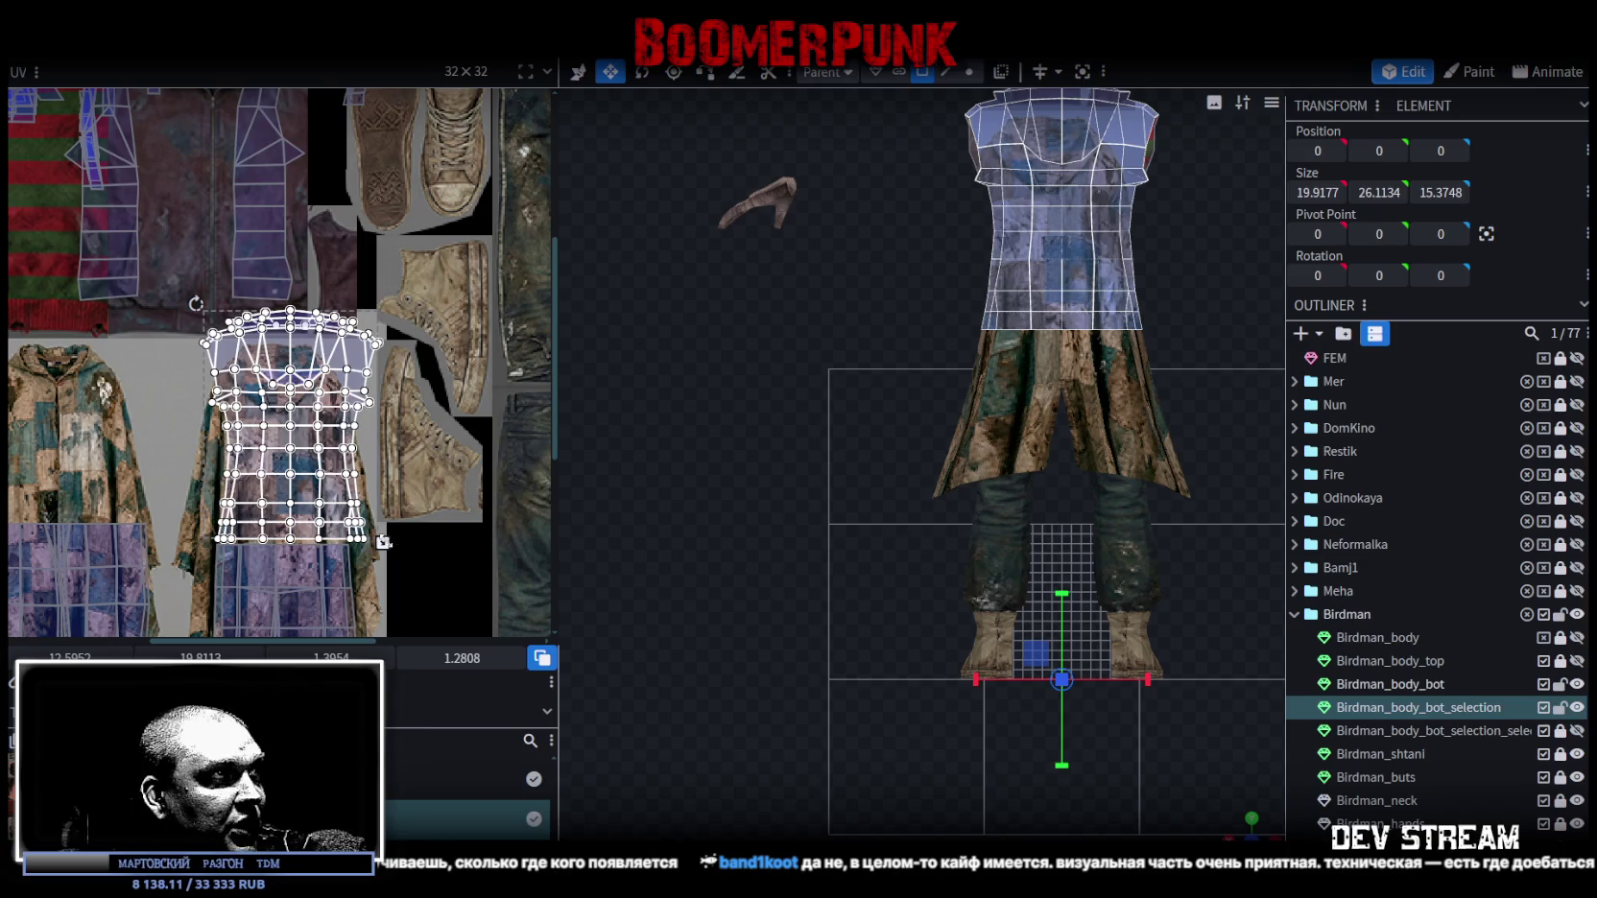
left_click_drag(388, 548, 323, 464)
left_click_drag(270, 399, 265, 432)
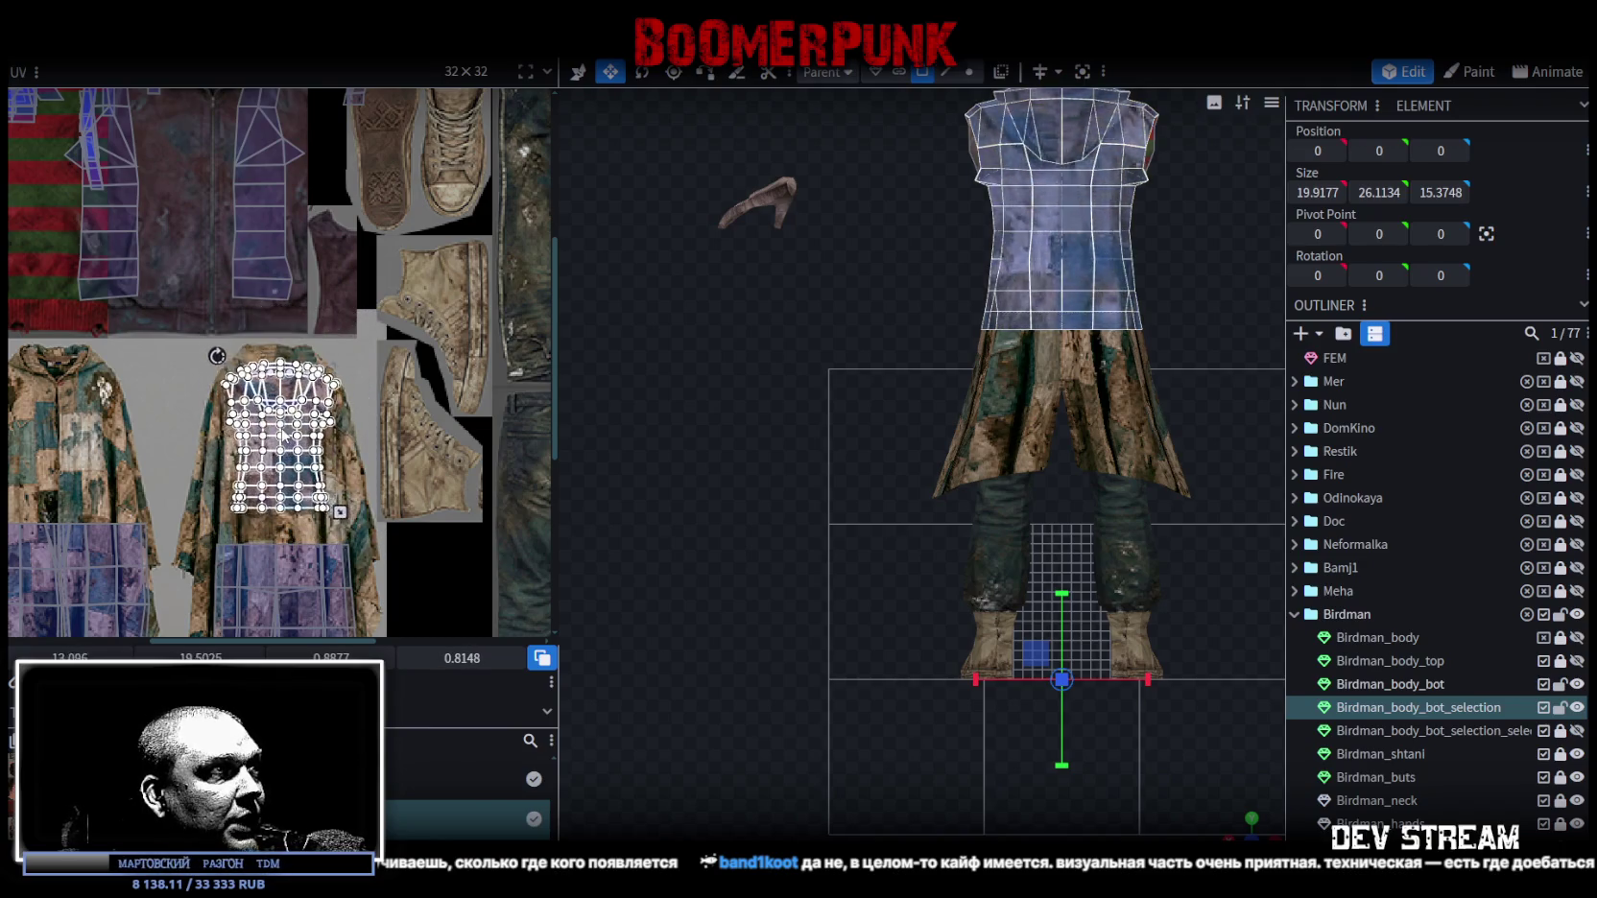
Raise the torso UV island slightly, enlarge it to cover the coat, then shift it left.
scroll(225, 384, "up", 4)
middle_click_drag(351, 510, 350, 424)
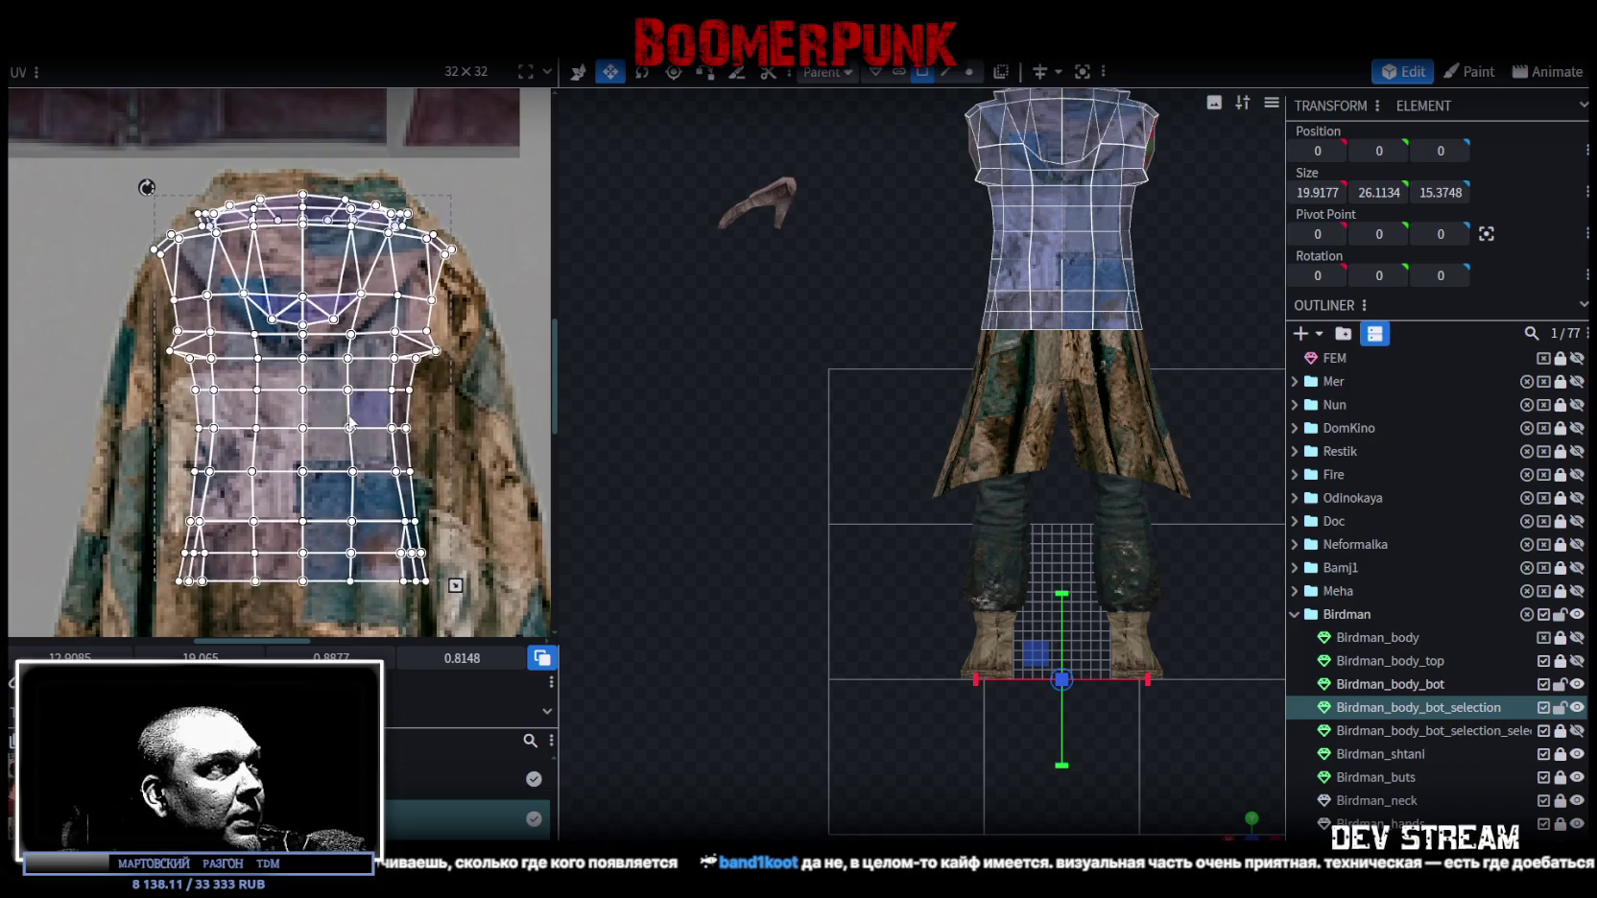
left_click_drag(325, 417, 327, 400)
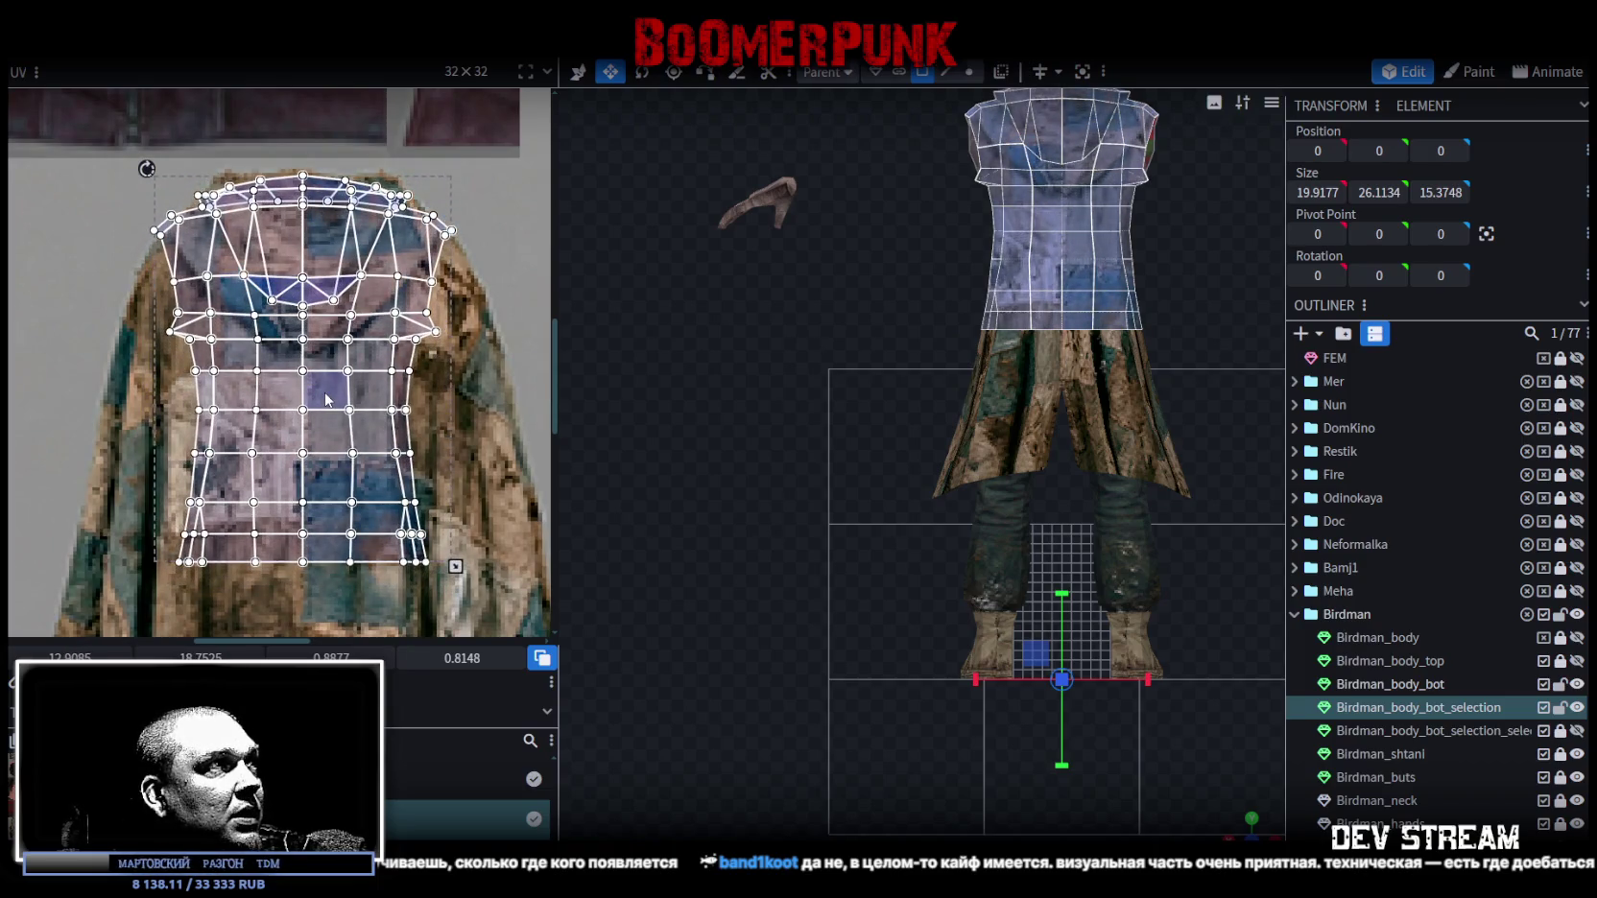
scroll(375, 418, "down", 2)
scroll(415, 435, "down", 2)
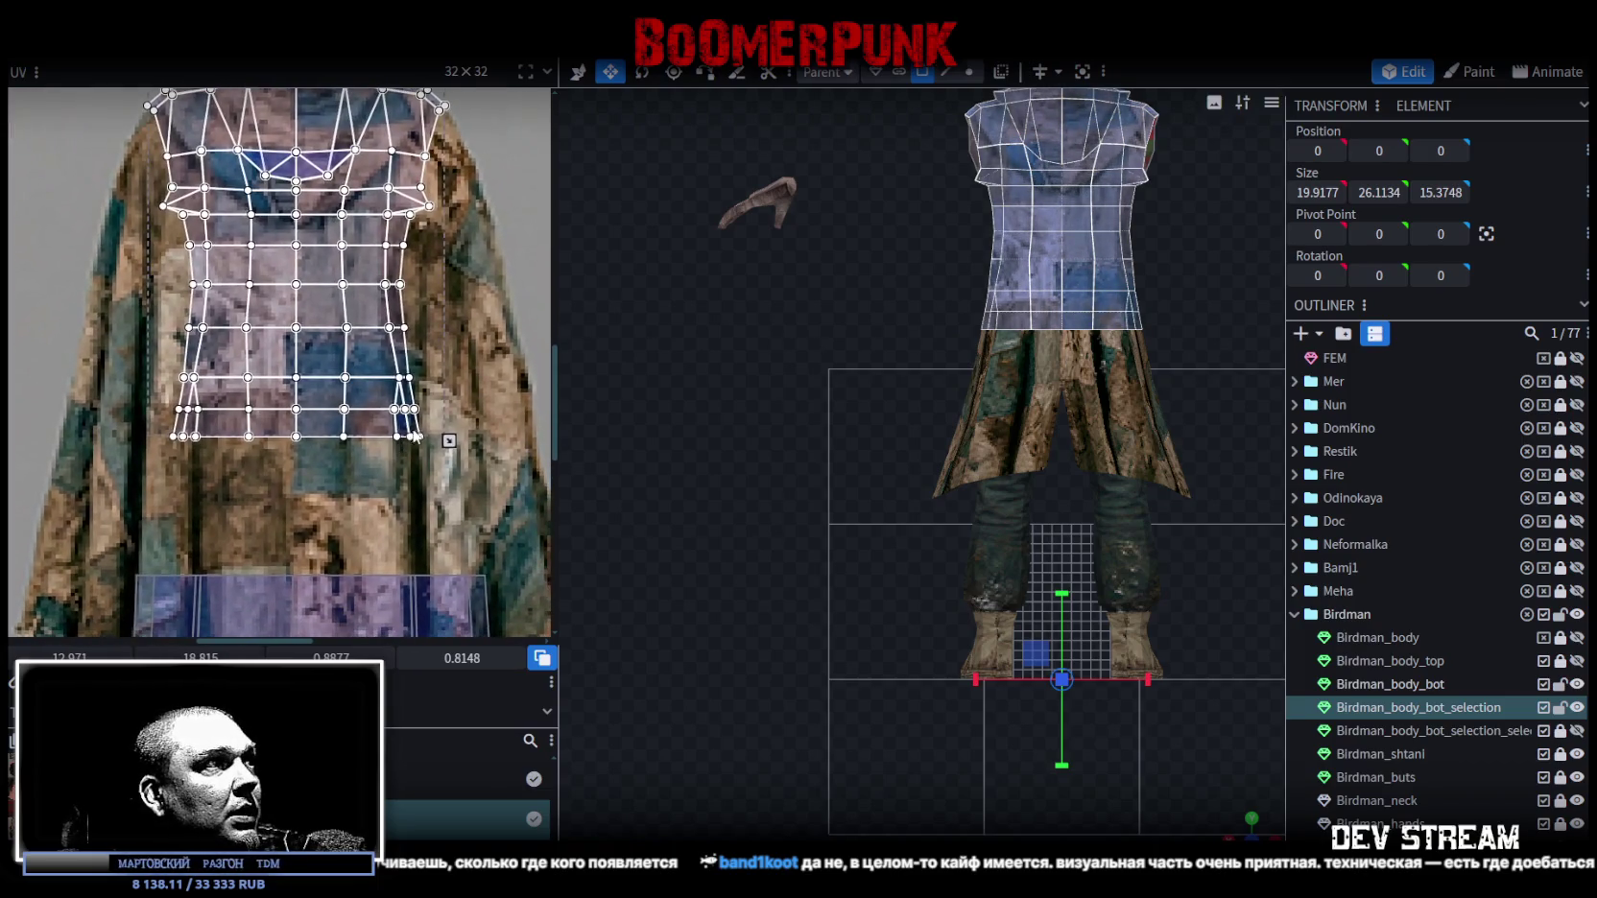
left_click_drag(449, 439, 476, 575)
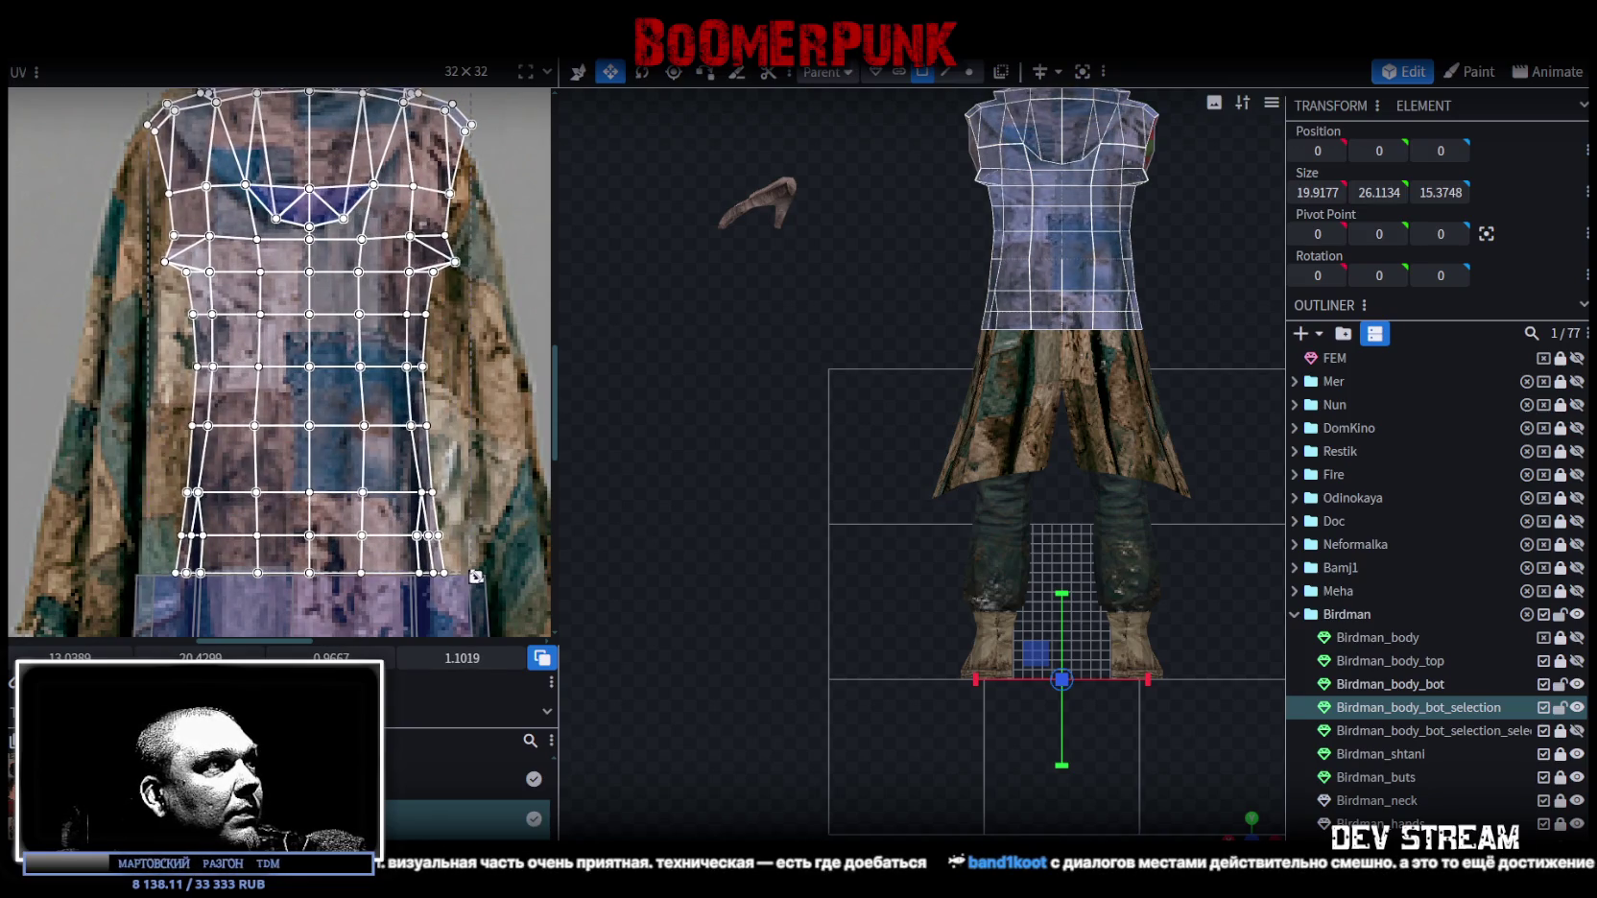
left_click_drag(338, 448, 330, 449)
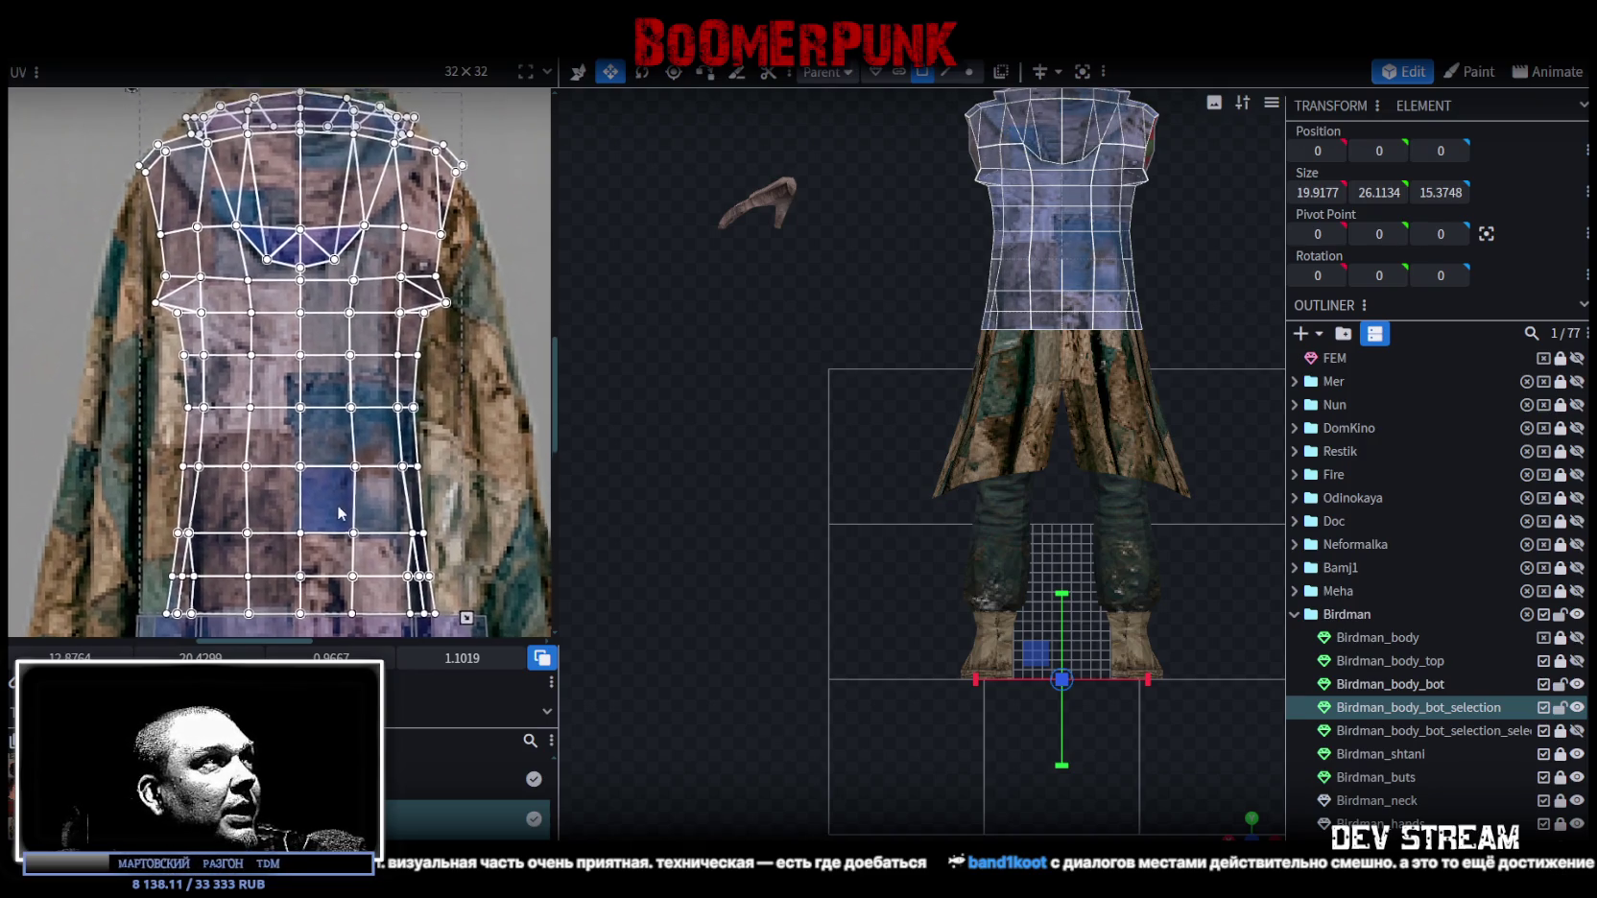
Check the hood texture area and the coat's back, then select the shoulder faces.
scroll(329, 447, "up", 2)
scroll(346, 543, "up", 2)
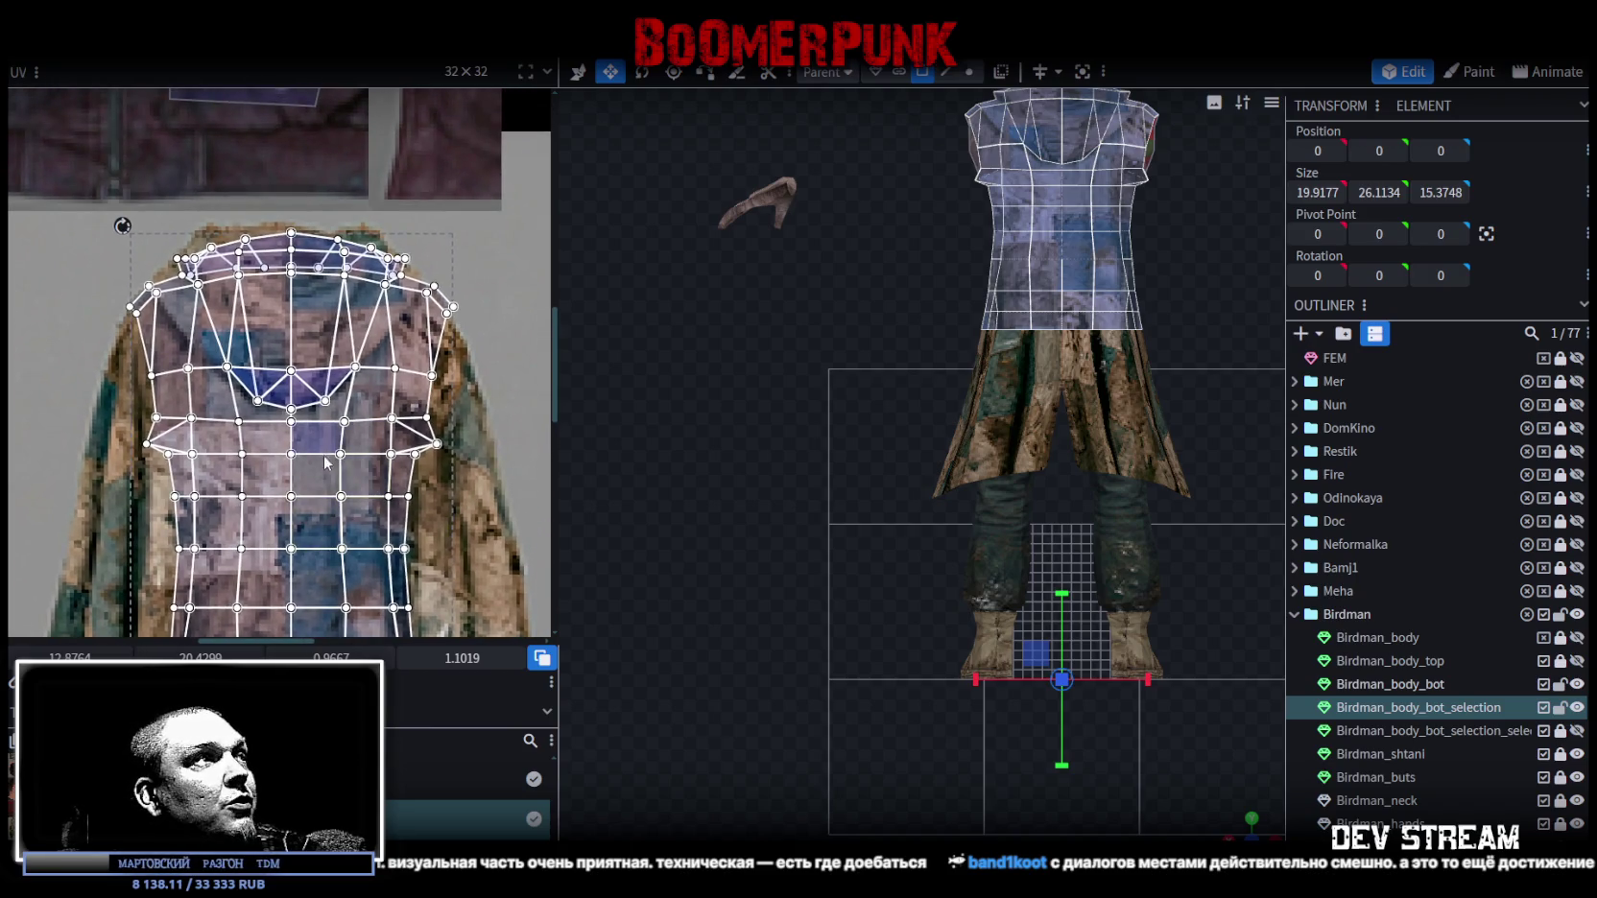
middle_click_drag(327, 461, 367, 499)
scroll(1068, 685, "down", 2)
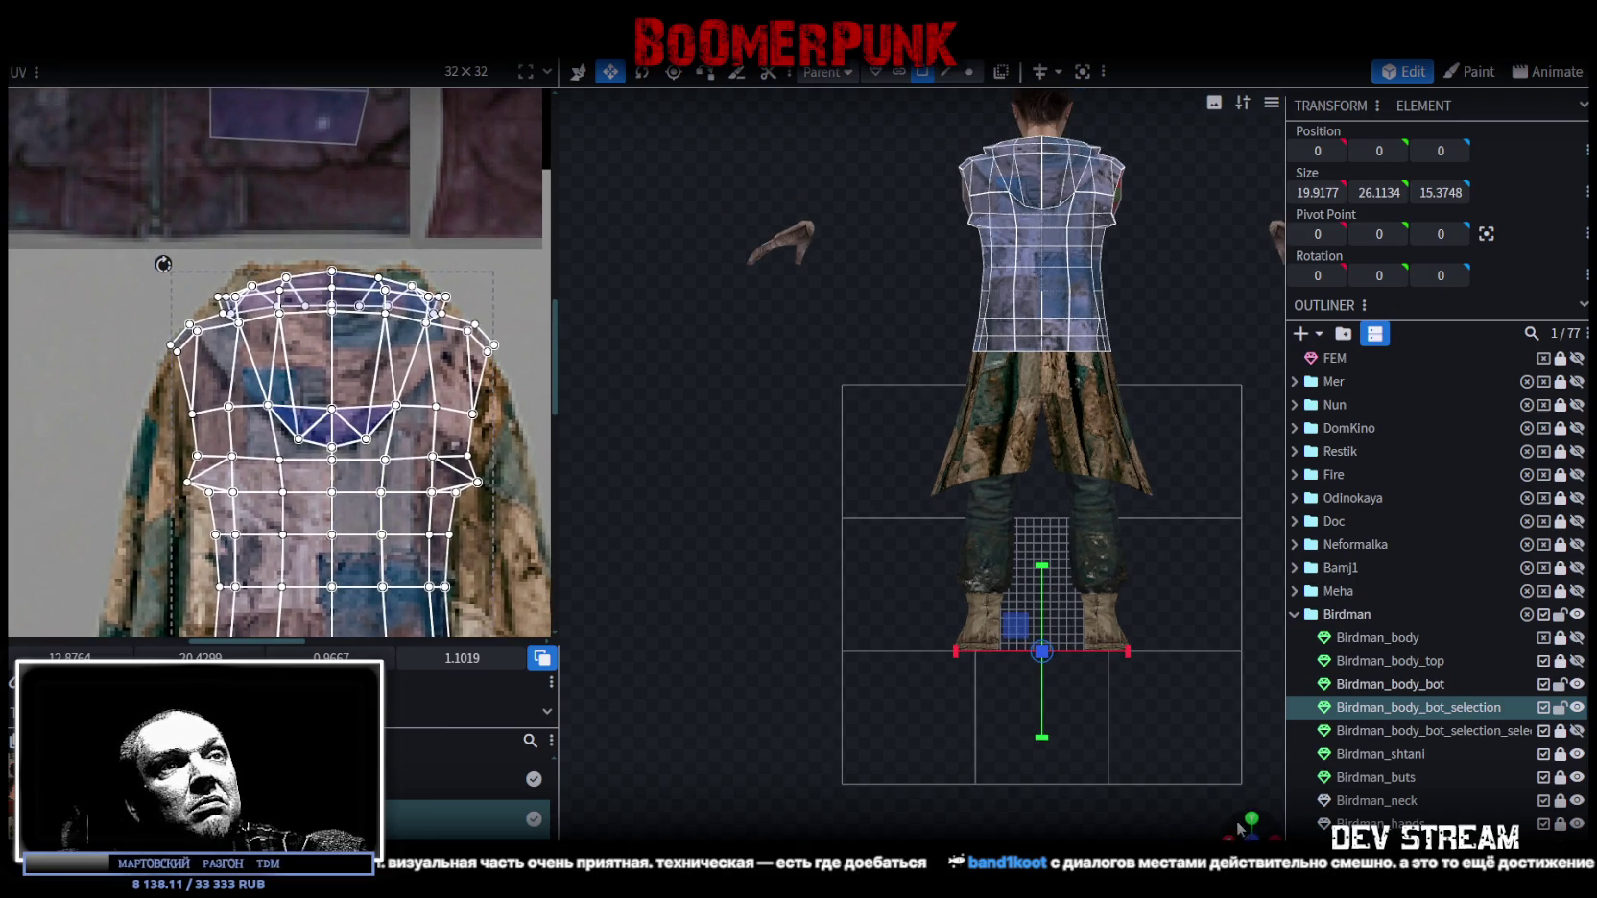
left_click_drag(1239, 827, 1148, 543)
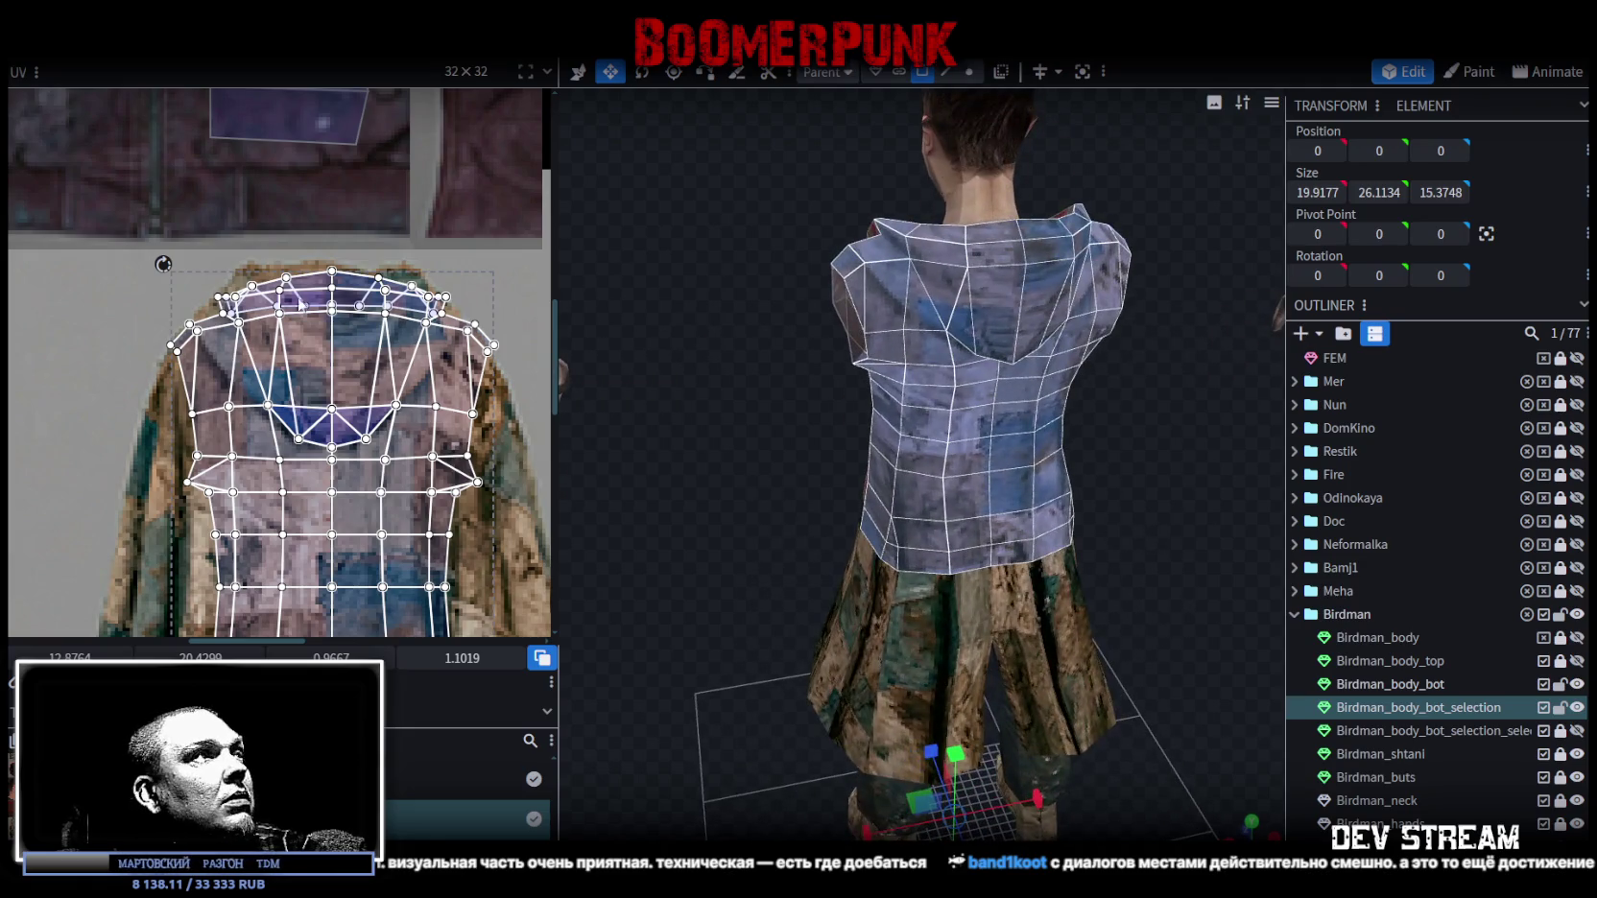
scroll(301, 305, "up", 3)
left_click(269, 369)
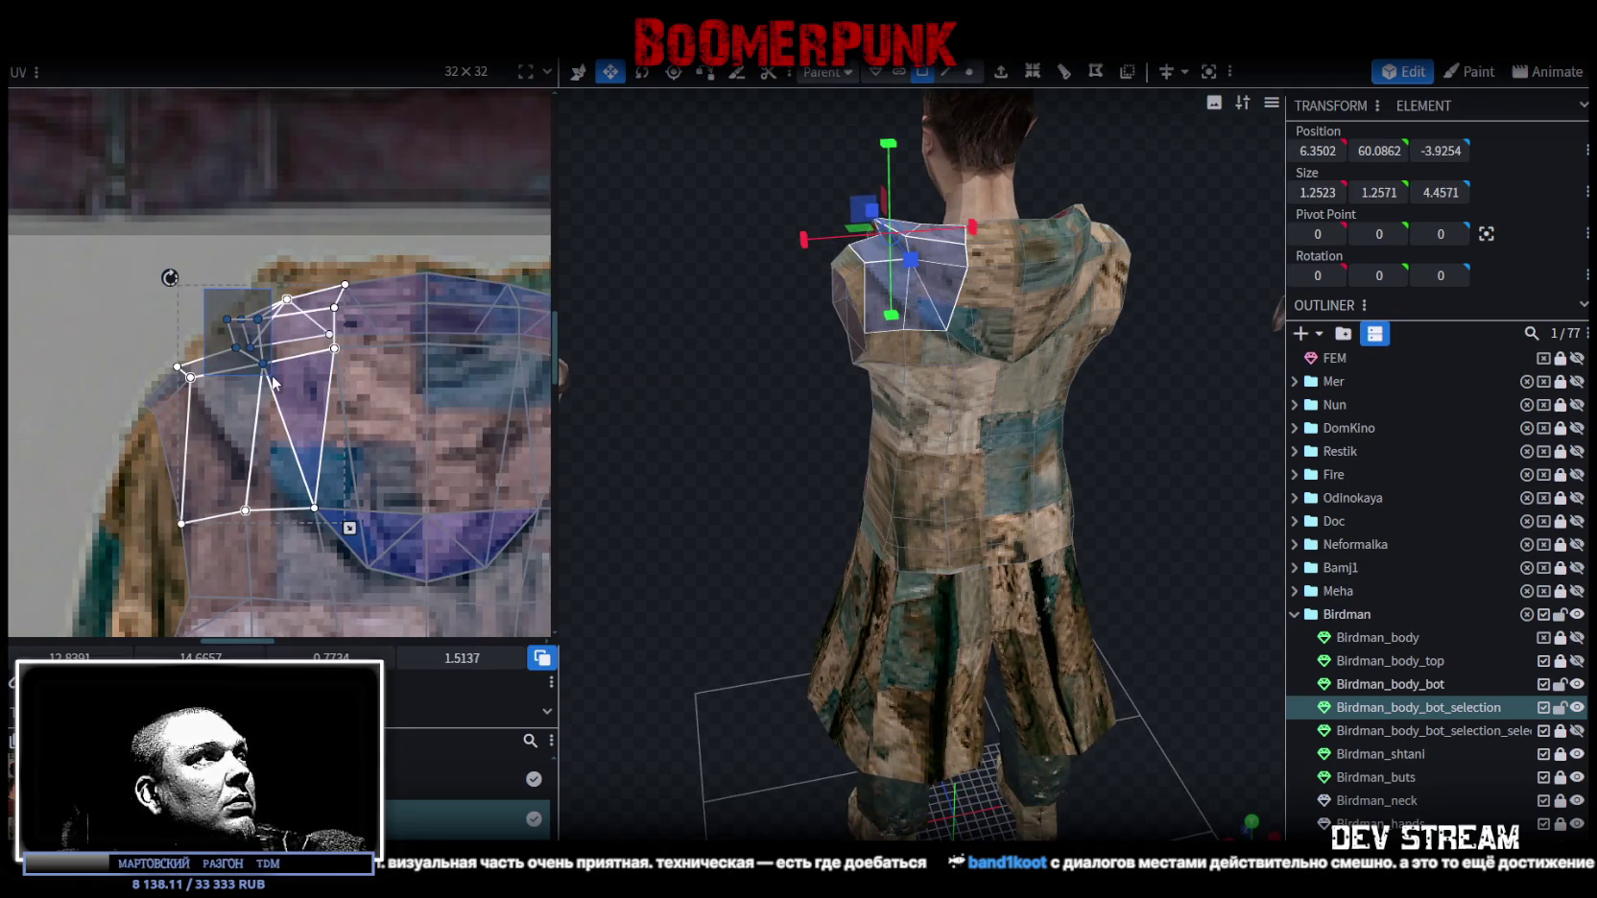
left_click_drag(199, 330, 238, 382)
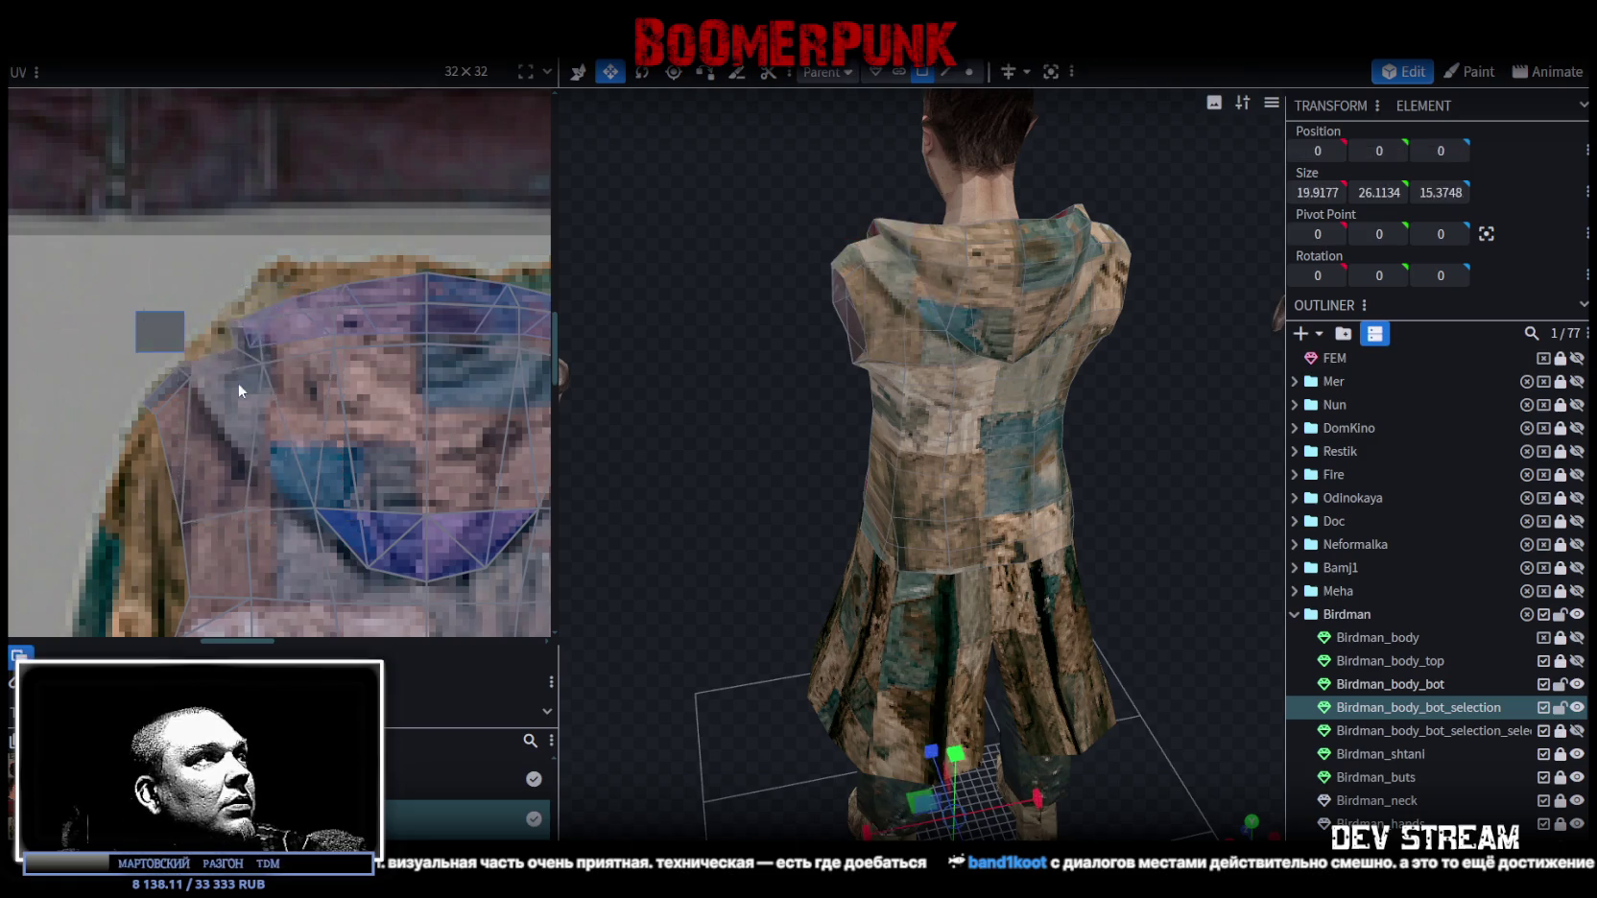
left_click_drag(41, 279, 259, 416)
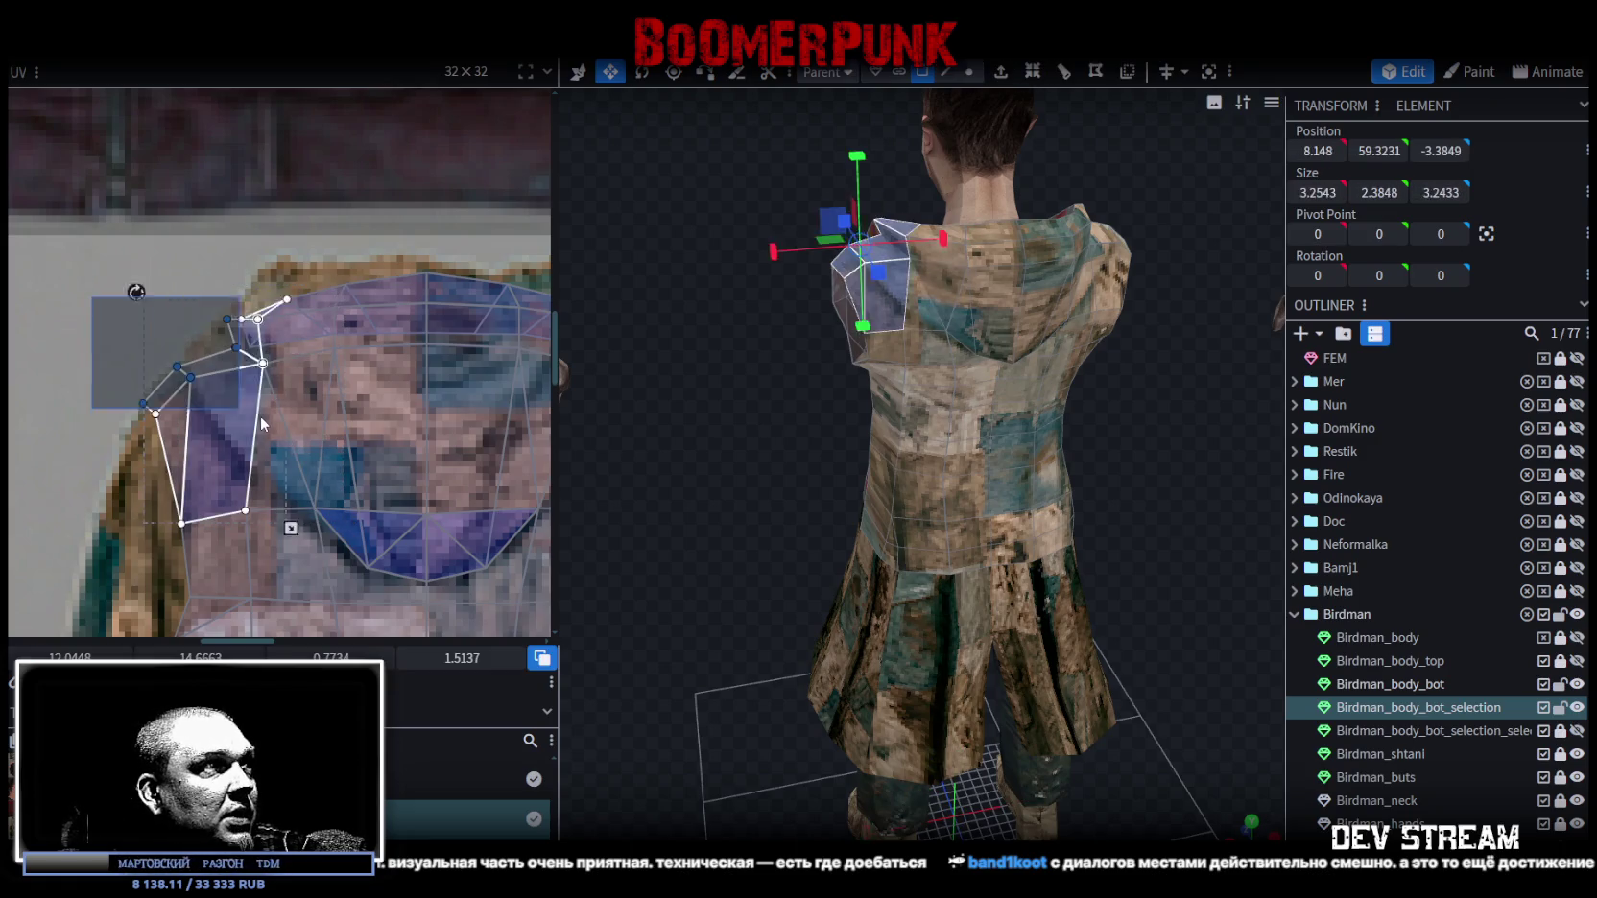
left_click_drag(263, 361, 209, 383)
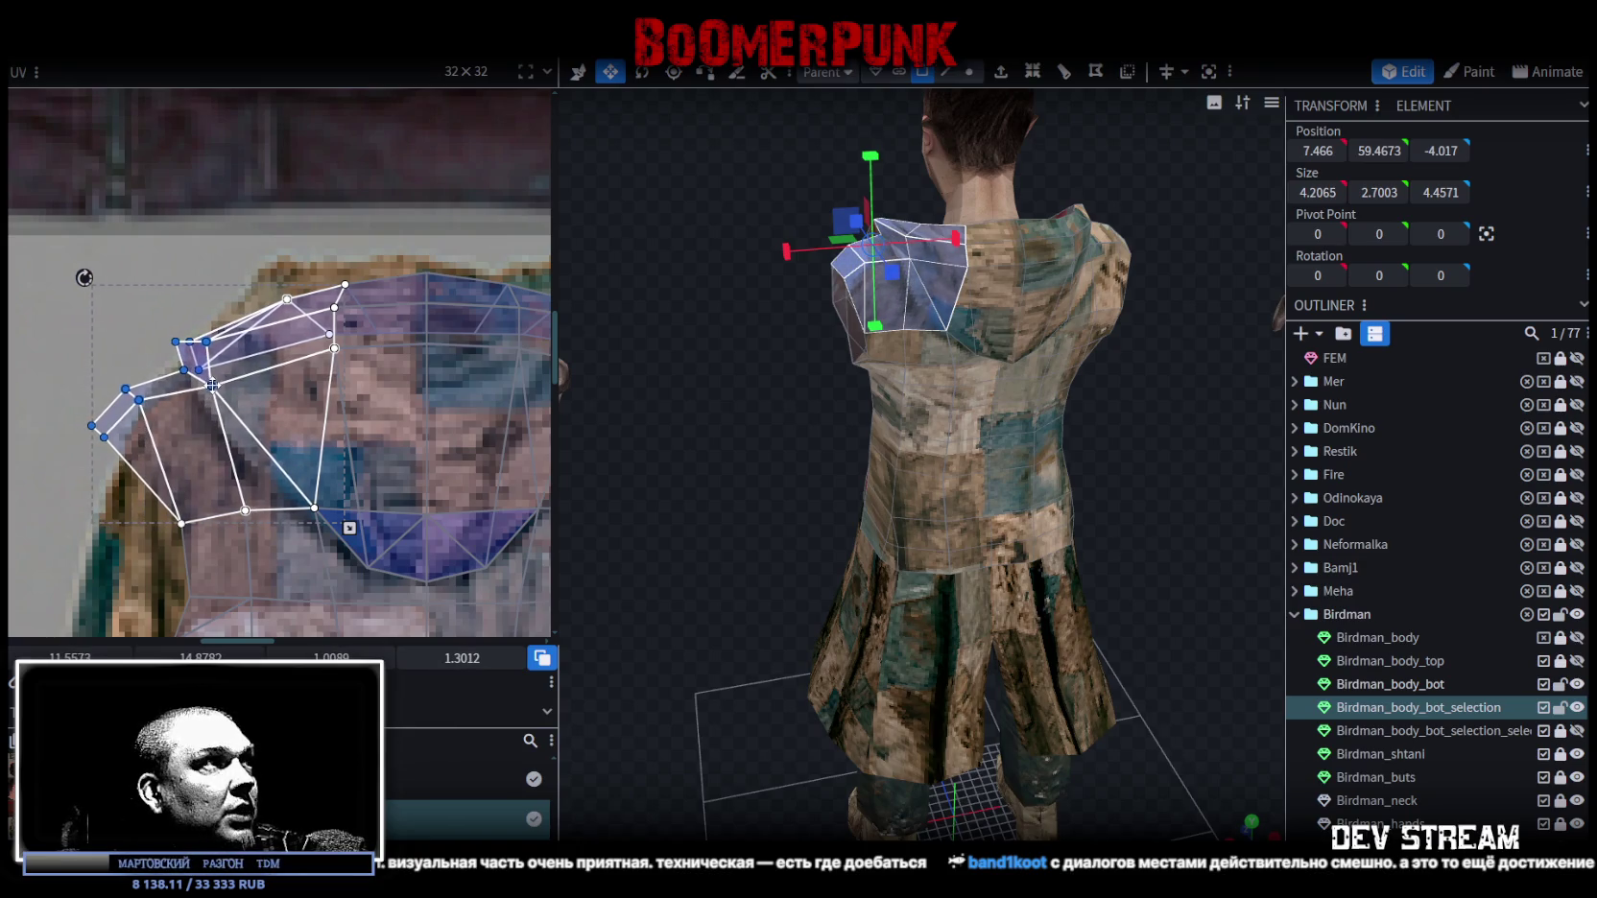
middle_click_drag(208, 383, 263, 343)
left_click_drag(109, 343, 213, 415)
mouse_move(193, 361)
left_mouse_down()
mouse_move(211, 386)
mouse_move(173, 419)
left_mouse_up()
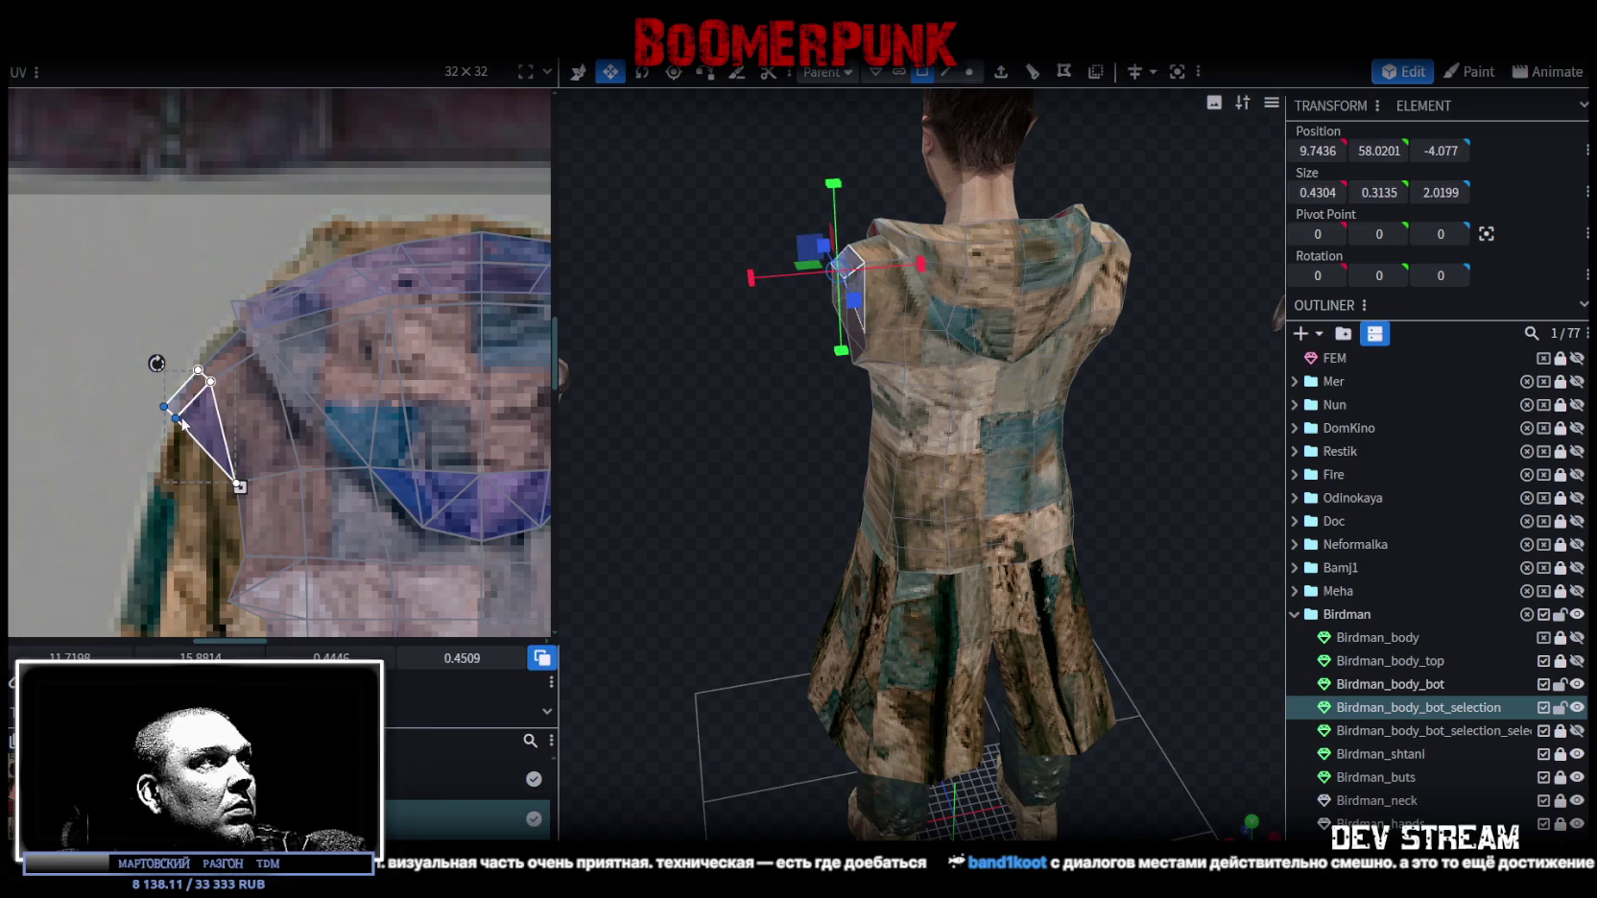
left_click_drag(180, 419, 195, 429)
scroll(250, 422, "down", 3)
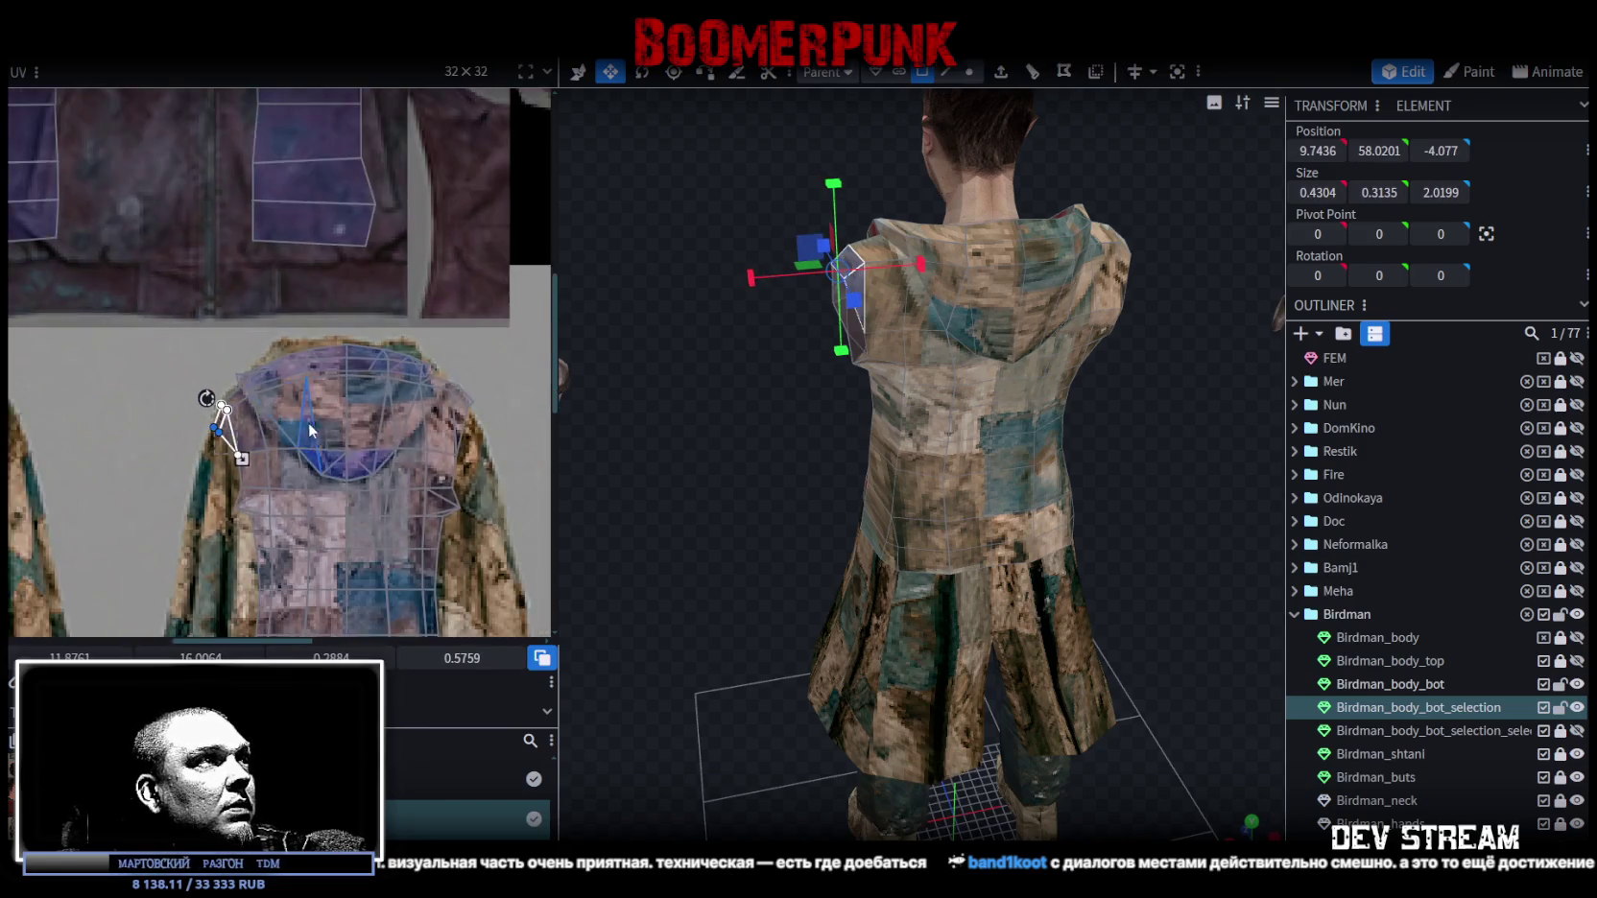
scroll(271, 387, "down", 2)
scroll(391, 411, "up", 3)
scroll(355, 422, "up", 2)
left_click(347, 429)
left_click(328, 404)
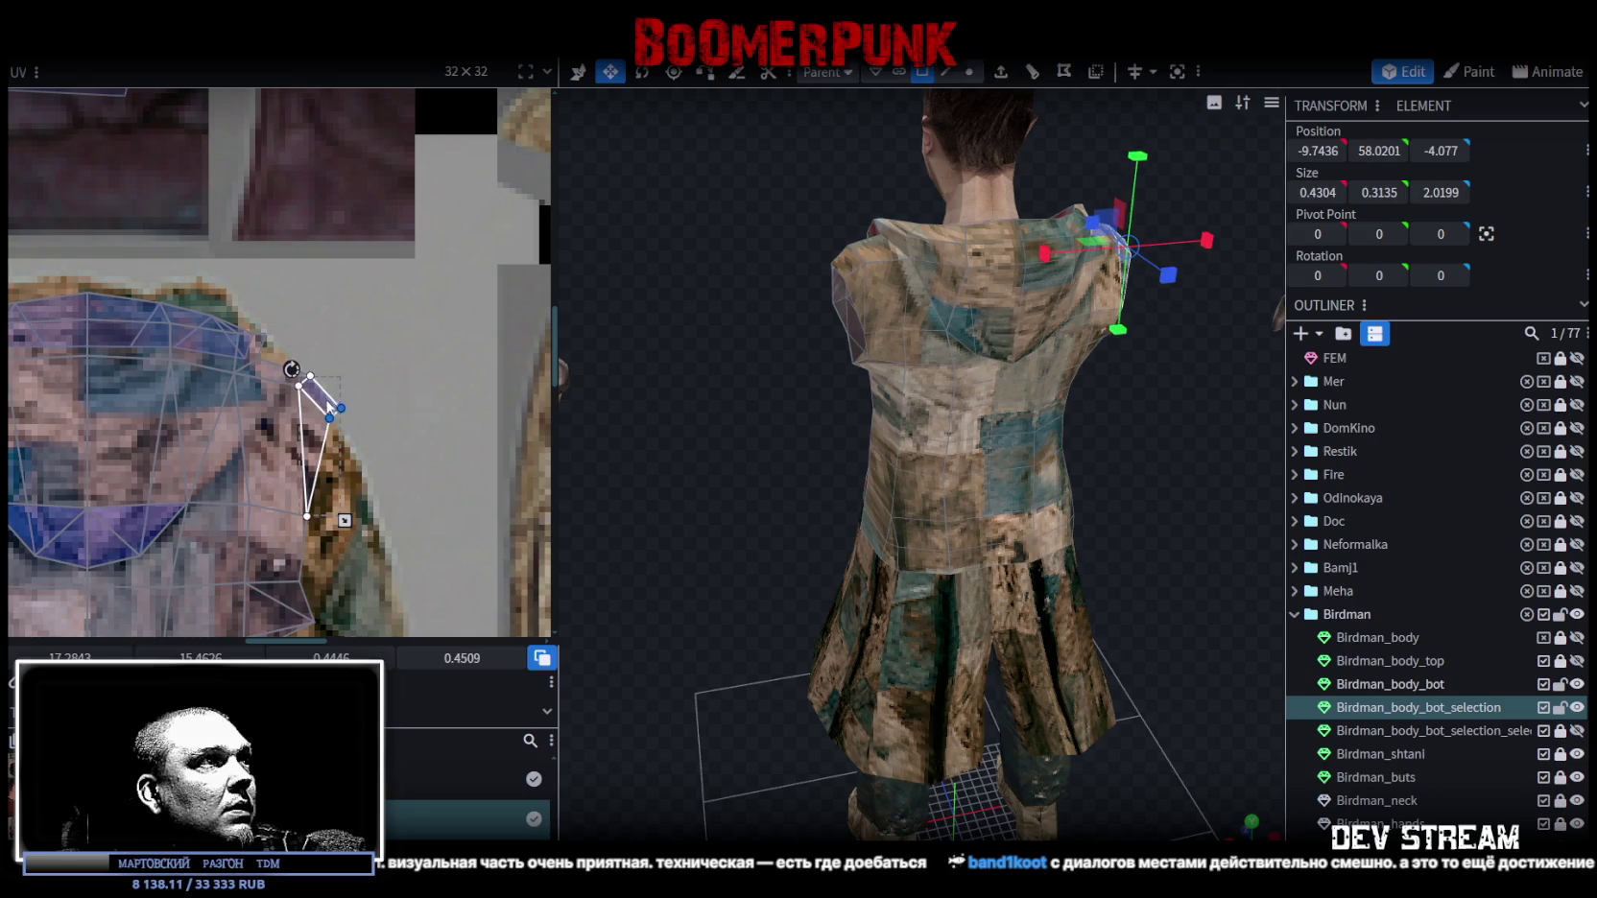
left_click_drag(342, 409, 349, 470)
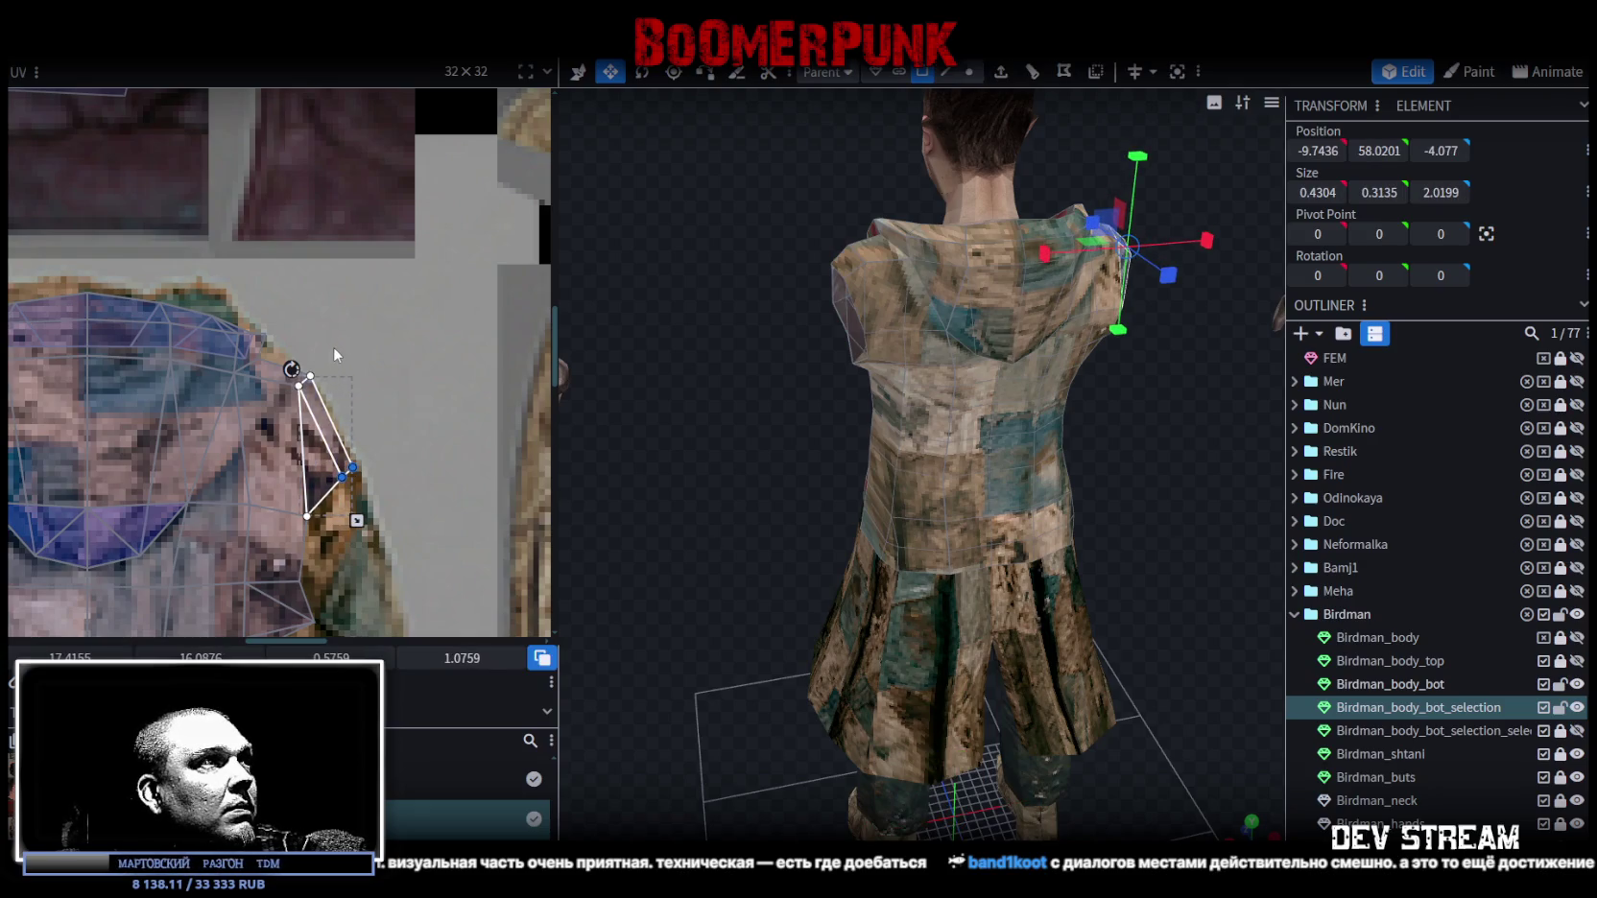
left_click_drag(348, 407, 227, 330)
left_click_drag(309, 375, 329, 405)
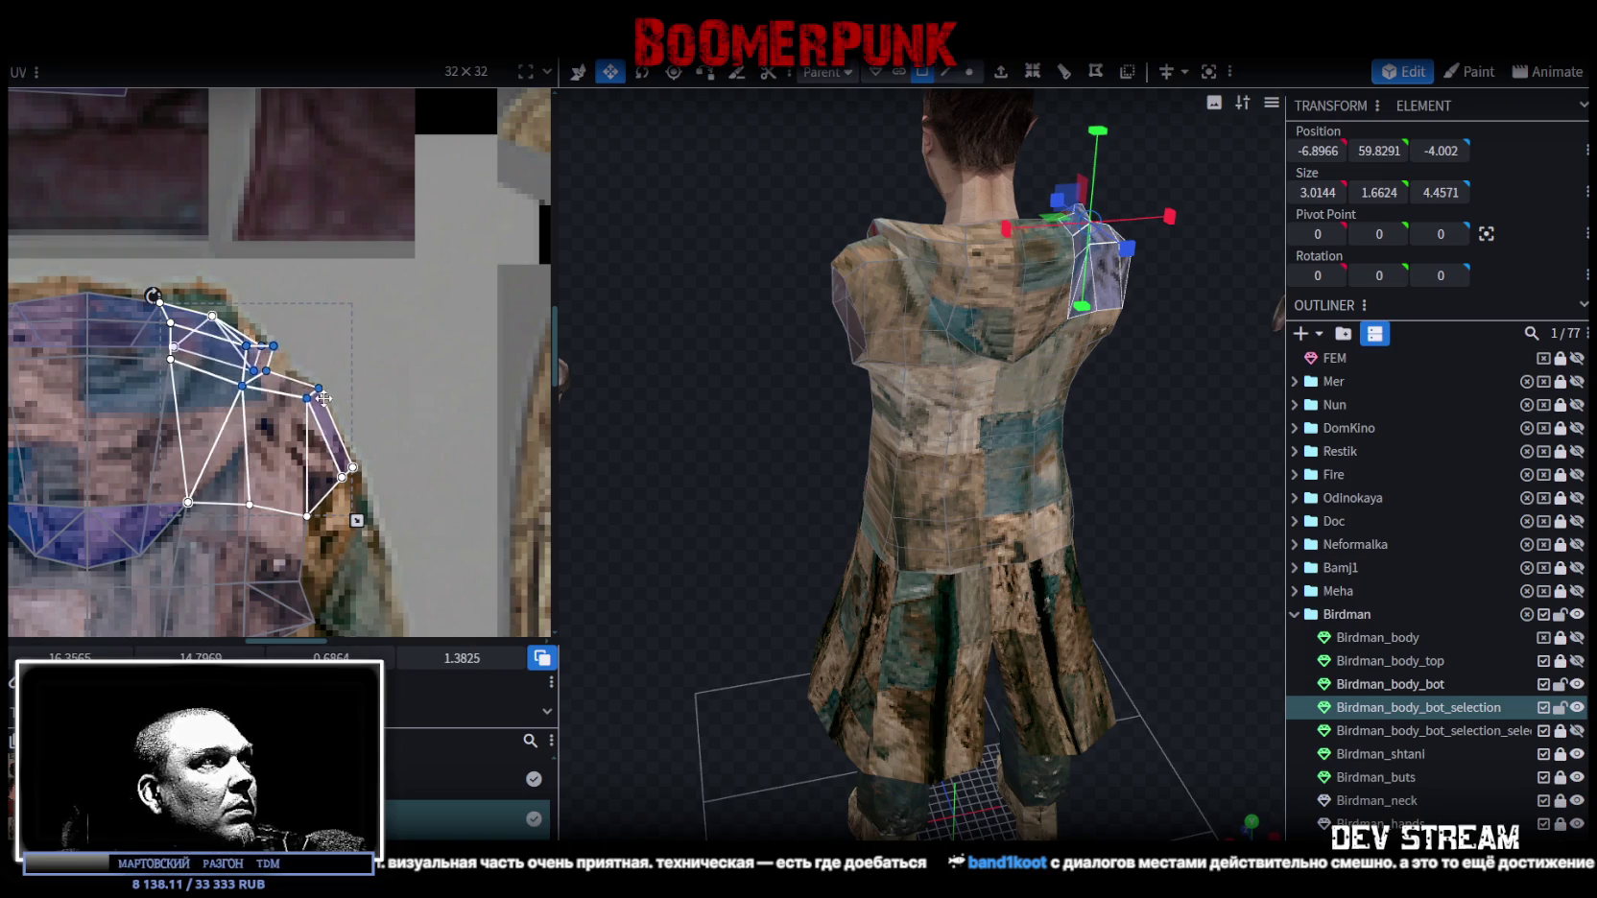
left_click(331, 408)
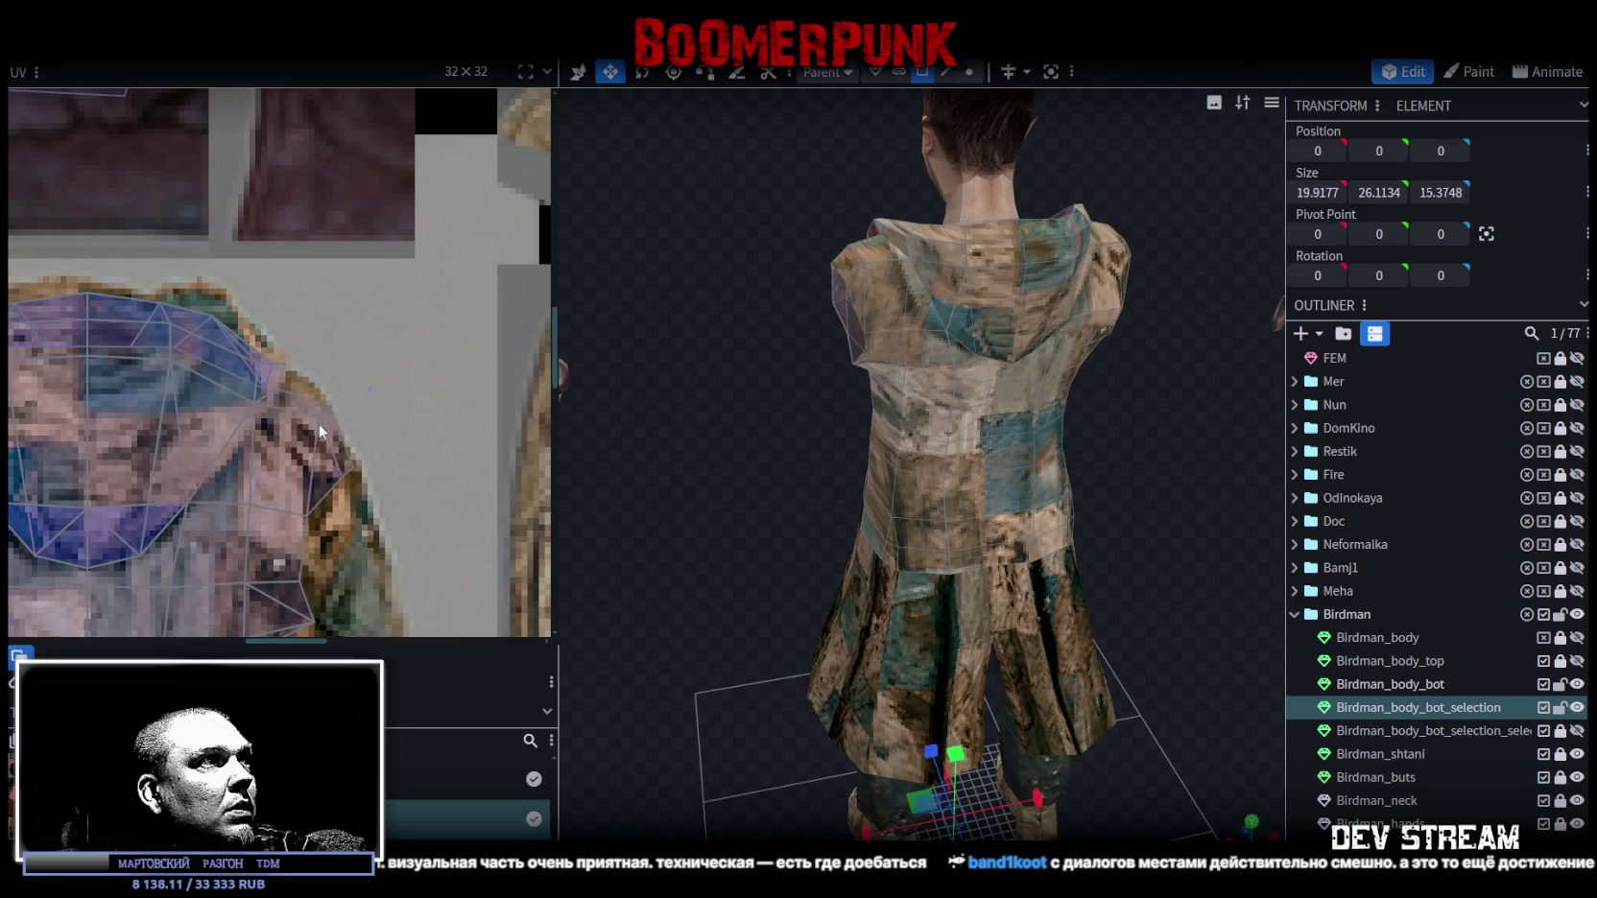
left_click_drag(326, 419, 326, 417)
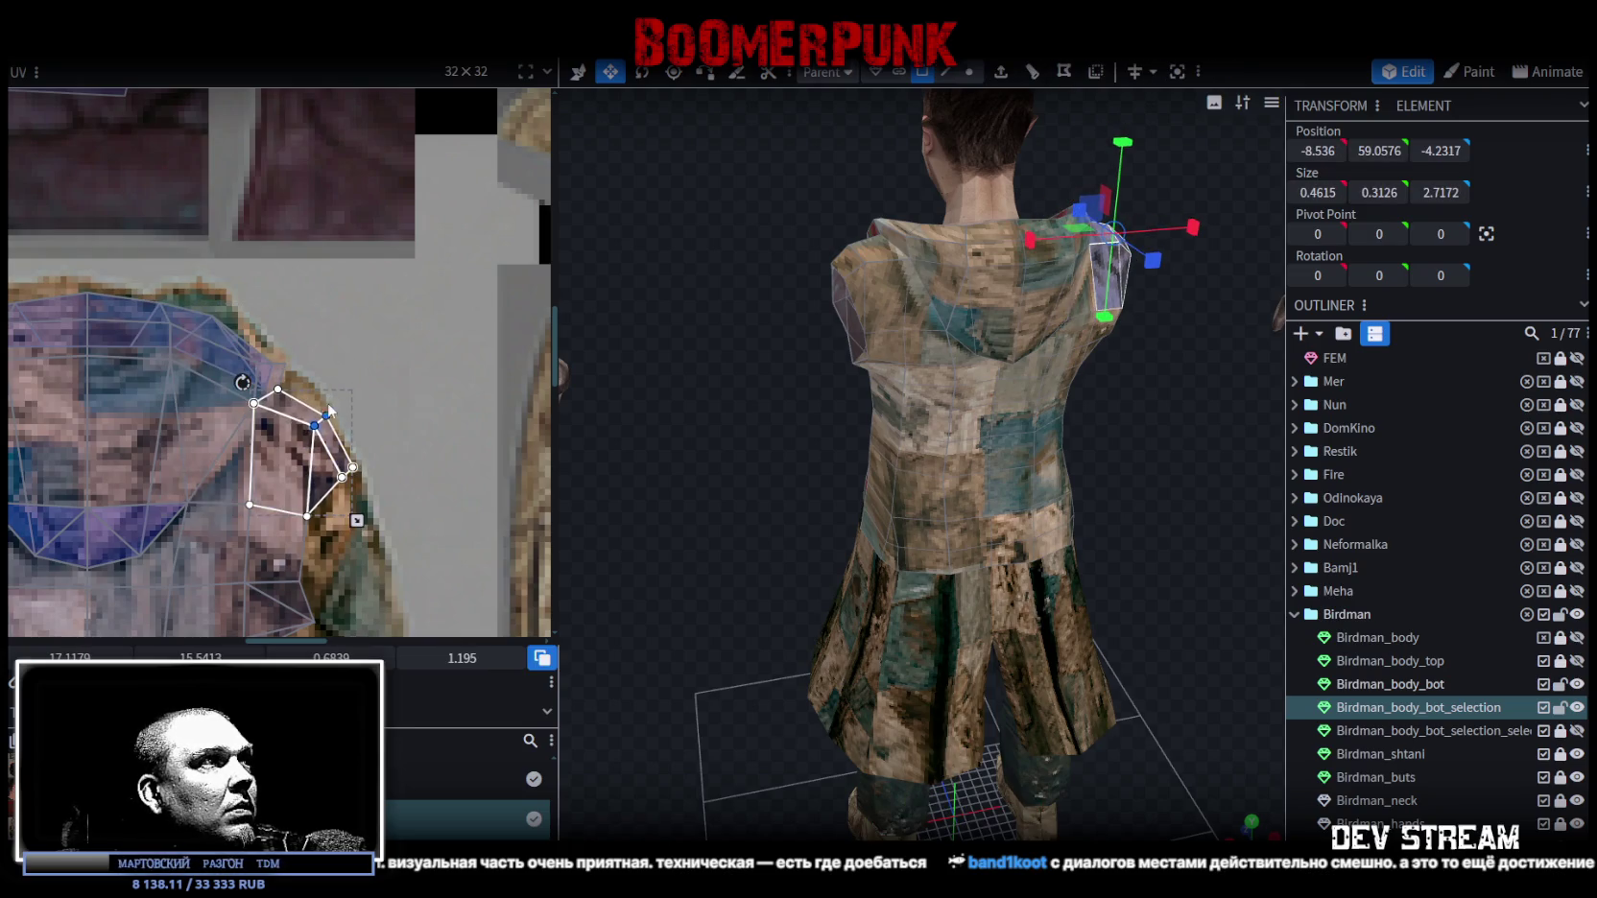
scroll(329, 412, "down", 2)
scroll(209, 359, "up", 3)
left_click(203, 382)
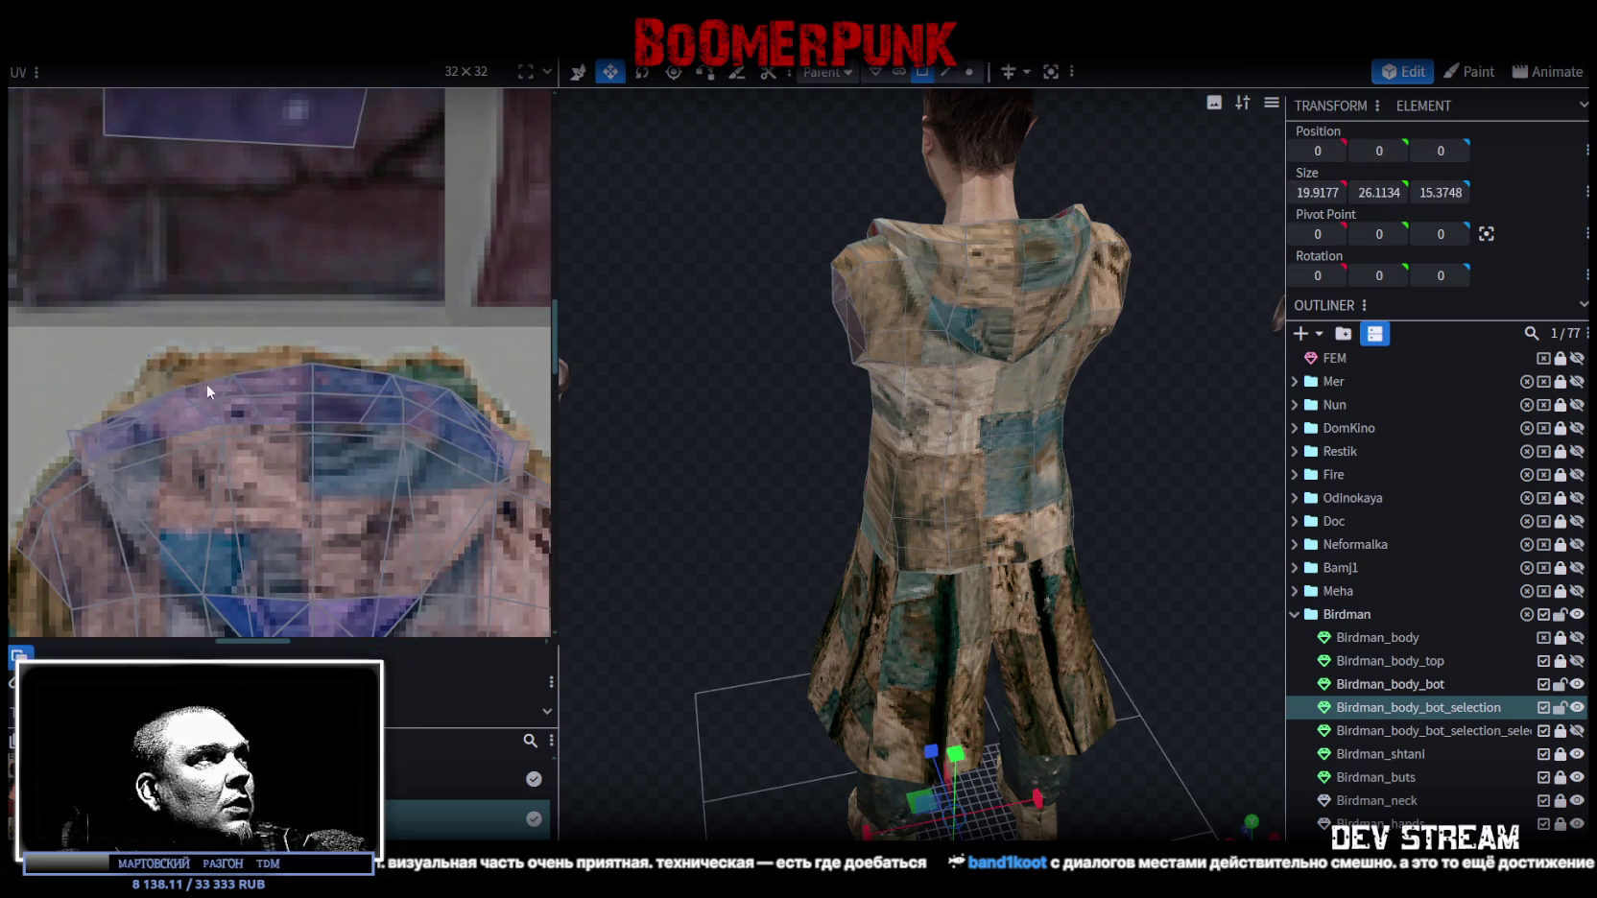
left_click(203, 382)
left_click_drag(174, 386, 169, 363)
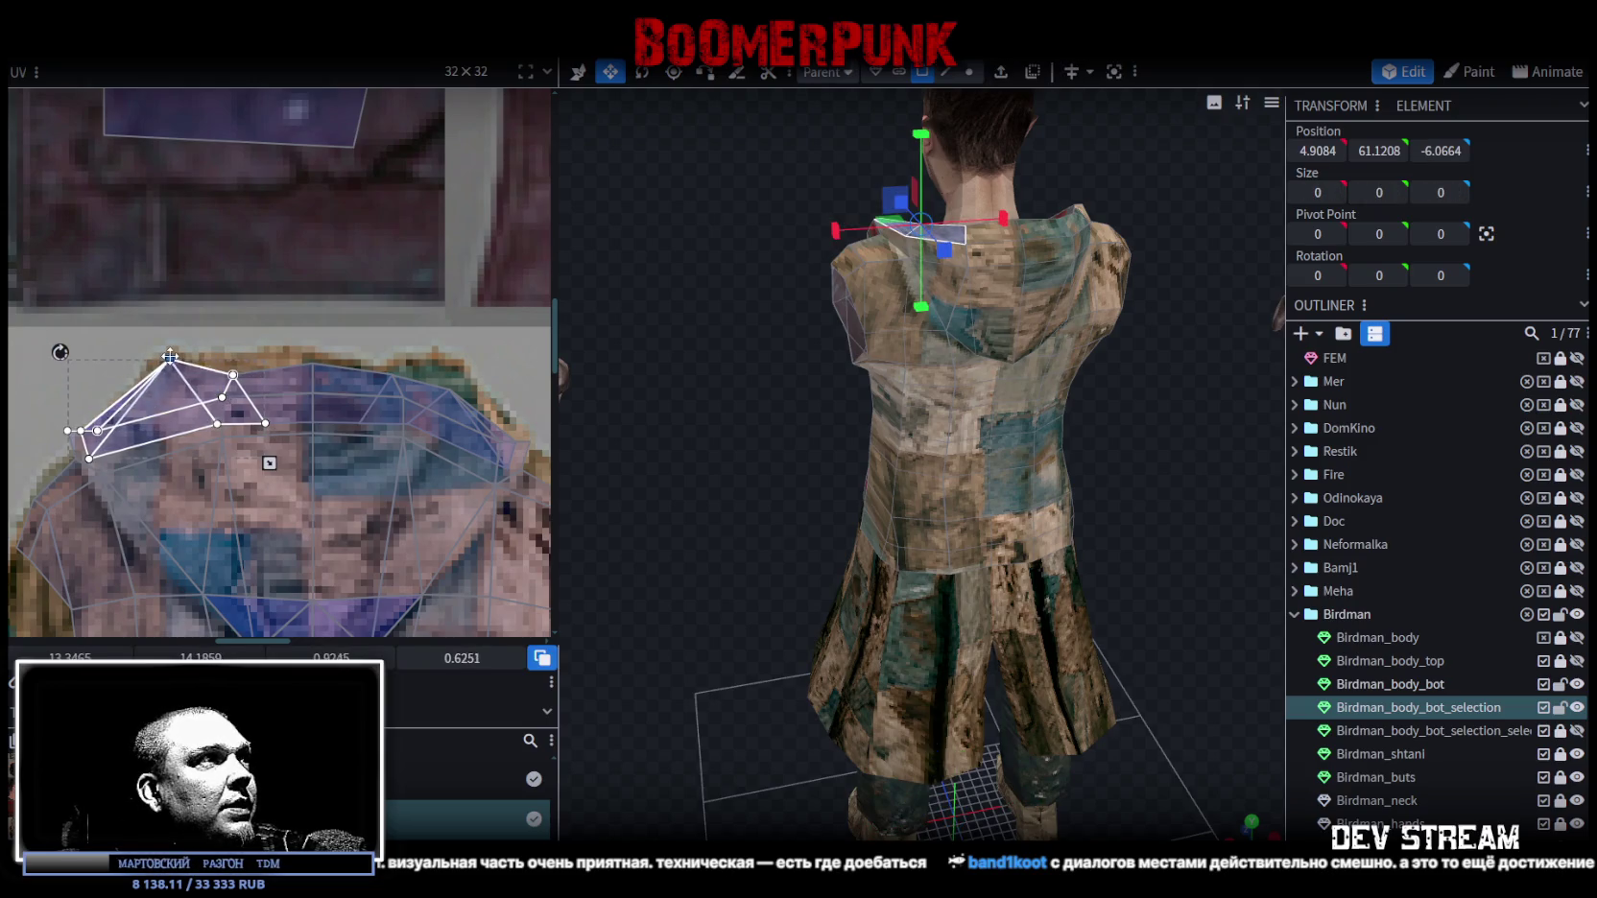
left_click(235, 373)
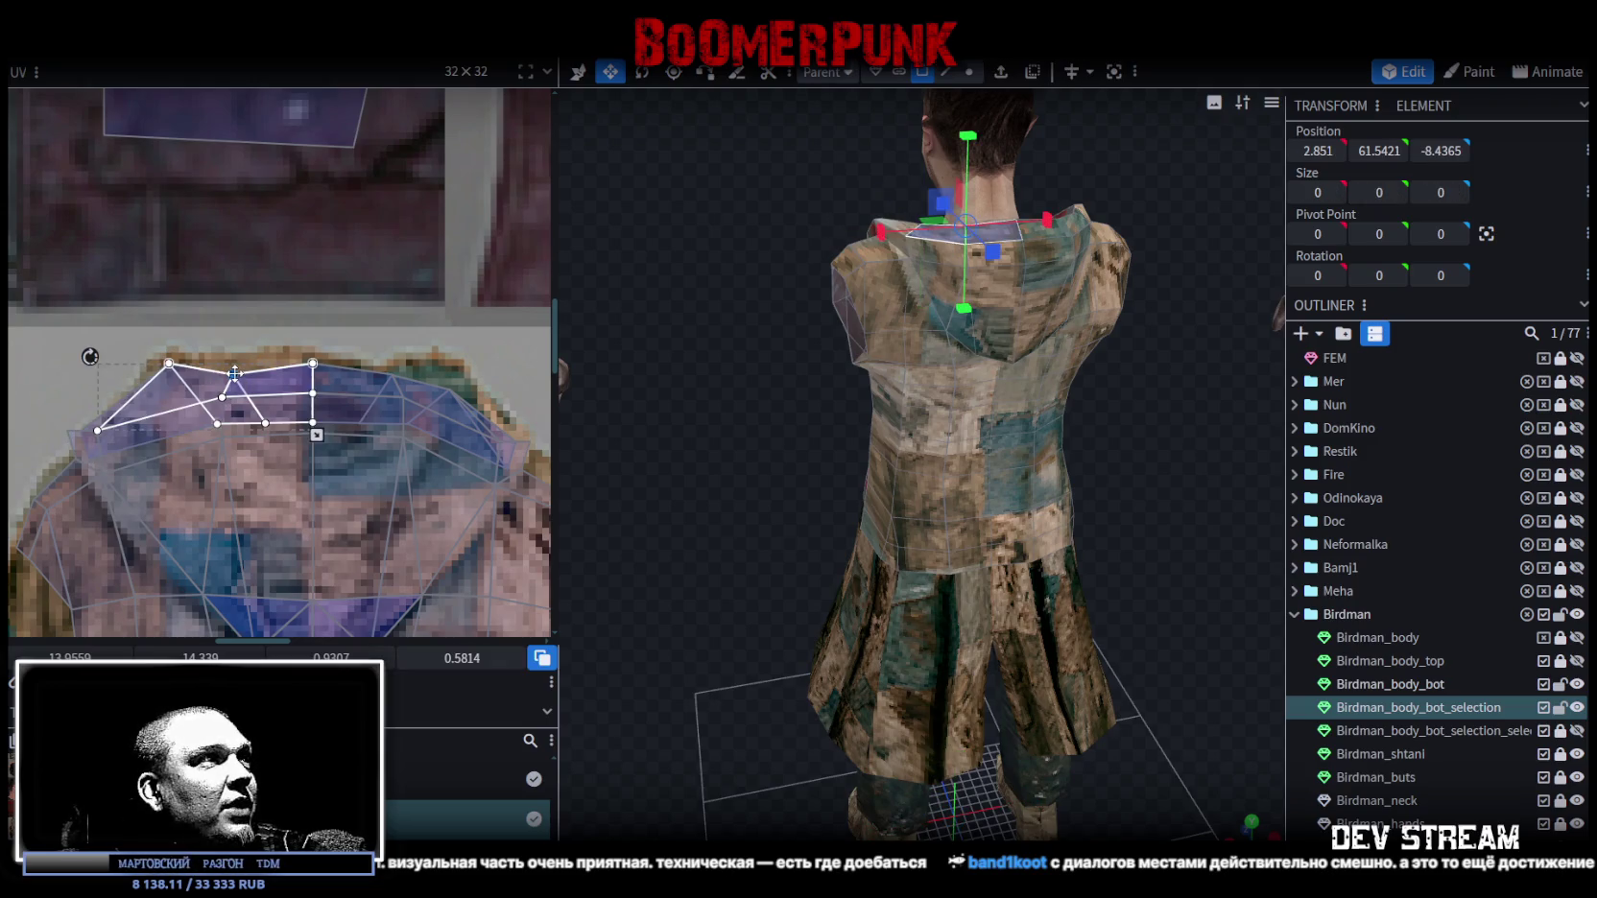
scroll(237, 360, "right", 1)
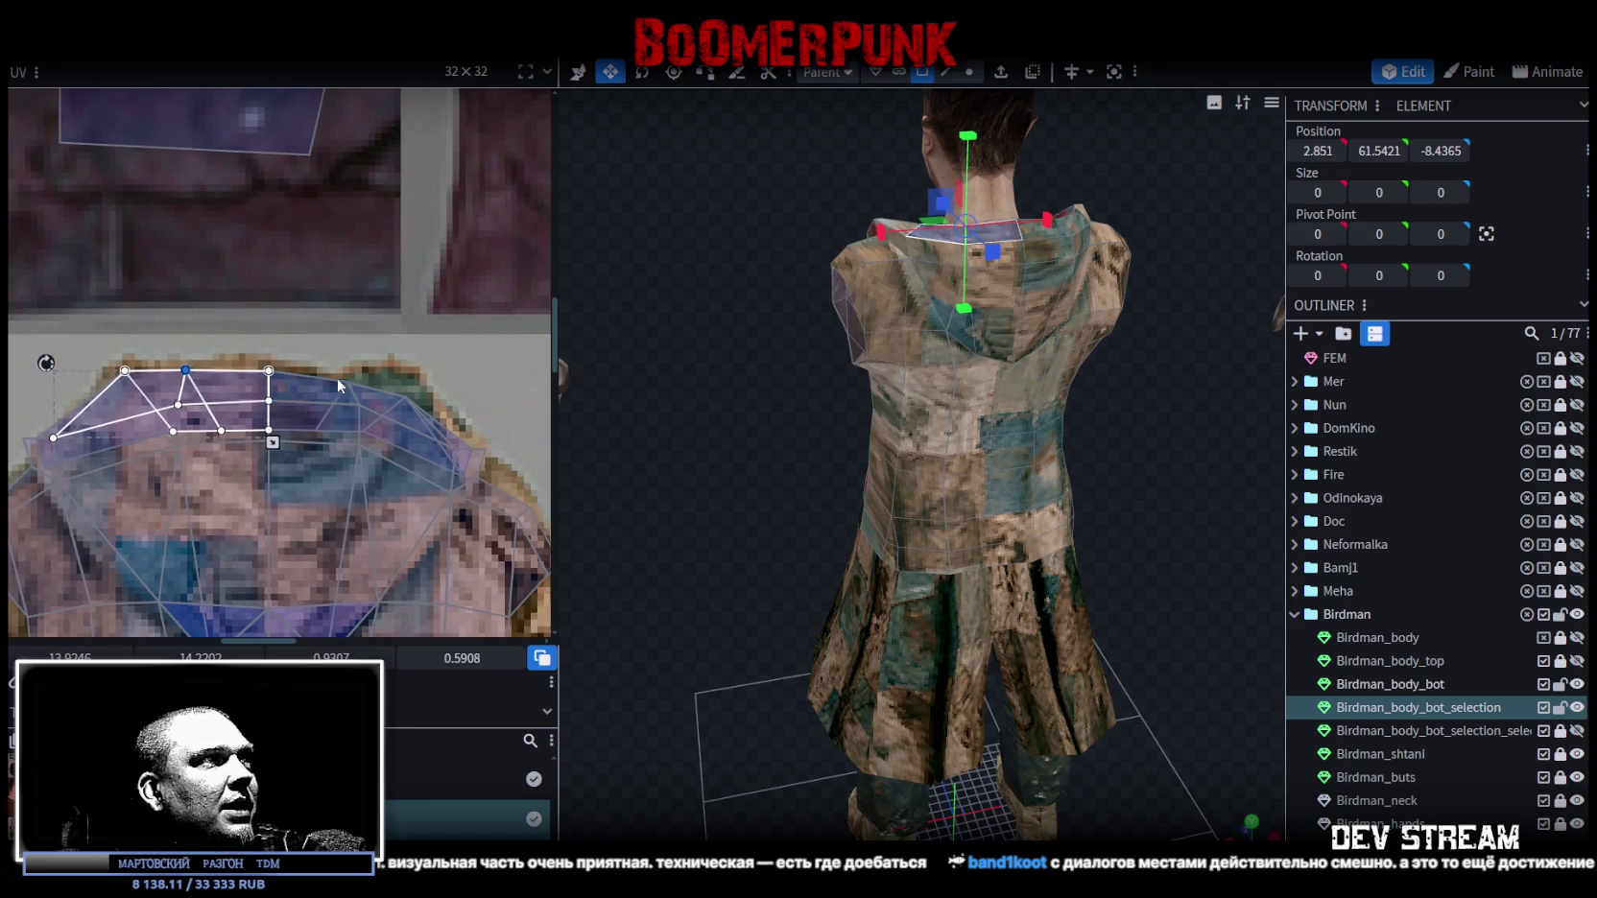
left_click(349, 380)
left_click(400, 381)
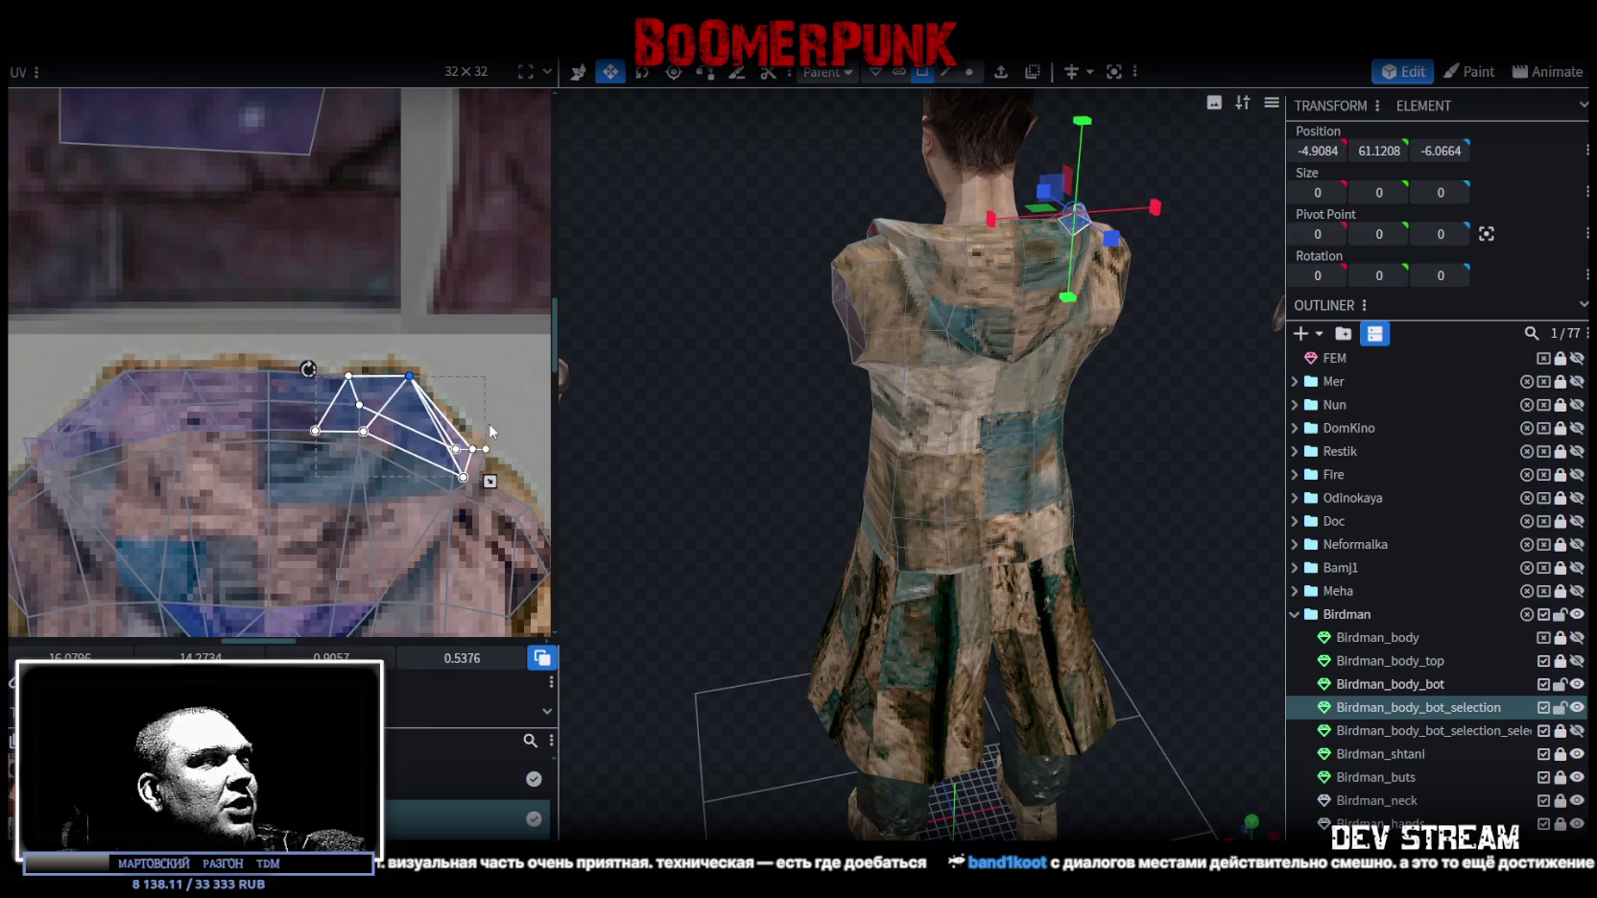
scroll(490, 430, "down", 1)
mouse_move(1203, 579)
left_mouse_down()
mouse_move(1149, 525)
mouse_move(1039, 602)
mouse_move(1065, 590)
left_mouse_up()
scroll(380, 435, "up", 2)
scroll(287, 459, "up", 1)
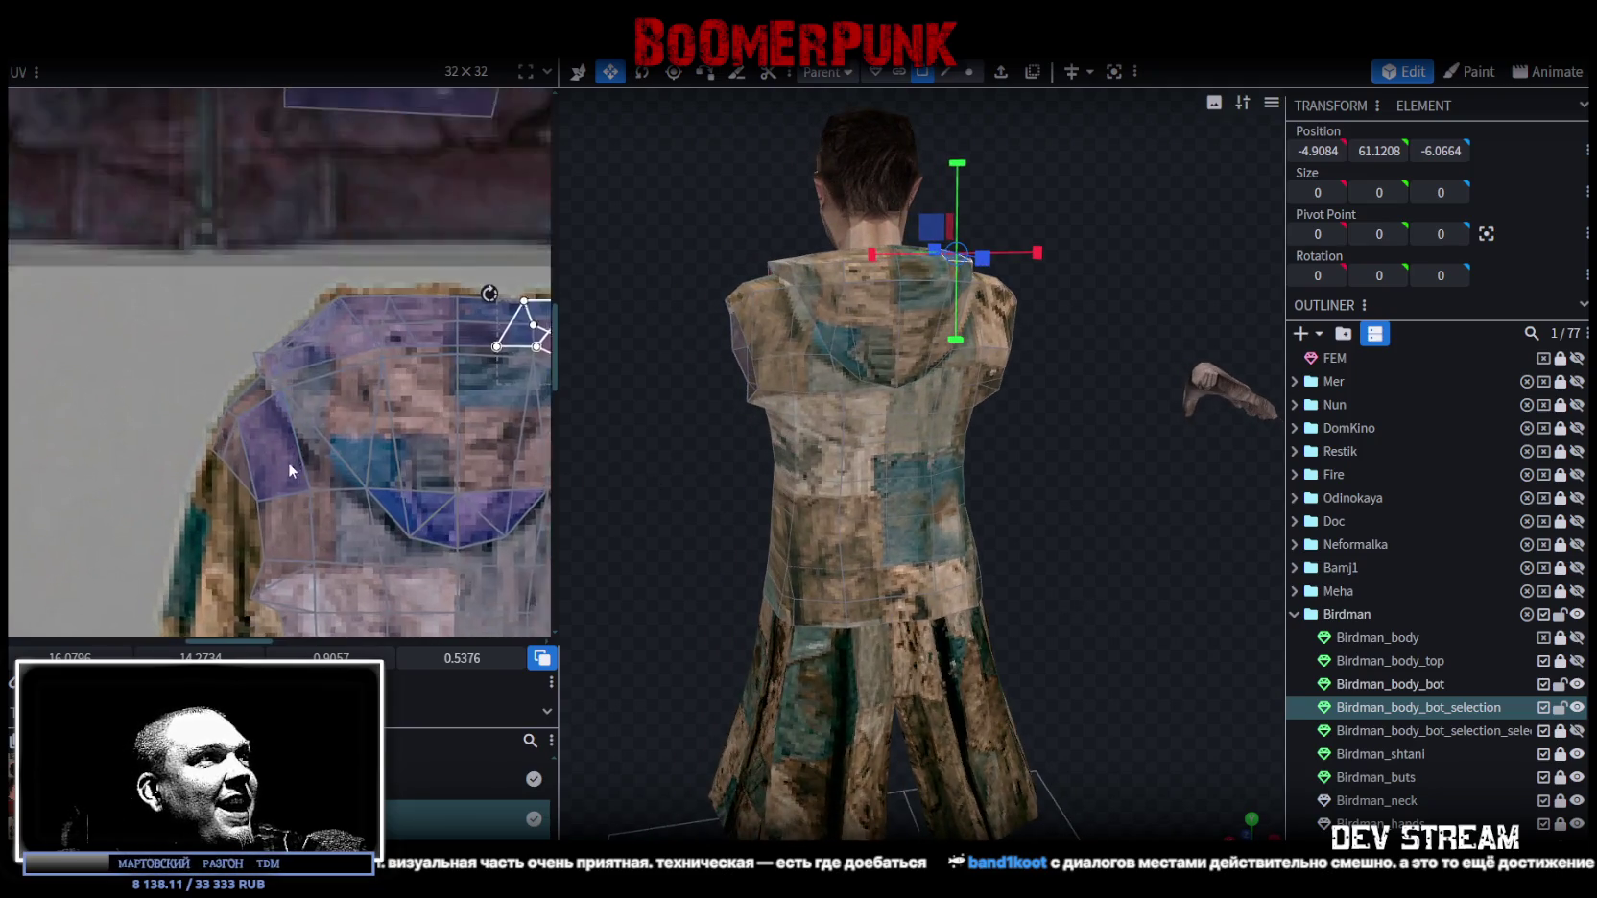
Select the shoulder's UV island and extend the selection to more shoulder faces.
scroll(287, 459, "up", 1)
double_click(267, 301)
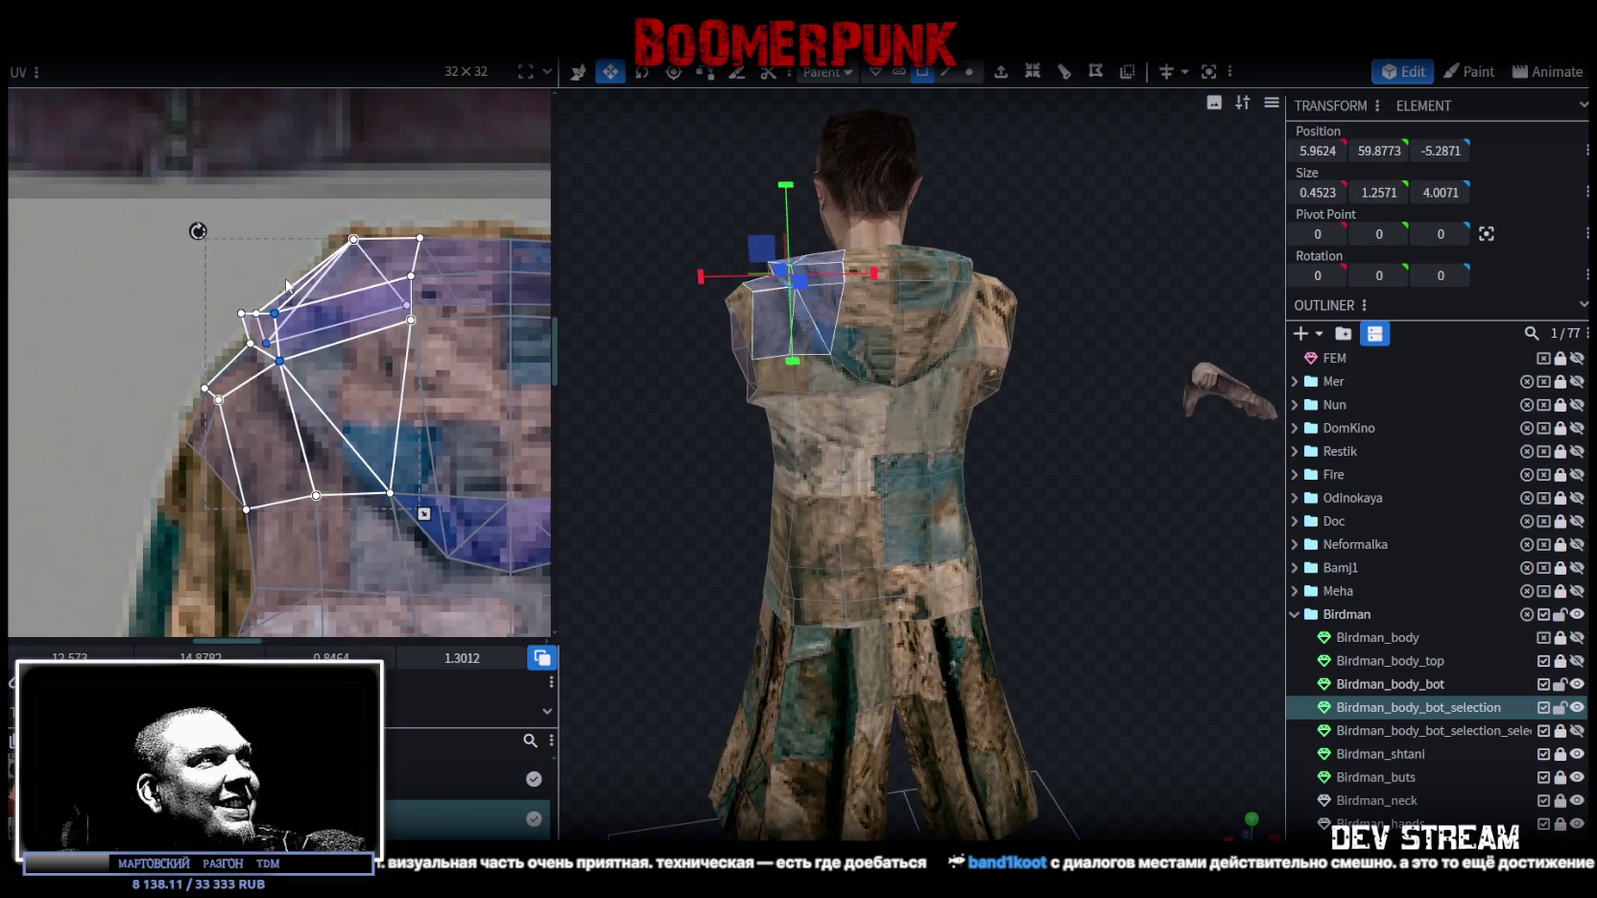
left_click_drag(303, 269, 254, 385)
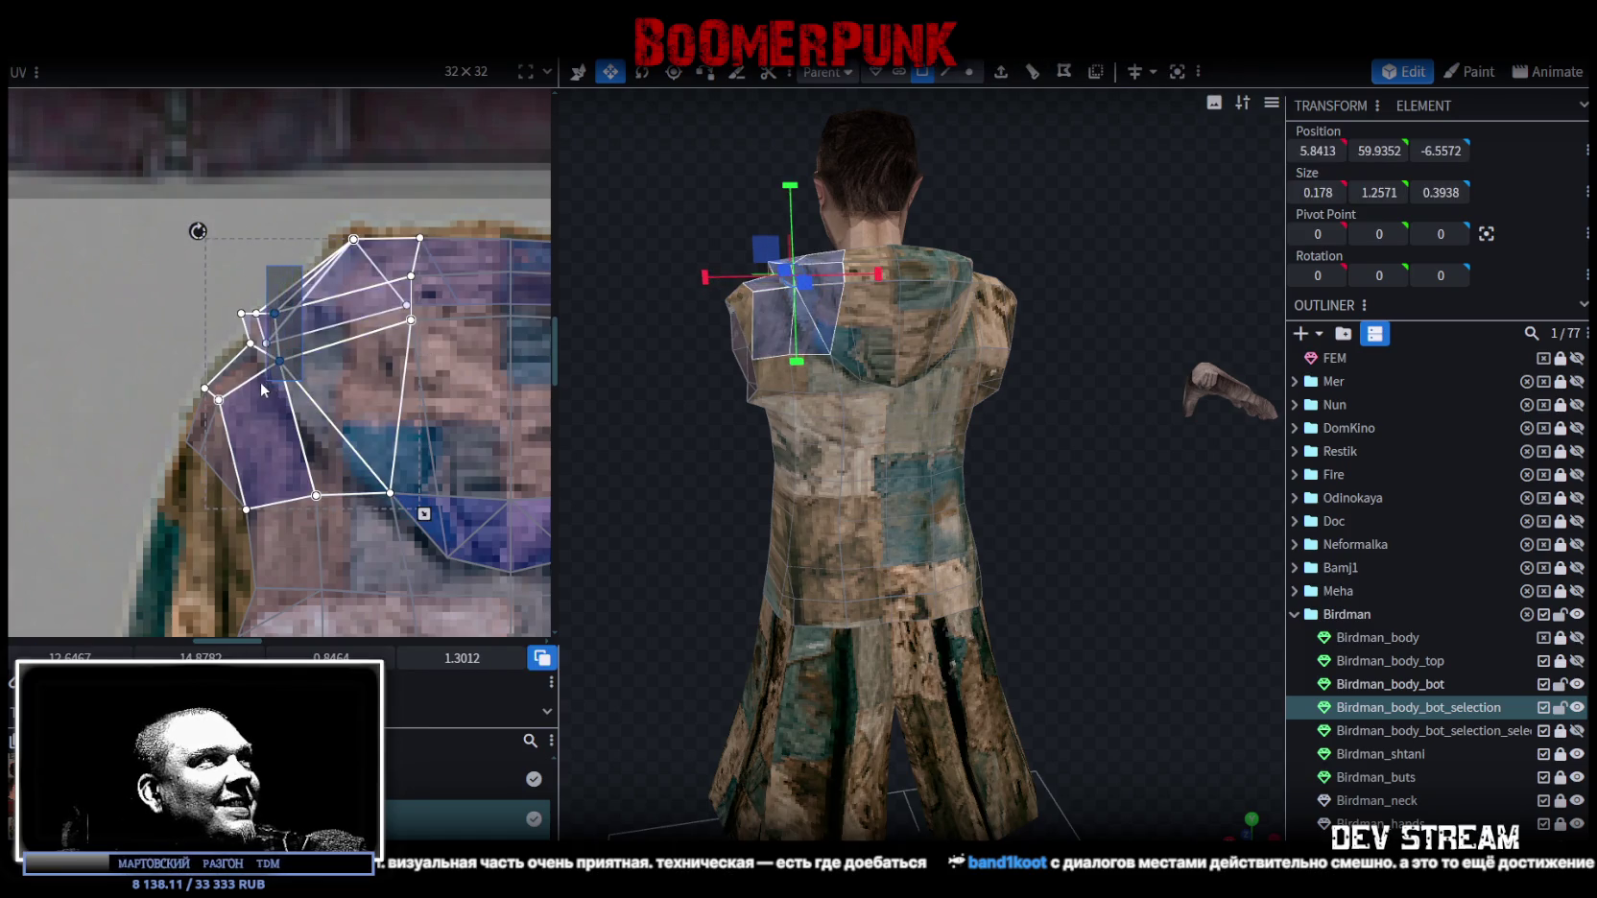
mouse_move(255, 390)
left_mouse_down()
mouse_move(234, 384)
mouse_move(352, 471)
left_mouse_up()
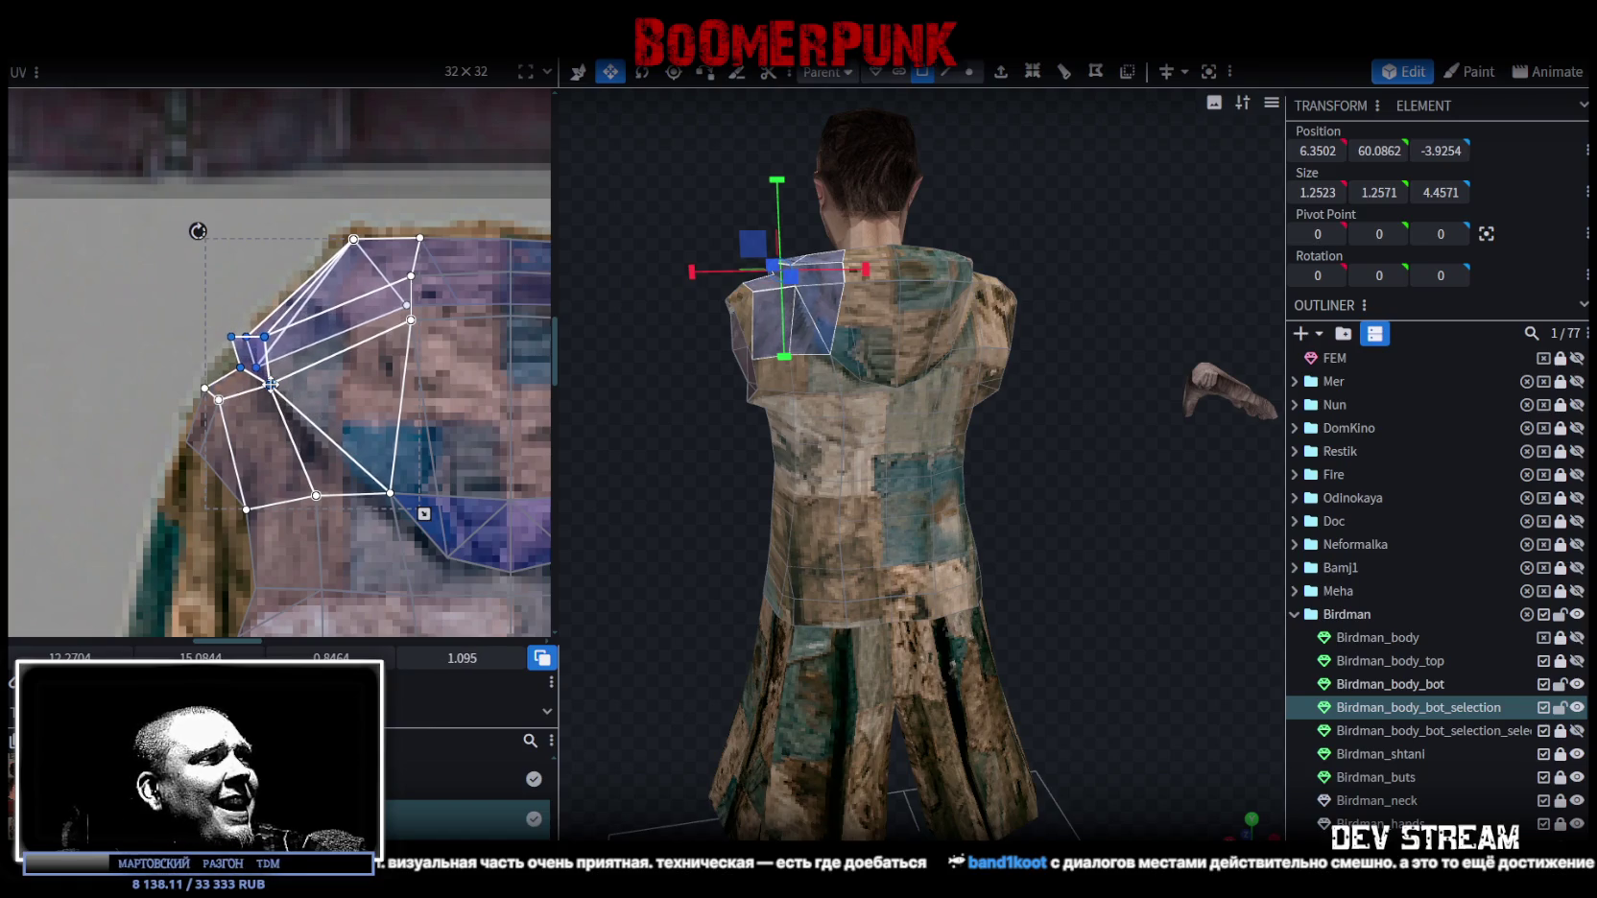
middle_click_drag(353, 471, 264, 370)
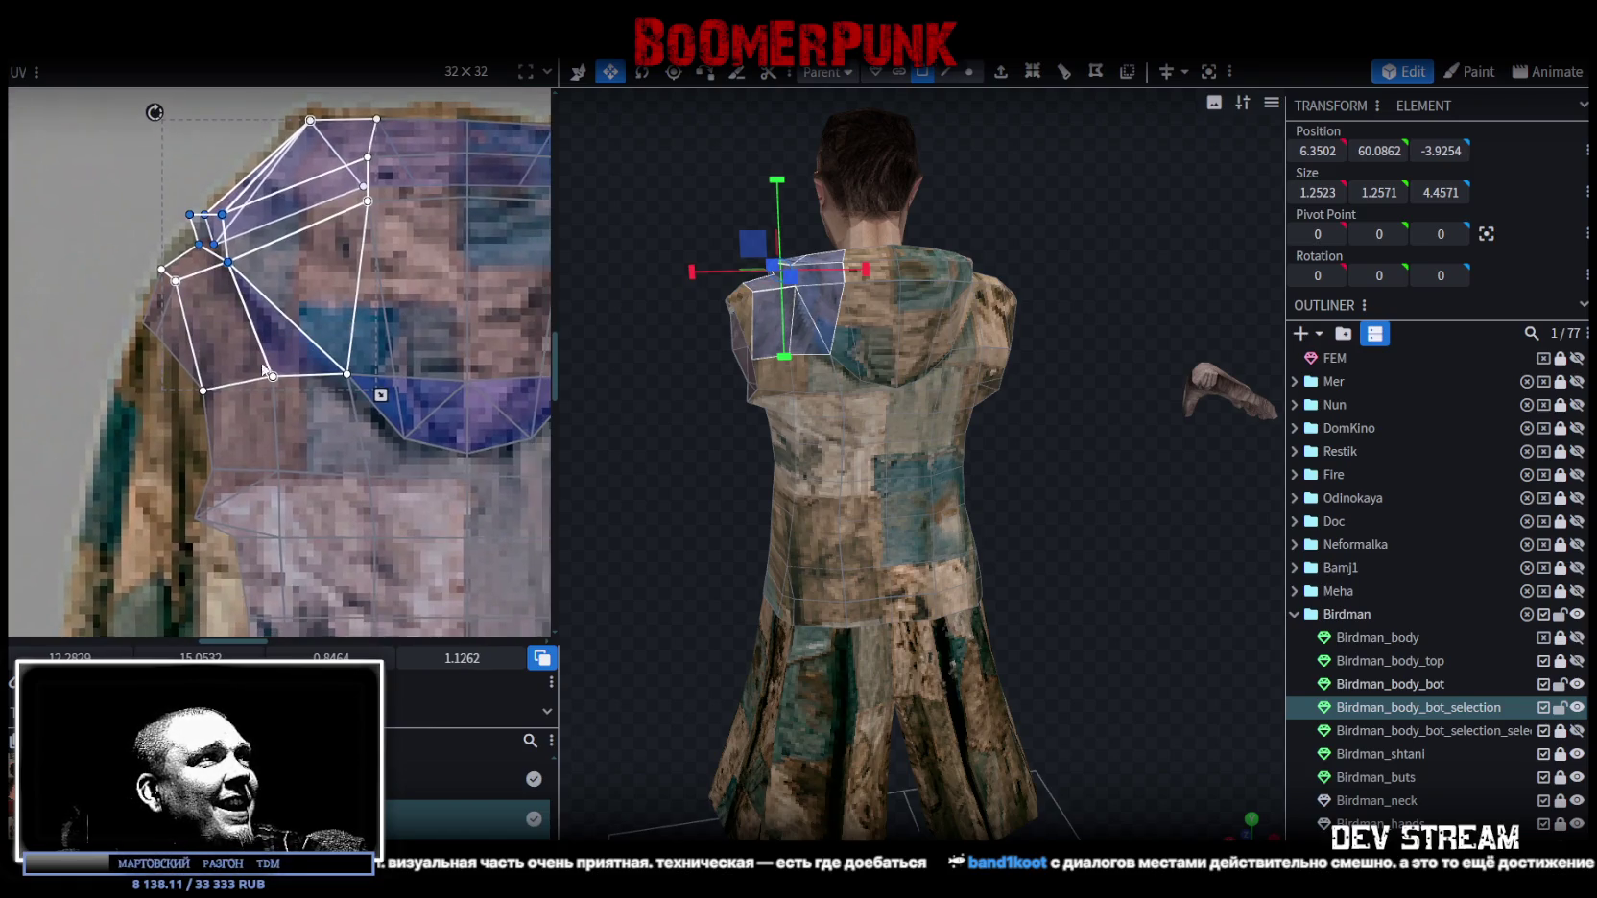
Shift a group of shoulder UV vertices left and pick a shoulder-edge vertex.
left_click(380, 396)
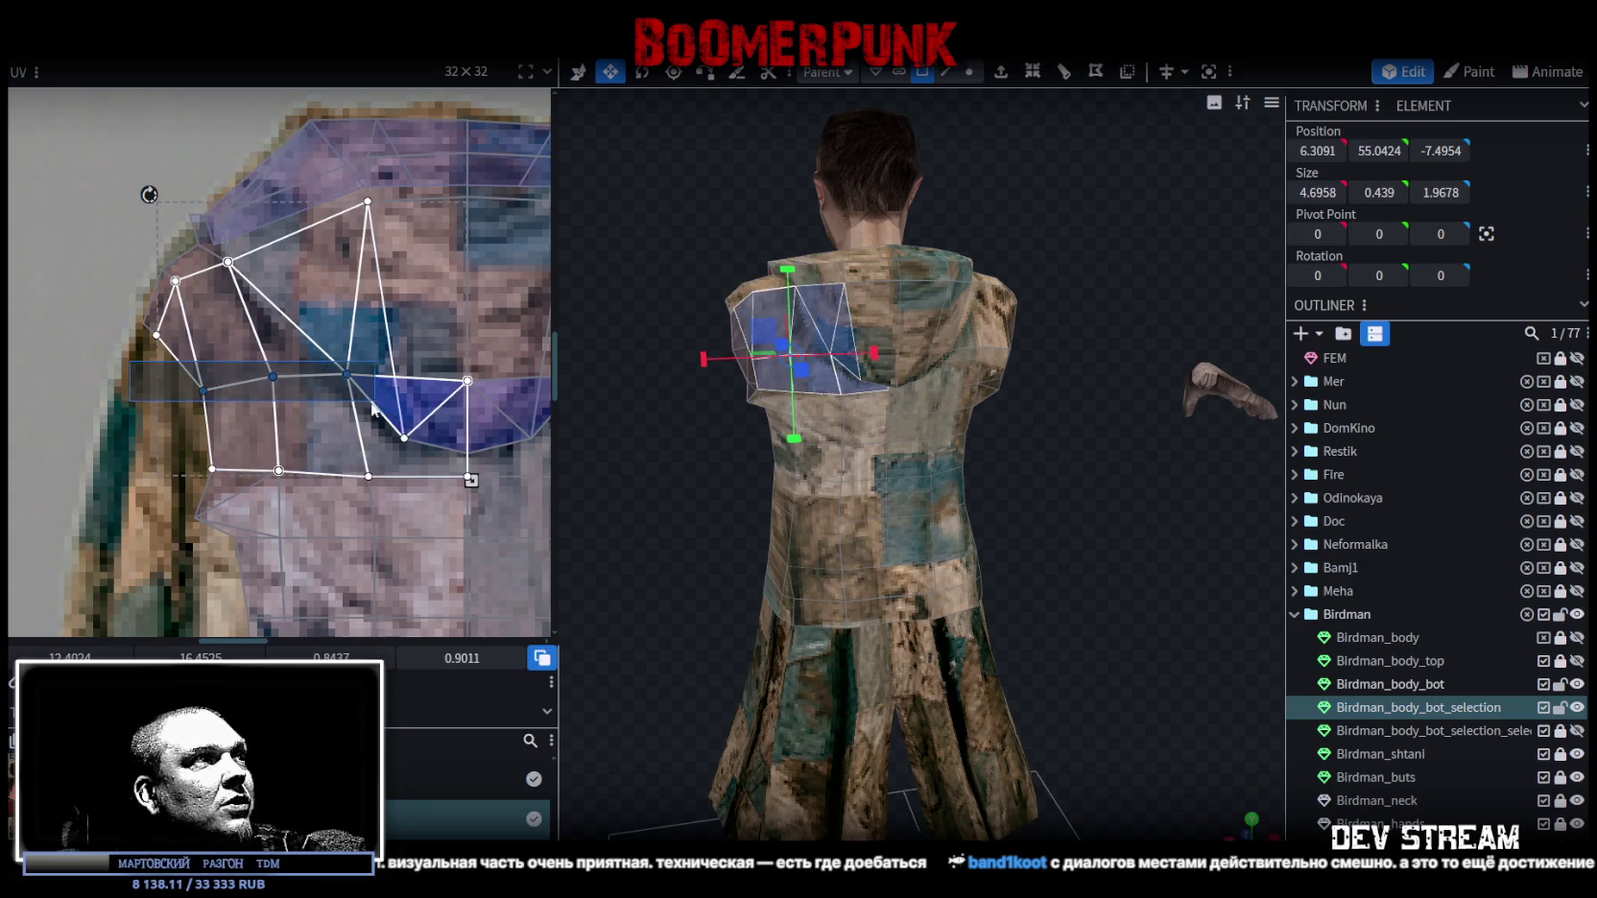
left_click_drag(340, 375, 326, 379)
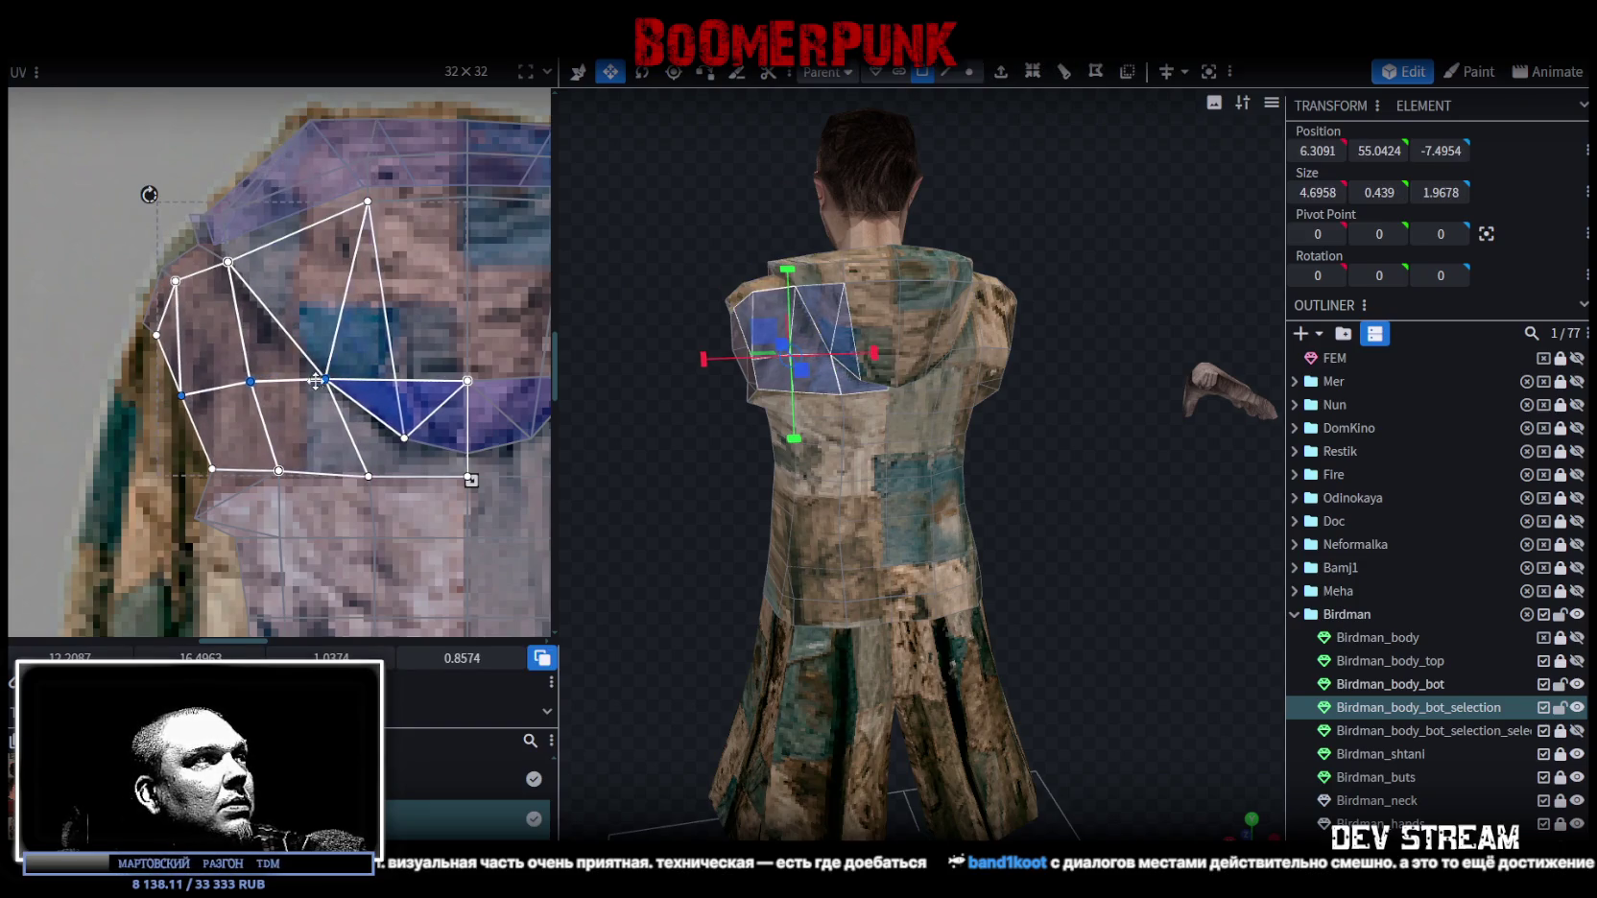
left_click_drag(165, 434, 222, 486)
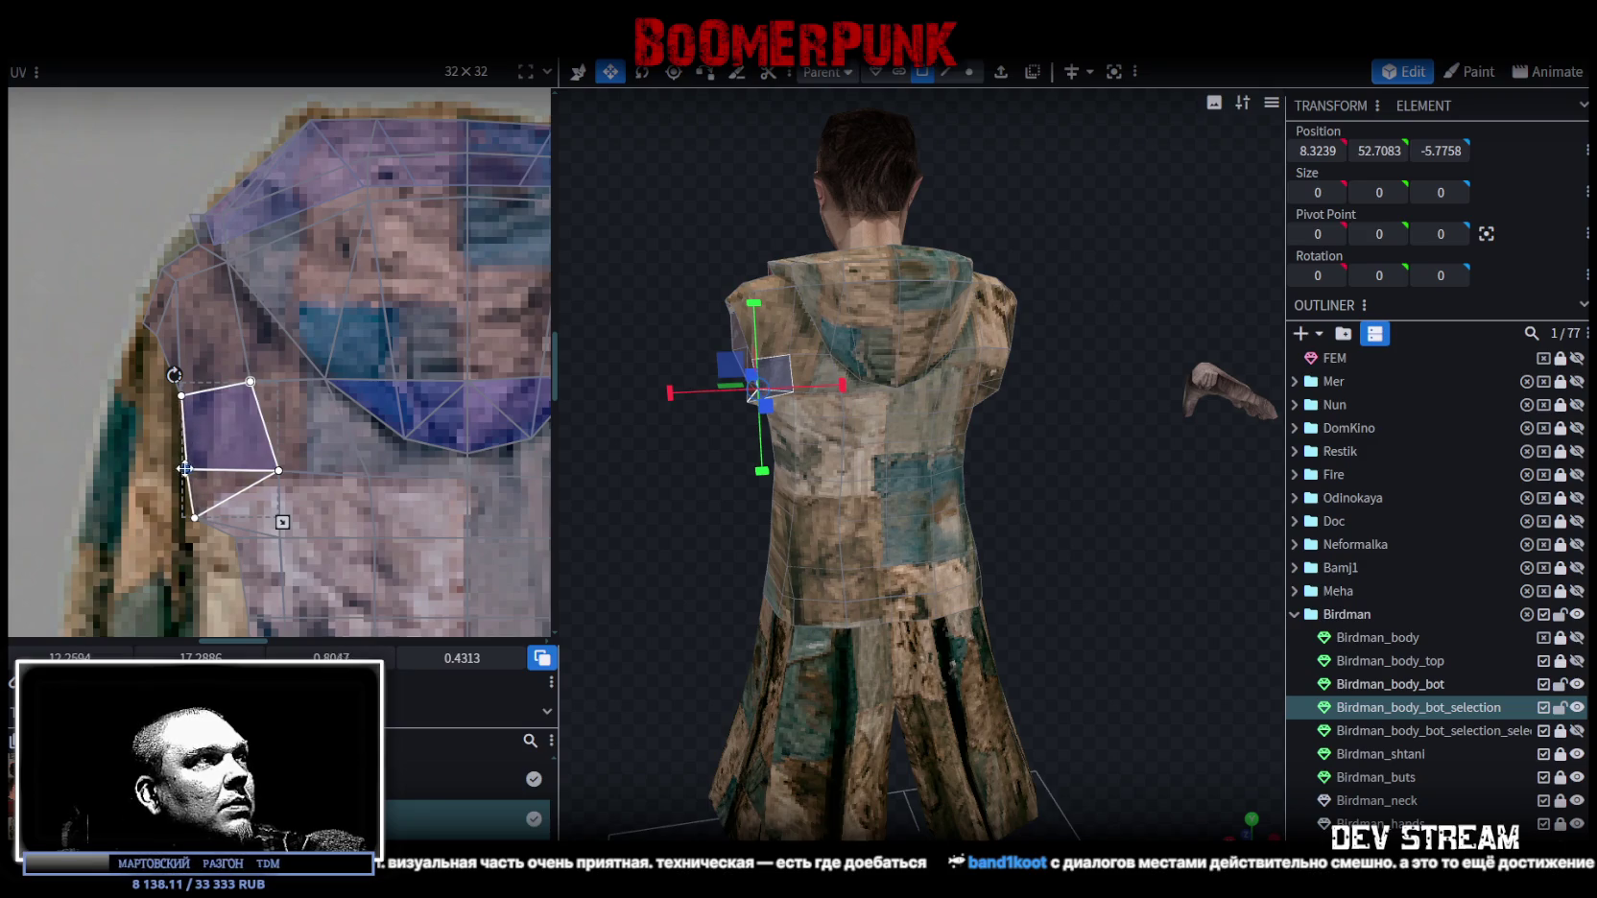
left_click(195, 519)
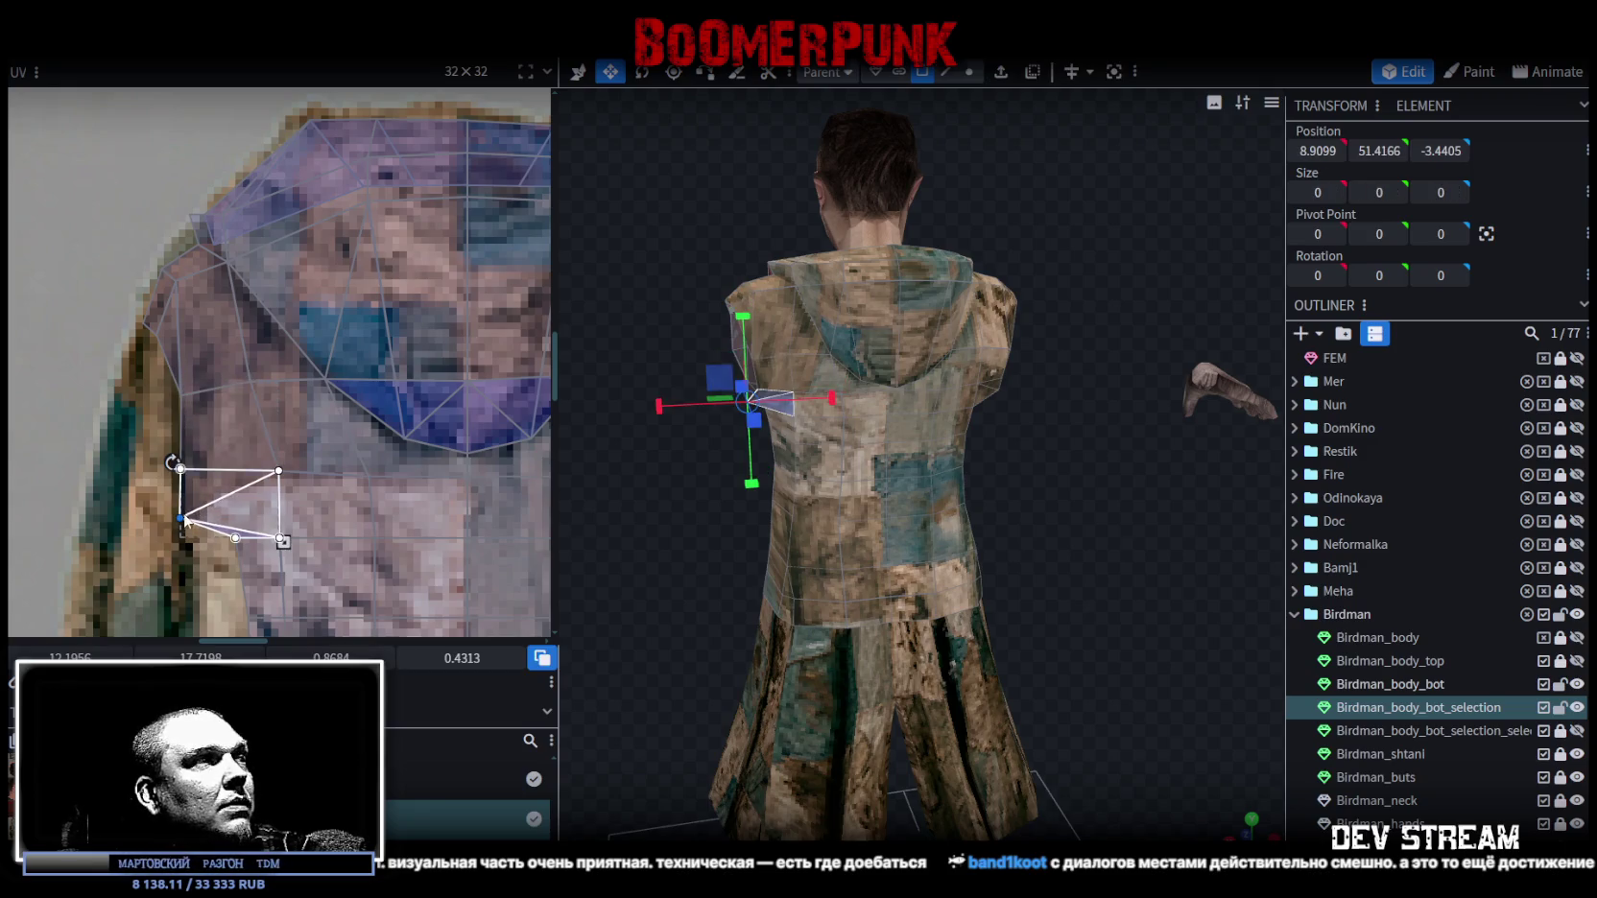
Zoom the UV editor out and back in to check the shoulder mapping.
scroll(288, 523, "down", 1)
scroll(326, 499, "down", 2)
scroll(375, 470, "down", 2)
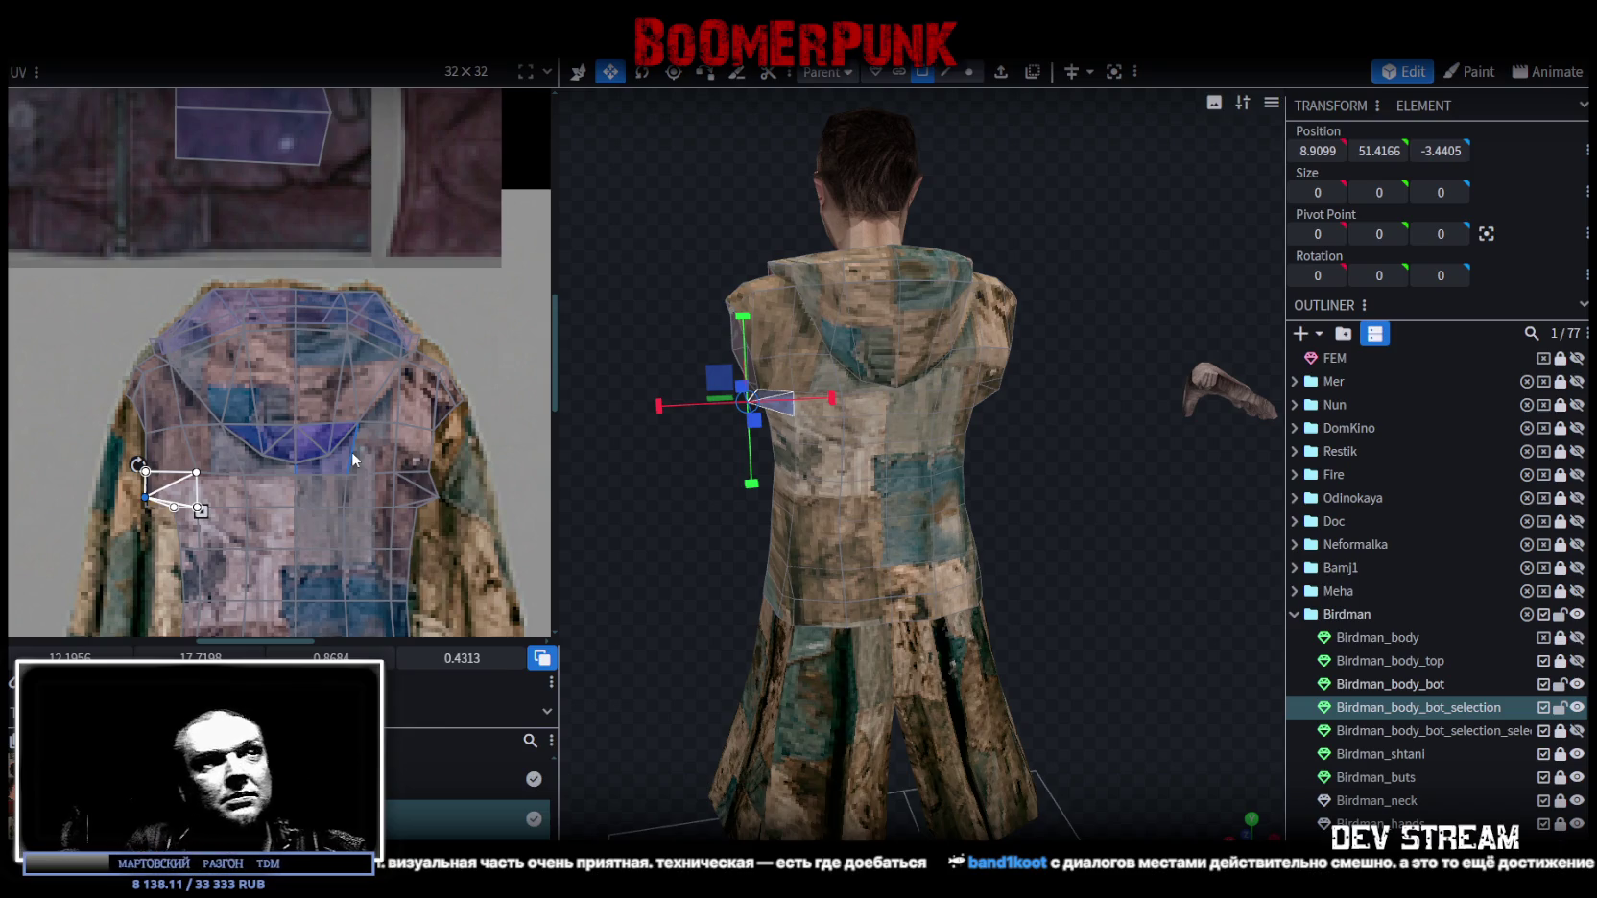
scroll(422, 437, "up", 2)
scroll(421, 387, "up", 2)
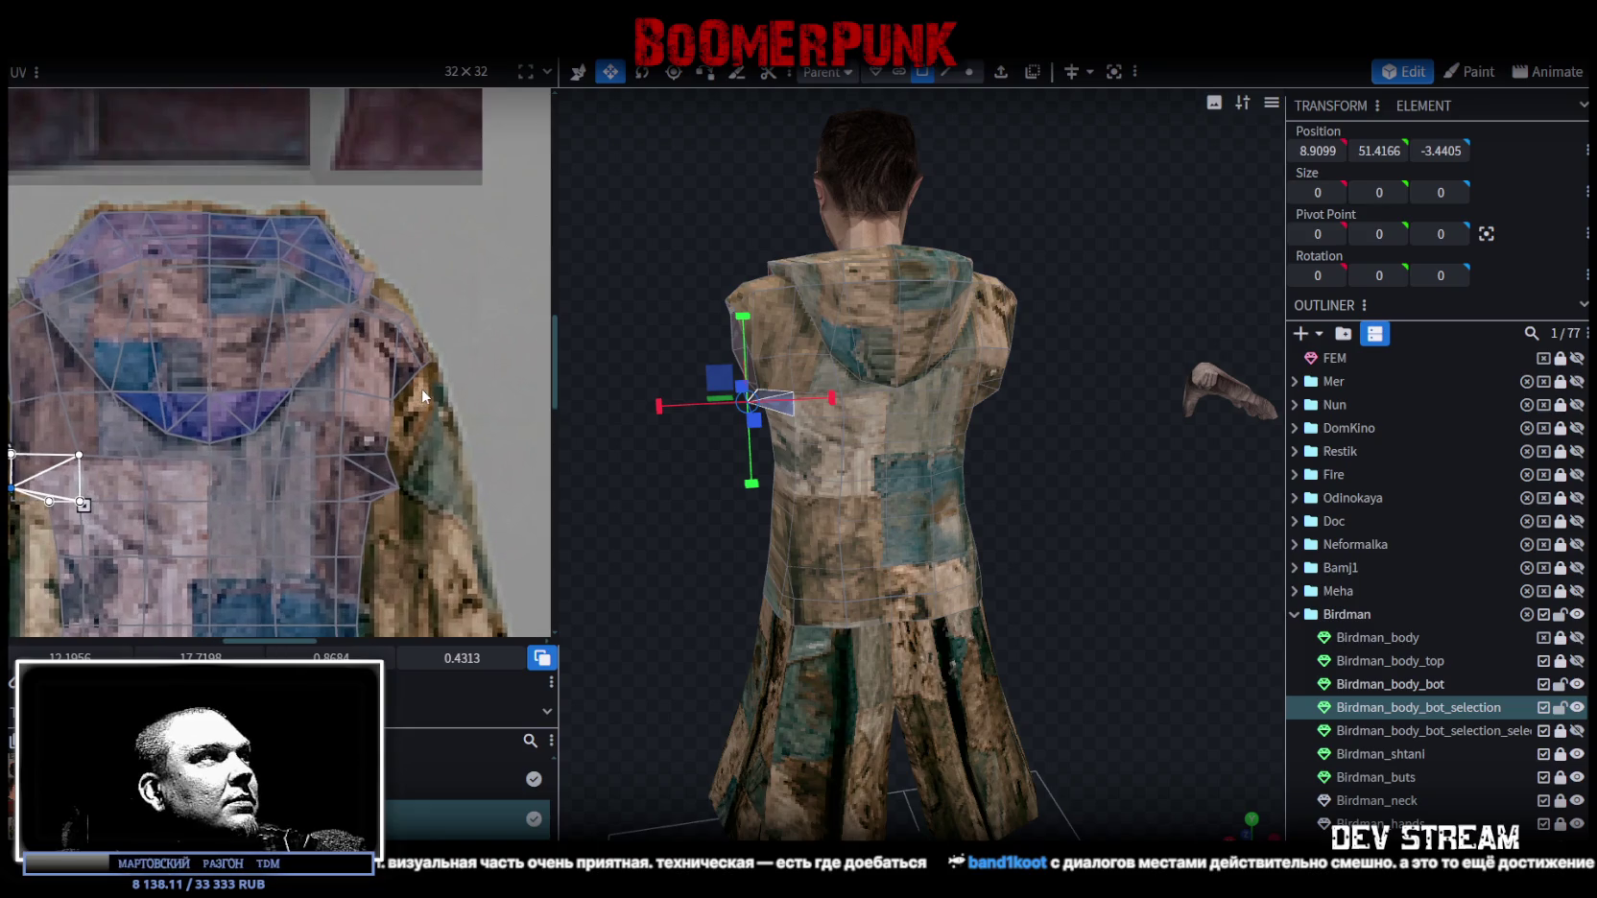
scroll(453, 423, "up", 2)
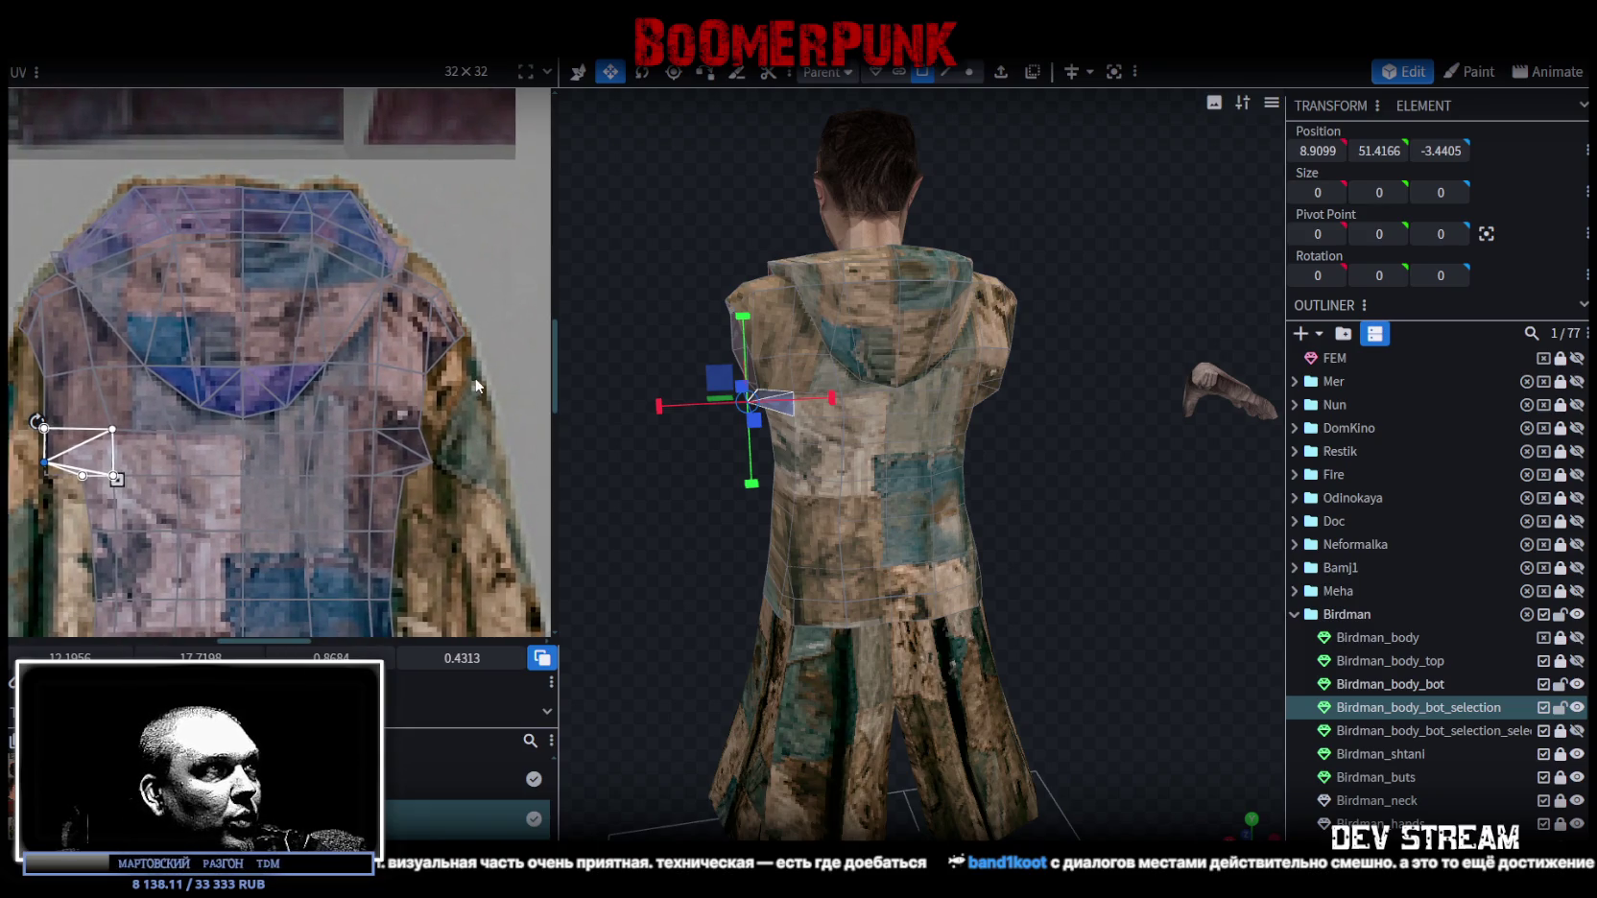
scroll(450, 377, "up", 1)
scroll(443, 494, "up", 1)
scroll(443, 333, "down", 3)
scroll(427, 317, "up", 2)
scroll(421, 309, "up", 1)
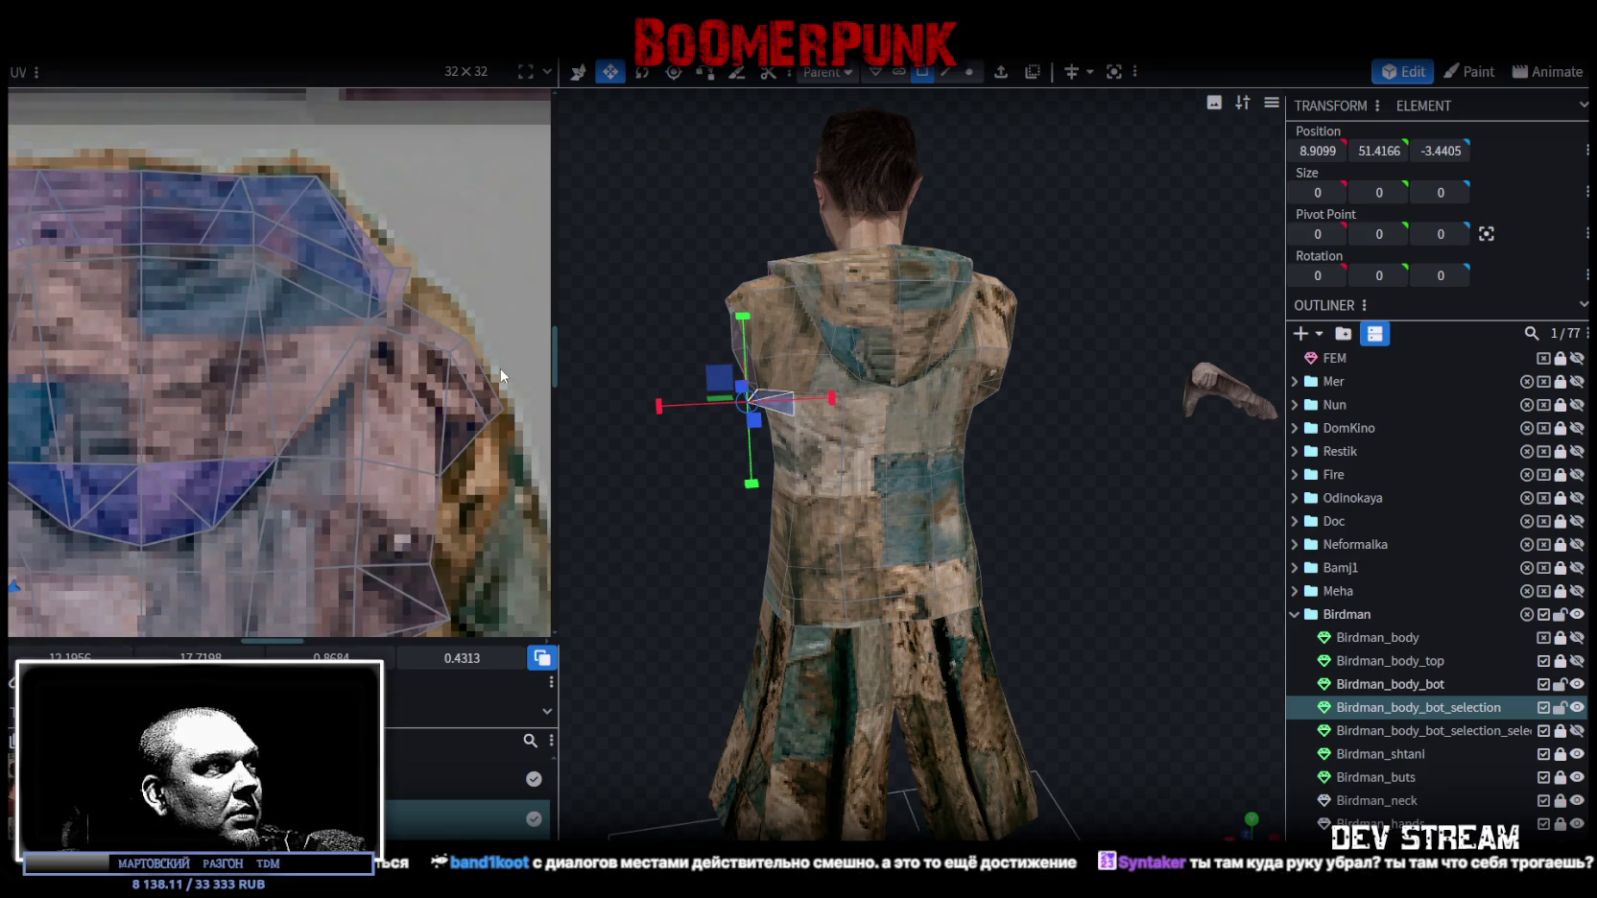
Box-select the other shoulder's UV faces and narrow to its outer faces.
left_click_drag(499, 370, 350, 309)
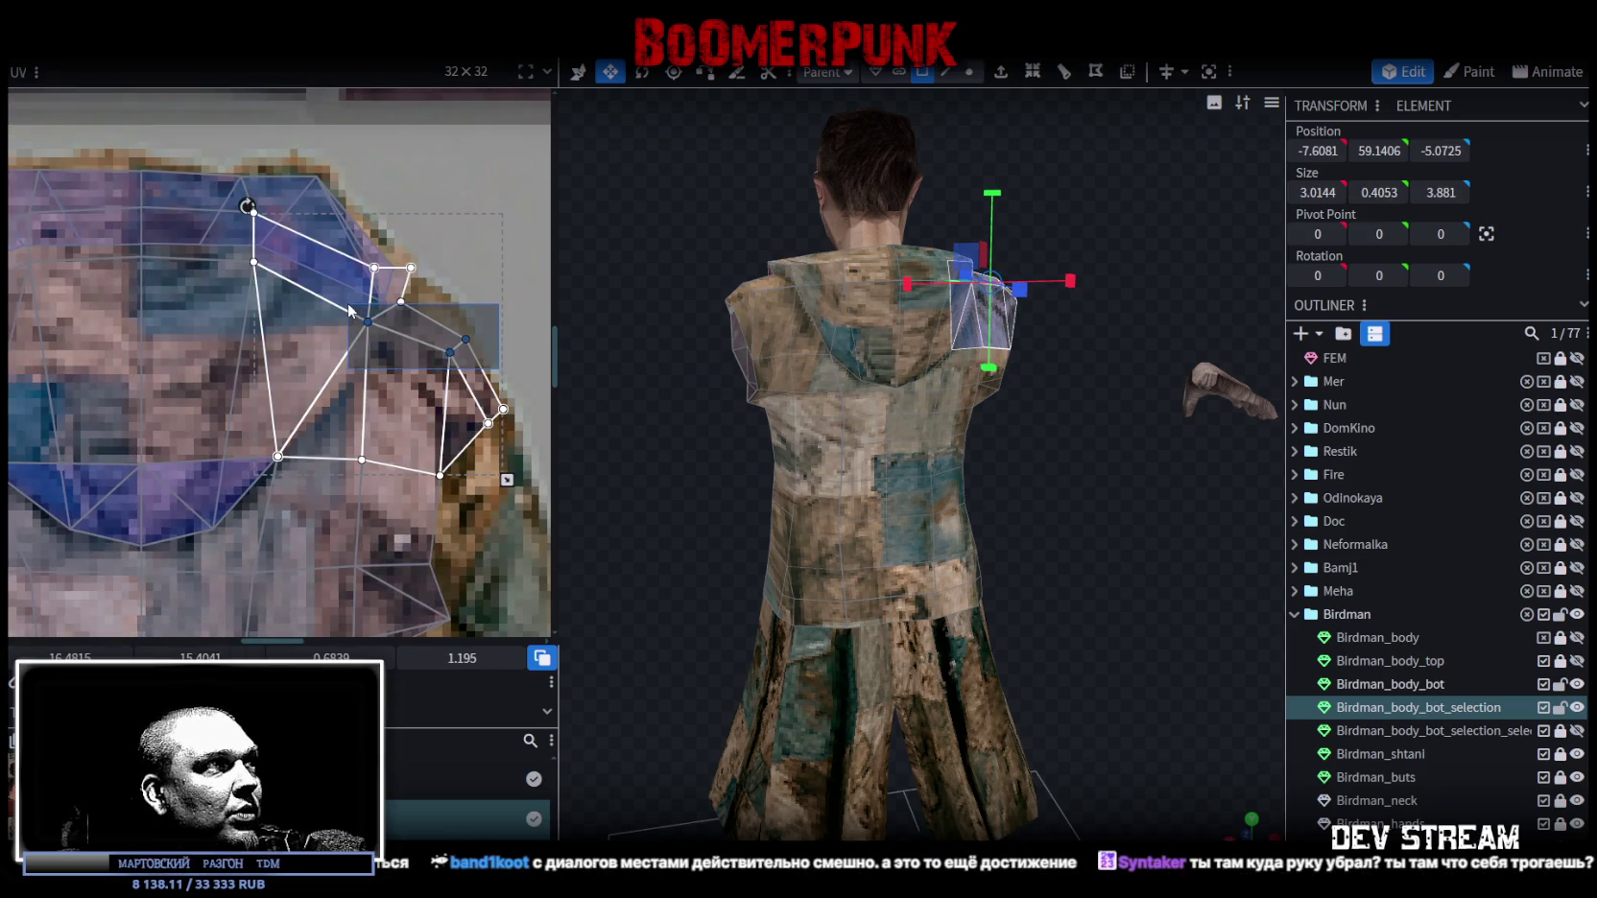
left_click_drag(350, 309, 380, 339)
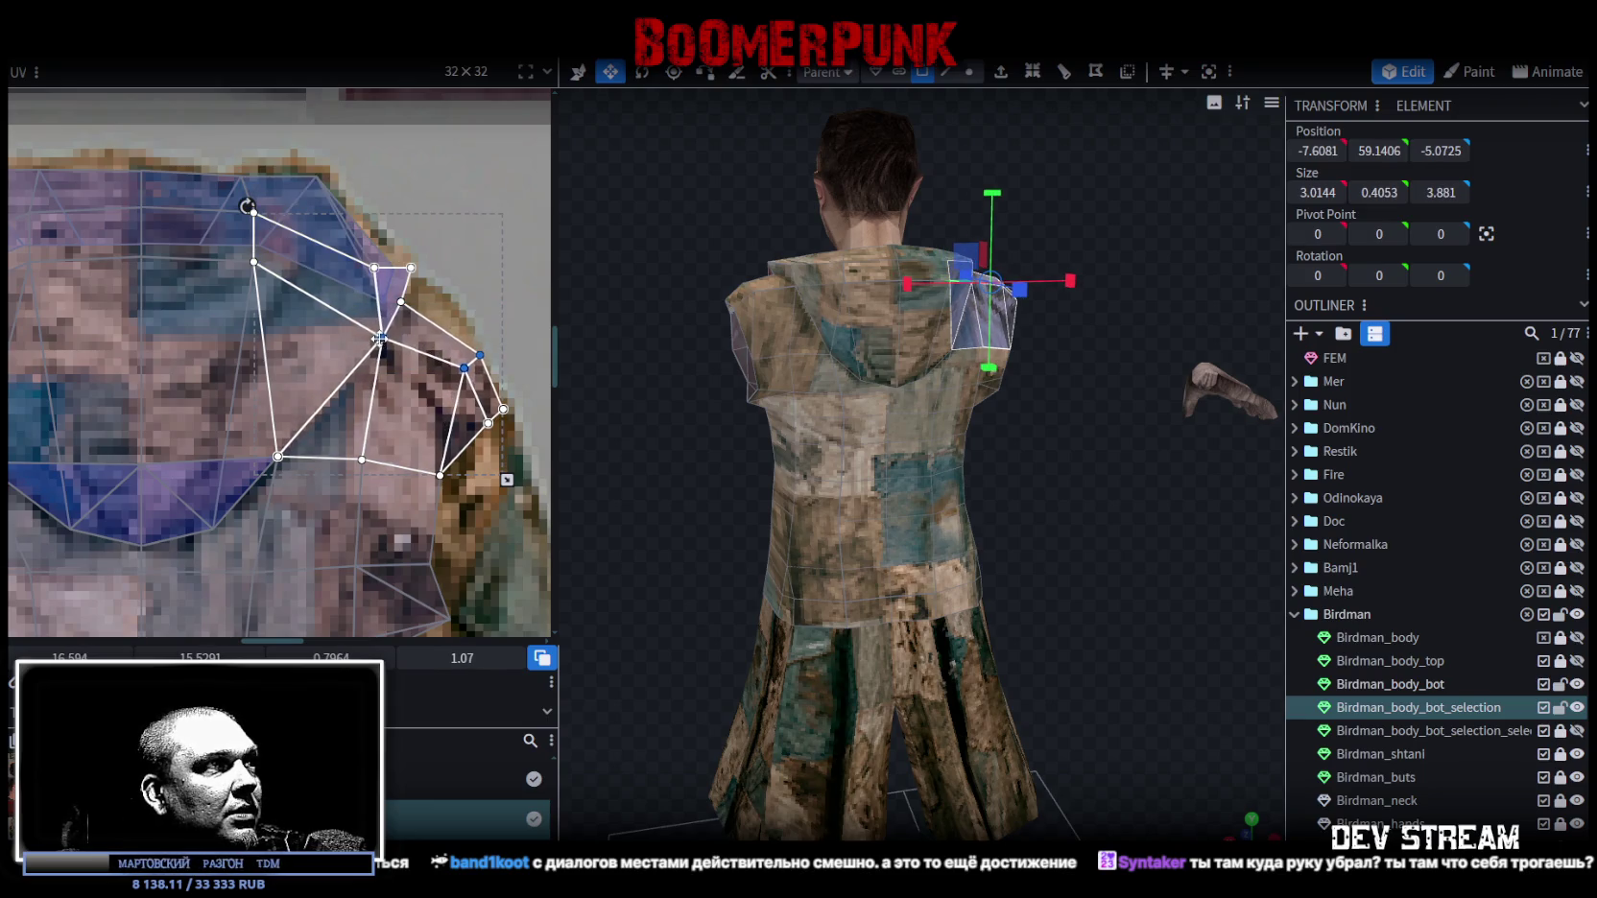
left_click(458, 368)
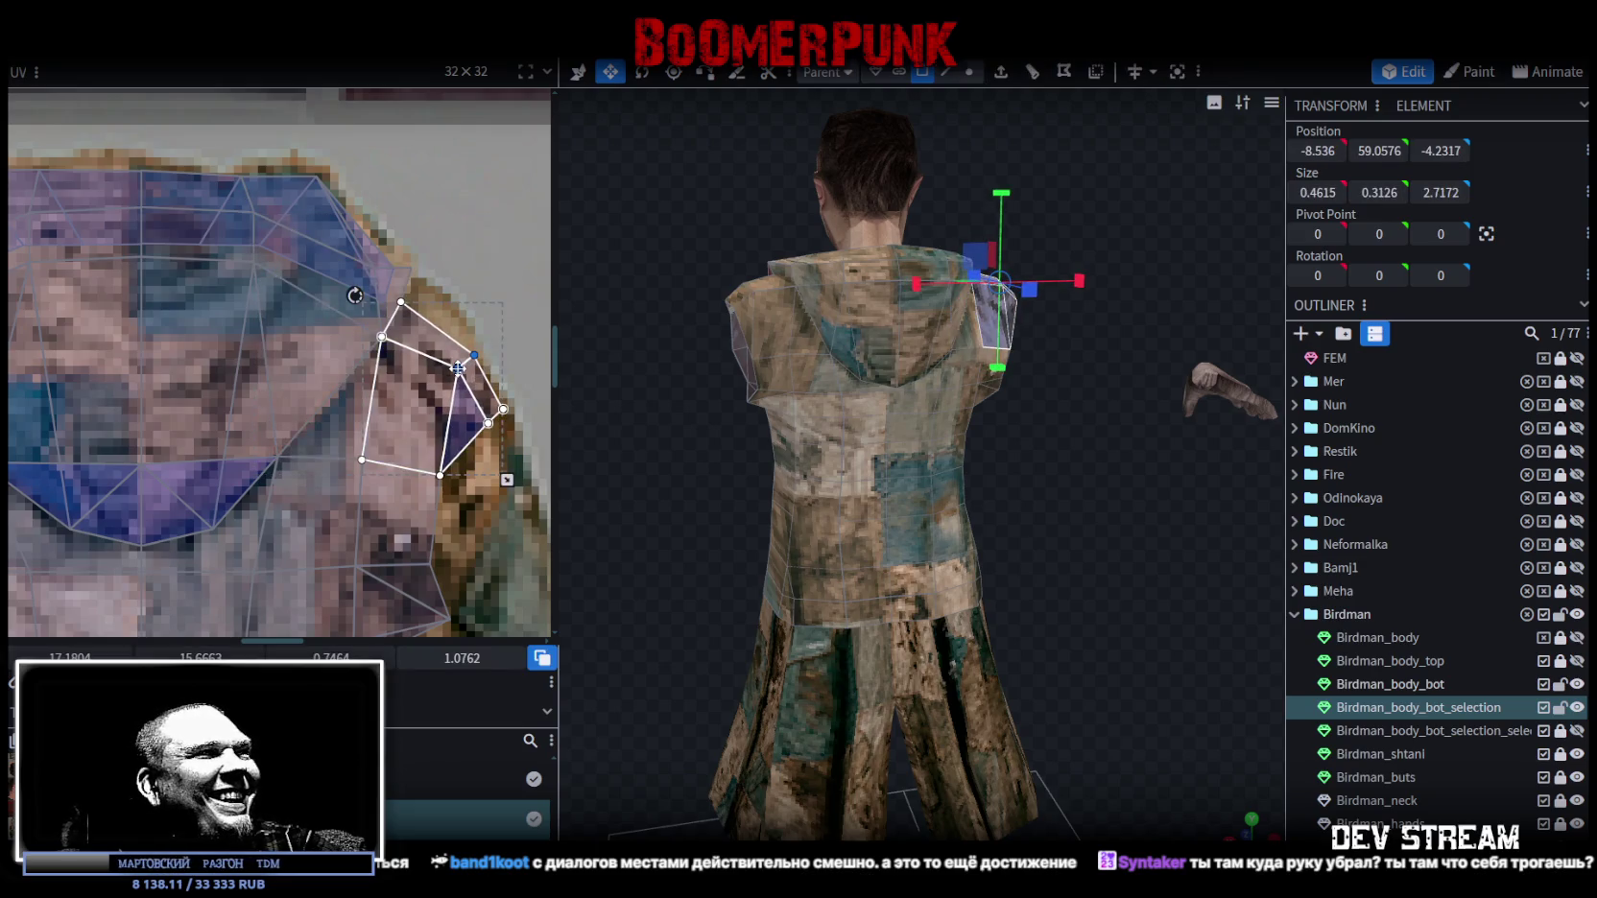
scroll(413, 355, "down", 3)
scroll(367, 342, "down", 2)
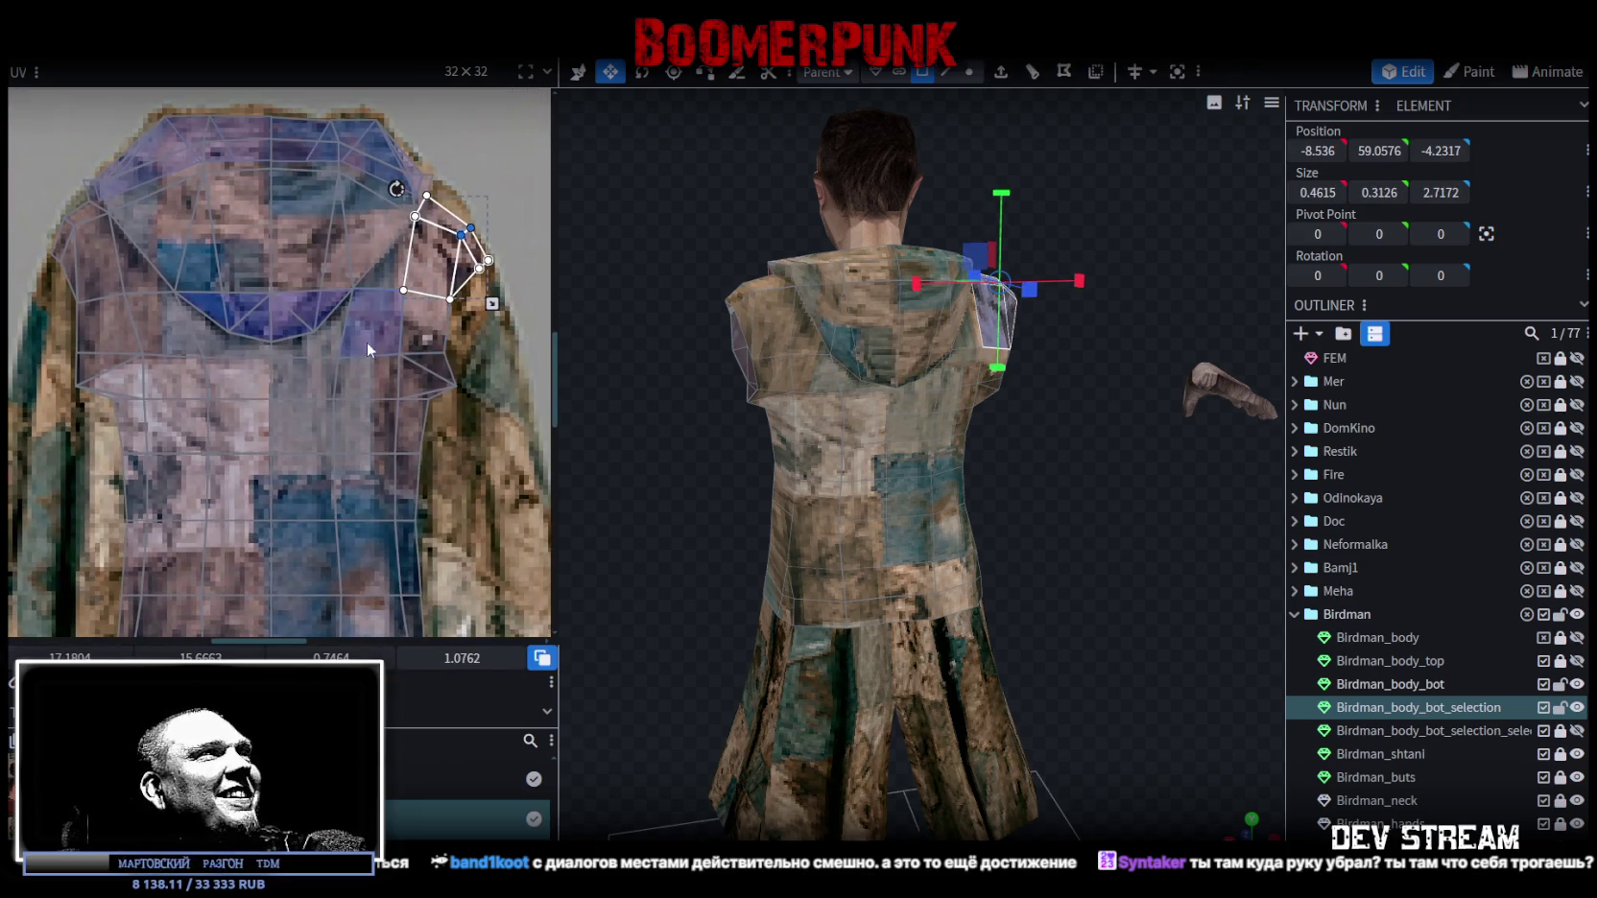
scroll(477, 392, "up", 2)
Select two individual vertices on the other shoulder's UV panel.
left_click(414, 330)
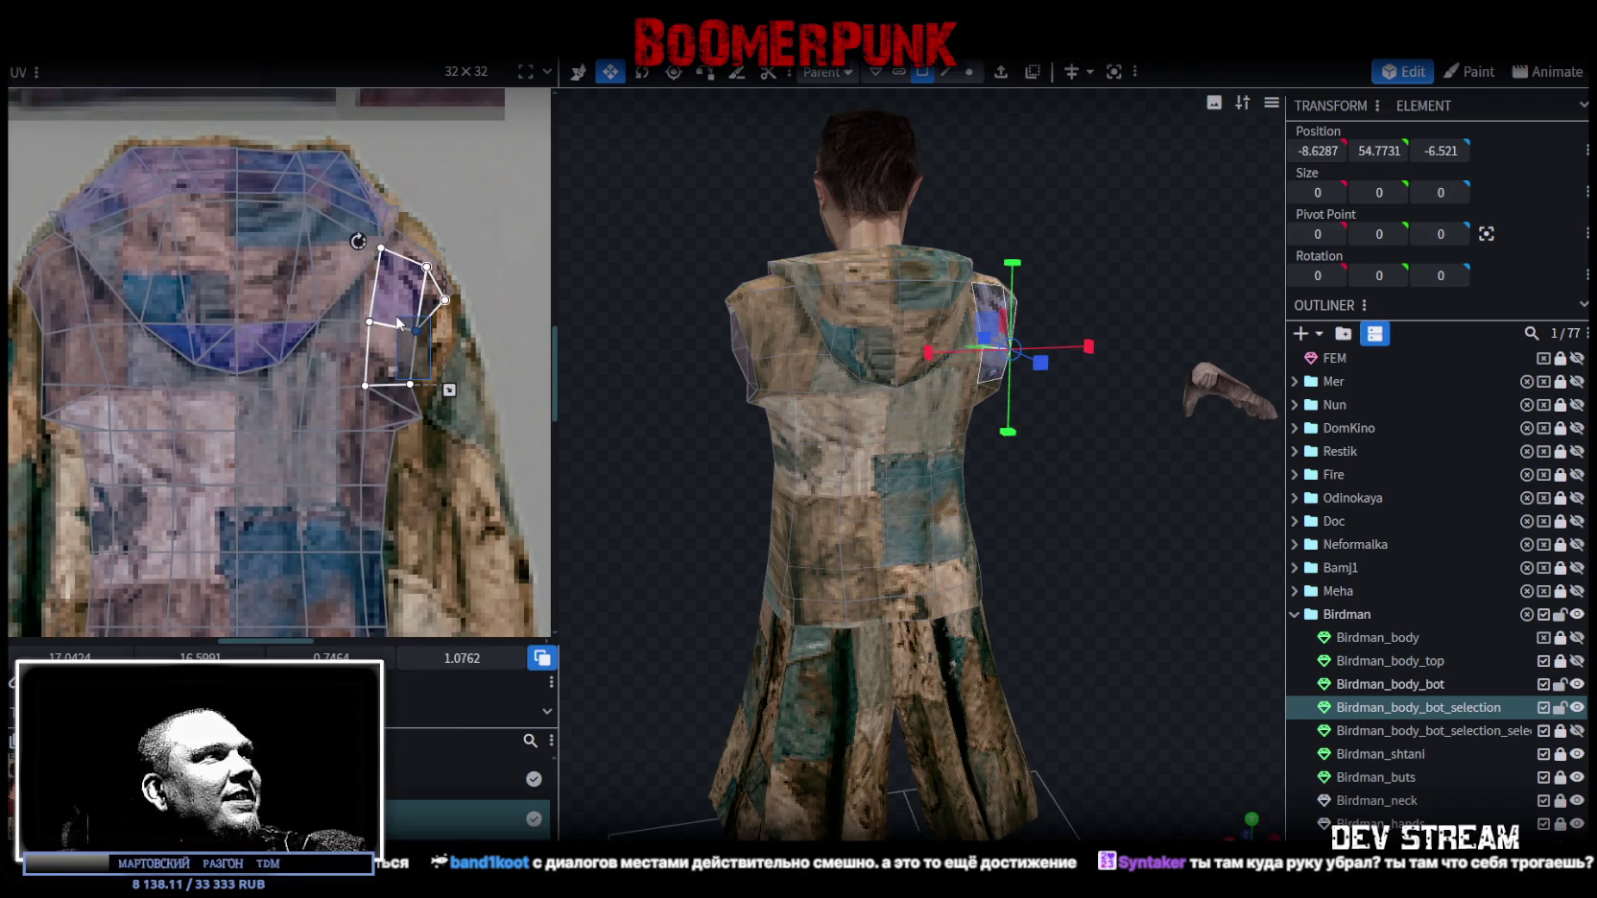
left_click(411, 384, "shift")
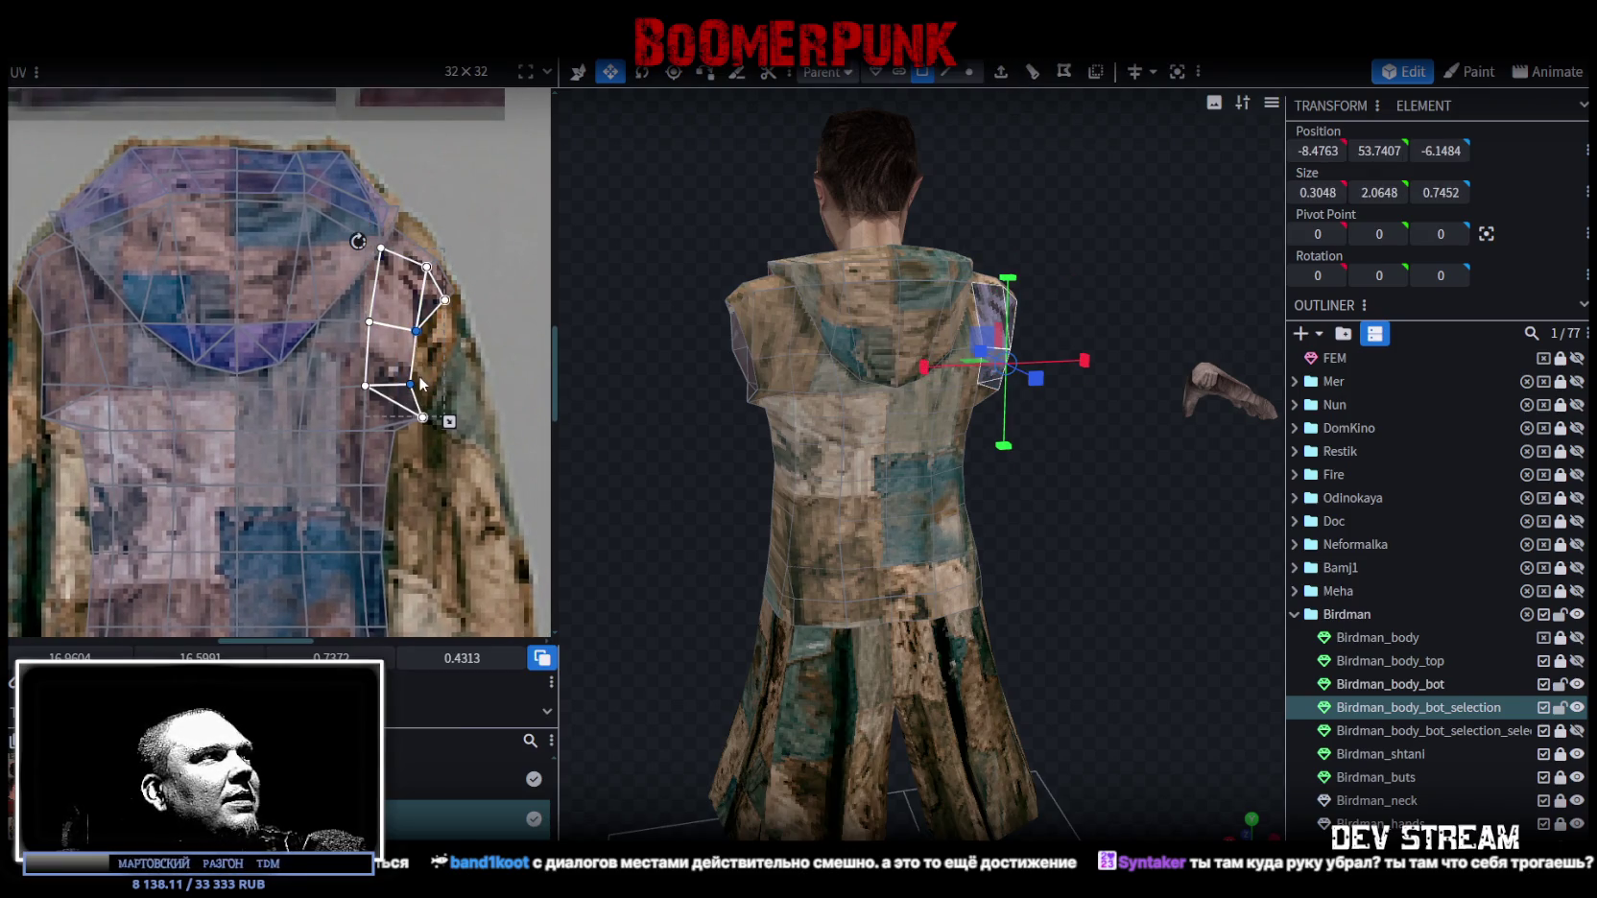
scroll(433, 524, "up", 3)
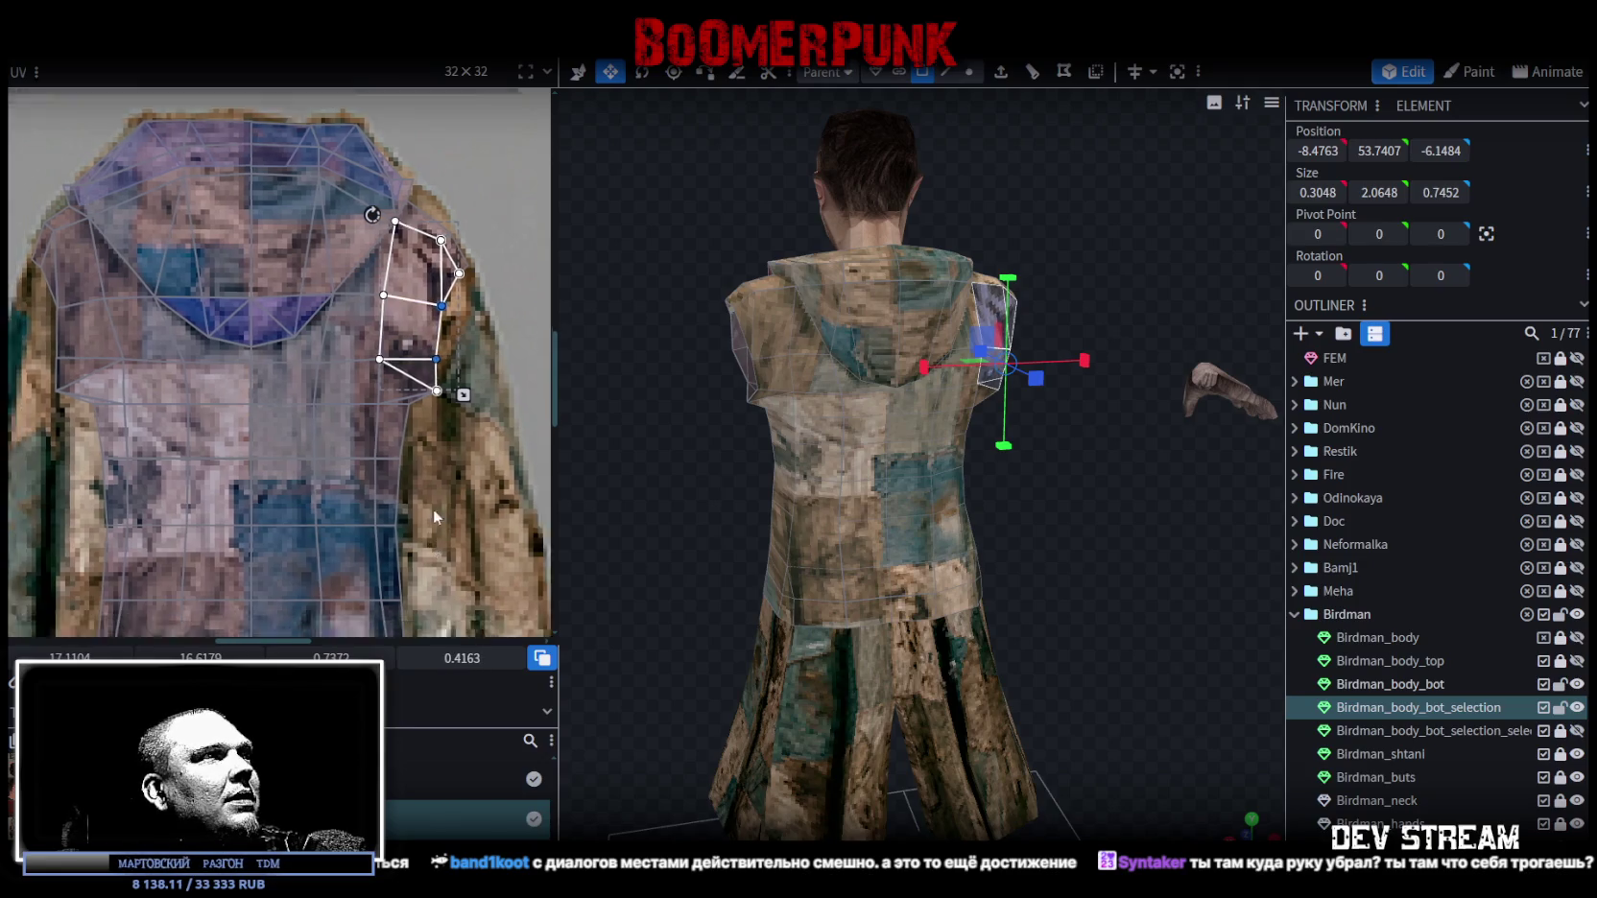
scroll(359, 346, "down", 1)
scroll(364, 394, "down", 1)
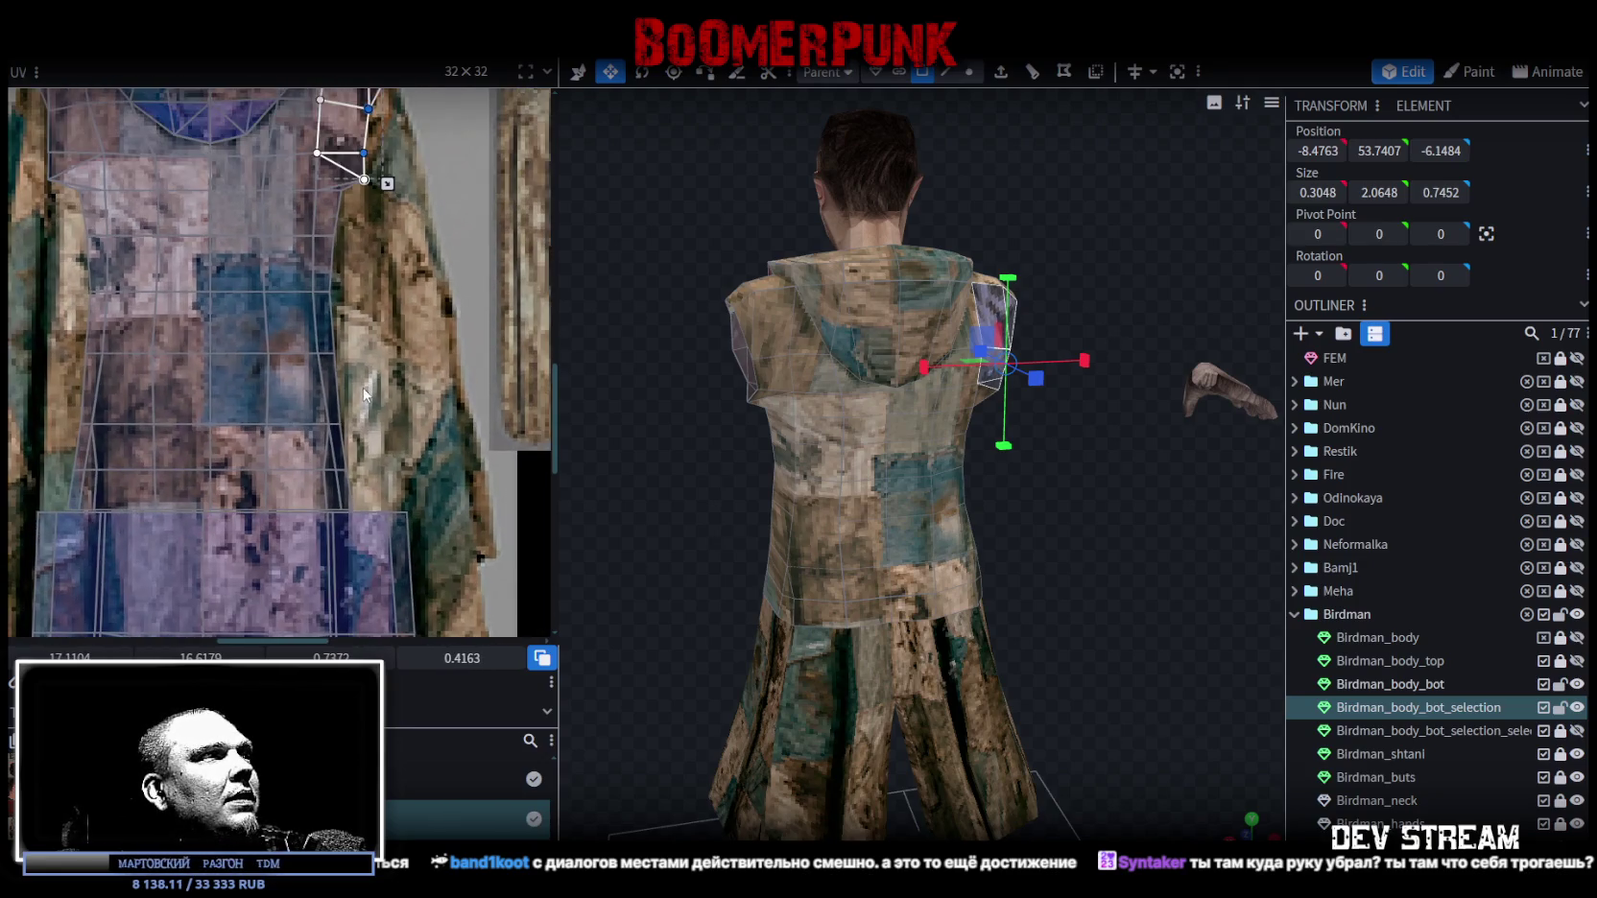
scroll(371, 403, "up", 1)
scroll(365, 307, "up", 1)
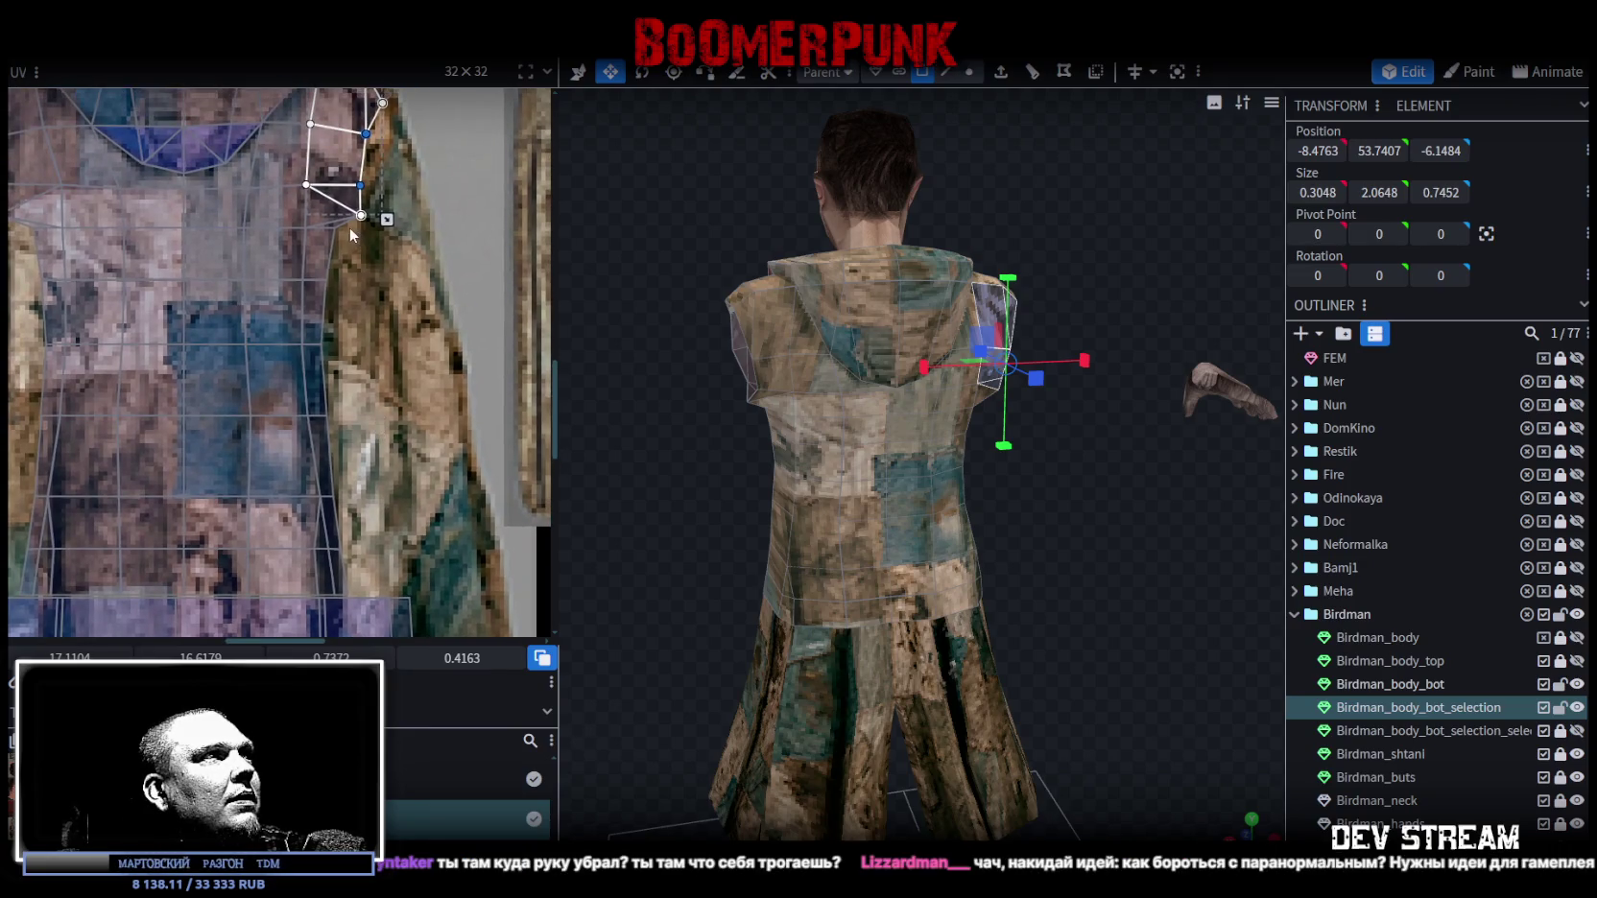
Stretch the first side strip's UV faces across the patchwork and reshape its lower face.
left_click(325, 281)
left_click(324, 312, "shift")
left_click(324, 379, "shift")
left_click(322, 436, "shift")
left_click_drag(321, 440, 374, 430)
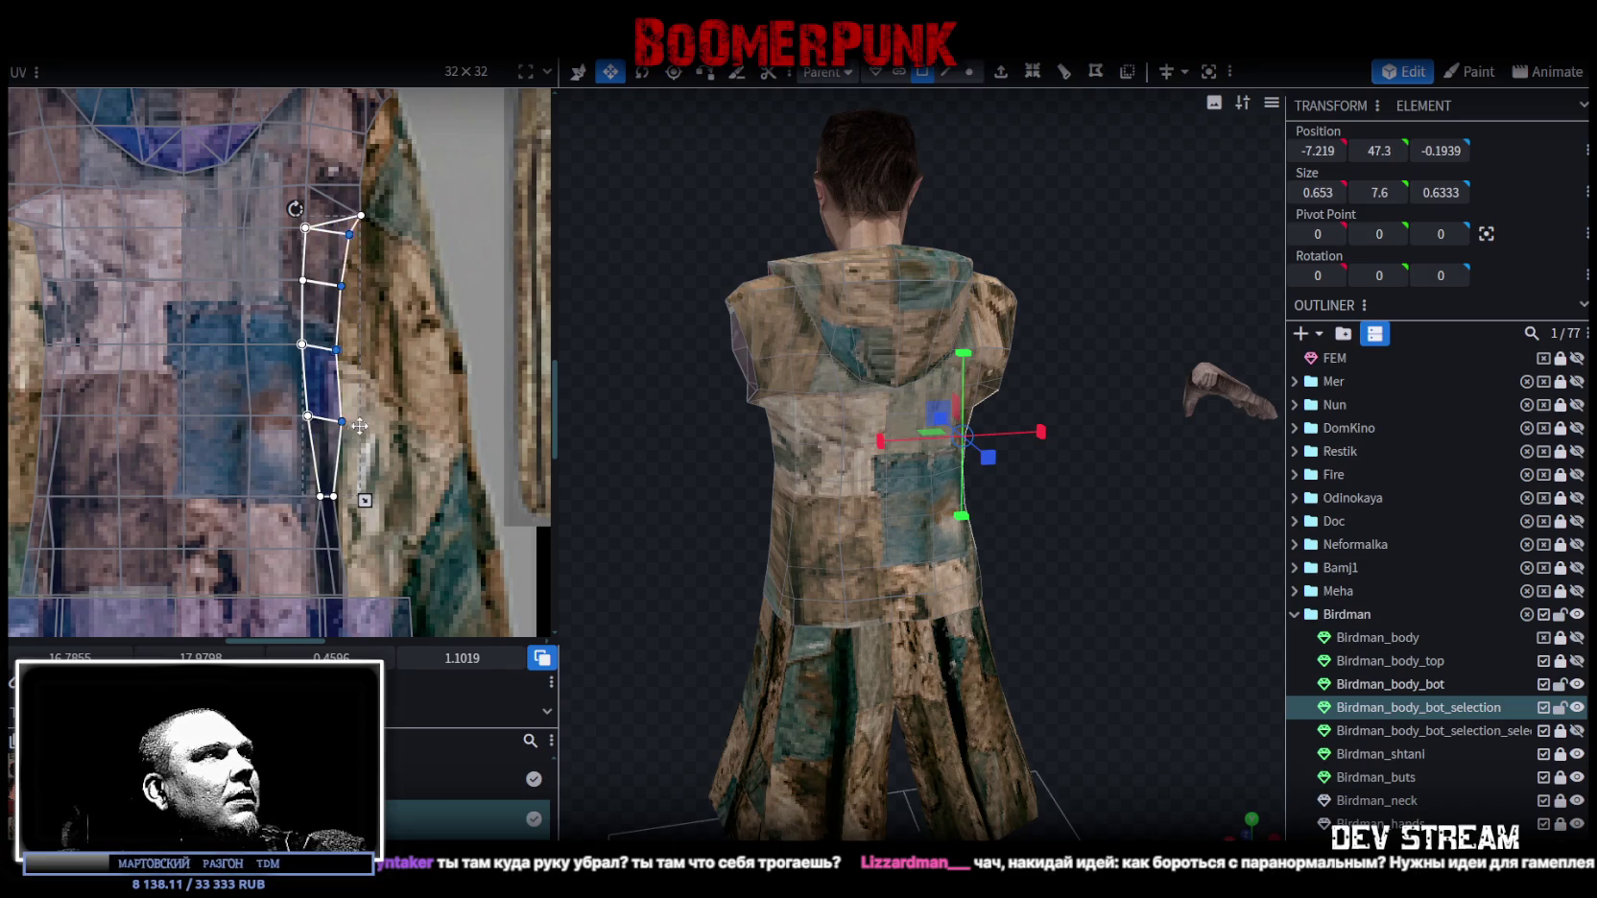
scroll(386, 452, "up", 1)
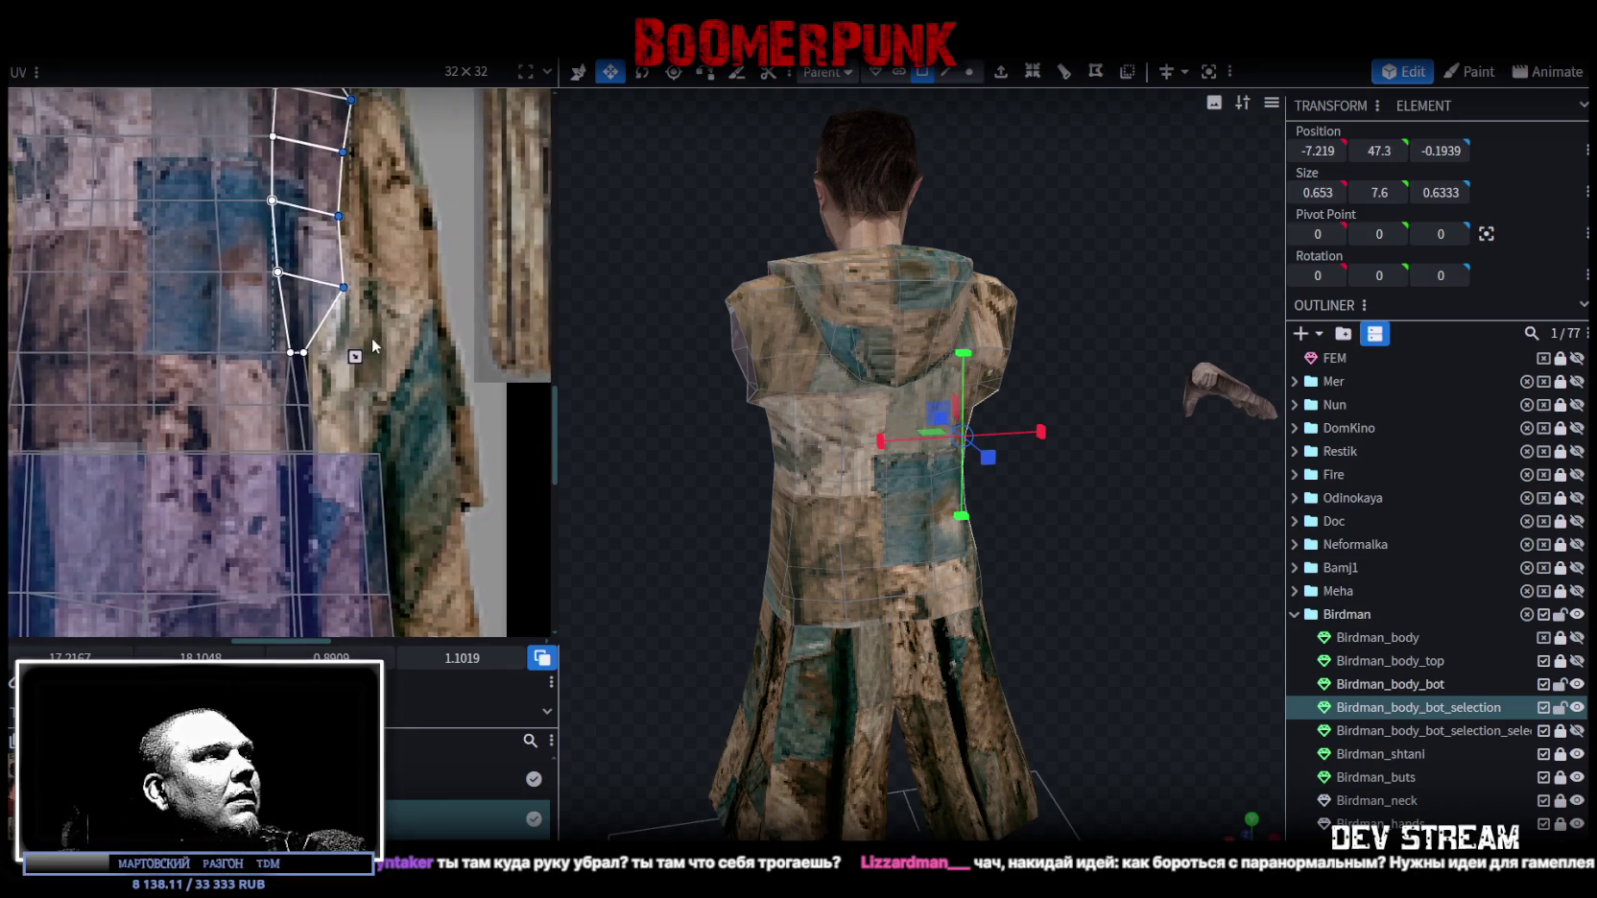
left_click(320, 432)
left_click(311, 471)
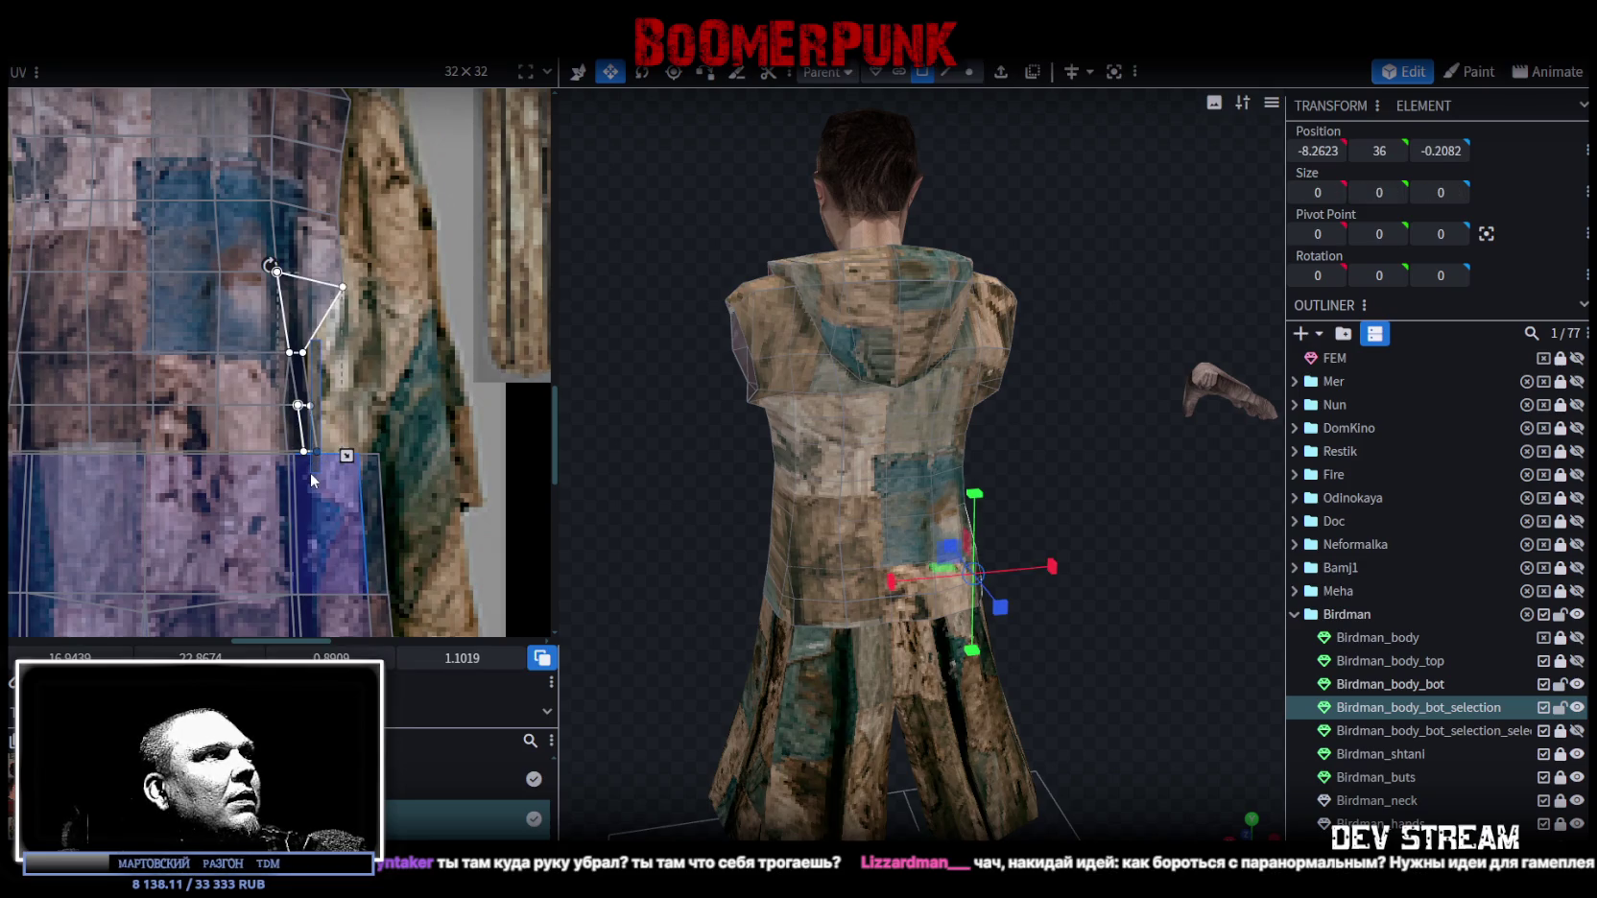
mouse_move(310, 405)
left_mouse_down()
mouse_move(369, 405)
mouse_move(338, 267)
left_mouse_up()
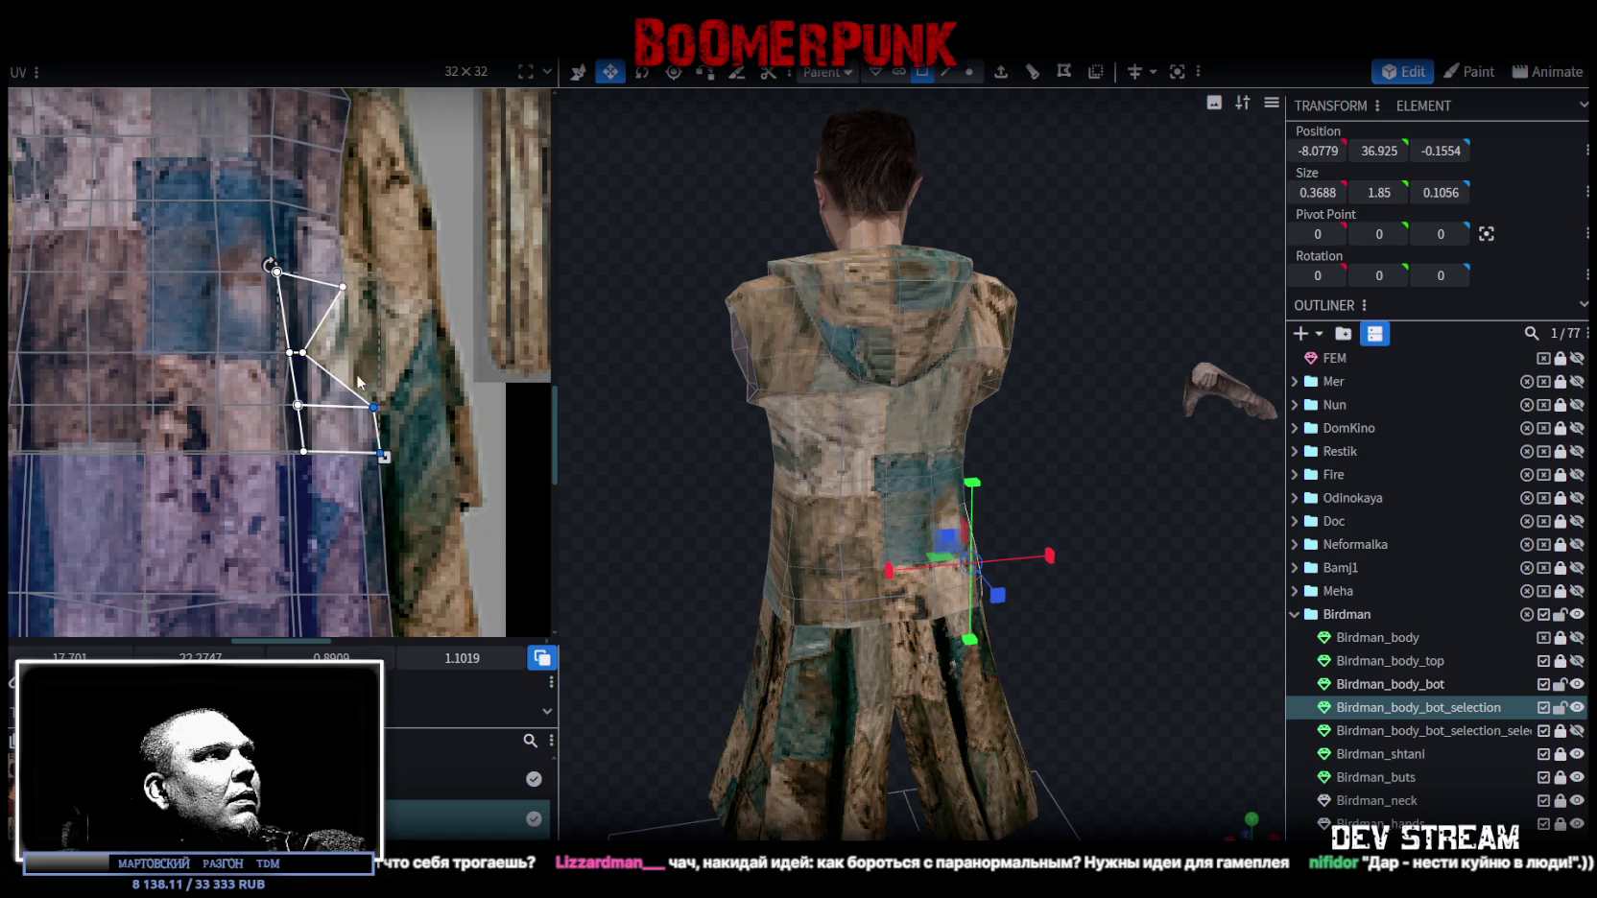
left_click(311, 349)
left_click_drag(303, 352, 357, 355)
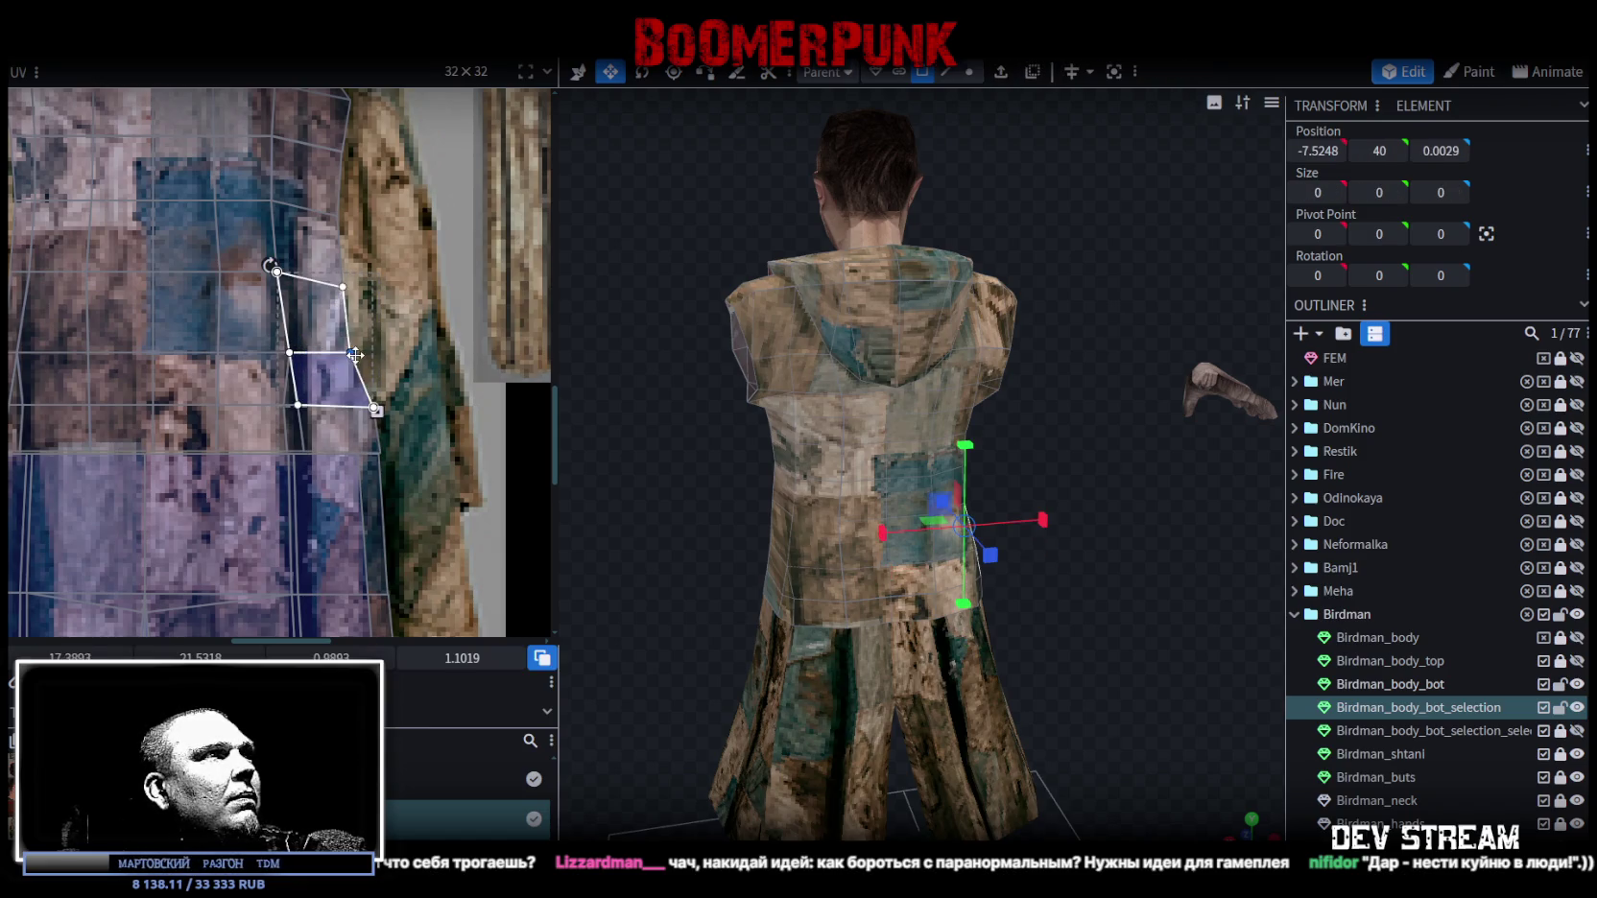
Push the upper strip faces' right edge outward and nudge the lower UV faces.
left_click_drag(669, 417, 455, 433)
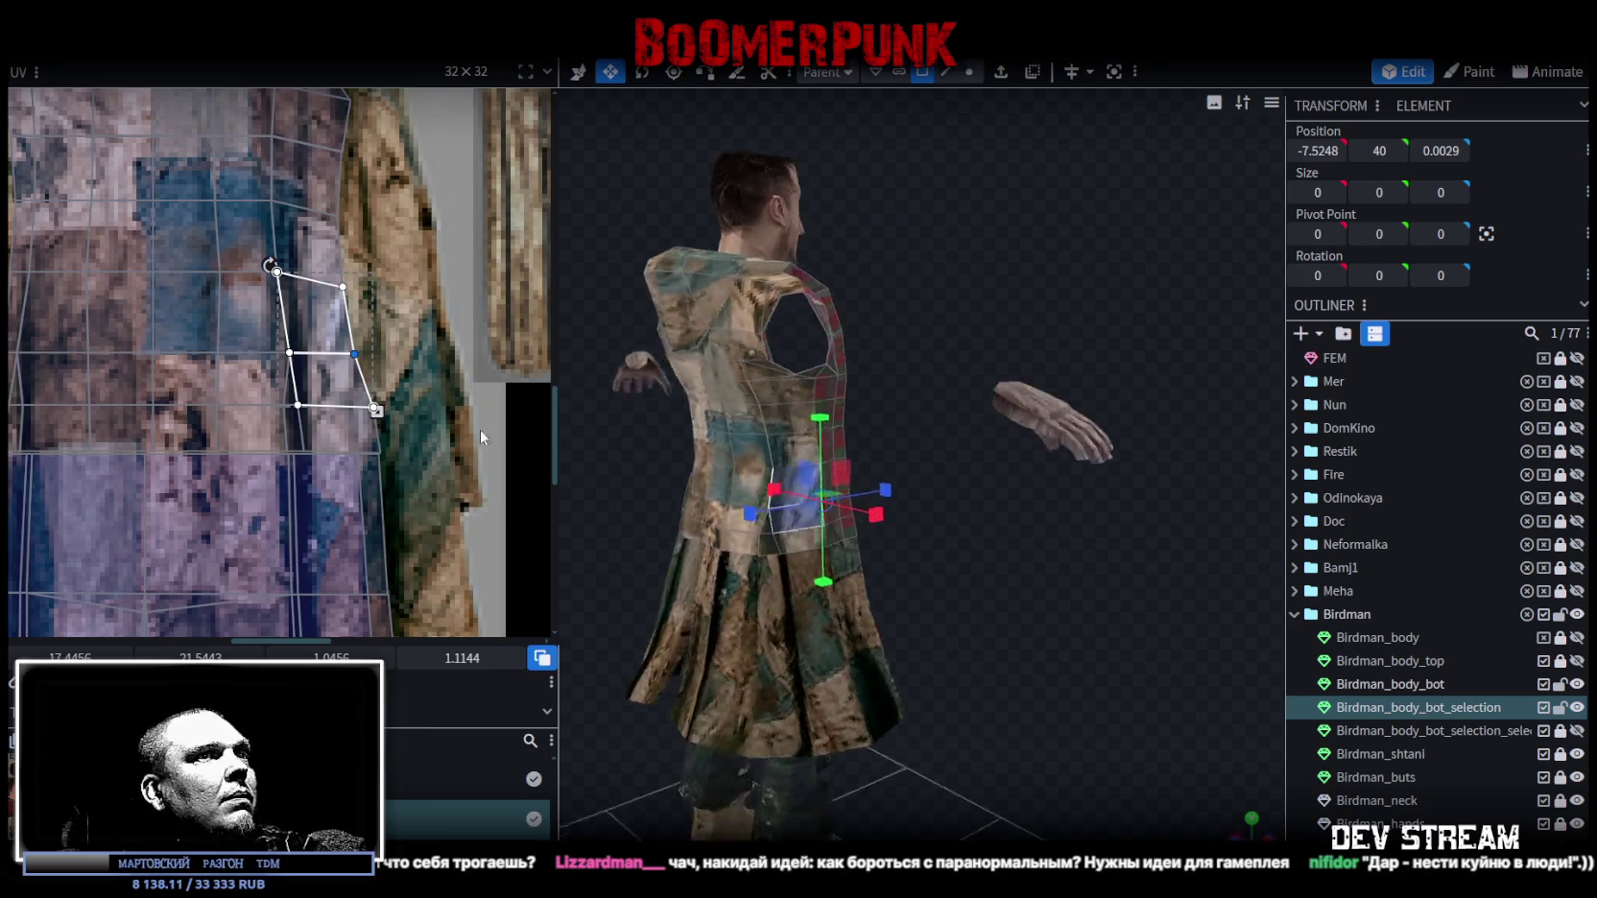
scroll(398, 270, "up", 1)
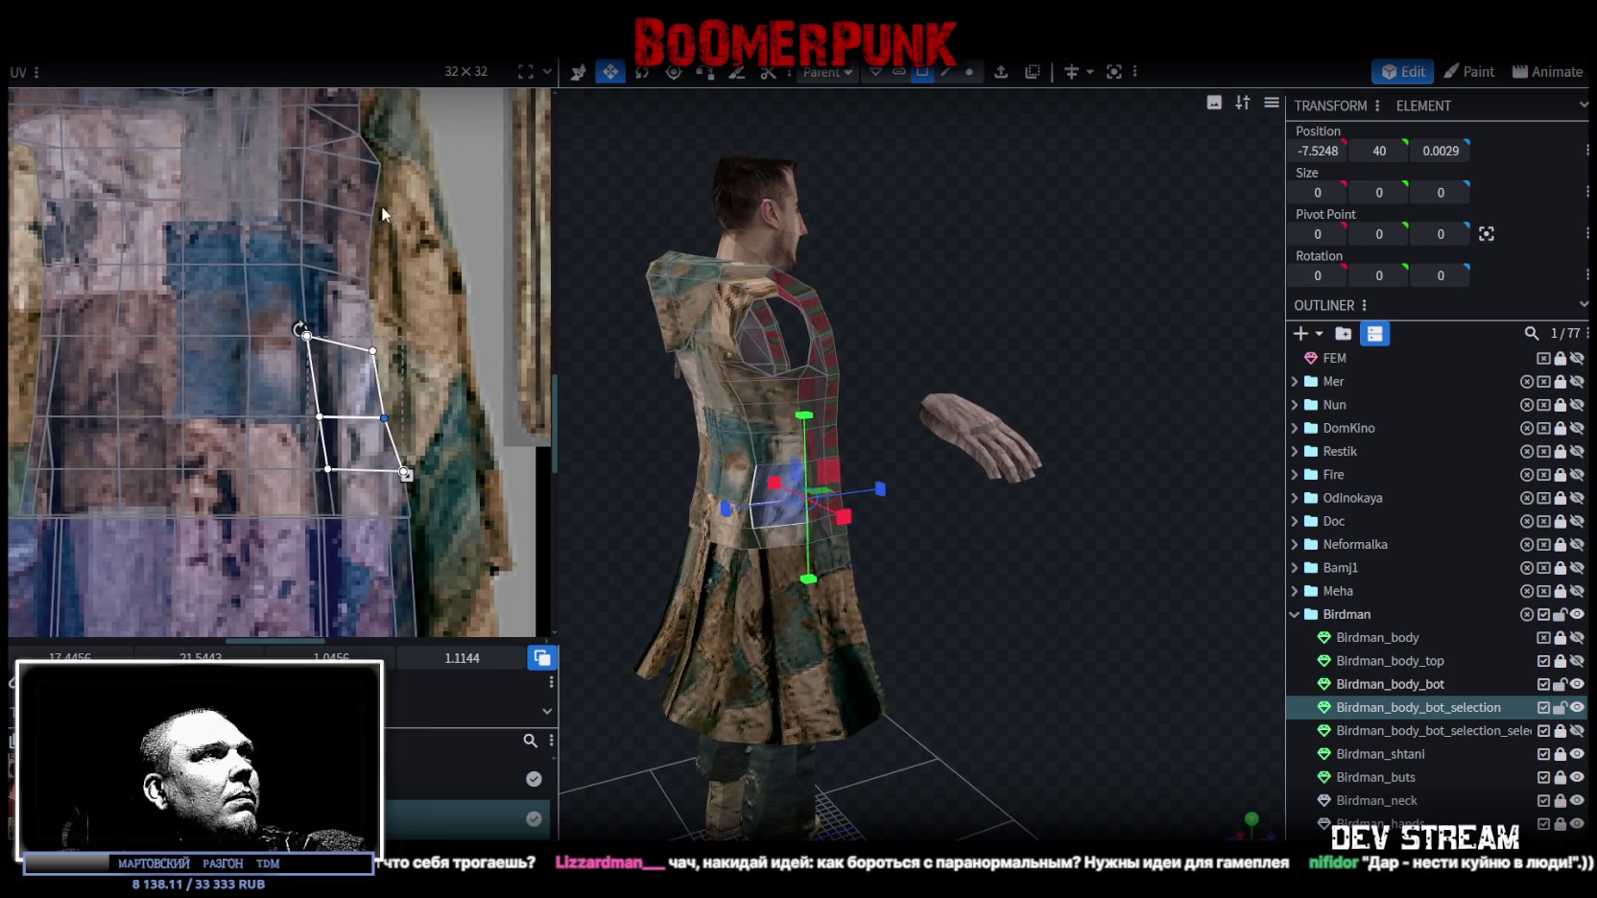
left_click(382, 213)
left_click_drag(369, 277, 388, 278)
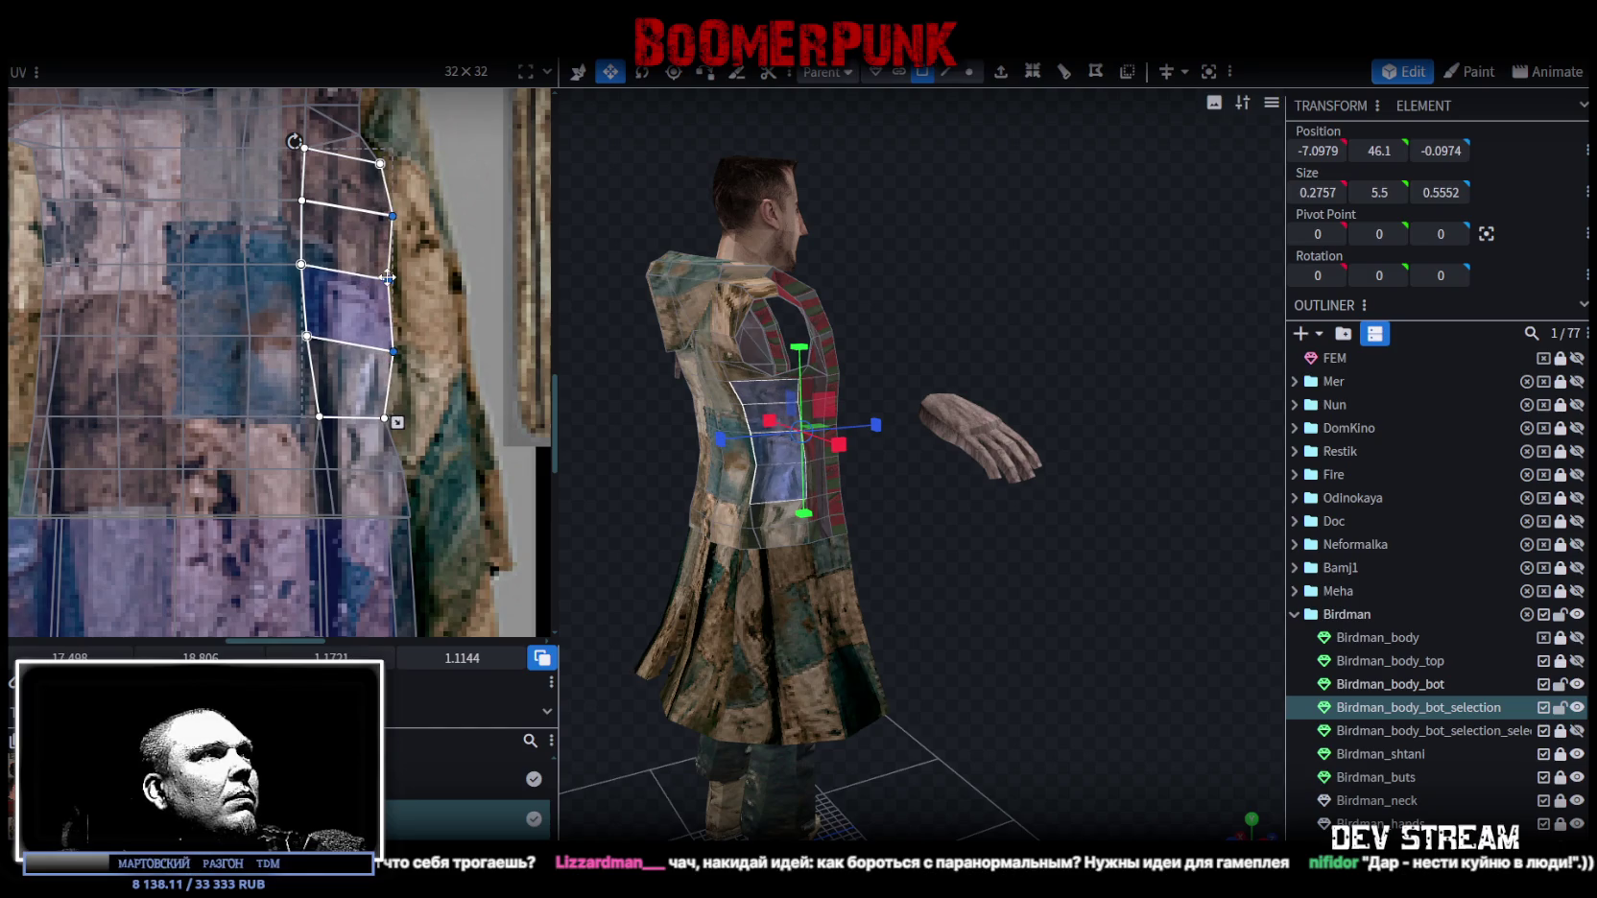
left_click(389, 280)
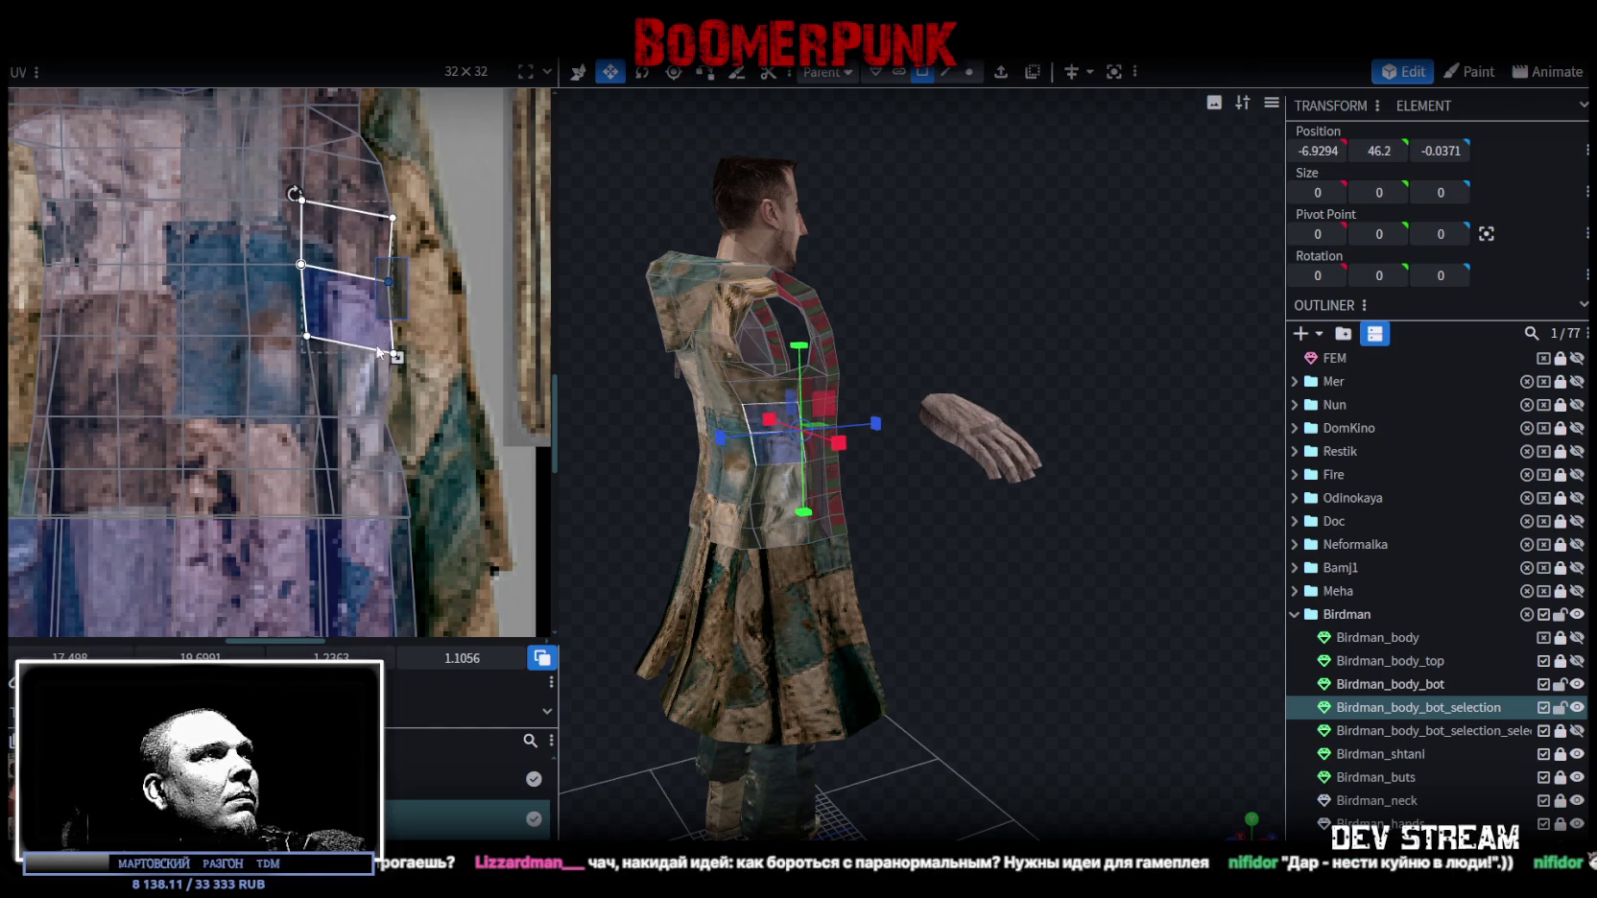
left_click(379, 439)
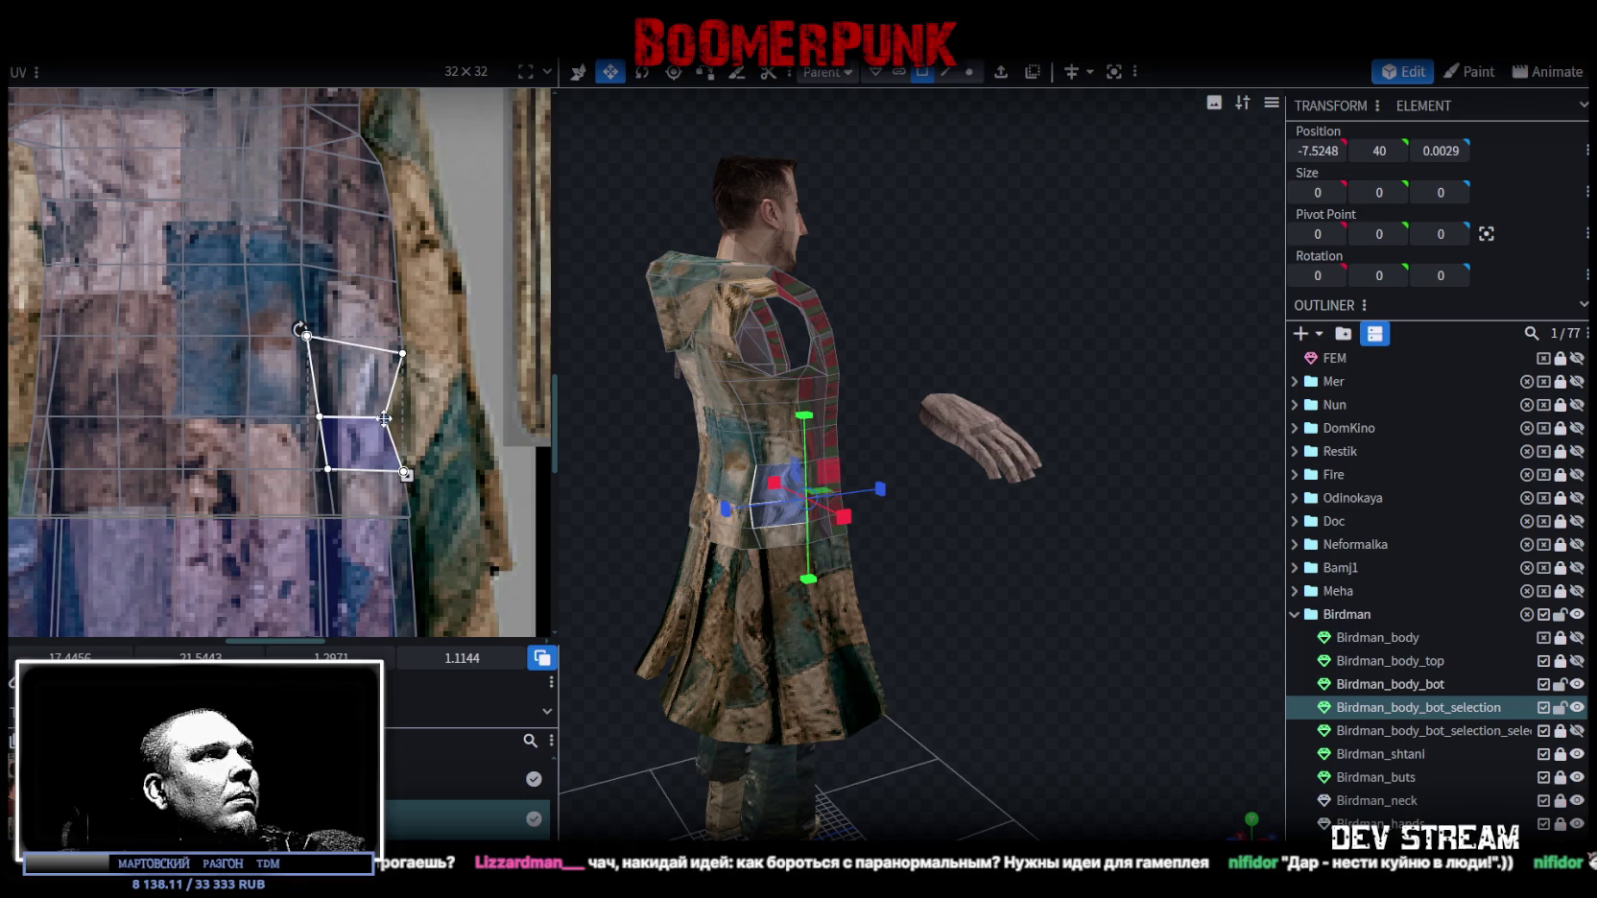
left_click(403, 473)
left_click_drag(402, 473, 413, 472)
scroll(413, 472, "down", 4)
scroll(355, 362, "down", 2)
scroll(305, 307, "up", 6)
Shift the opposite side strip's UVs left onto the patchwork and square its lowest face.
middle_click_drag(306, 313, 301, 266)
left_click_drag(303, 261, 334, 467)
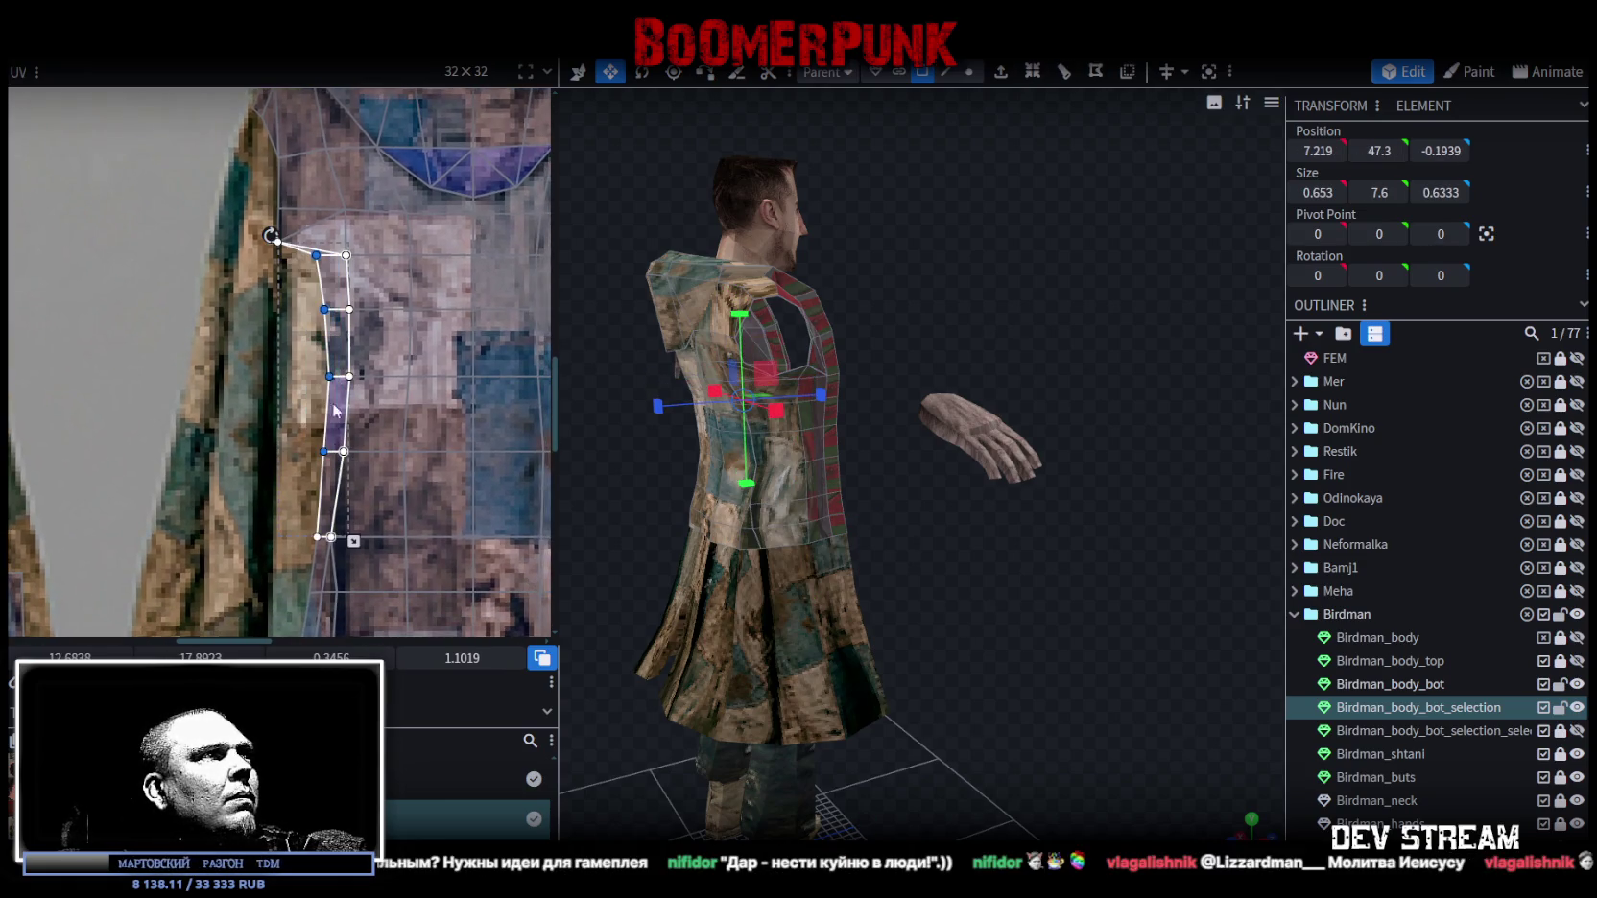
mouse_move(333, 384)
left_mouse_down()
mouse_move(292, 392)
mouse_move(280, 468)
left_mouse_up()
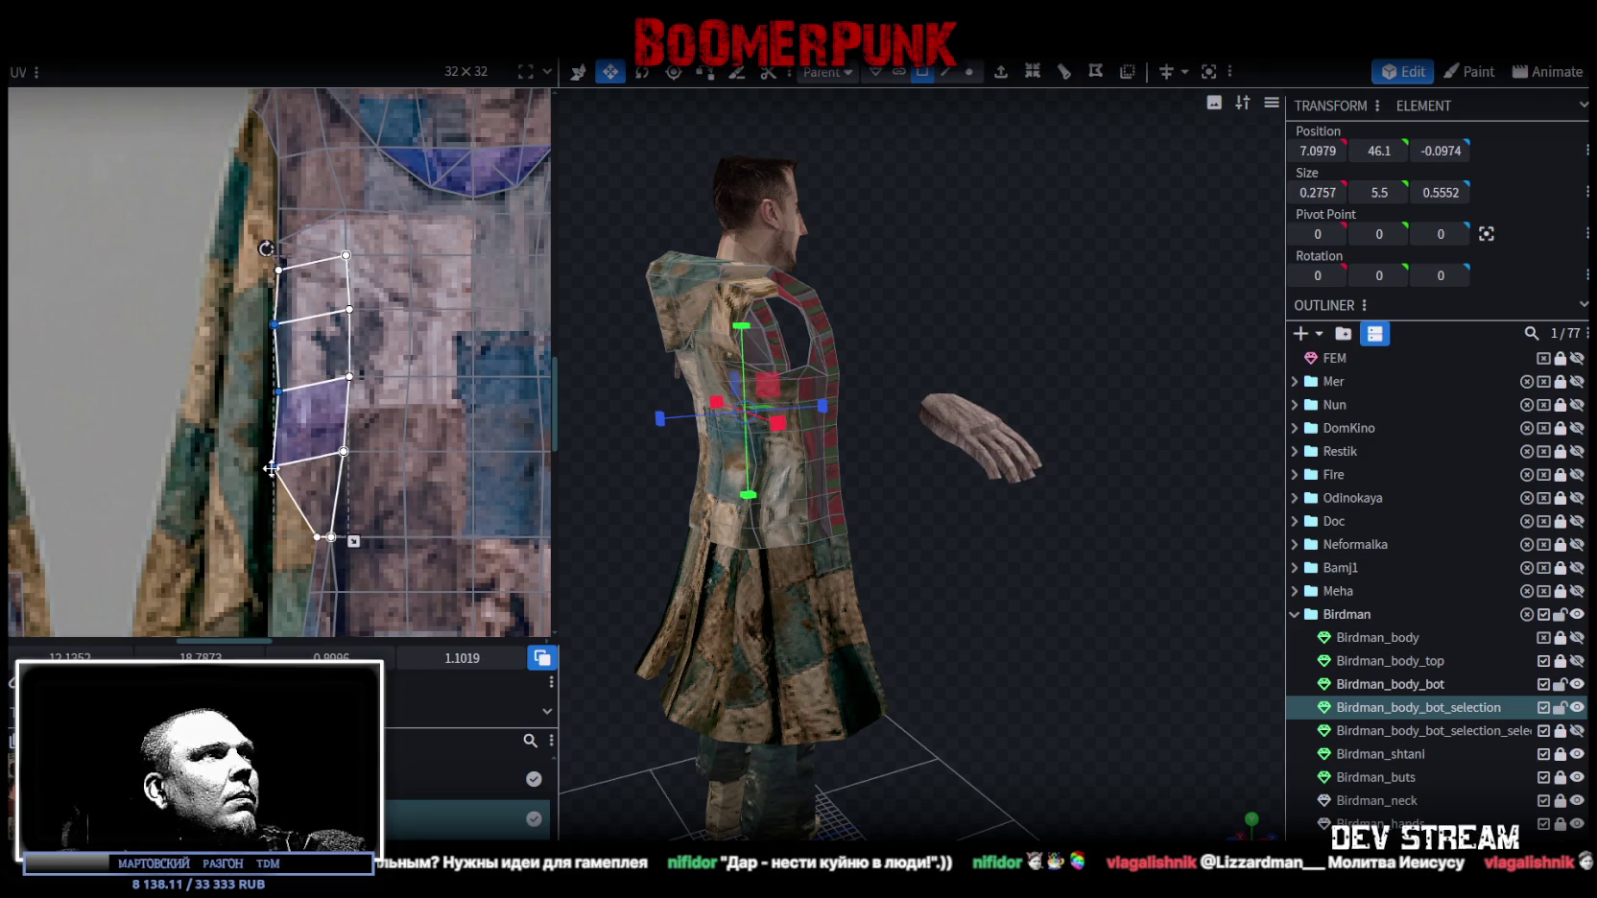
left_click(288, 376)
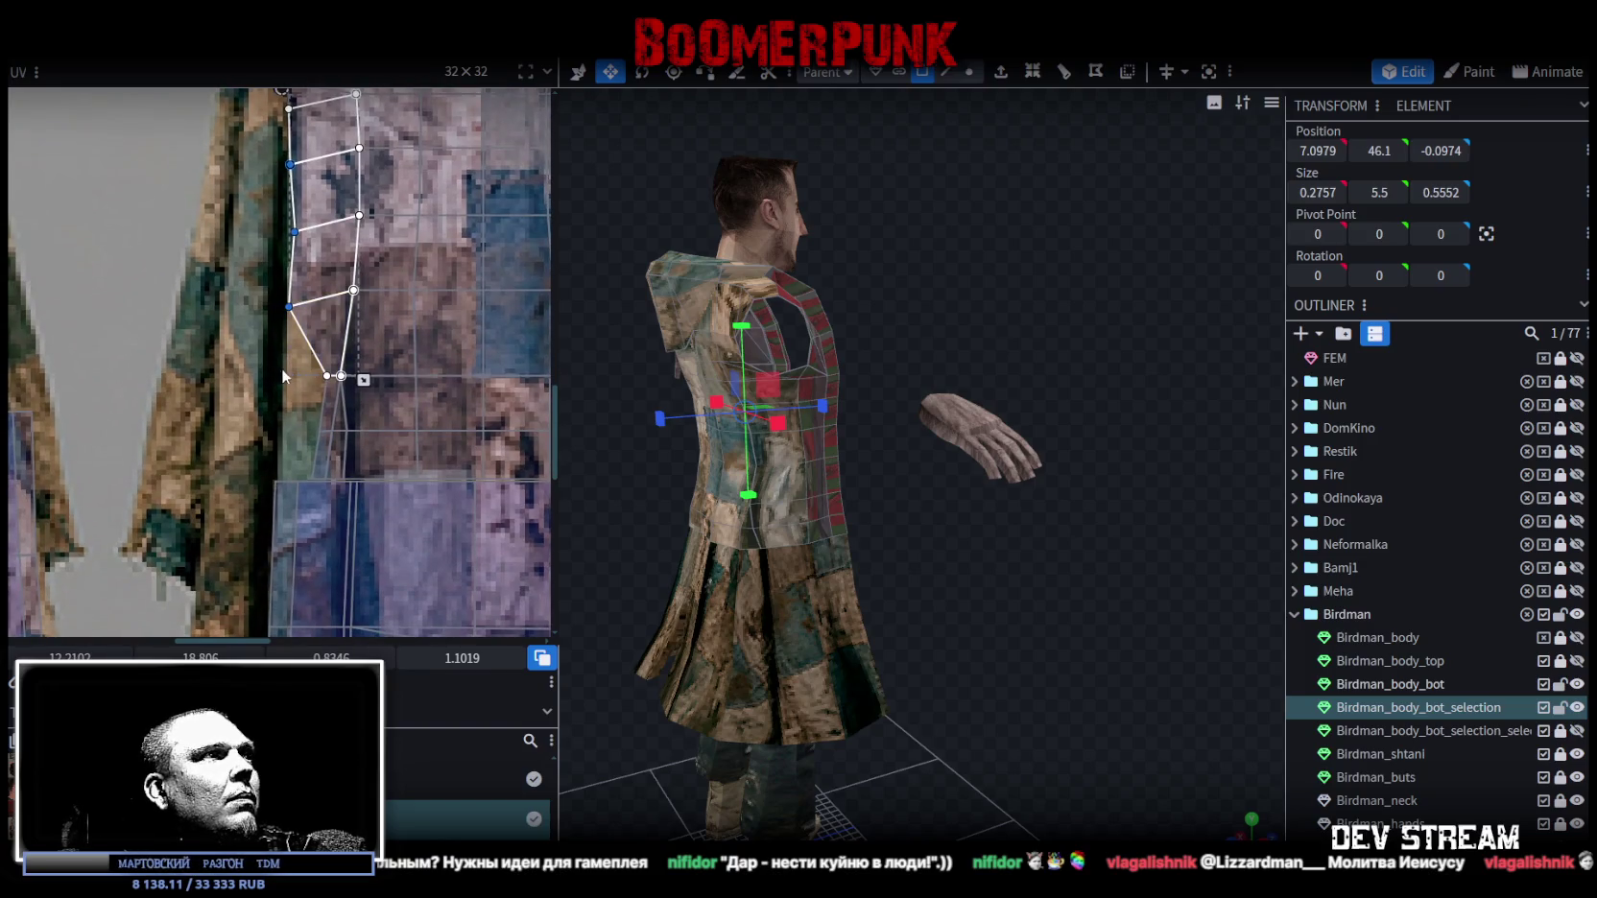
left_click_drag(328, 456, 287, 457)
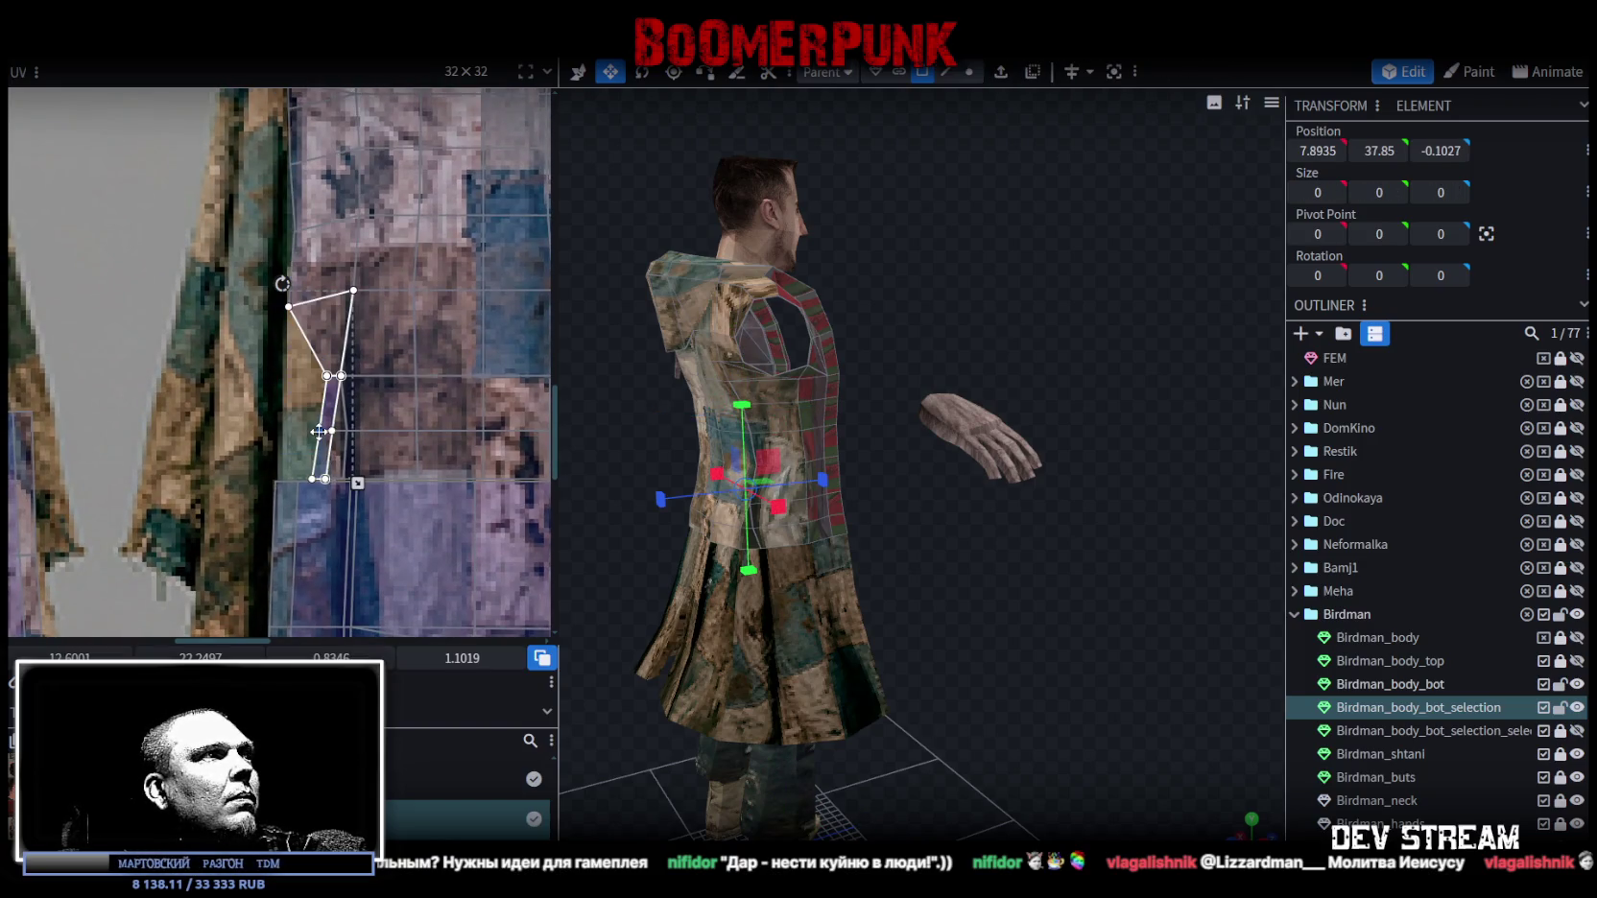
left_click(325, 374)
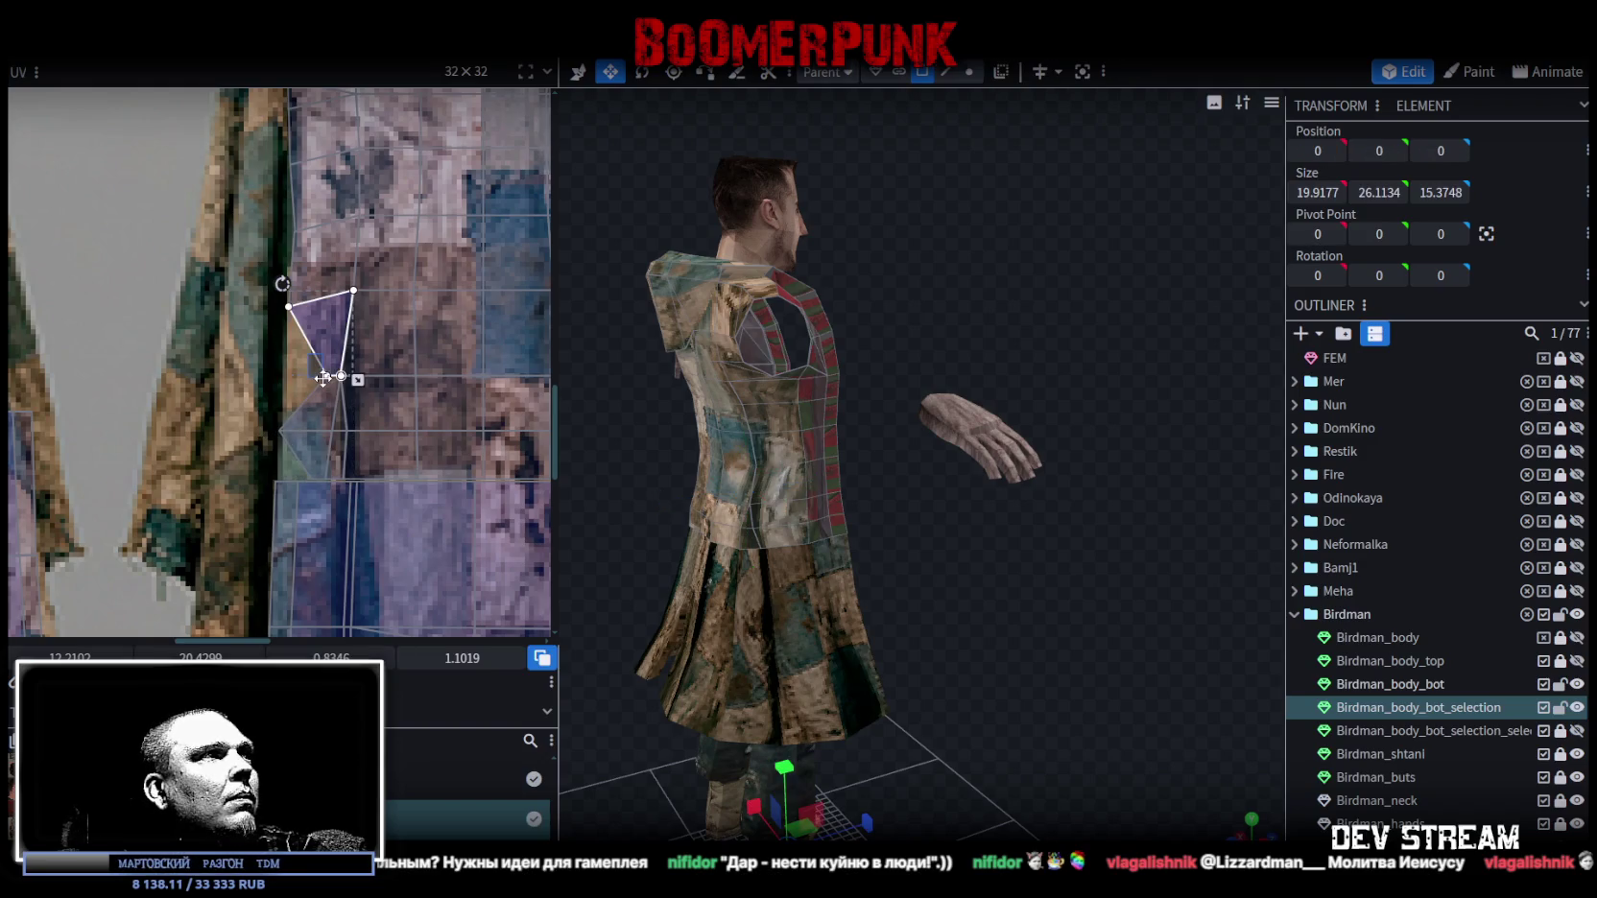
left_click_drag(331, 388, 261, 446)
scroll(261, 448, "up", 2)
left_click(338, 482)
left_click_drag(338, 482, 280, 481)
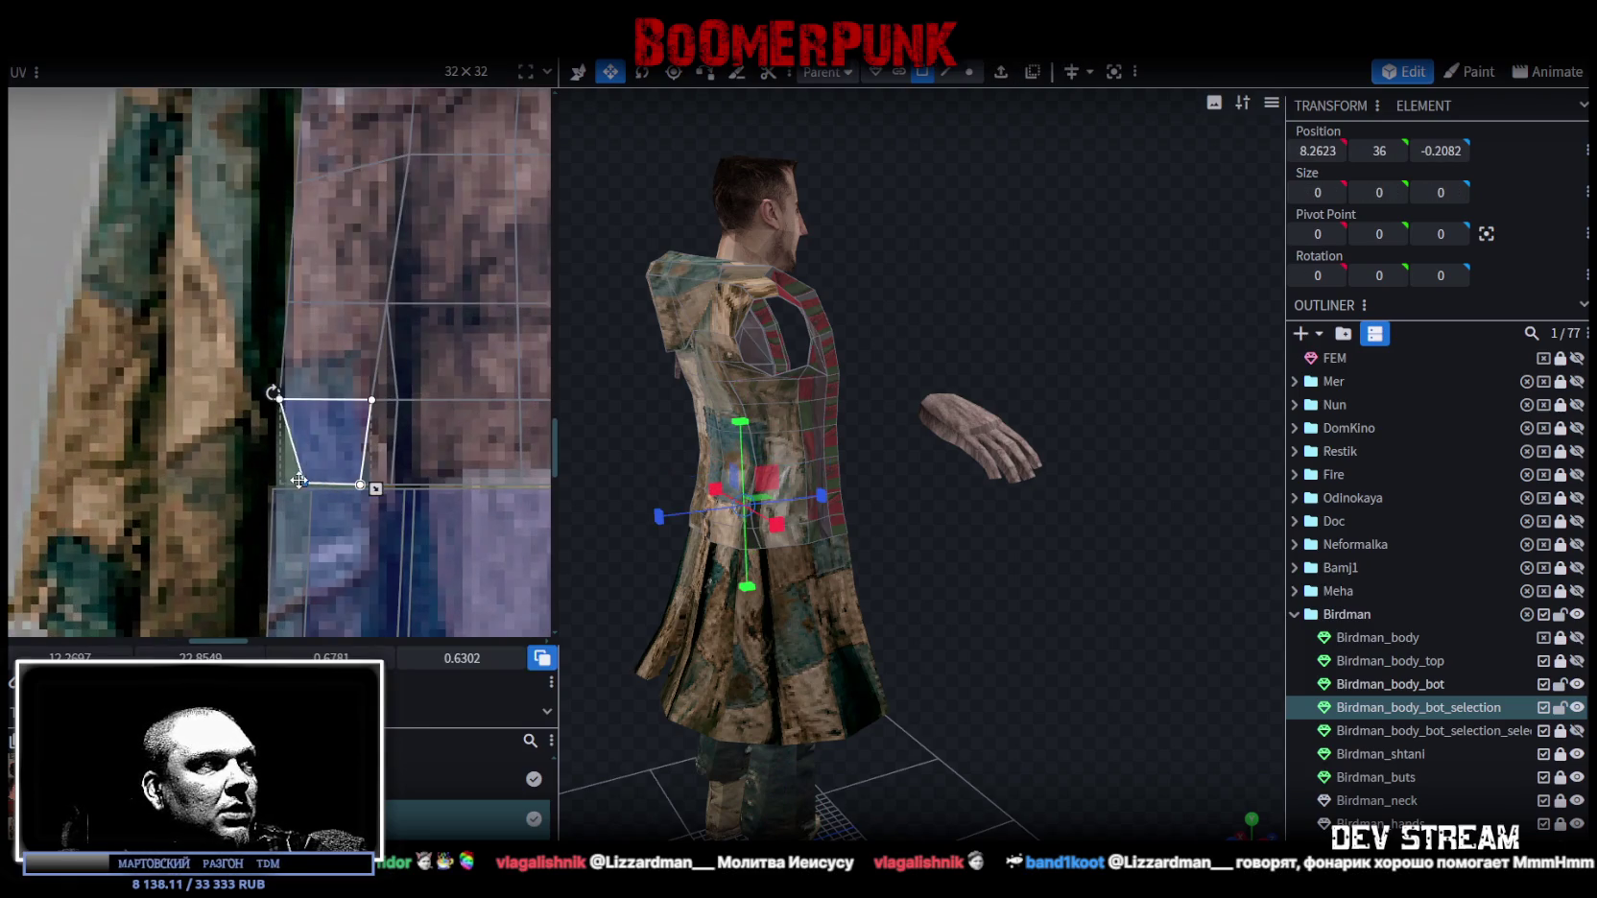
mouse_move(1111, 598)
left_mouse_down()
mouse_move(1048, 595)
mouse_move(1016, 555)
left_mouse_up()
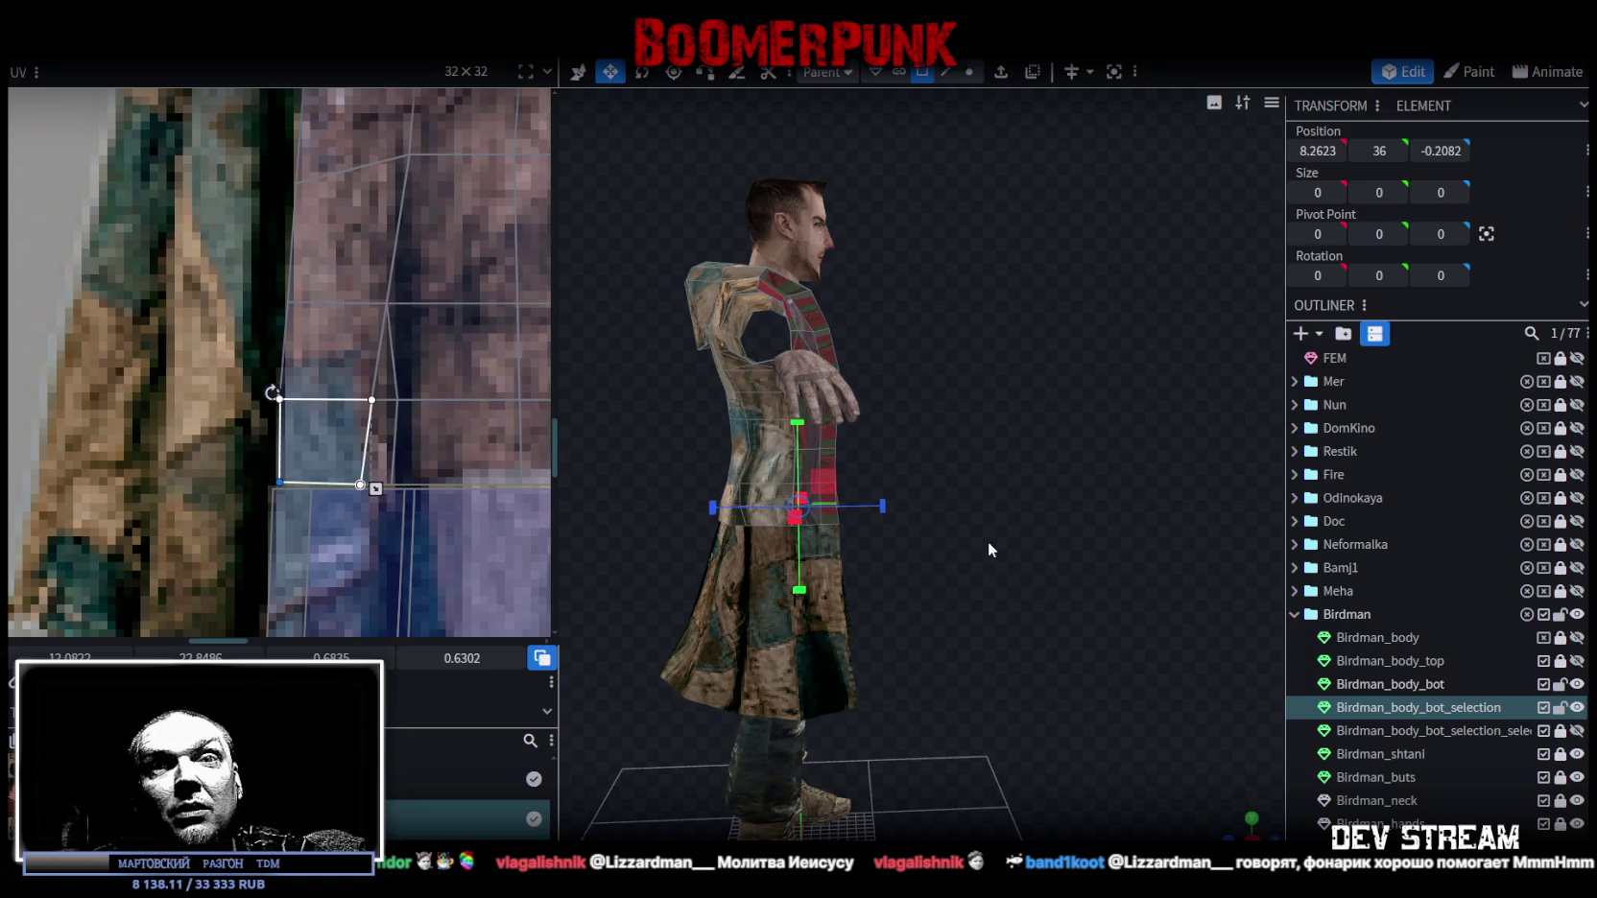
Inspect the vest front up close, picking faces on it.
mouse_move(1011, 498)
left_mouse_down()
mouse_move(919, 505)
mouse_move(954, 587)
mouse_move(1109, 570)
mouse_move(1048, 573)
mouse_move(1013, 544)
left_mouse_up()
scroll(954, 588, "up", 5)
left_click(772, 454)
mouse_move(813, 487)
left_mouse_down()
mouse_move(1027, 455)
mouse_move(1083, 475)
mouse_move(973, 454)
mouse_move(808, 473)
mouse_move(849, 268)
left_mouse_up()
left_click(850, 269)
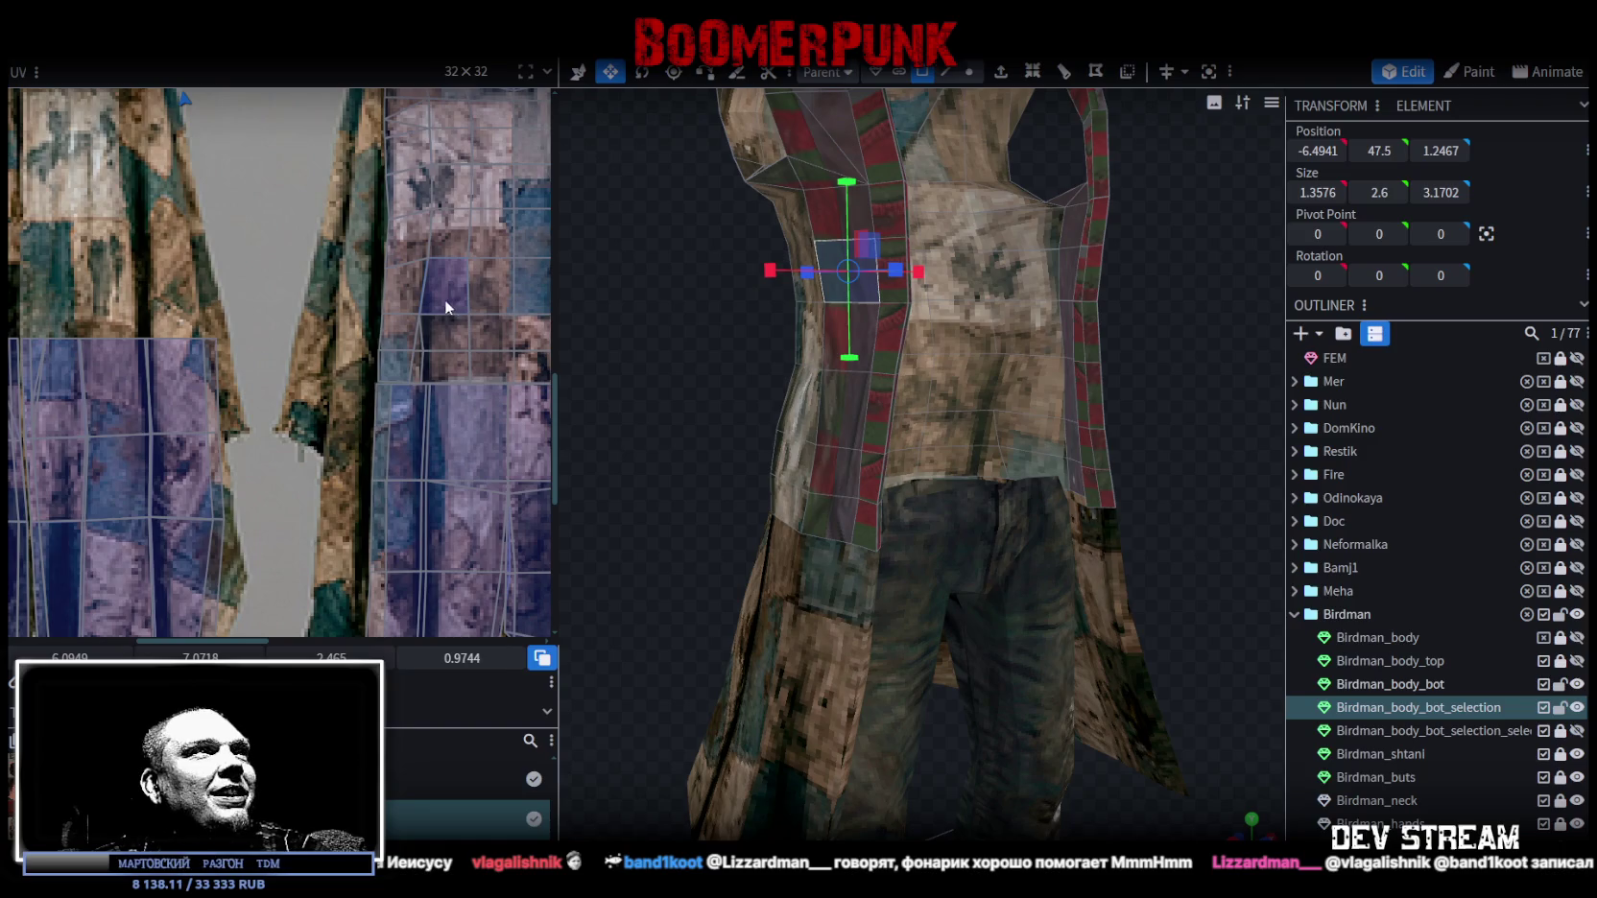
scroll(389, 457, "down", 2)
scroll(470, 531, "down", 2)
scroll(373, 383, "down", 2)
scroll(309, 379, "up", 2)
Select the entire vest with Ctrl+A and box-select its UV vertices in the full atlas.
left_click_drag(891, 359, 908, 405)
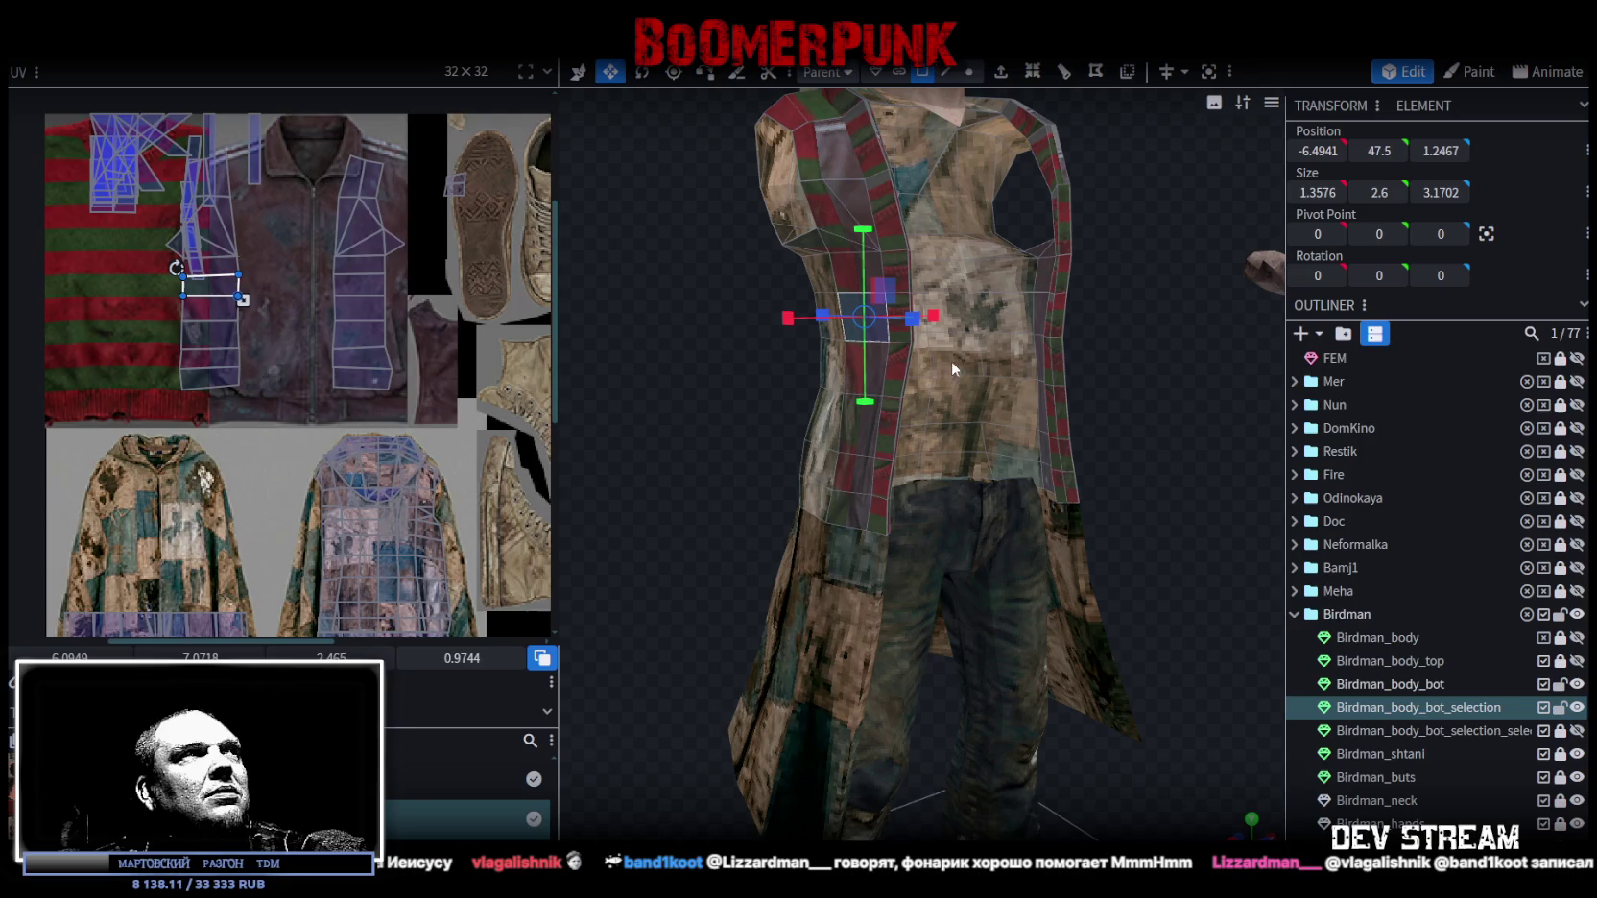
scroll(187, 288, "down", 2)
scroll(187, 336, "up", 2)
key("ctrl+a")
left_click_drag(394, 376, 136, 166)
mouse_move(960, 432)
left_mouse_down()
mouse_move(1397, 445)
mouse_move(1076, 545)
mouse_move(530, 507)
left_mouse_up()
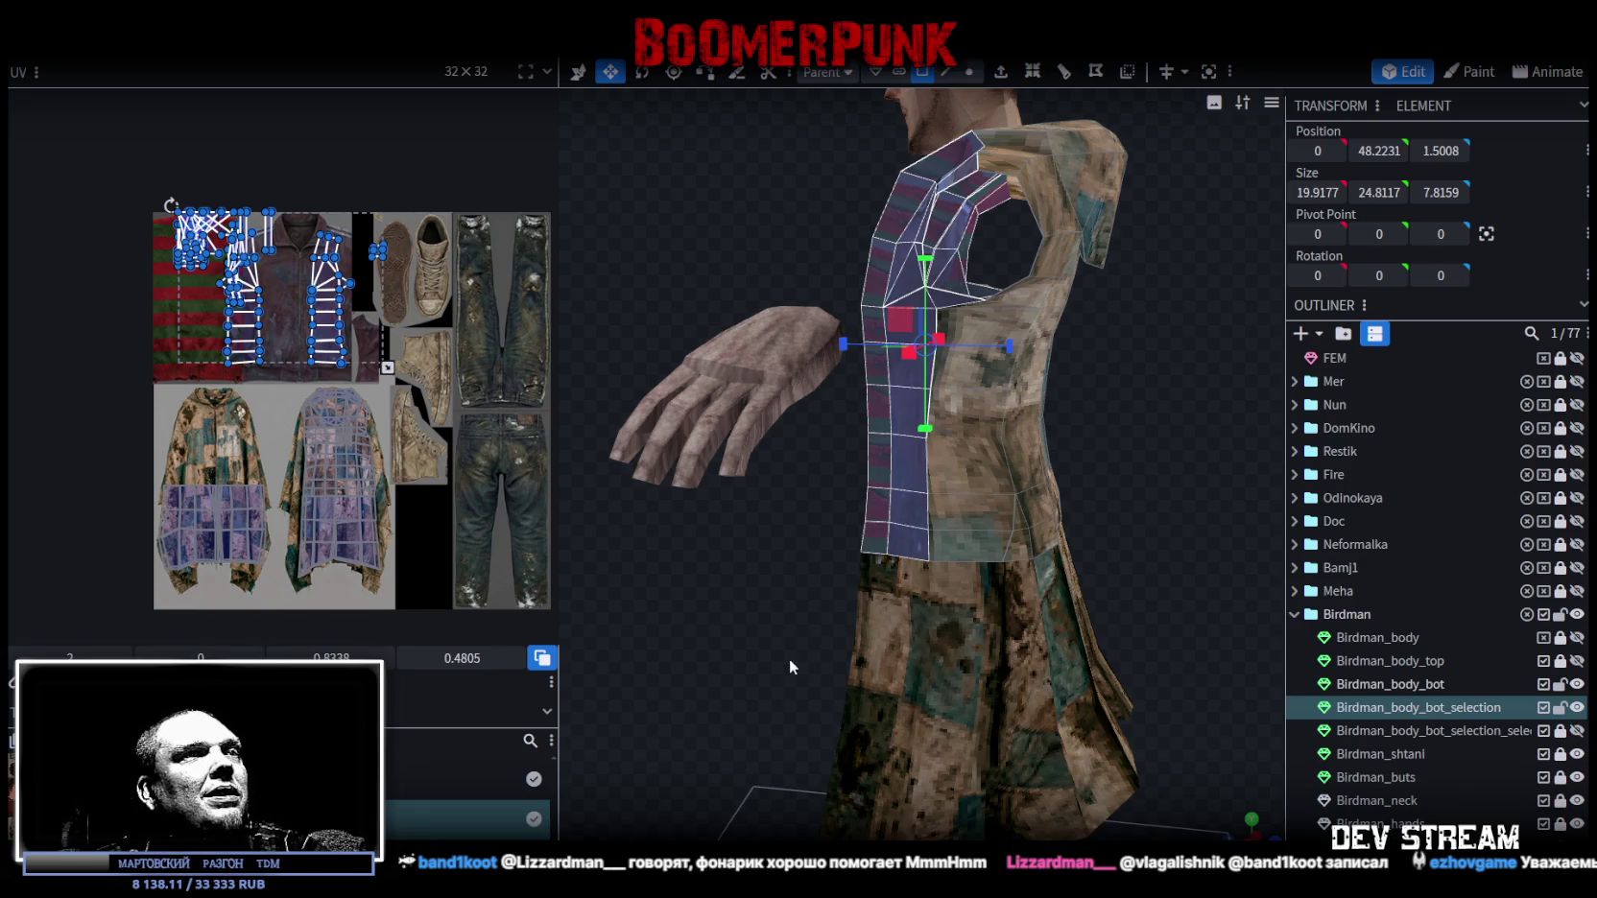
Shrink the vest's UV strips to fit the texture, then select the left side panel from a side view.
scroll(1004, 556, "down", 5)
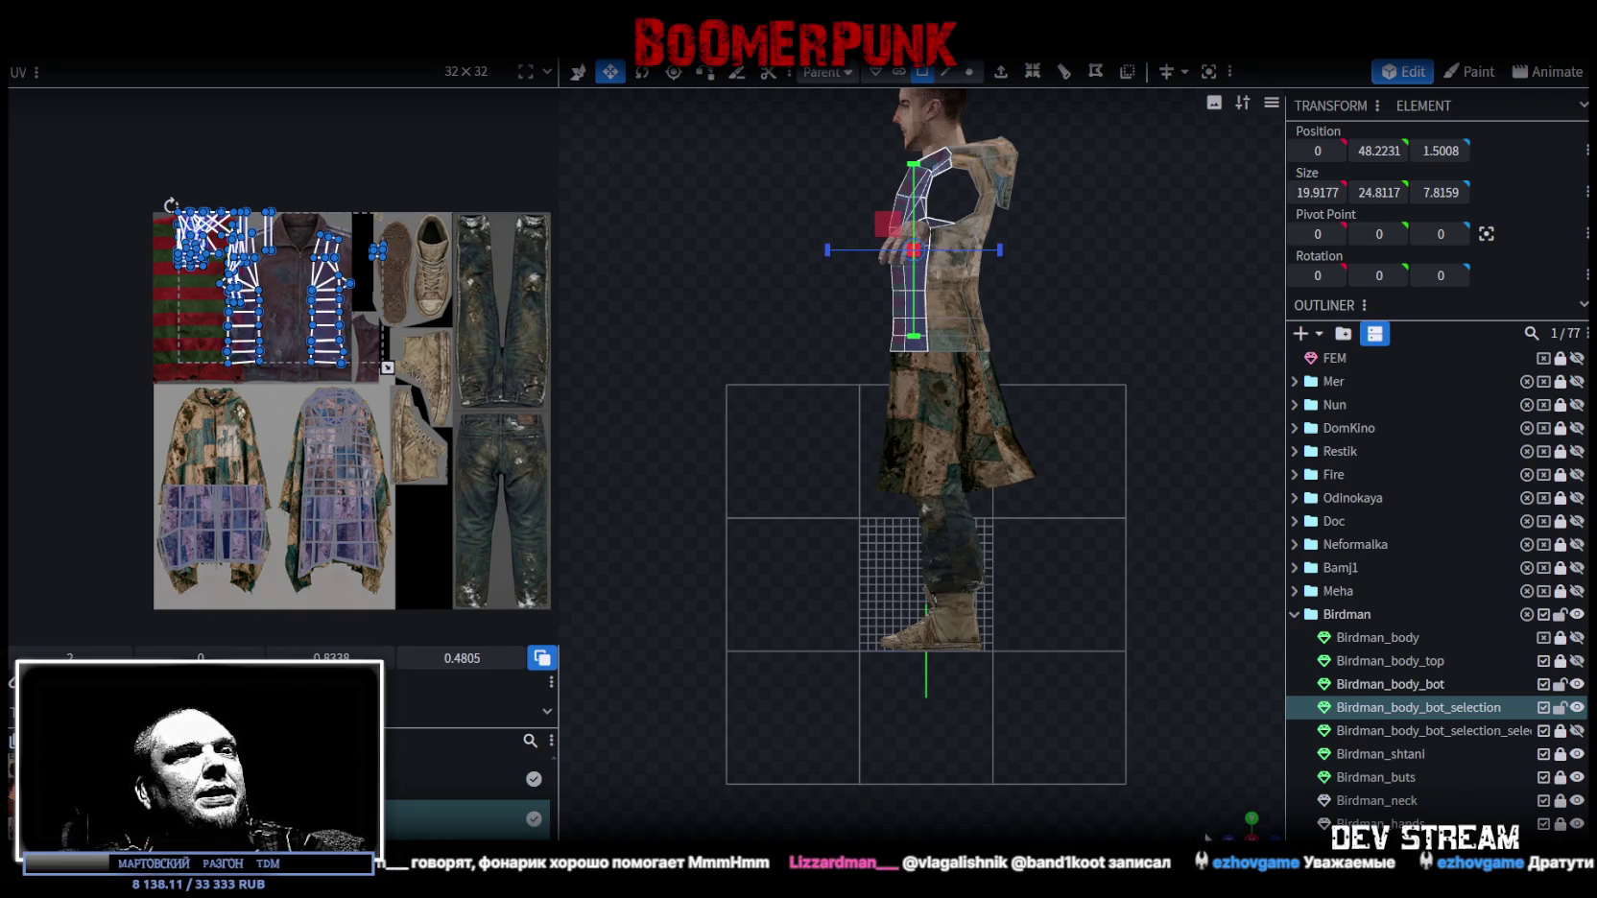
key("KP_1")
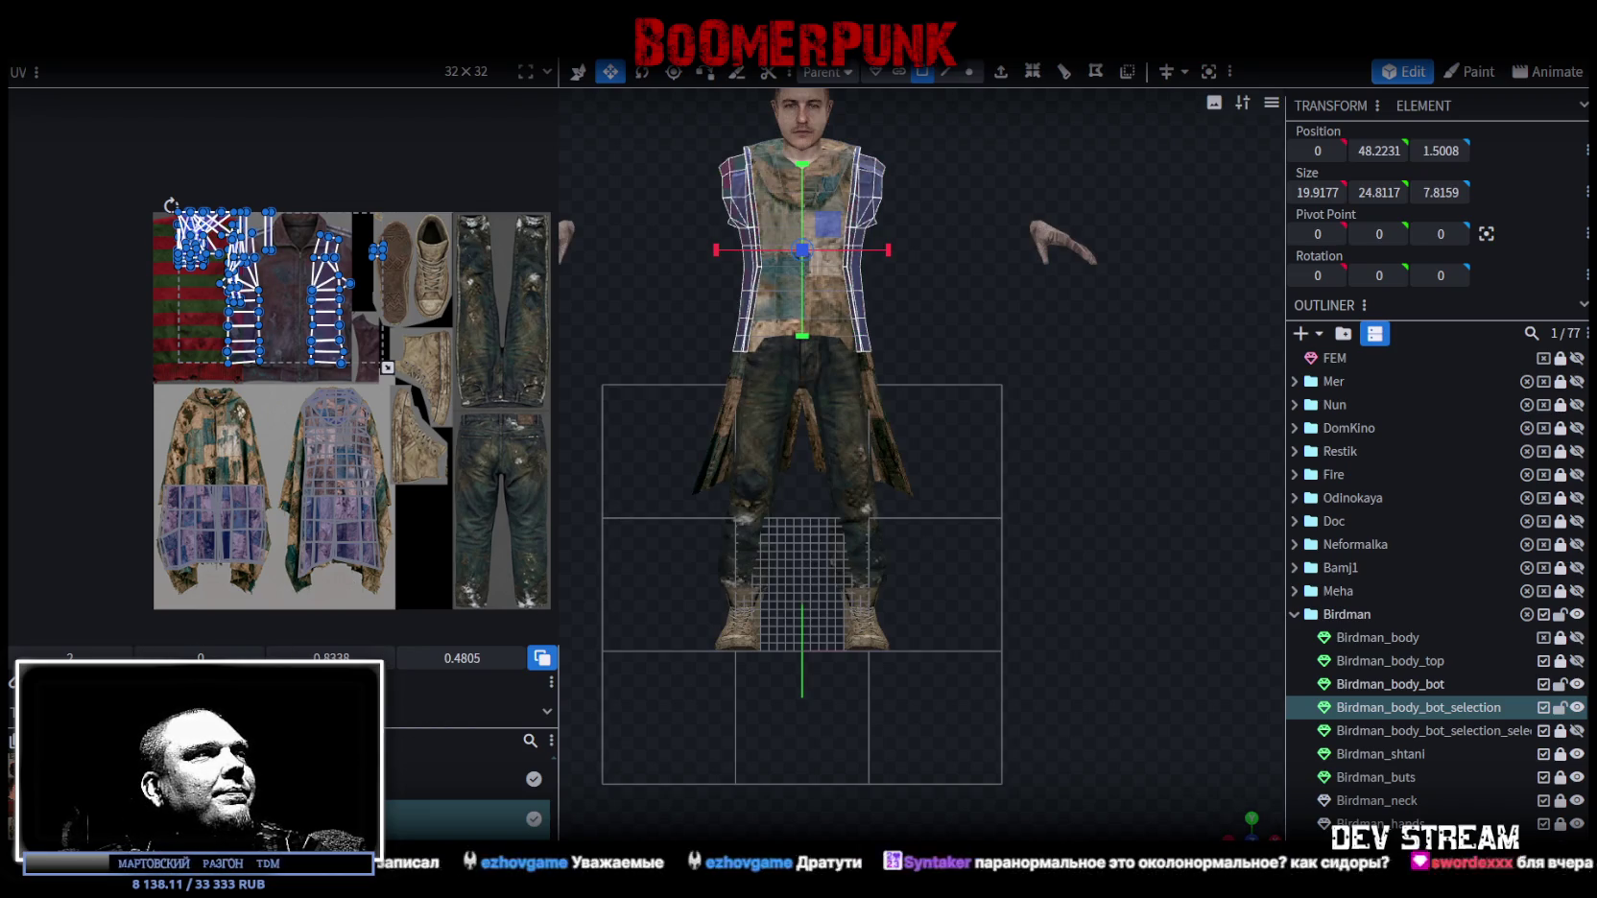
key("ctrl+z")
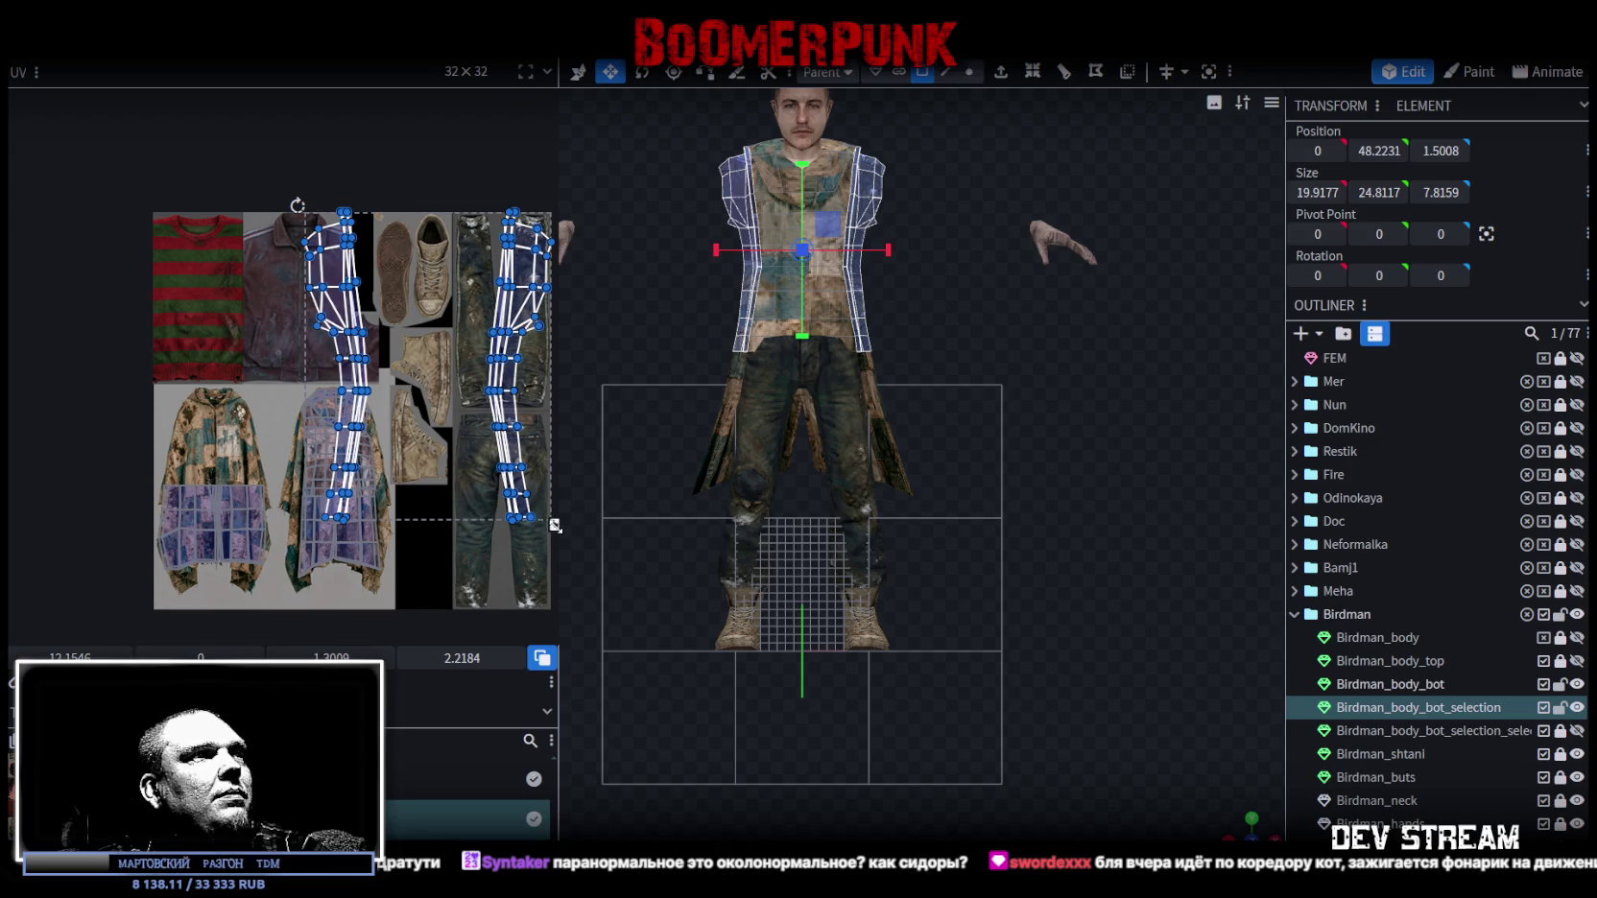
left_click_drag(515, 498, 434, 452)
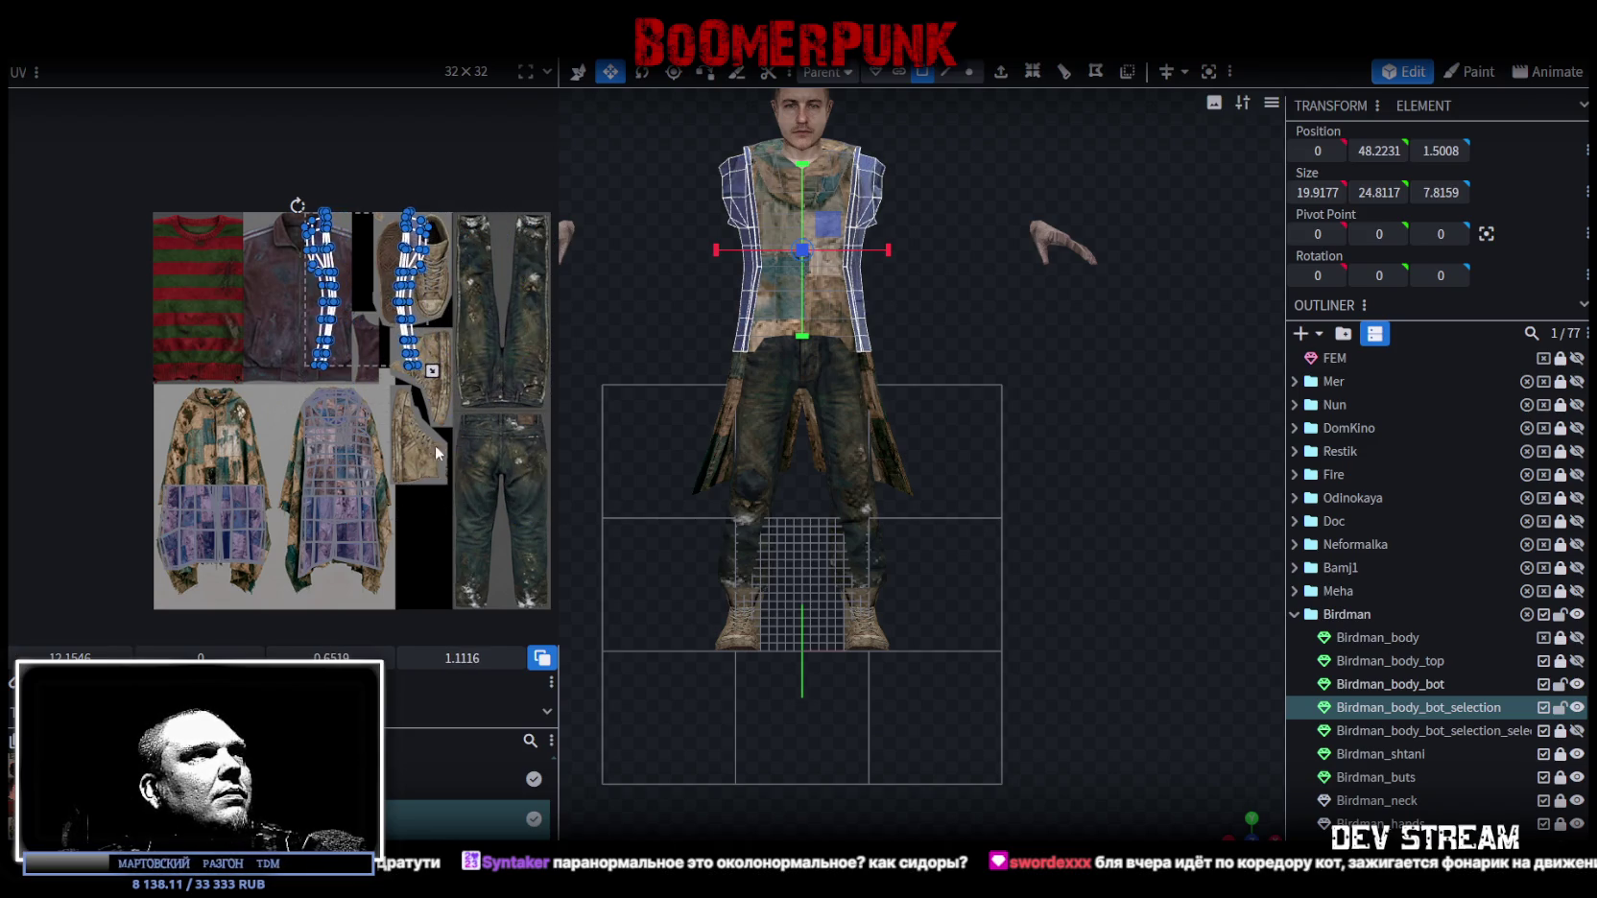
left_click(322, 317)
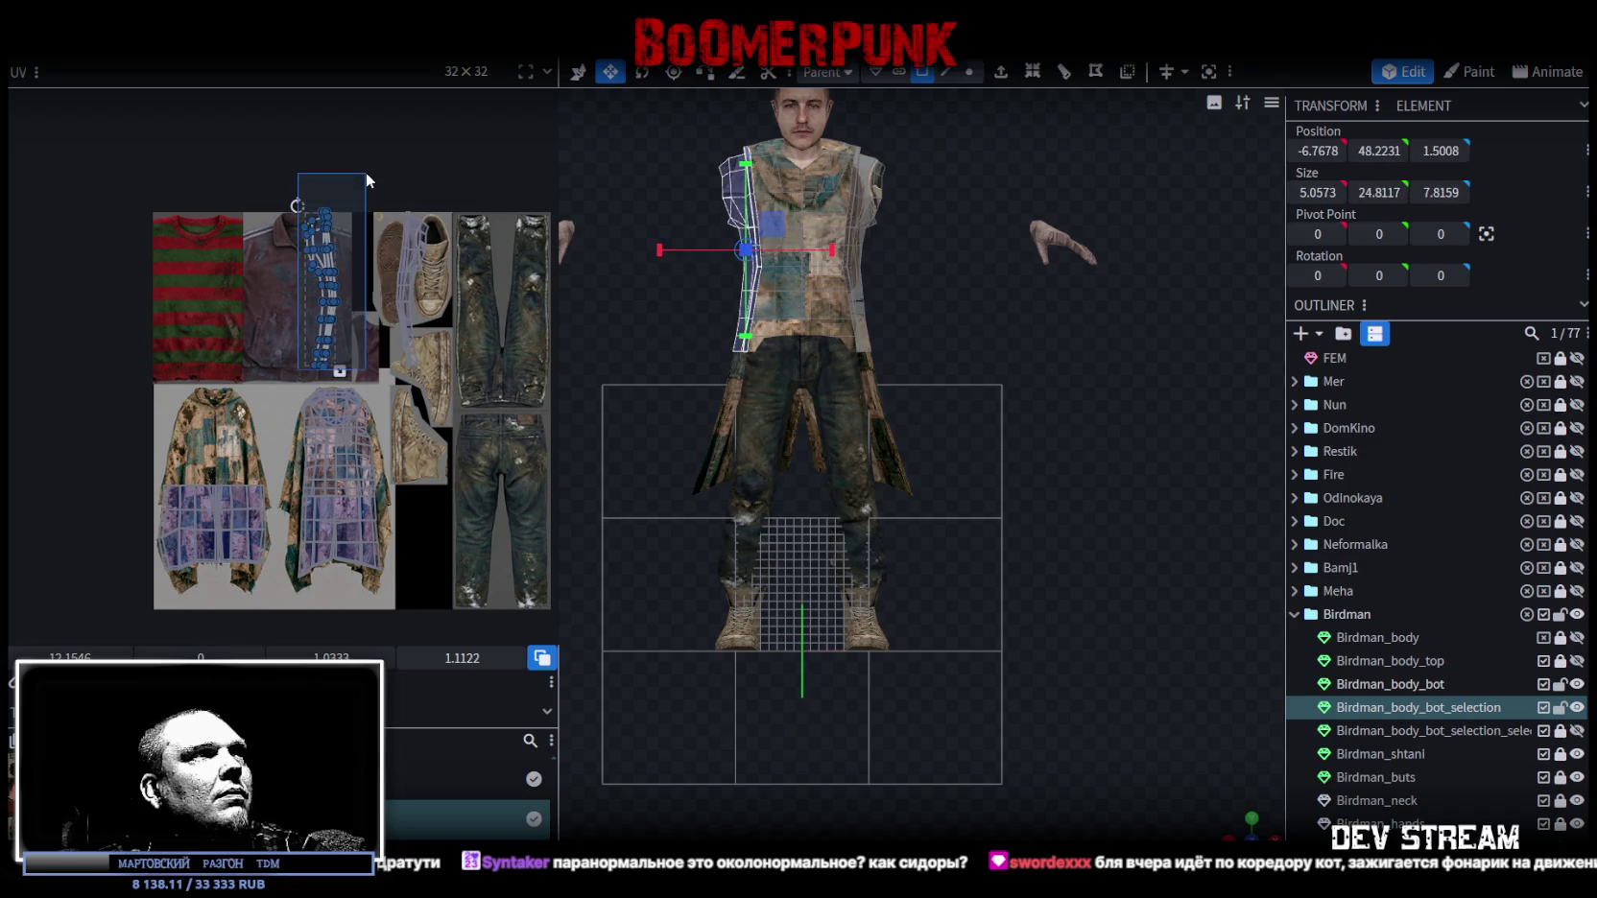
left_click_drag(1210, 823, 1009, 712)
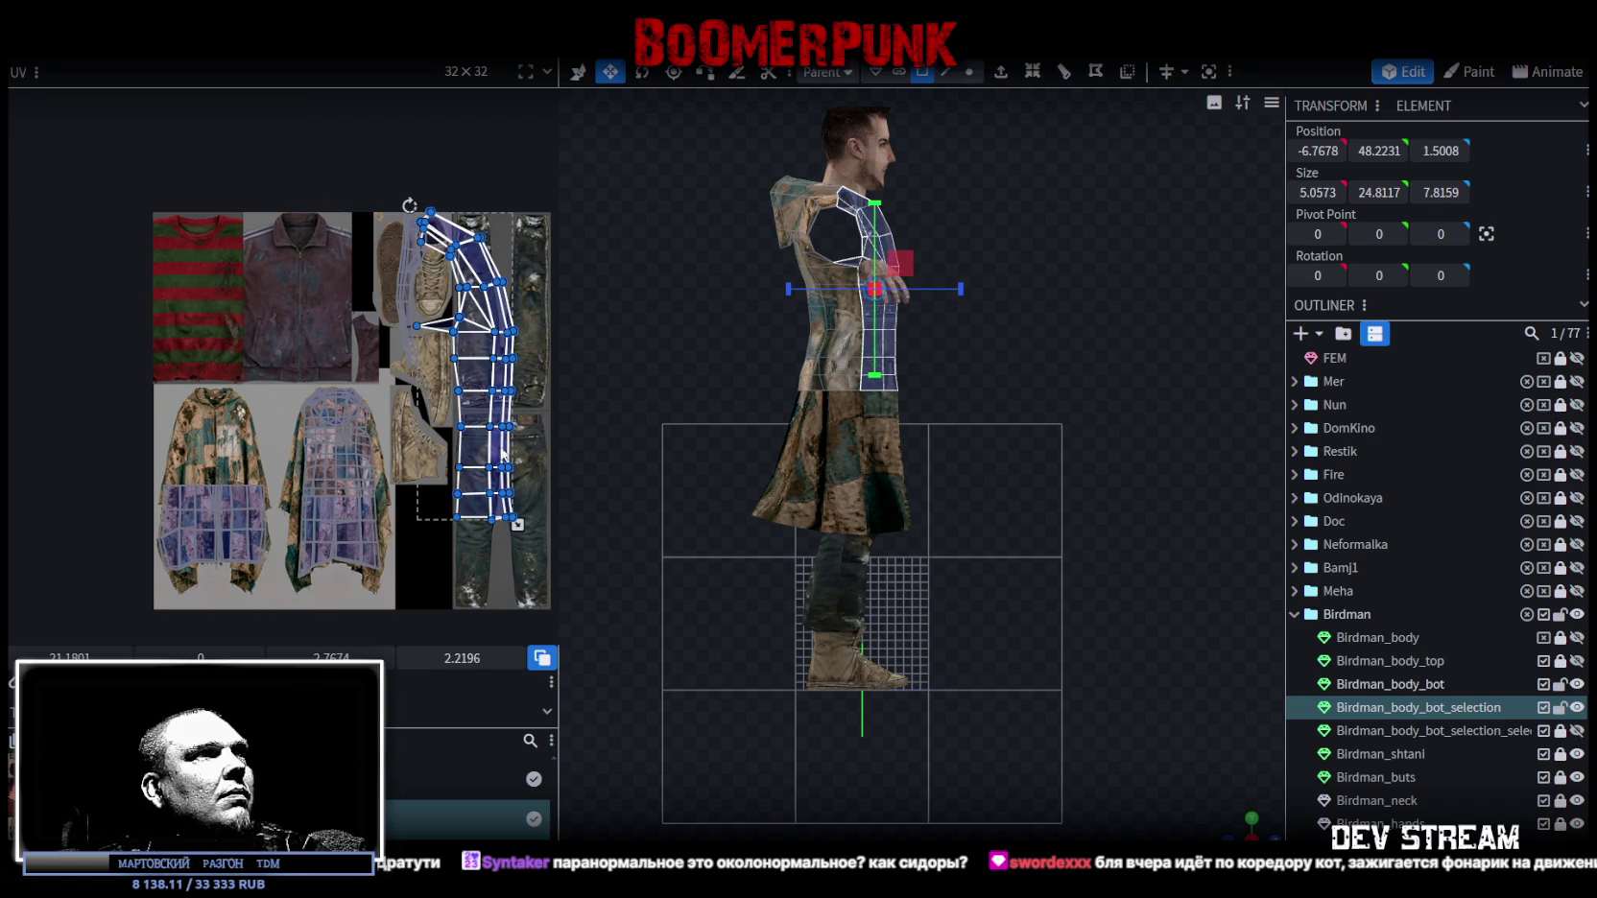
Move the side panel's UV island onto the poncho image and fit its bottom-right corner.
mouse_move(424, 454)
left_mouse_down()
mouse_move(262, 510)
mouse_move(237, 540)
left_mouse_up()
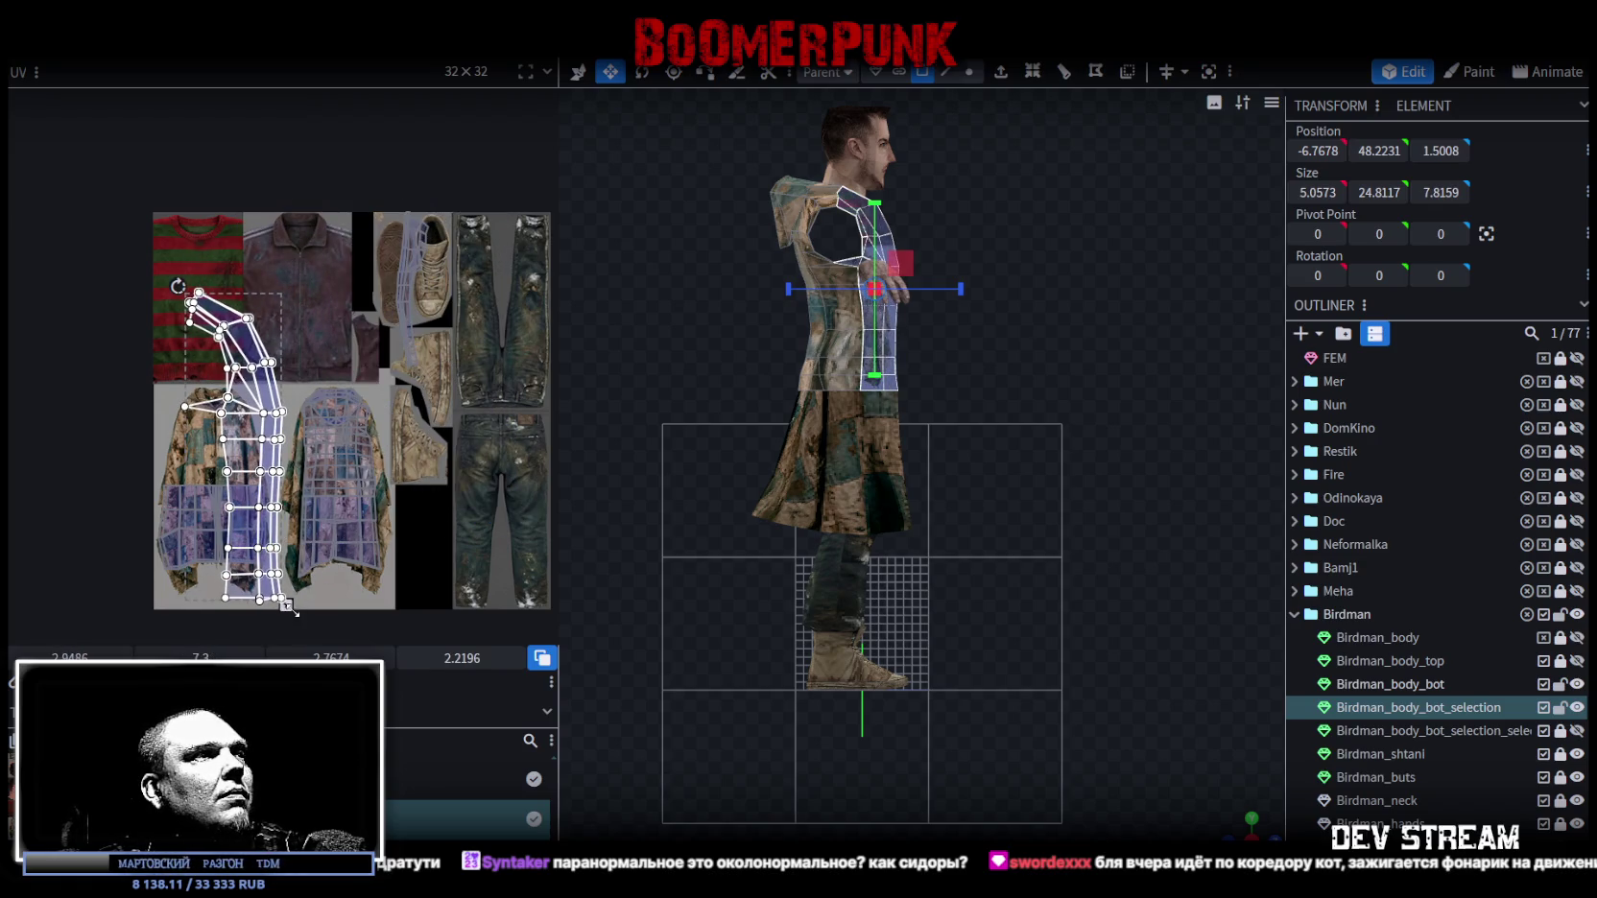
scroll(237, 537, "up", 2)
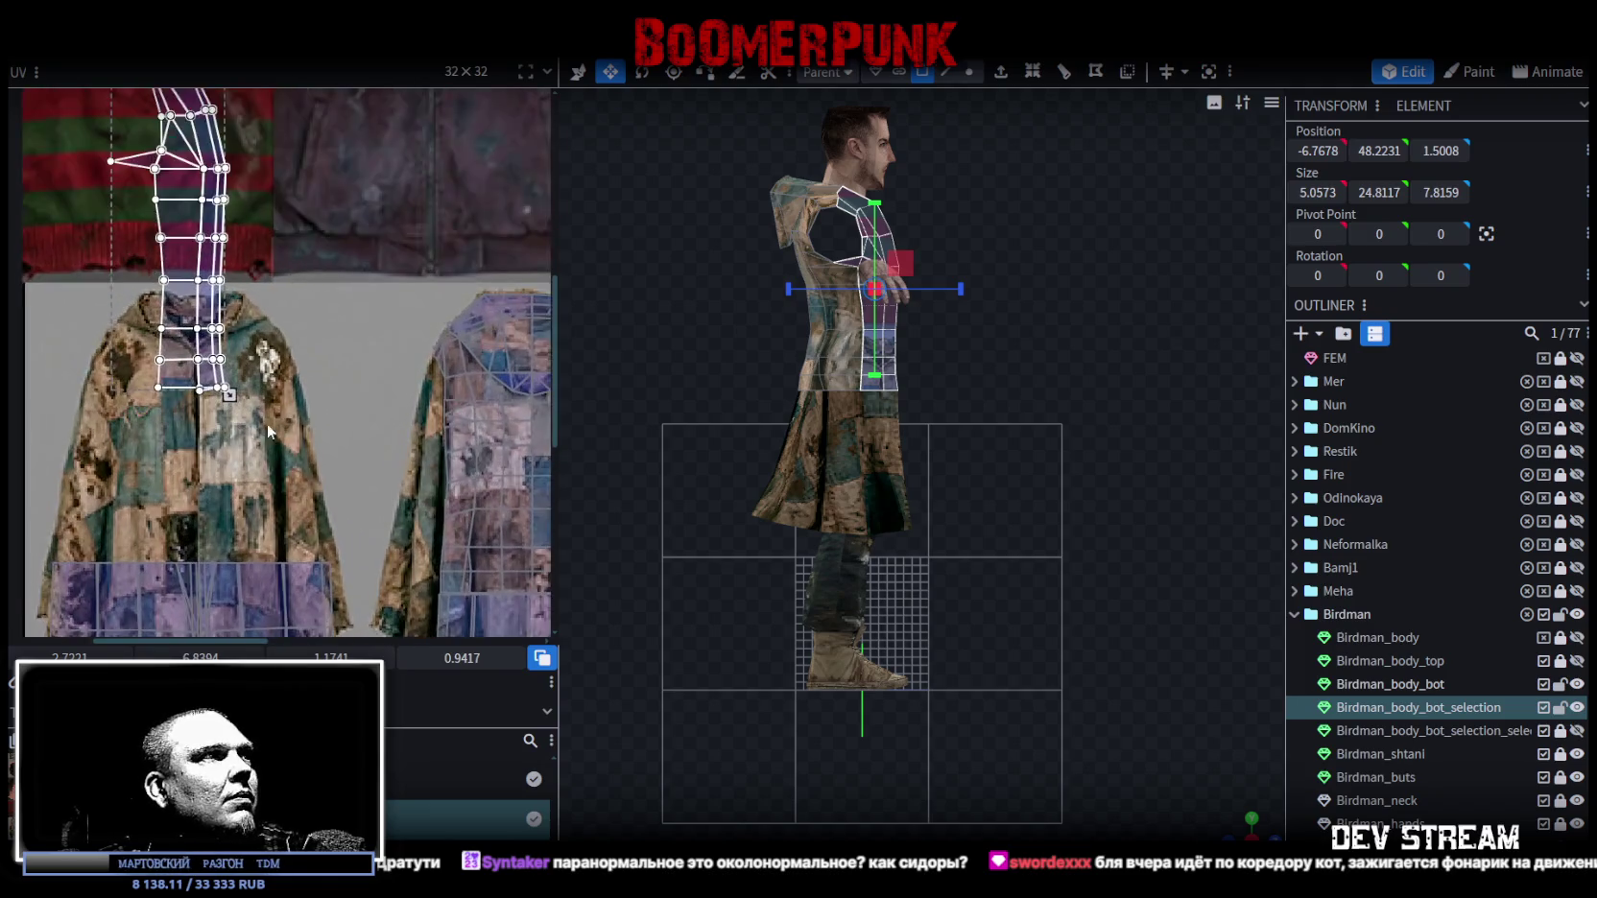
scroll(267, 424, "up", 1)
left_click_drag(212, 462, 245, 631)
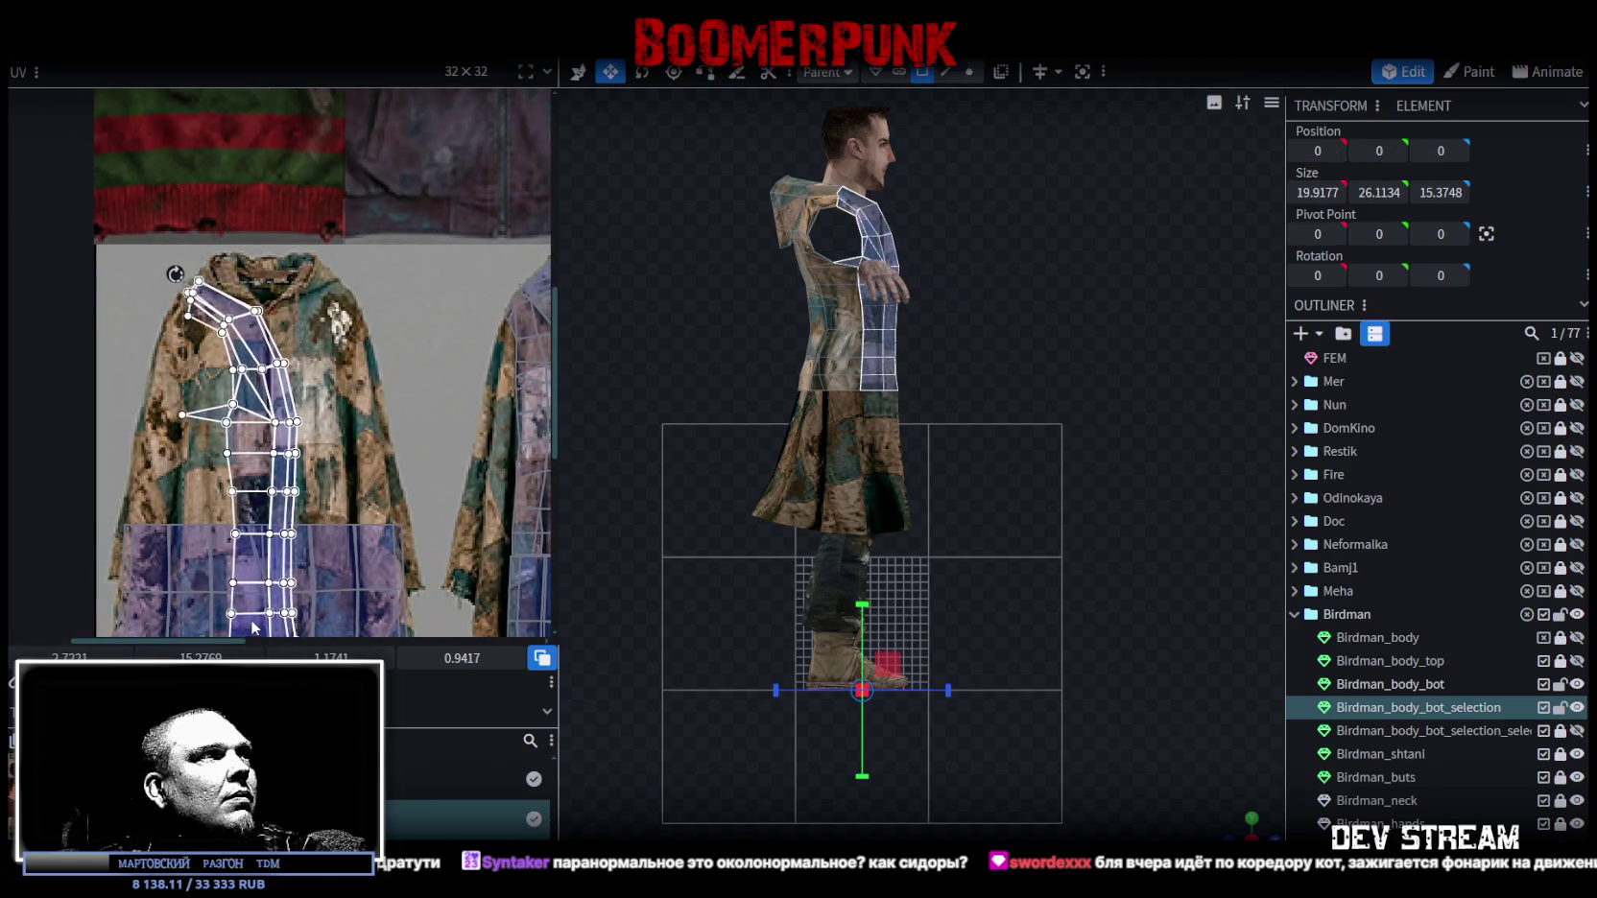
scroll(307, 585, "down", 2)
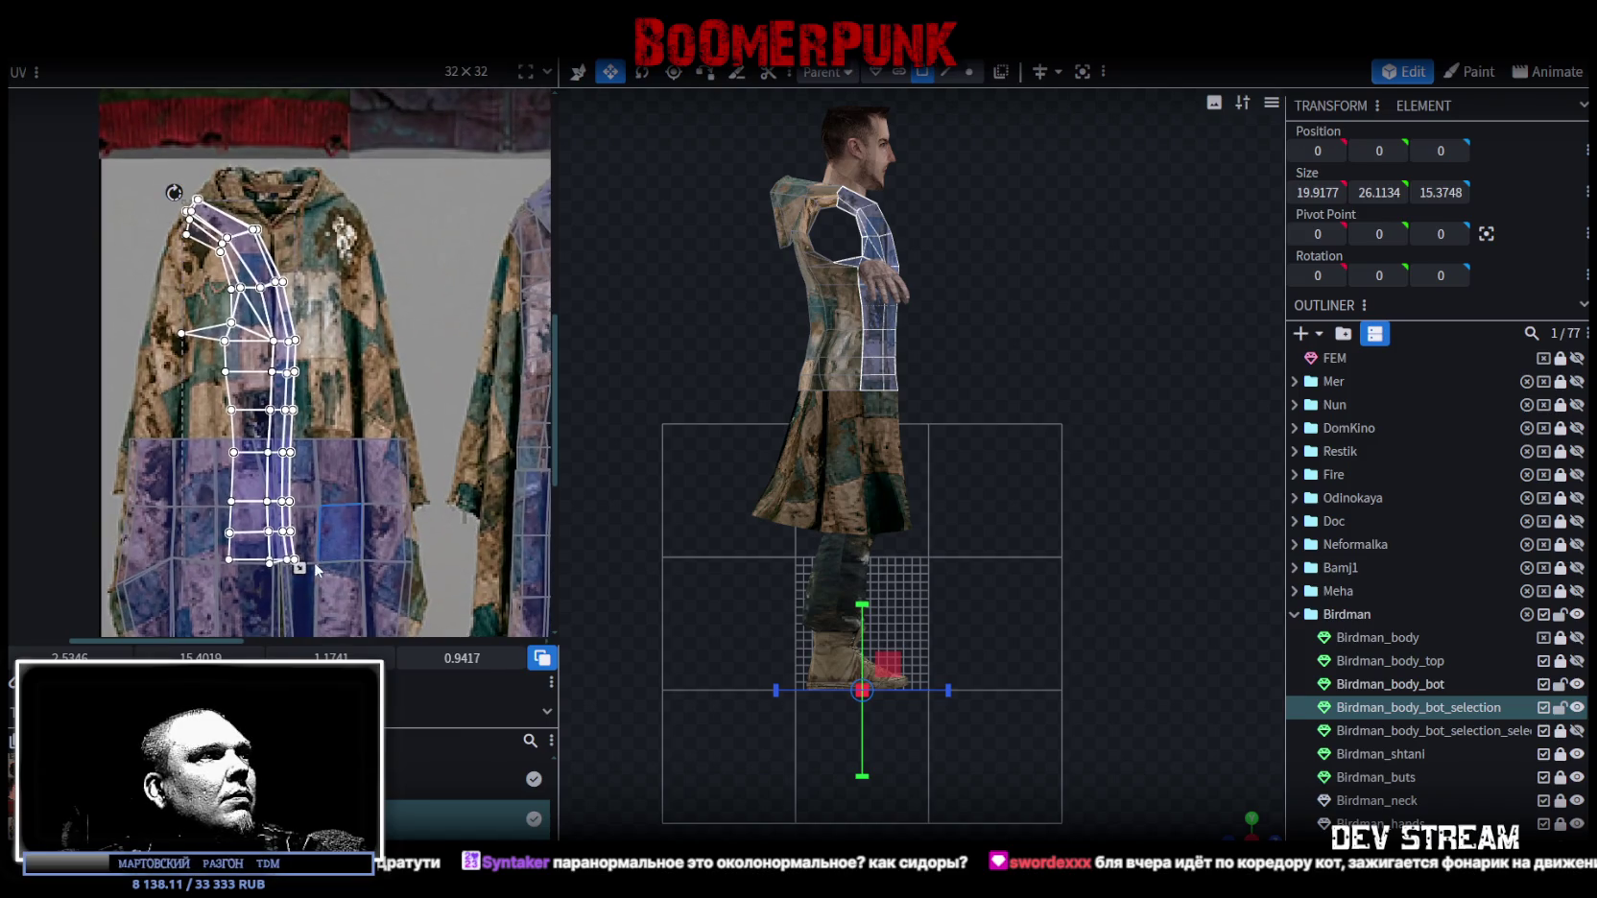
mouse_move(297, 572)
left_mouse_down()
mouse_move(259, 444)
mouse_move(288, 451)
left_mouse_up()
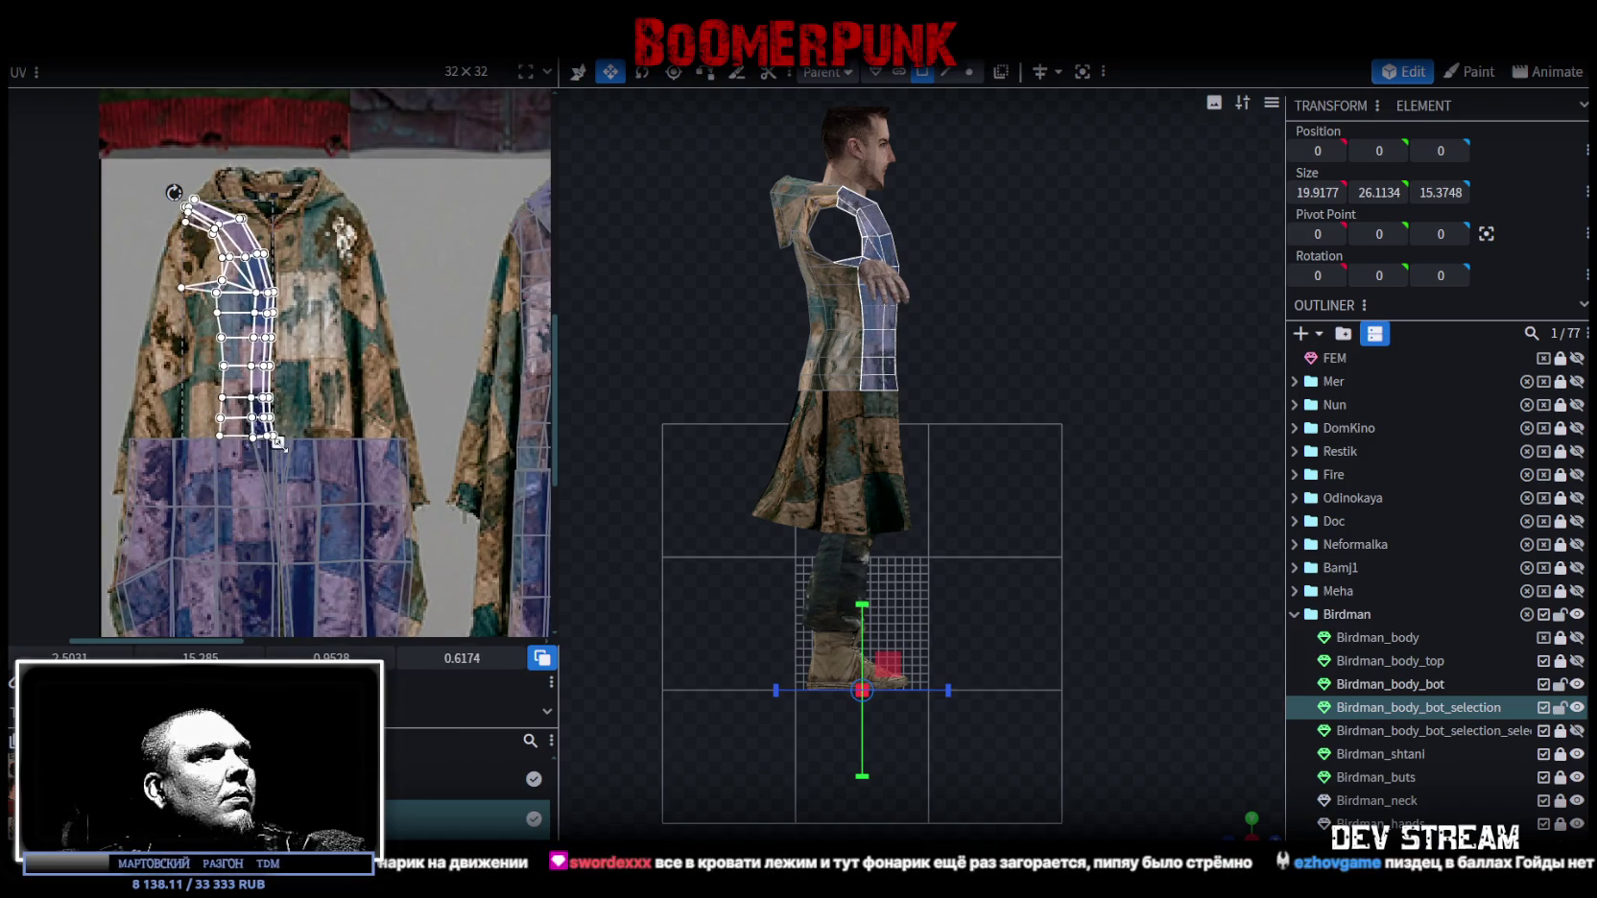
scroll(316, 408, "up", 1)
scroll(316, 408, "up", 1)
scroll(317, 408, "up", 1)
scroll(317, 408, "up", 2)
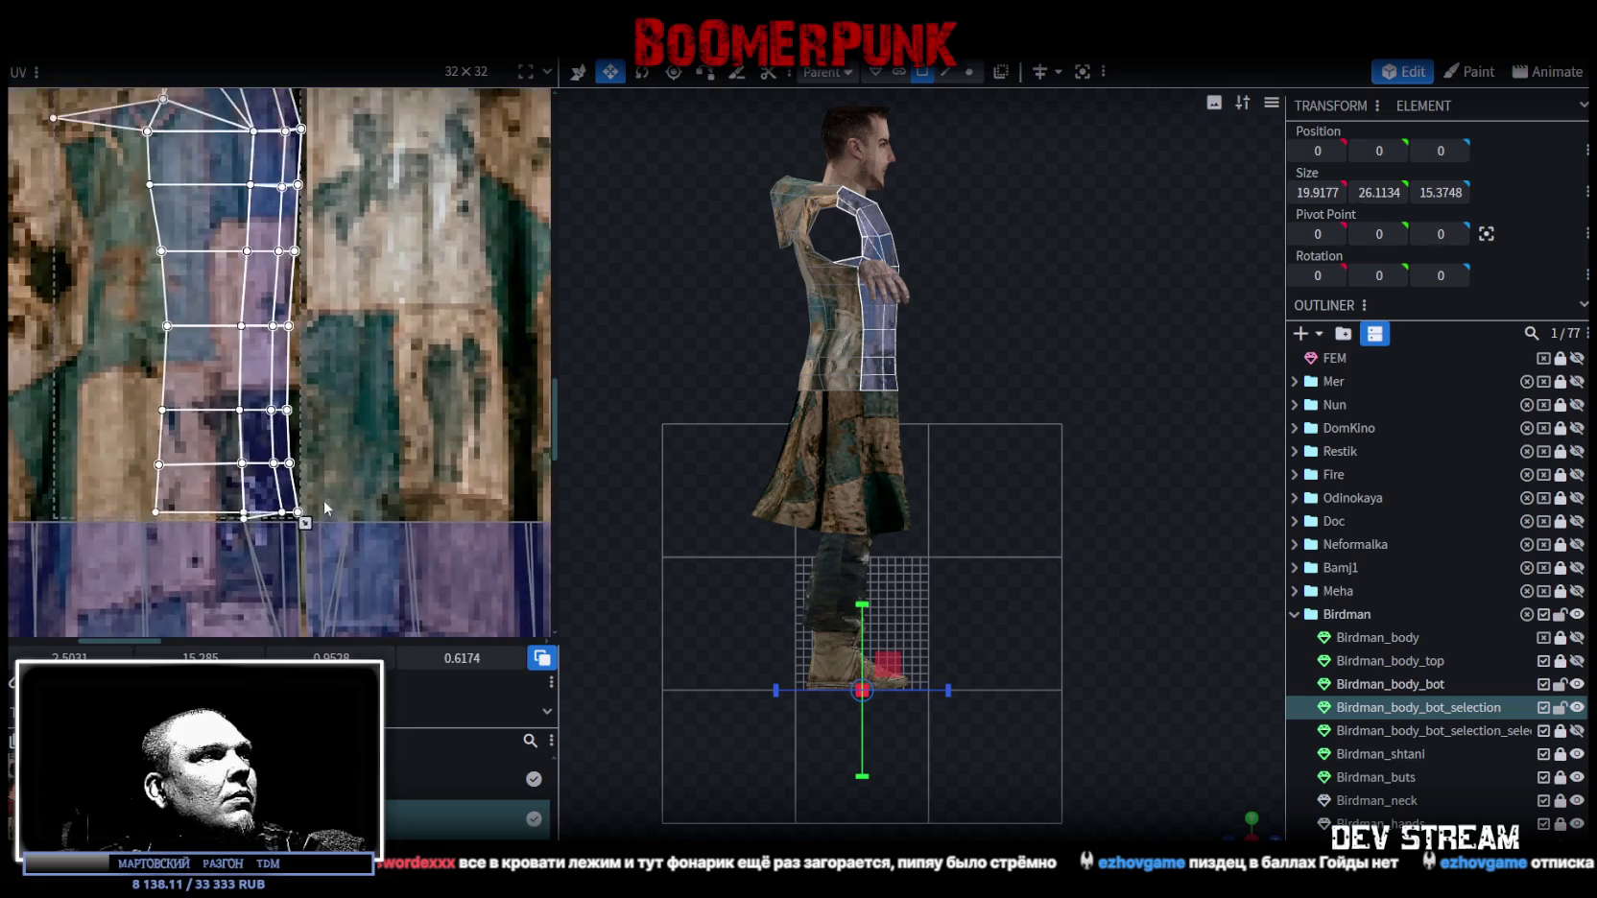
left_click_drag(302, 524, 303, 528)
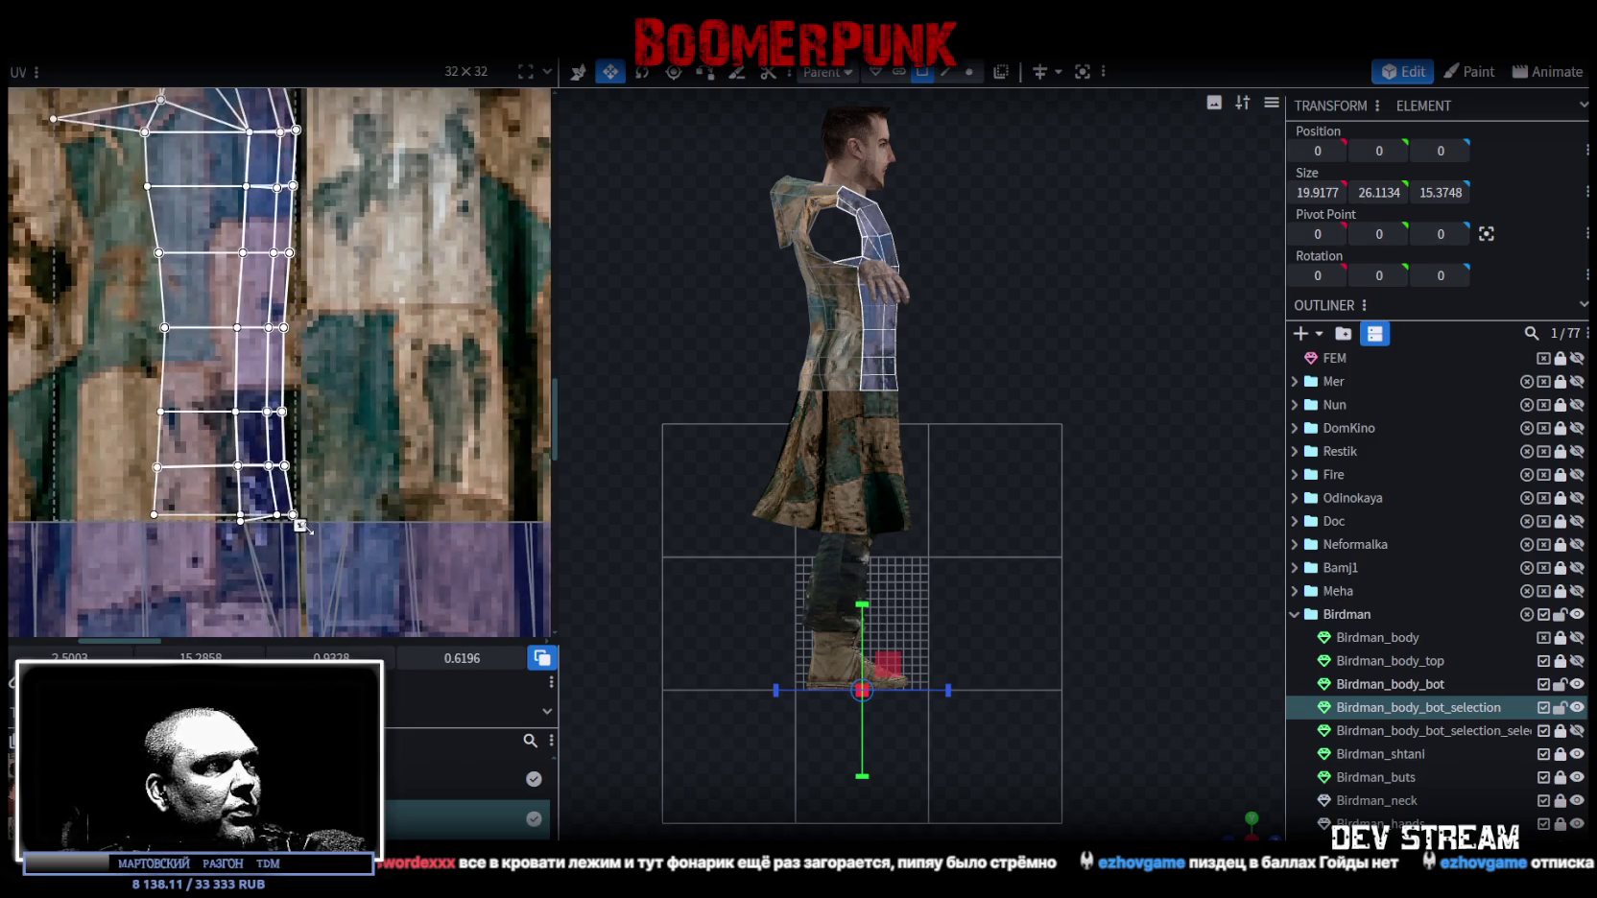
middle_click_drag(343, 411, 375, 463)
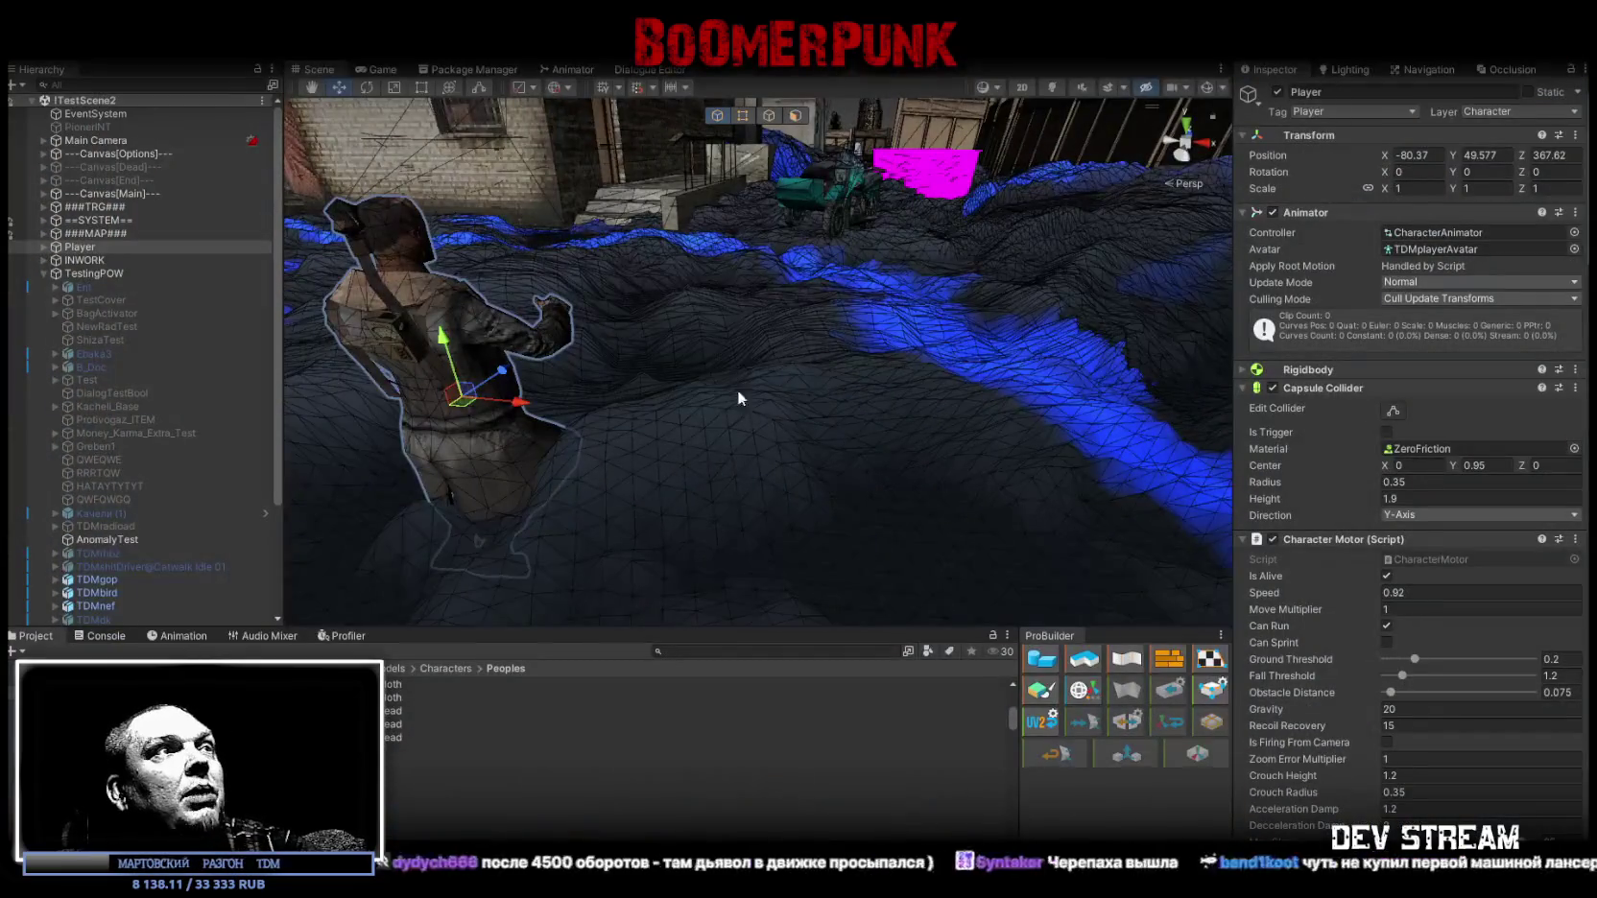
Fly the Unity scene view away from the player character.
mouse_move(737, 396)
right_mouse_down()
mouse_move(409, 275)
mouse_move(265, 273)
mouse_move(651, 412)
right_mouse_up()
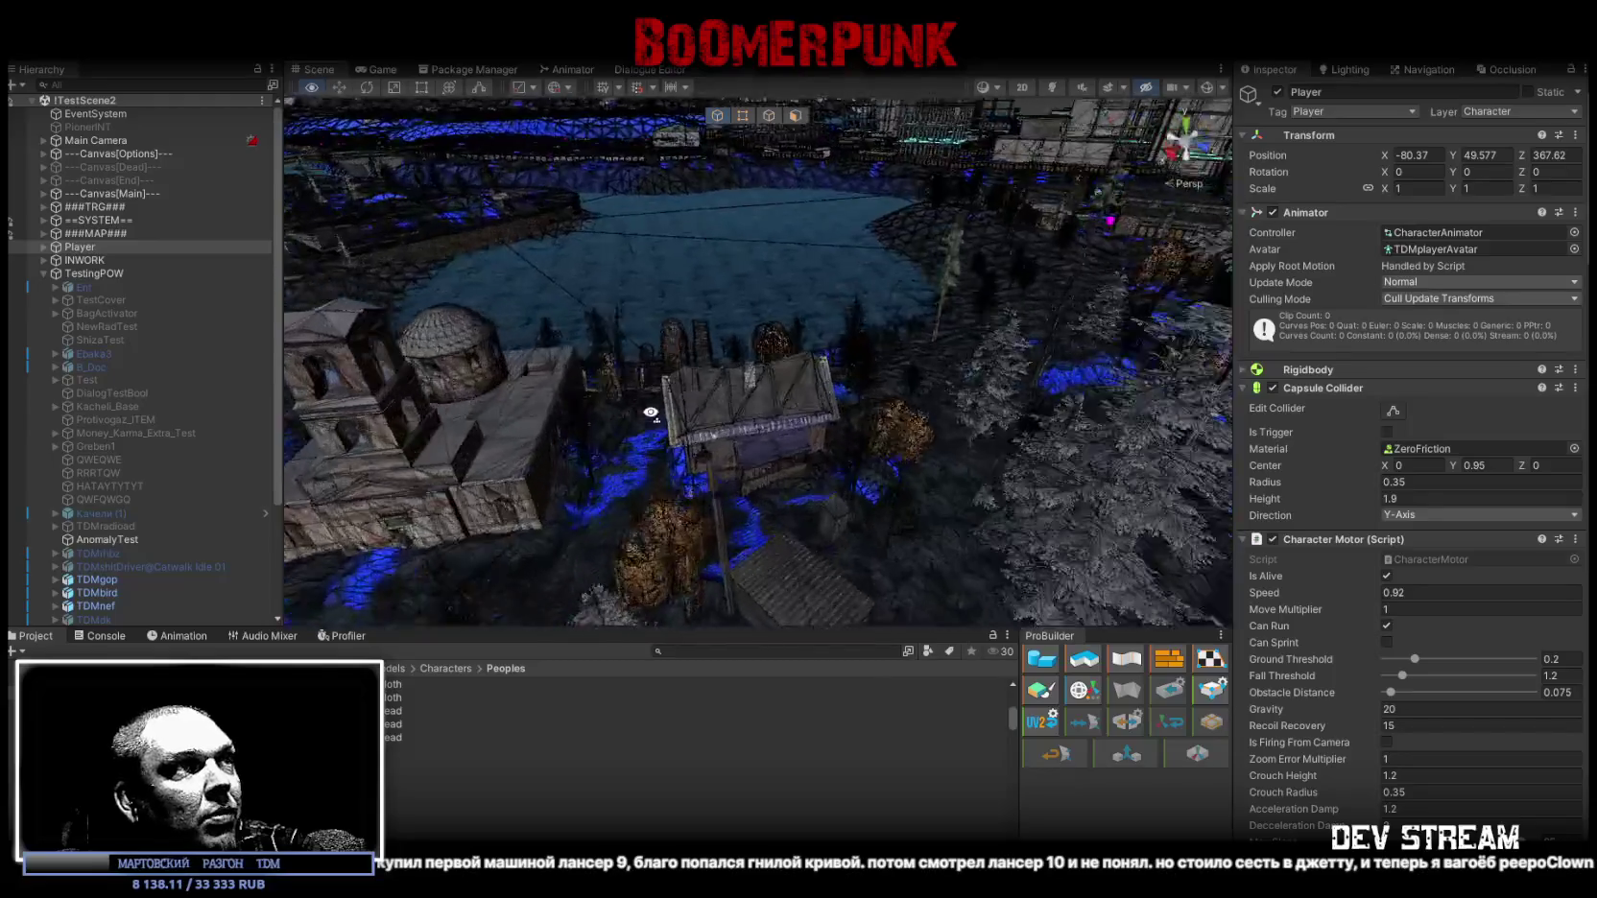
Select the Venik broom and flip it to about 184.7° on X.
mouse_move(651, 413)
right_mouse_down()
mouse_move(1199, 447)
mouse_move(889, 452)
right_mouse_up()
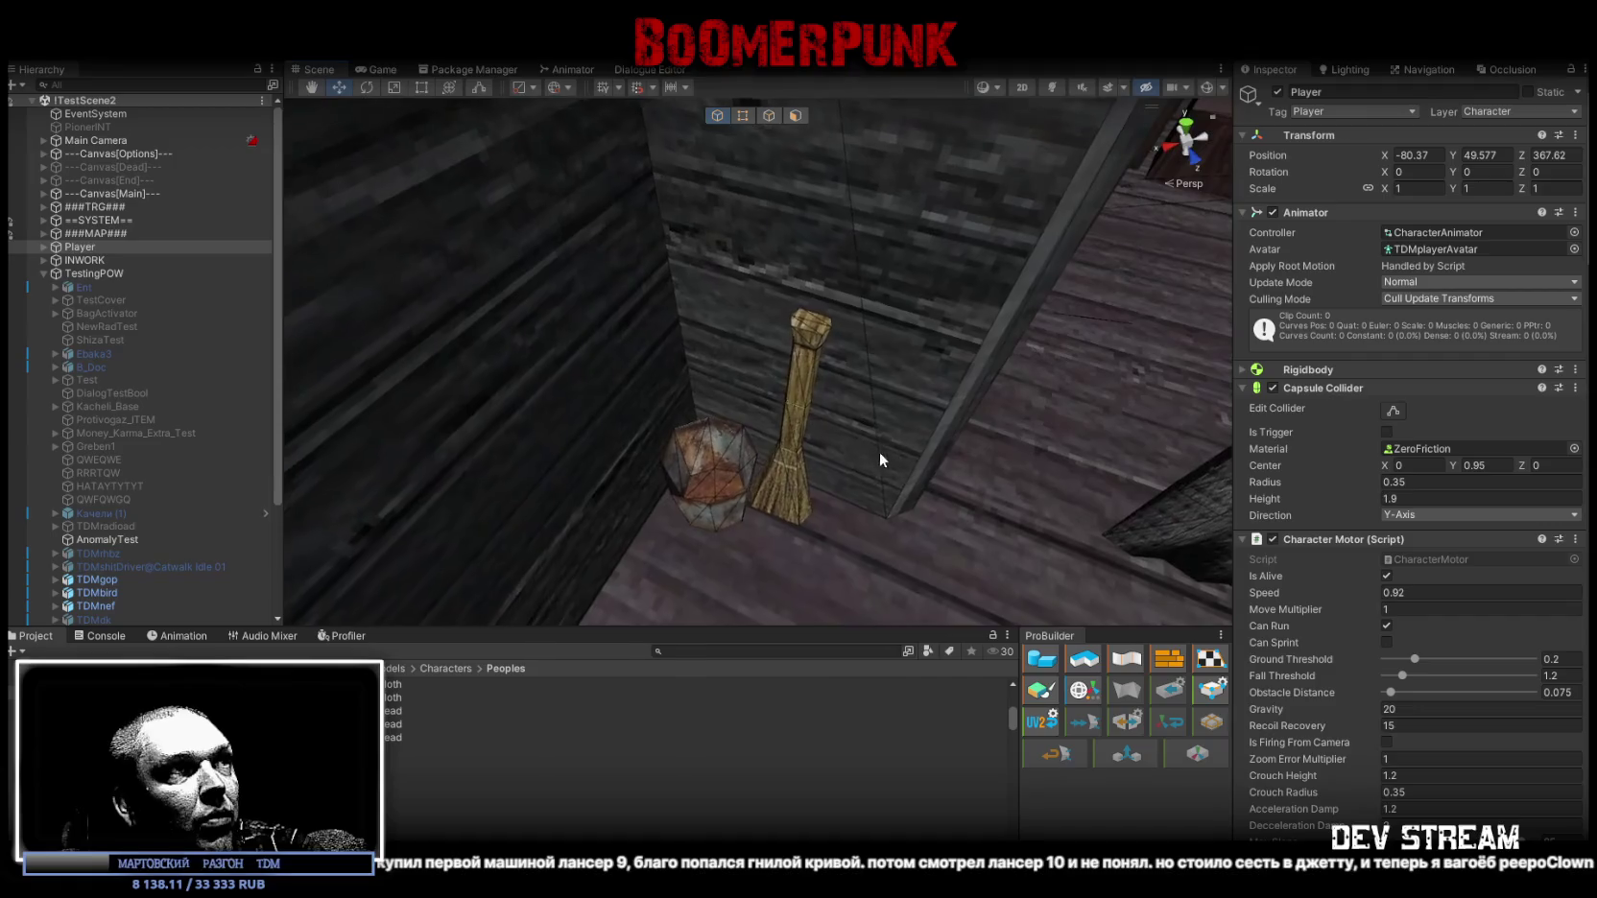
left_click(779, 466)
mouse_move(779, 466)
right_mouse_down()
mouse_move(732, 374)
mouse_move(774, 369)
right_mouse_up()
key("e")
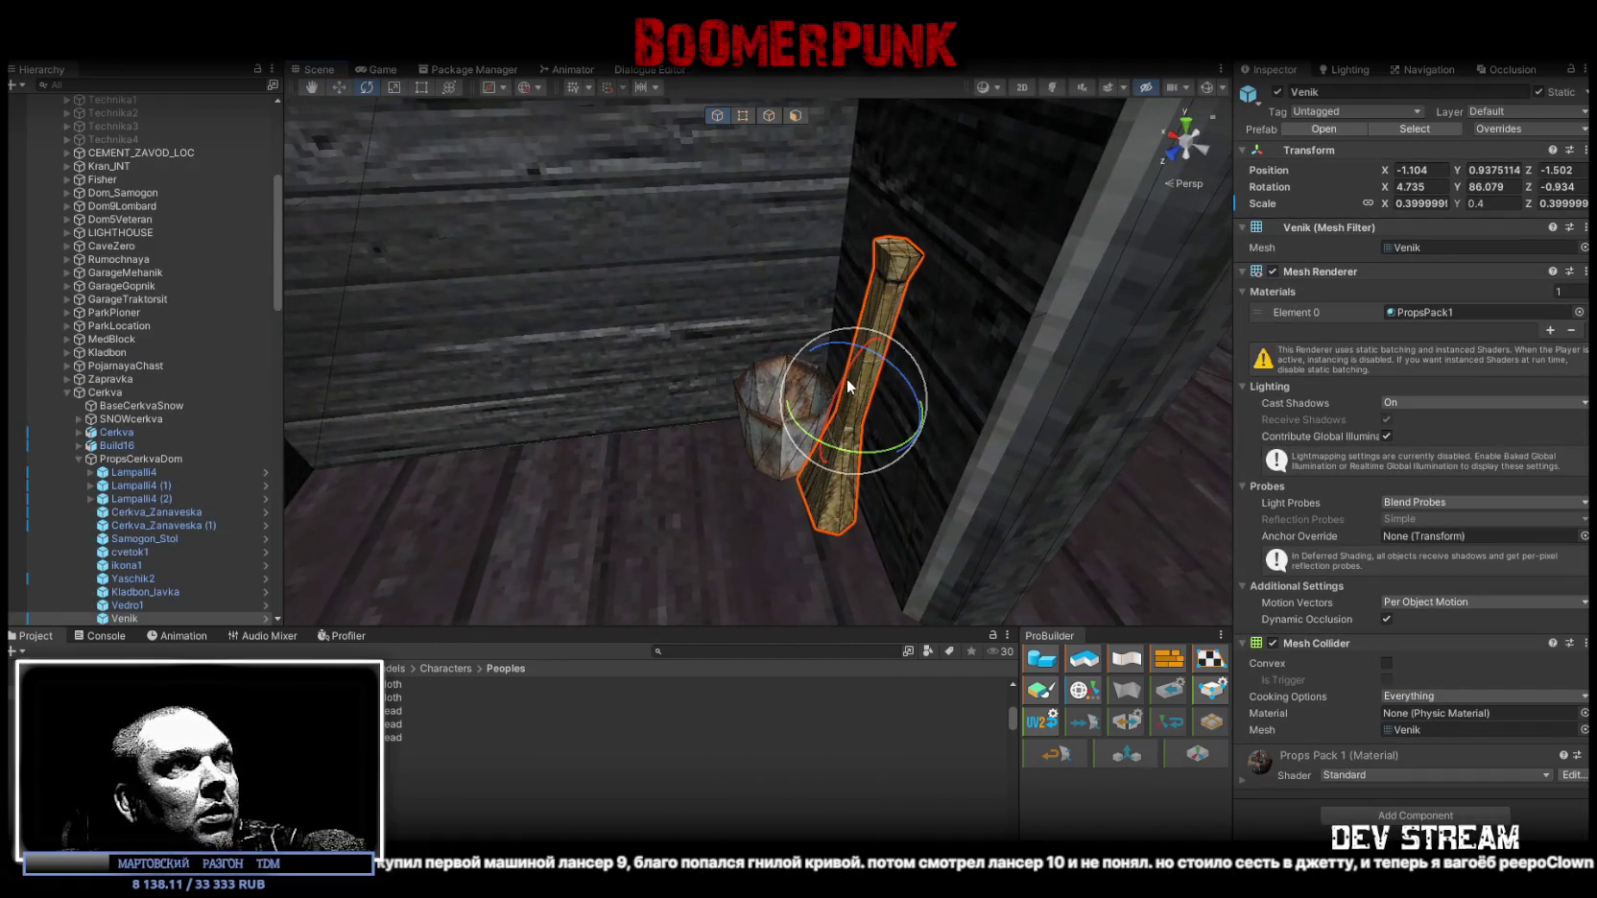
mouse_move(833, 424)
left_mouse_down()
mouse_move(1283, 444)
mouse_move(1370, 468)
mouse_move(1334, 461)
left_mouse_up()
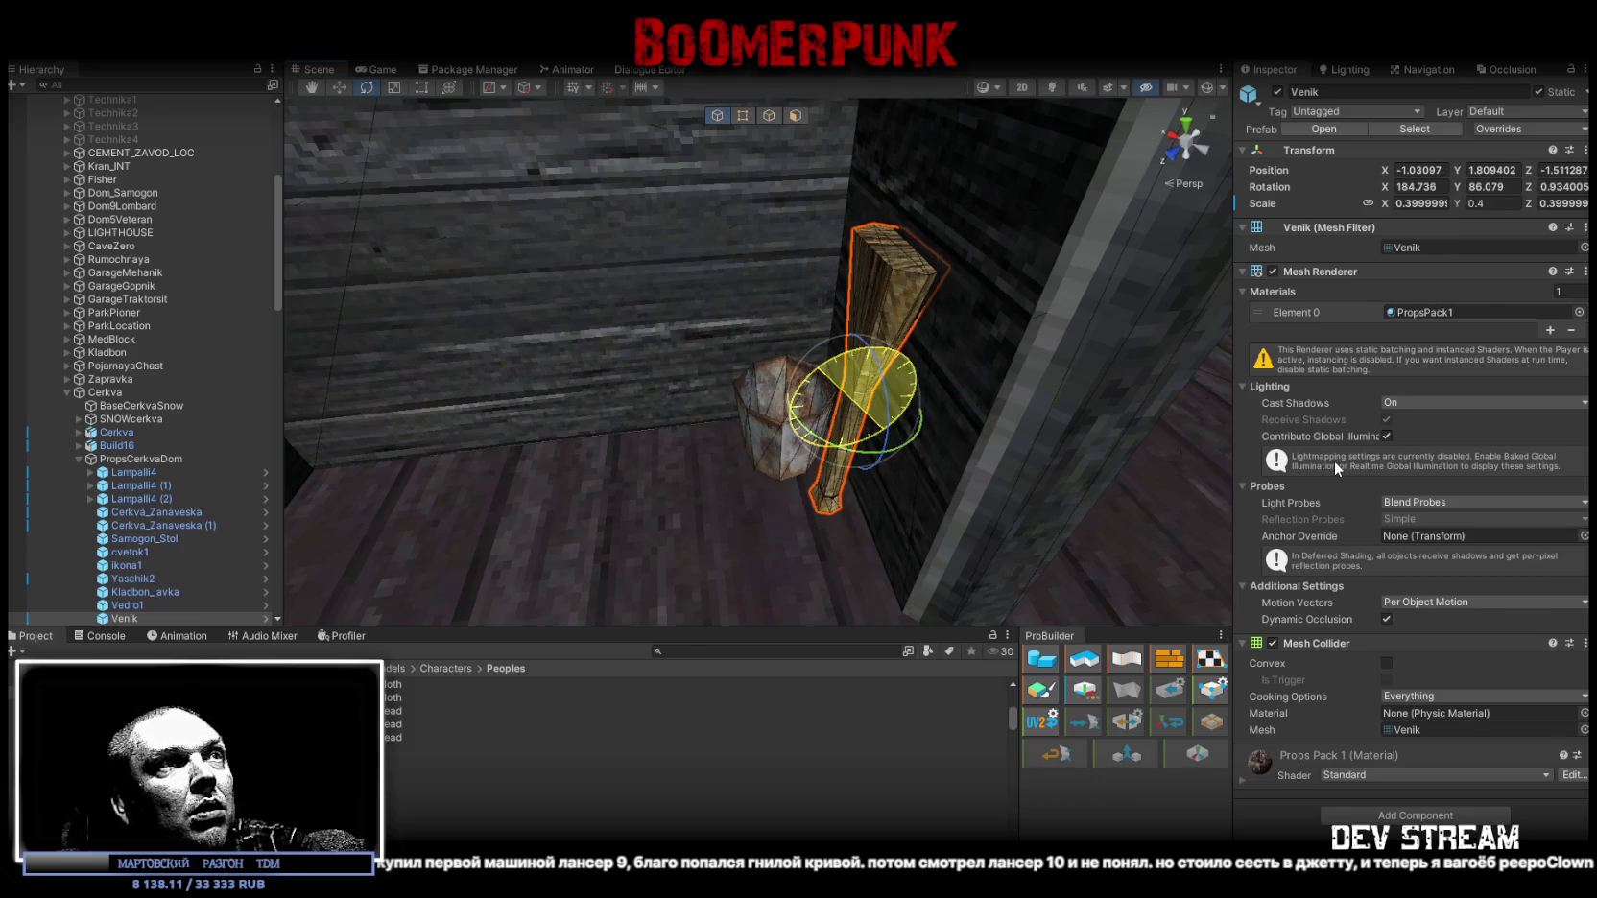
mouse_move(1055, 413)
right_mouse_down()
mouse_move(1003, 384)
mouse_move(903, 397)
right_mouse_up()
Move the broom to -1.06, 1.811, -1.513 against the wall beside the bucket.
key("w")
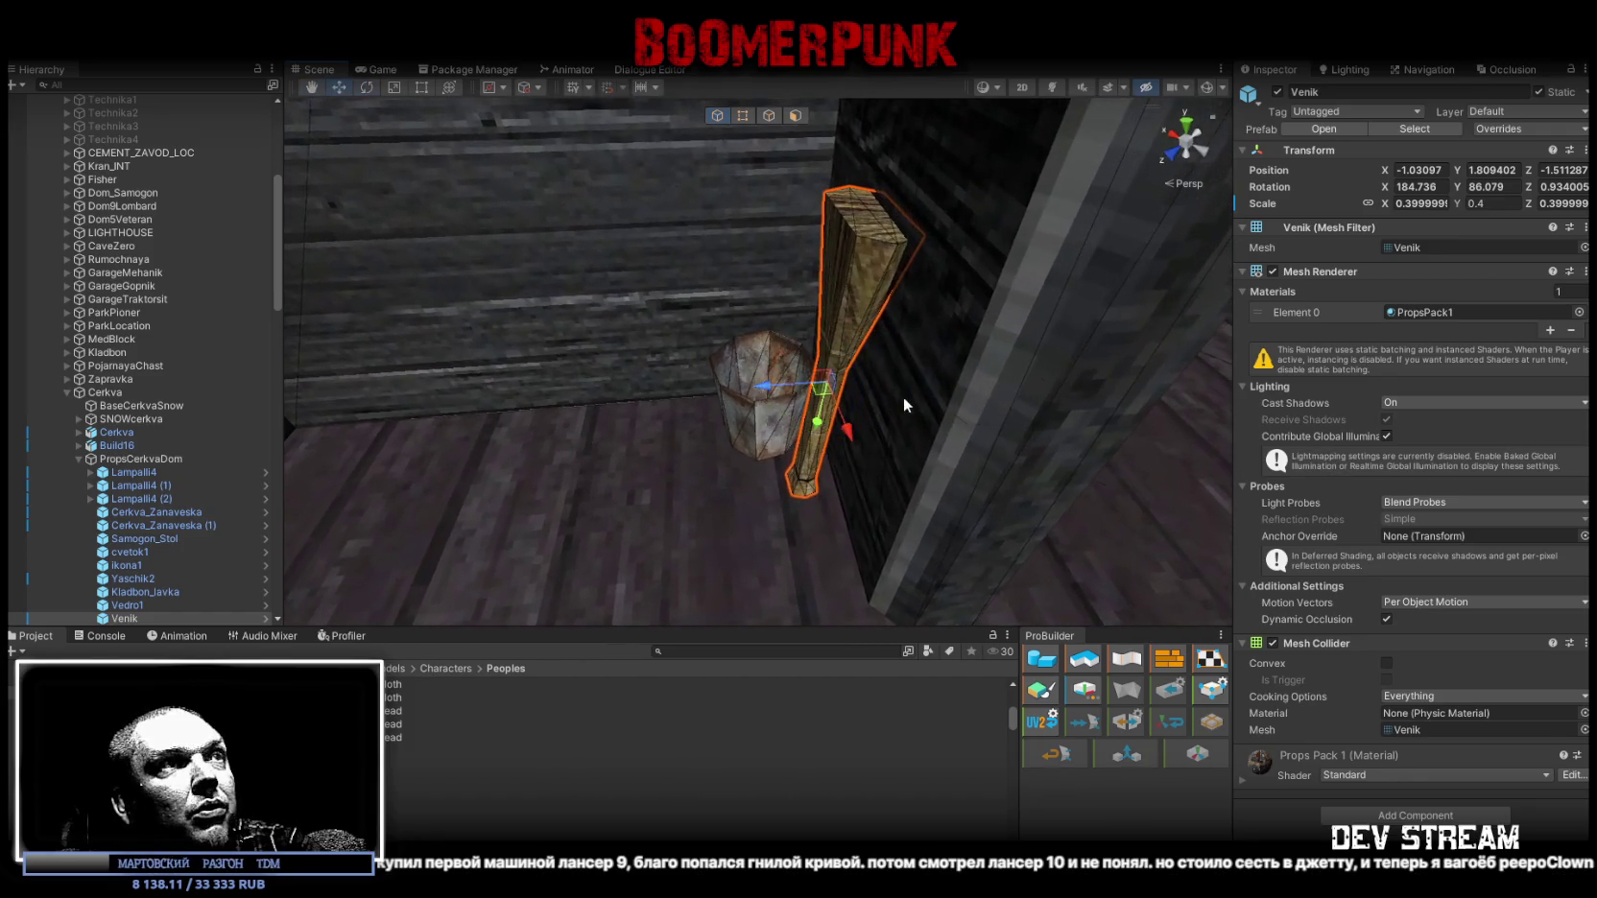
left_click_drag(773, 393, 758, 391)
mouse_move(758, 391)
right_mouse_down()
mouse_move(800, 257)
mouse_move(796, 274)
right_mouse_up()
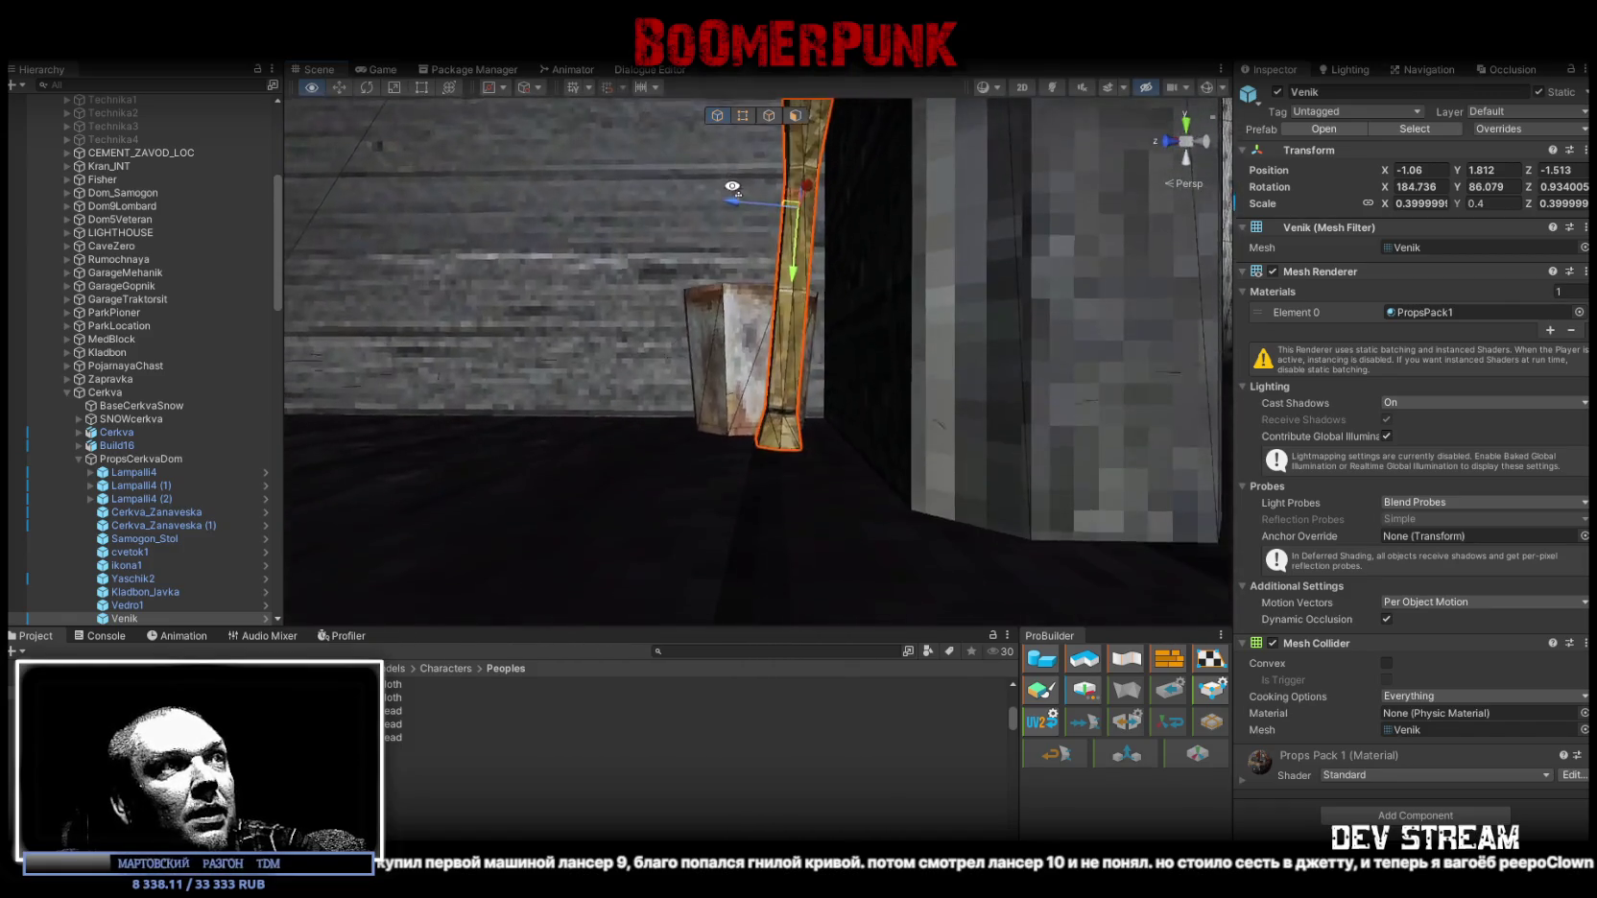
left_click_drag(796, 275, 796, 278)
mouse_move(795, 275)
right_mouse_down()
mouse_move(1053, 481)
mouse_move(1165, 490)
right_mouse_up()
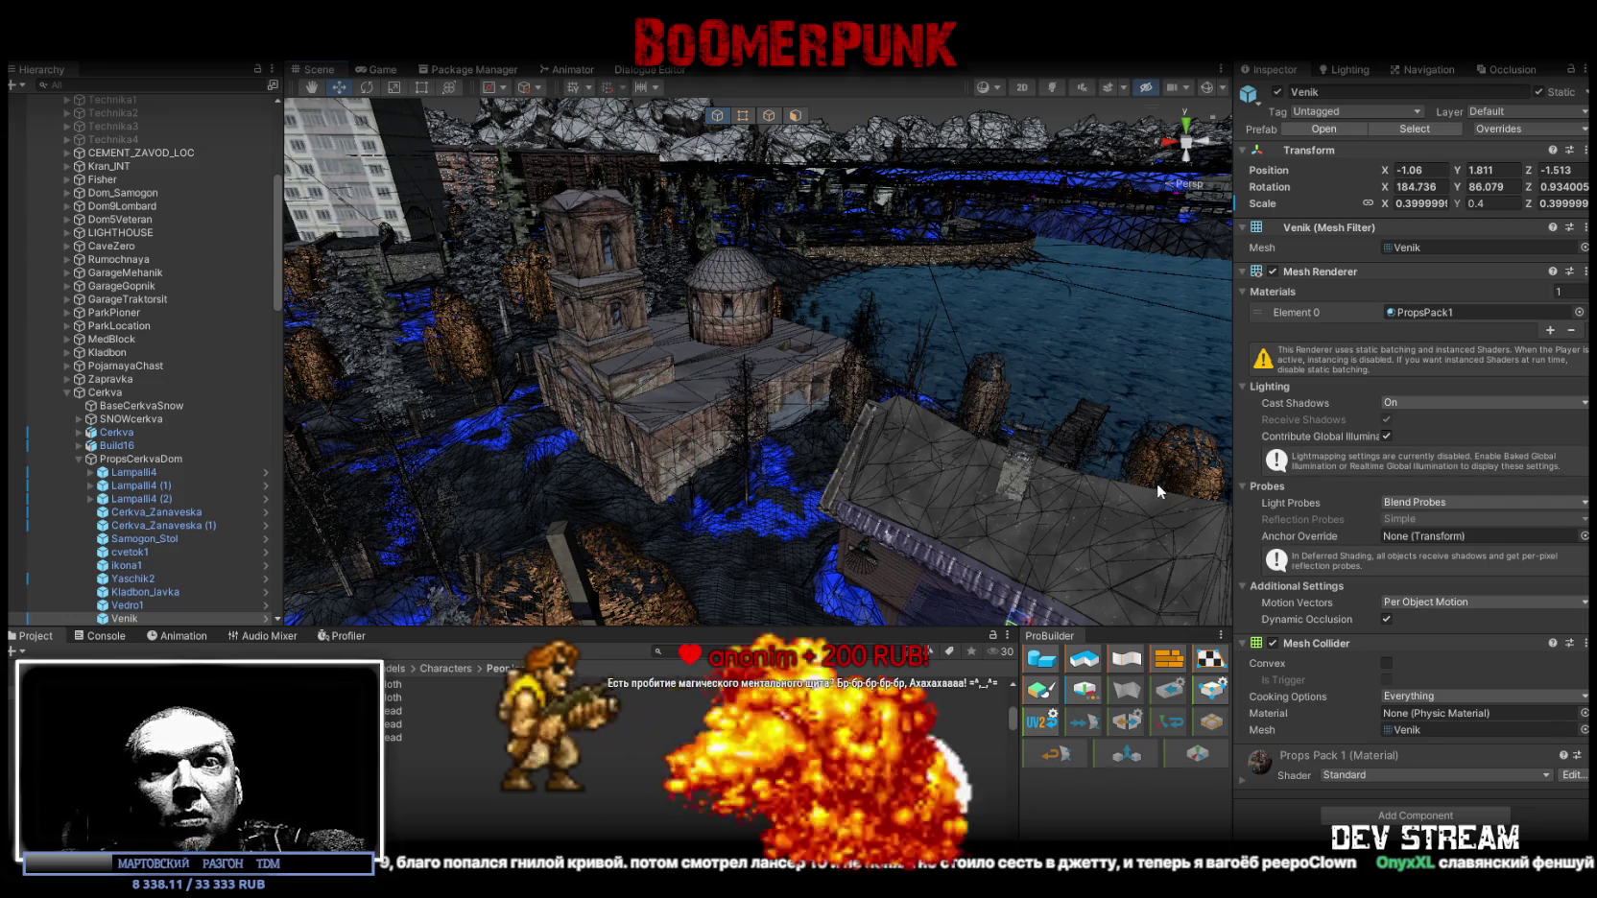
right_click_drag(1070, 374, 750, 355)
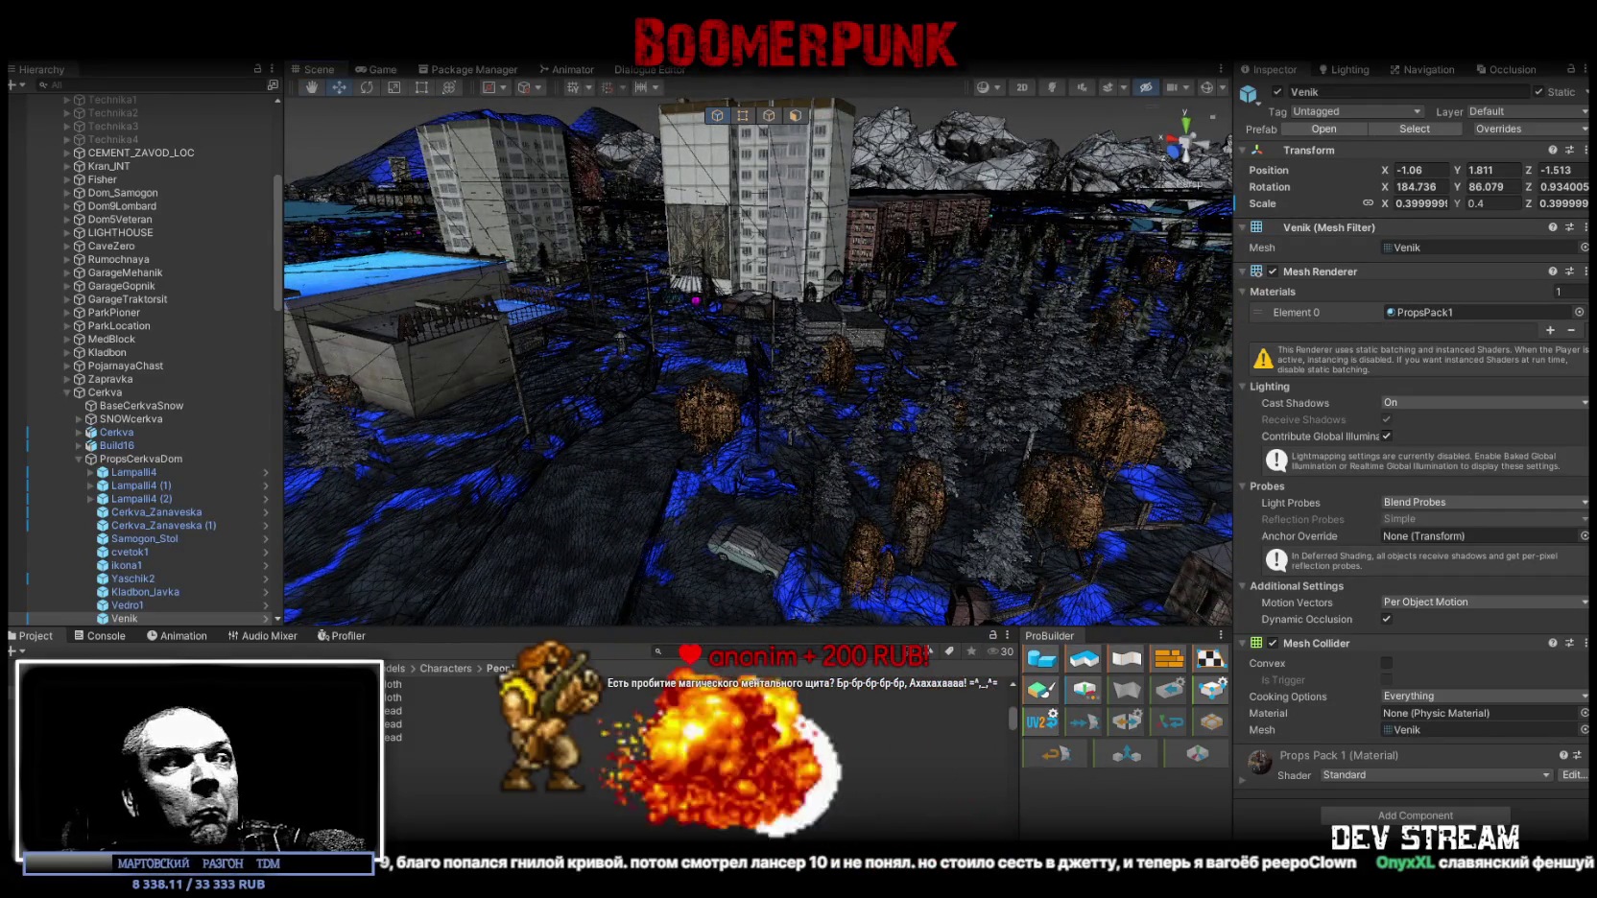
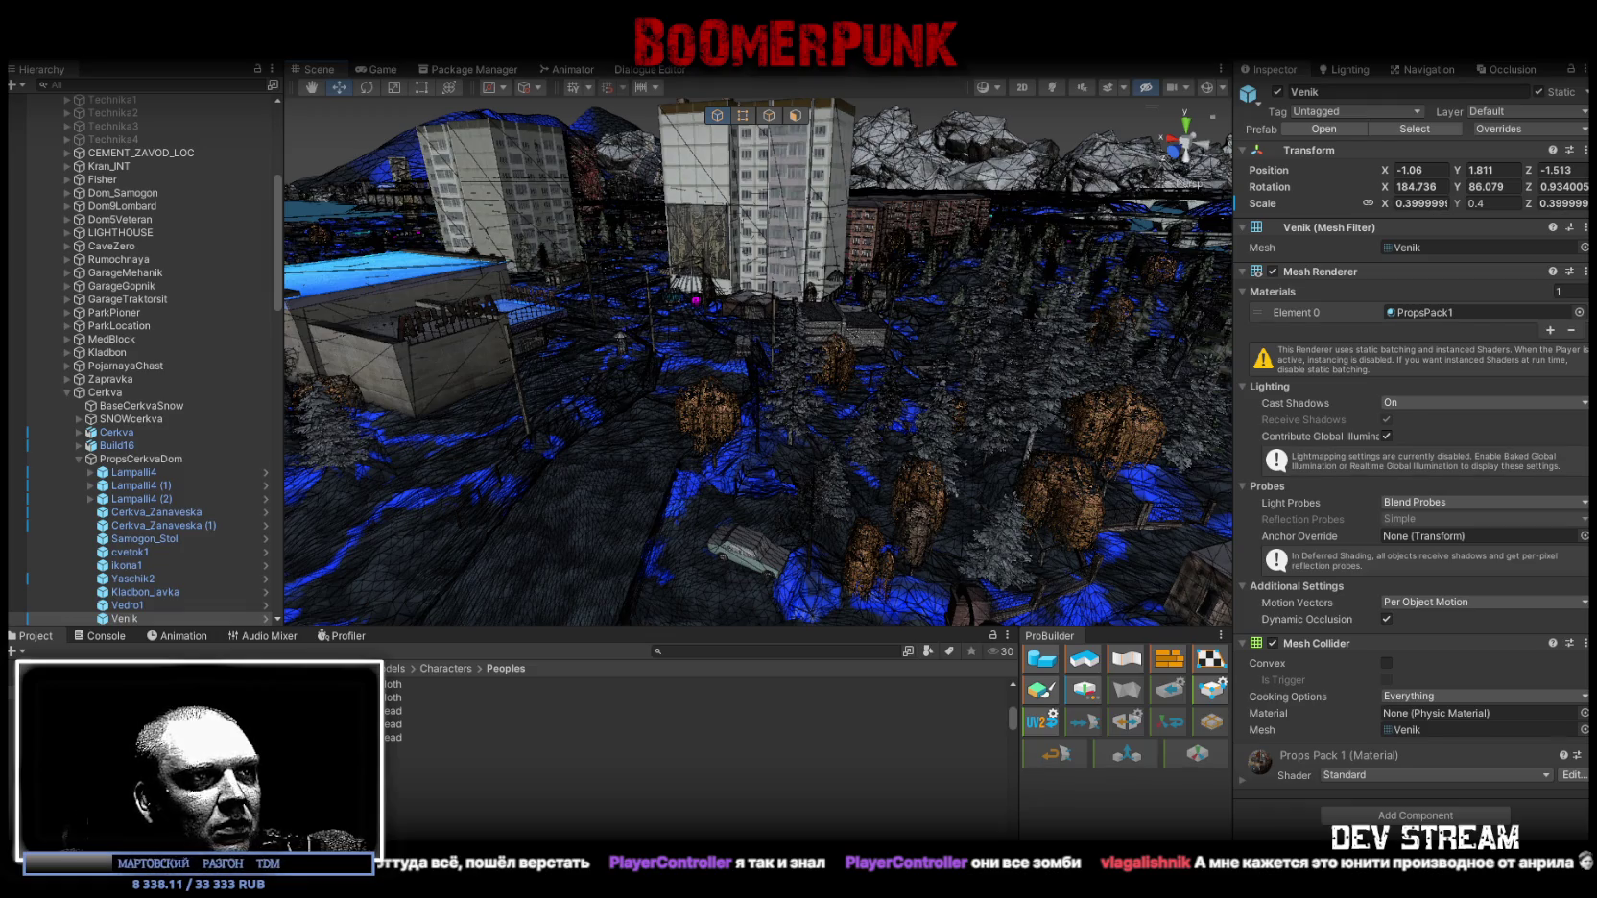
Glance at Chrome's 'figma' image results, then return to the Unity scene.
key("alt+Tab")
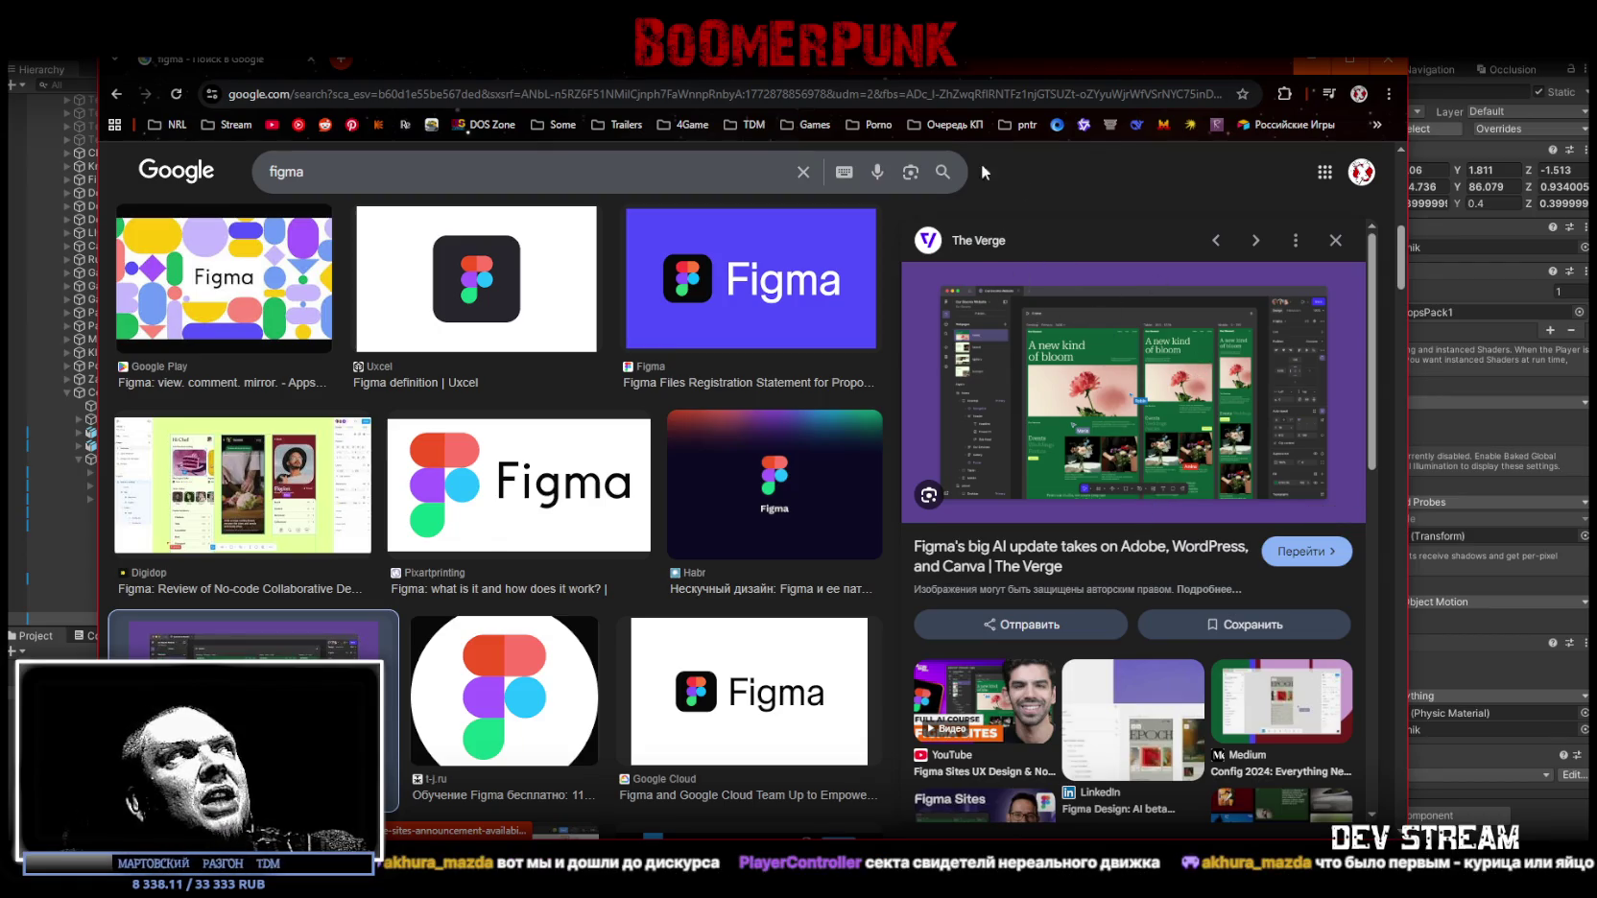
key("alt+Tab")
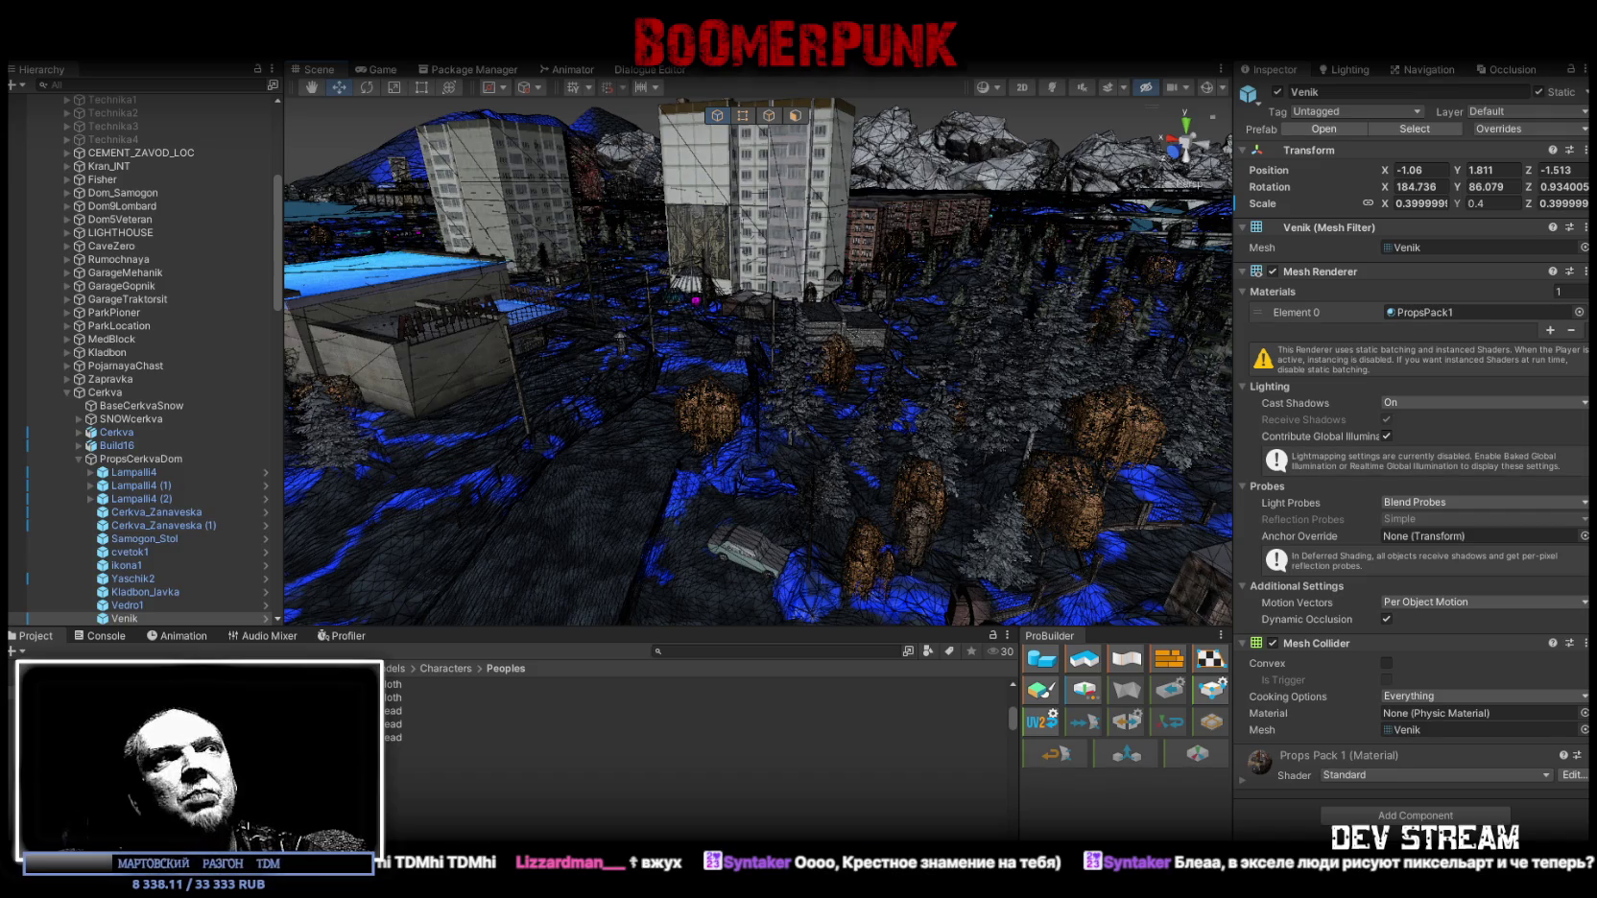
Select the BaseCerkvaSnow mesh and frame the church area in the Scene view.
double_click(141, 405)
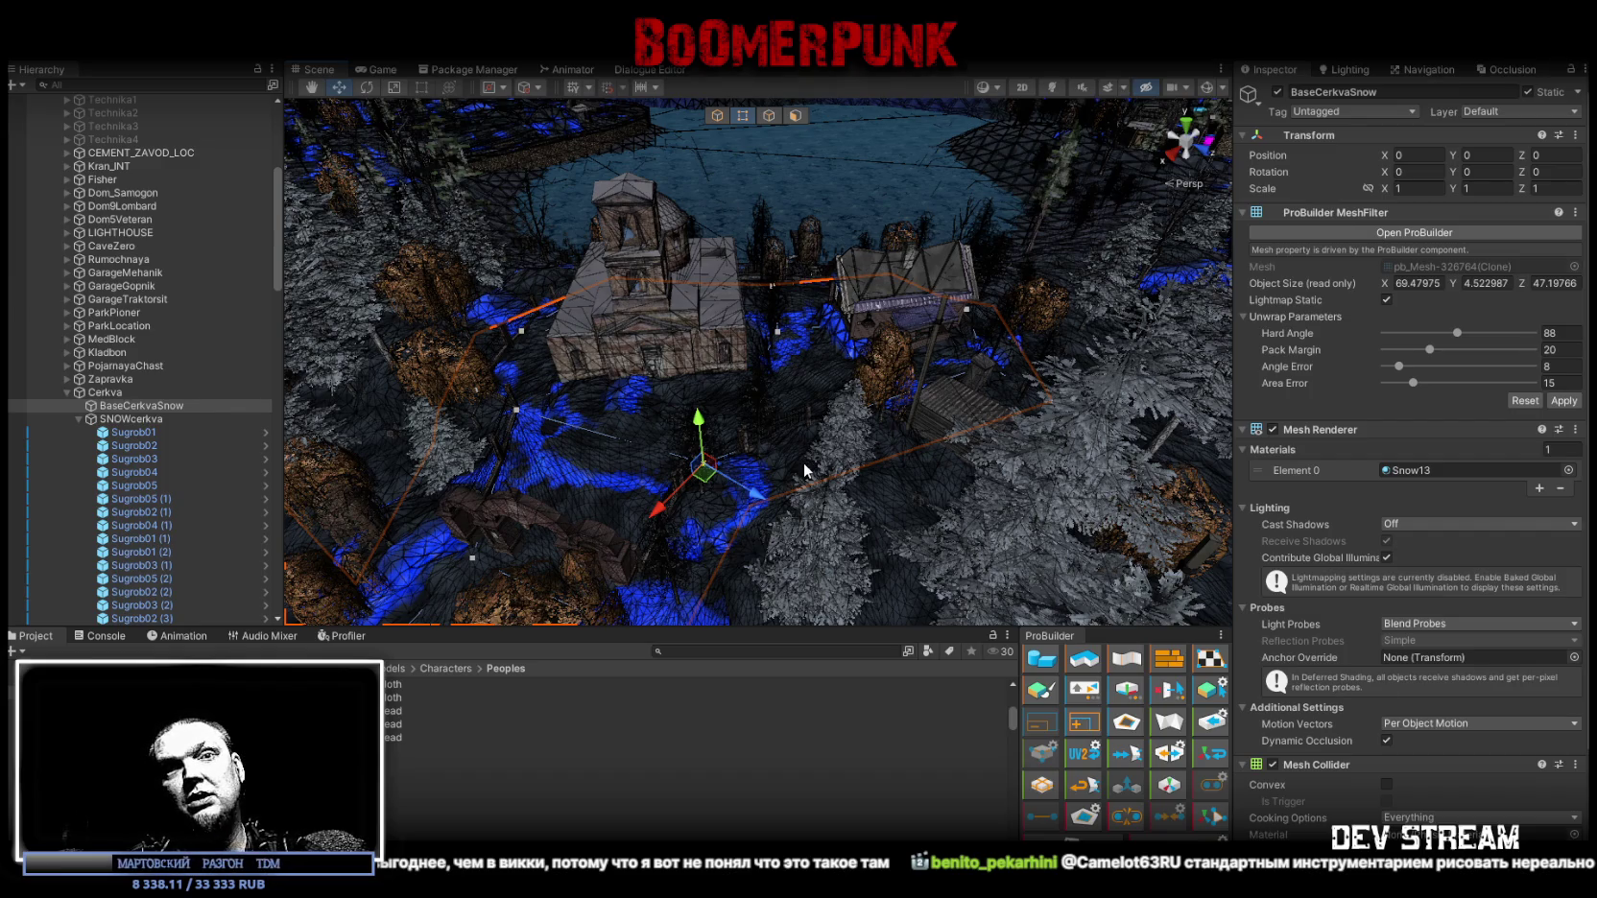
Trial-raise a snow vertex, undo it, and select the church's Cube mesh.
left_click_drag(804, 463, 855, 447, "alt")
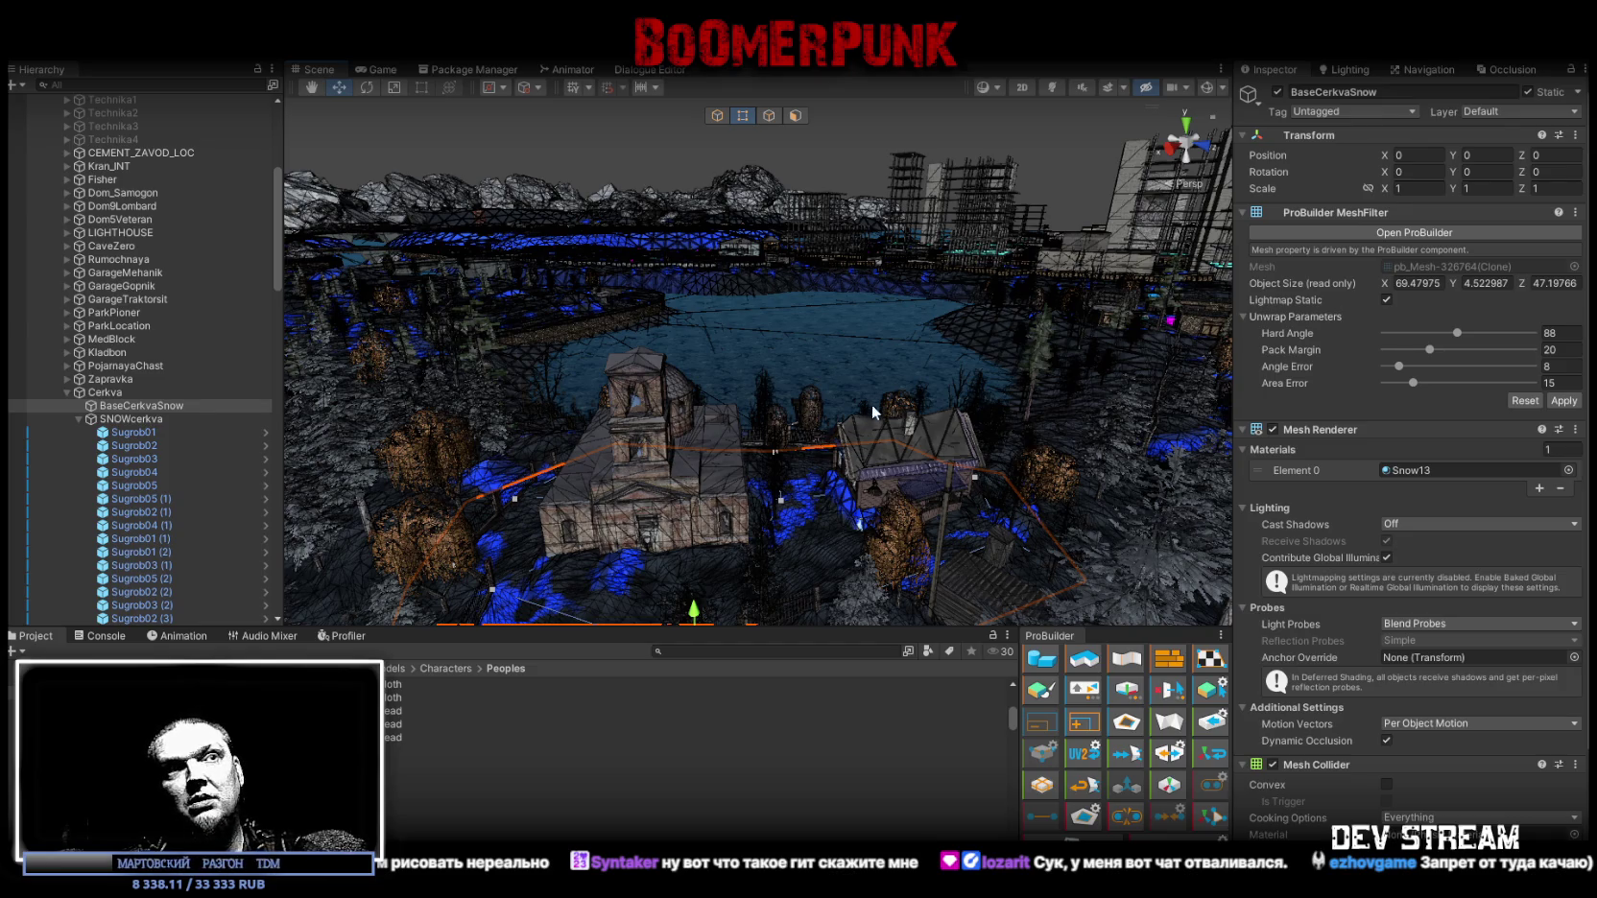
left_click_drag(871, 415, 896, 586, "alt")
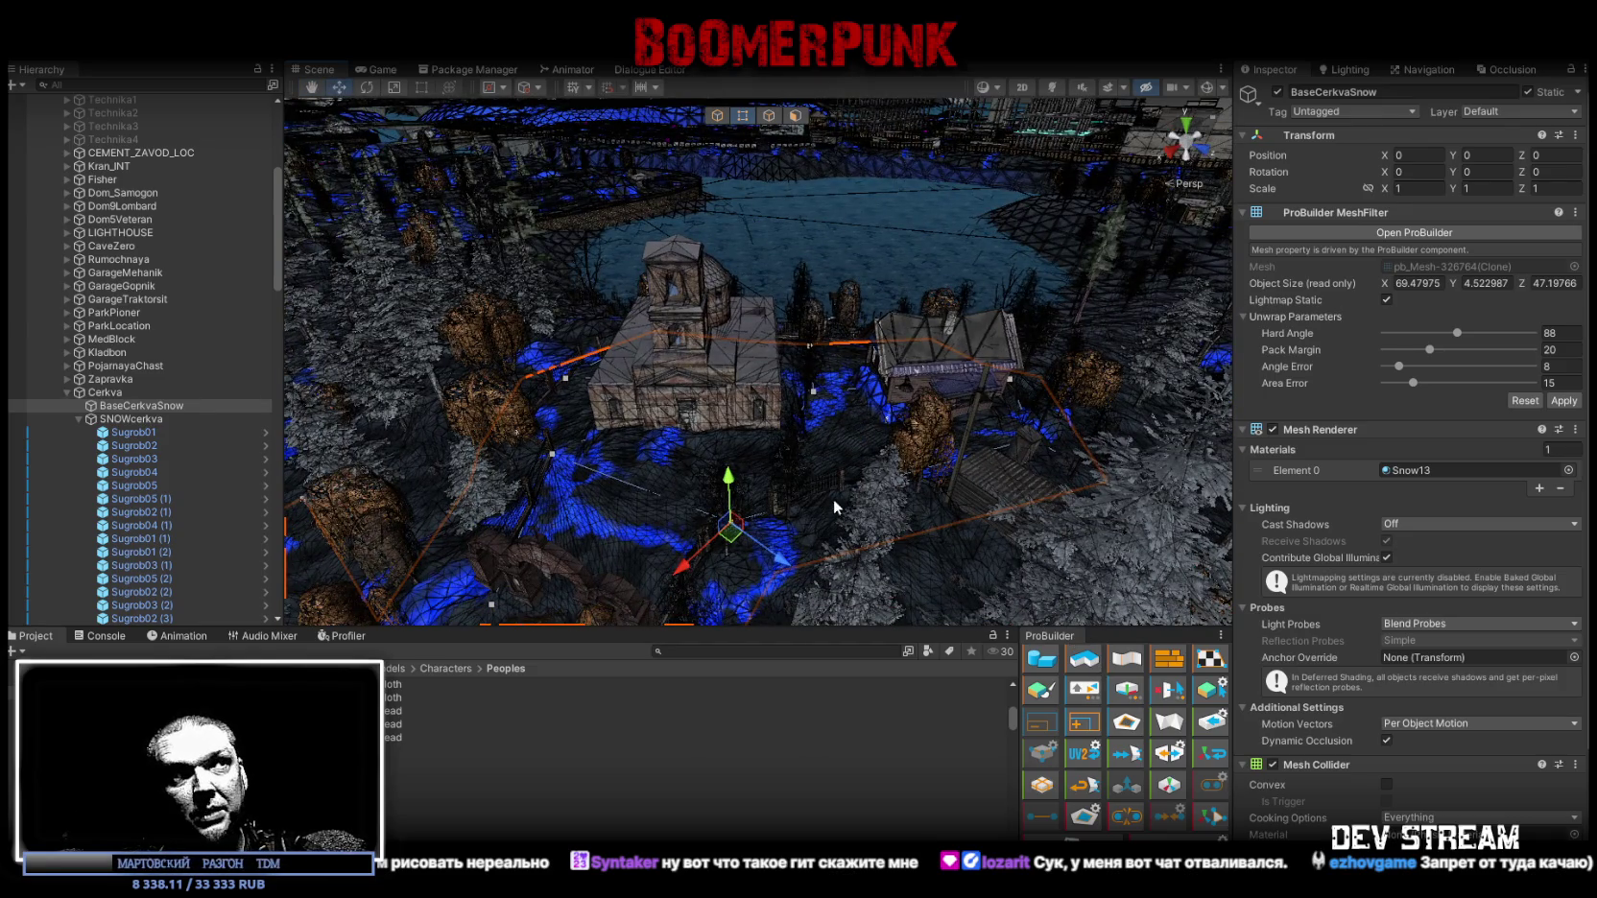
left_click_drag(729, 480, 718, 182)
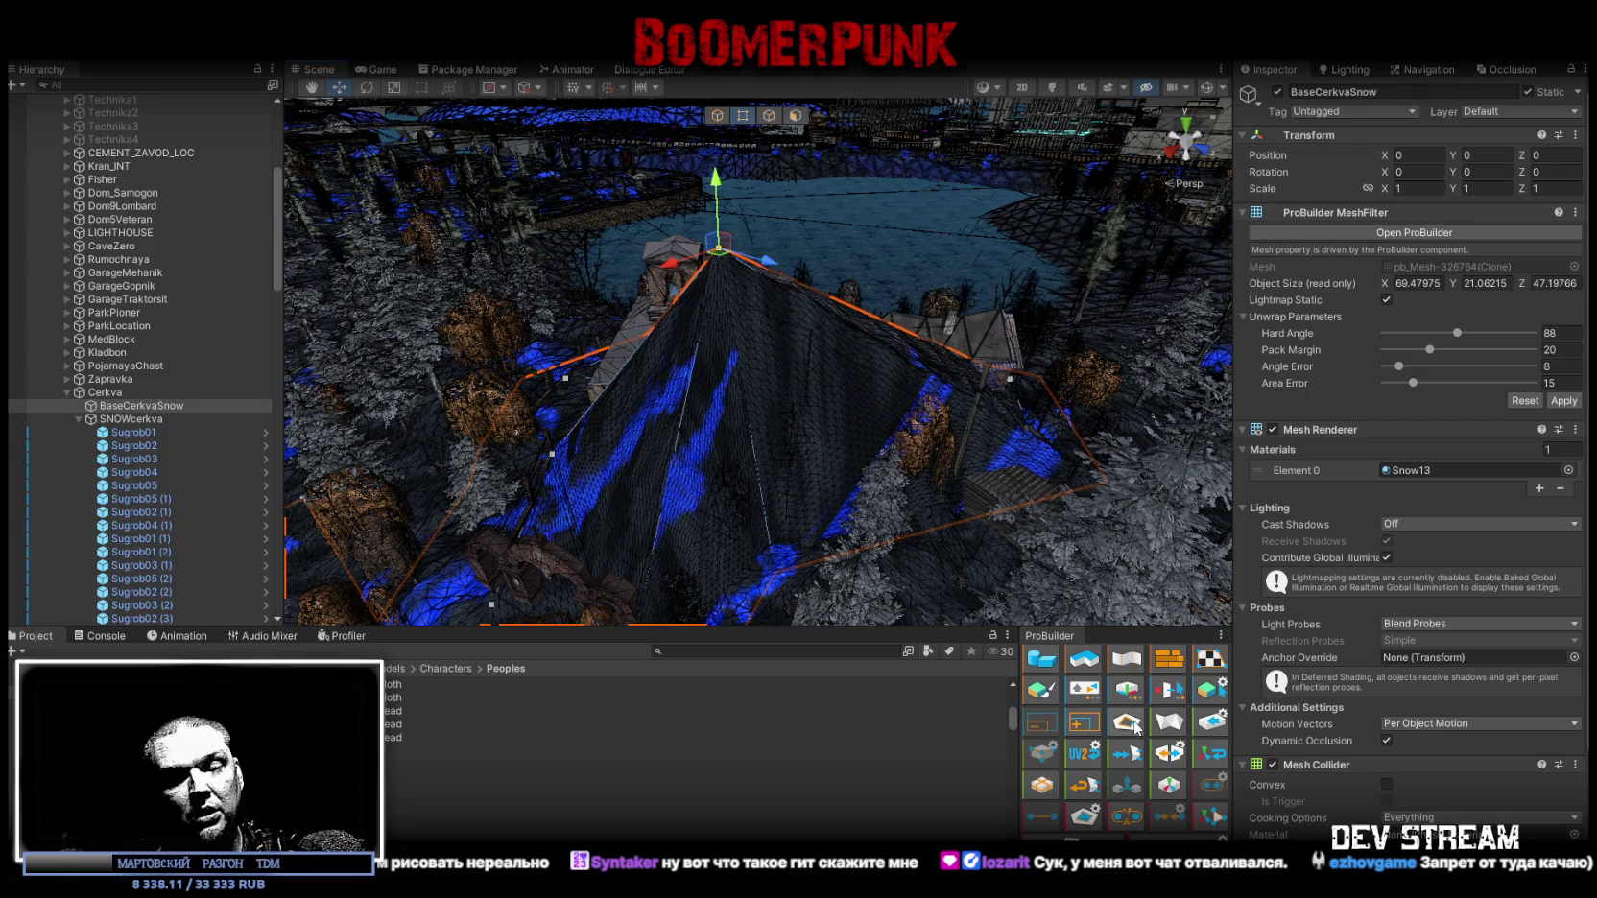
key("ctrl+z")
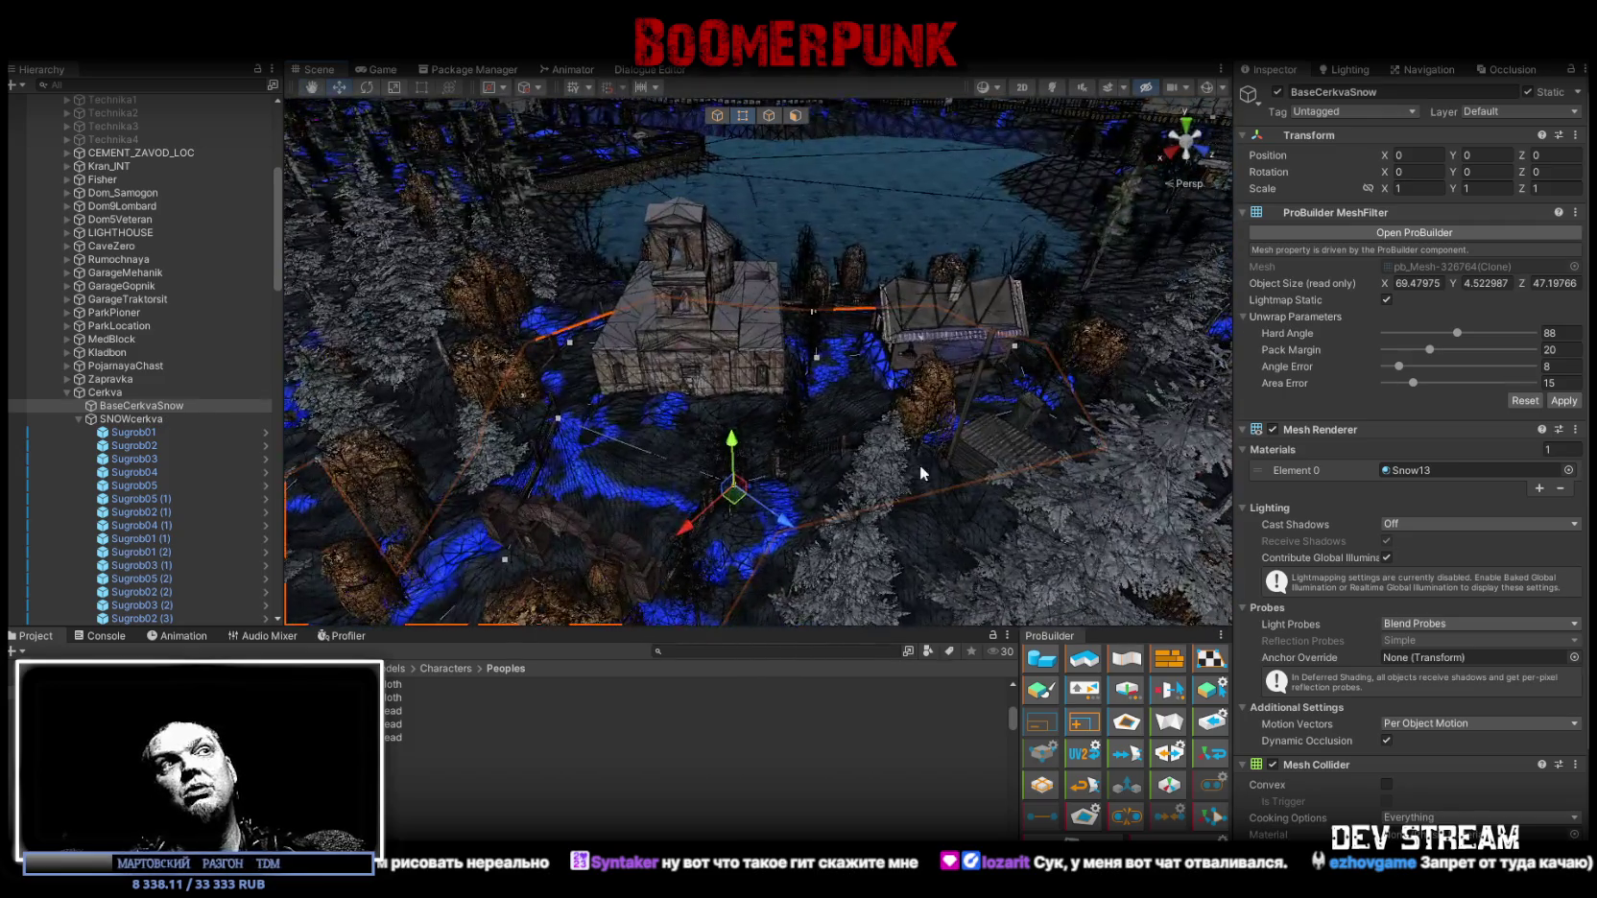
right_click_drag(922, 473, 681, 386)
left_click(636, 432)
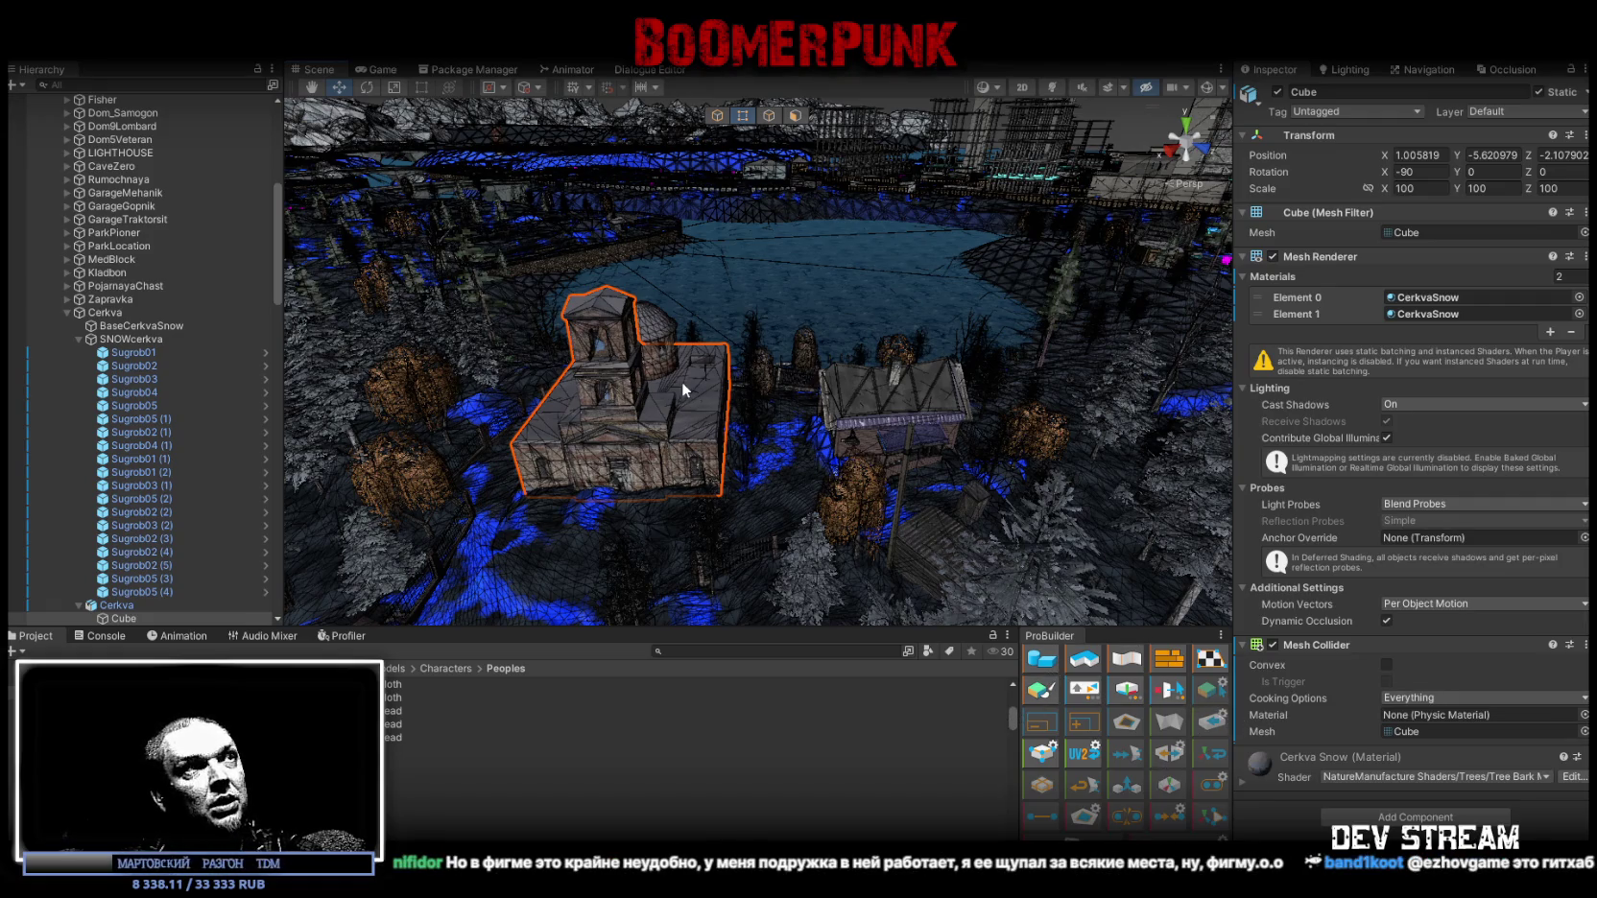
Pan the Unity scene toward the foreground trees, then switch to Blockbench's Birdman model.
scroll(144, 542, "down", 3)
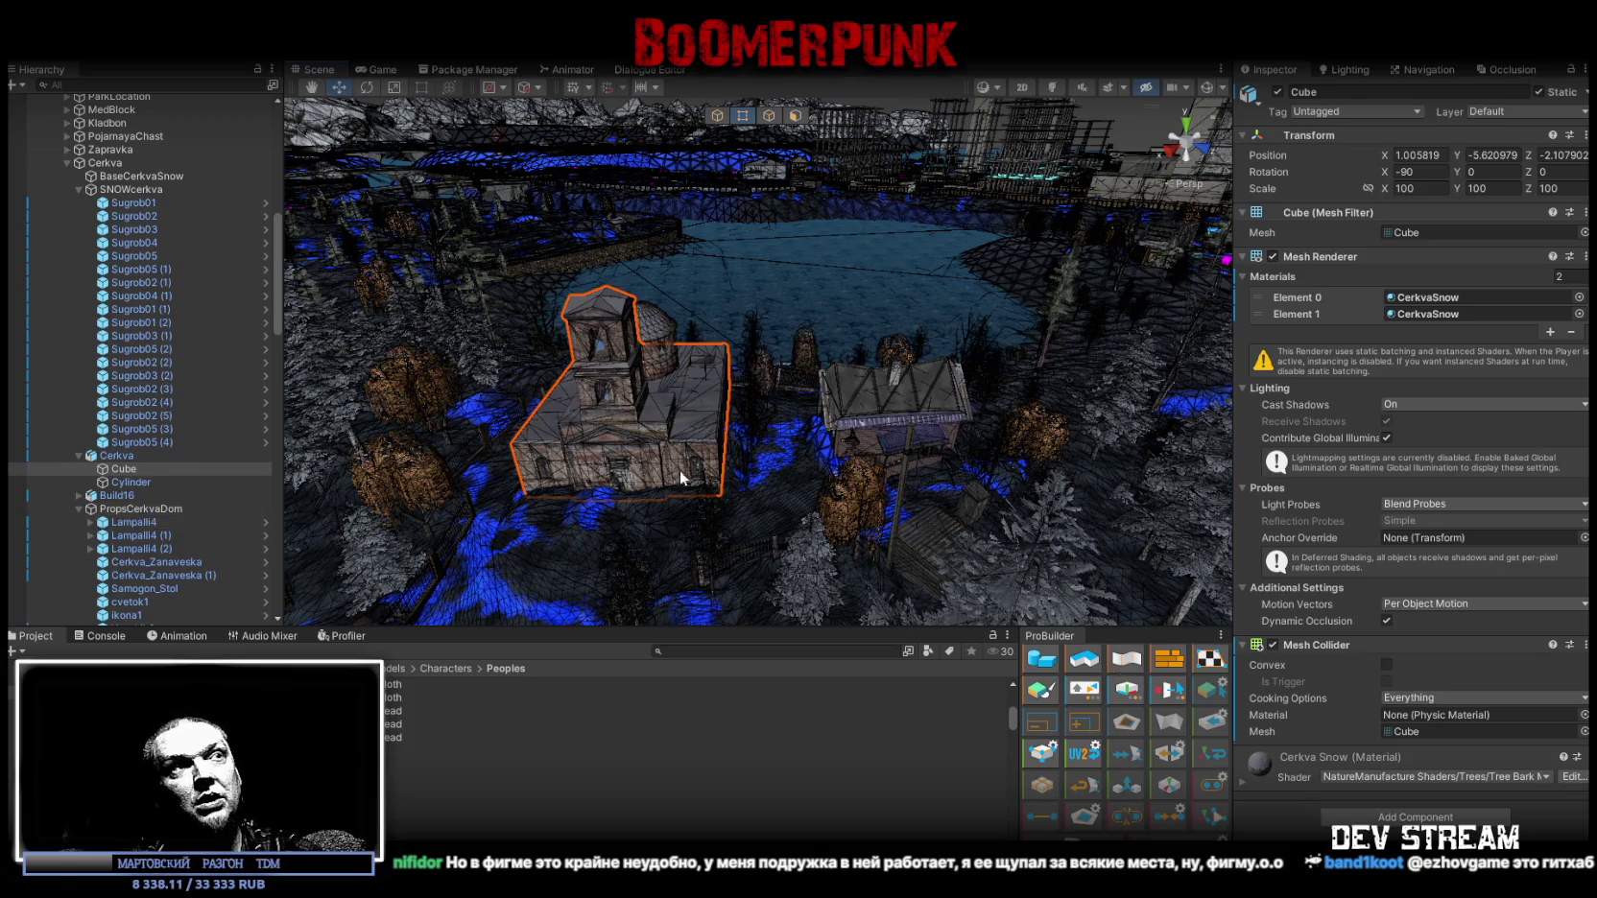
middle_click_drag(655, 468, 802, 462)
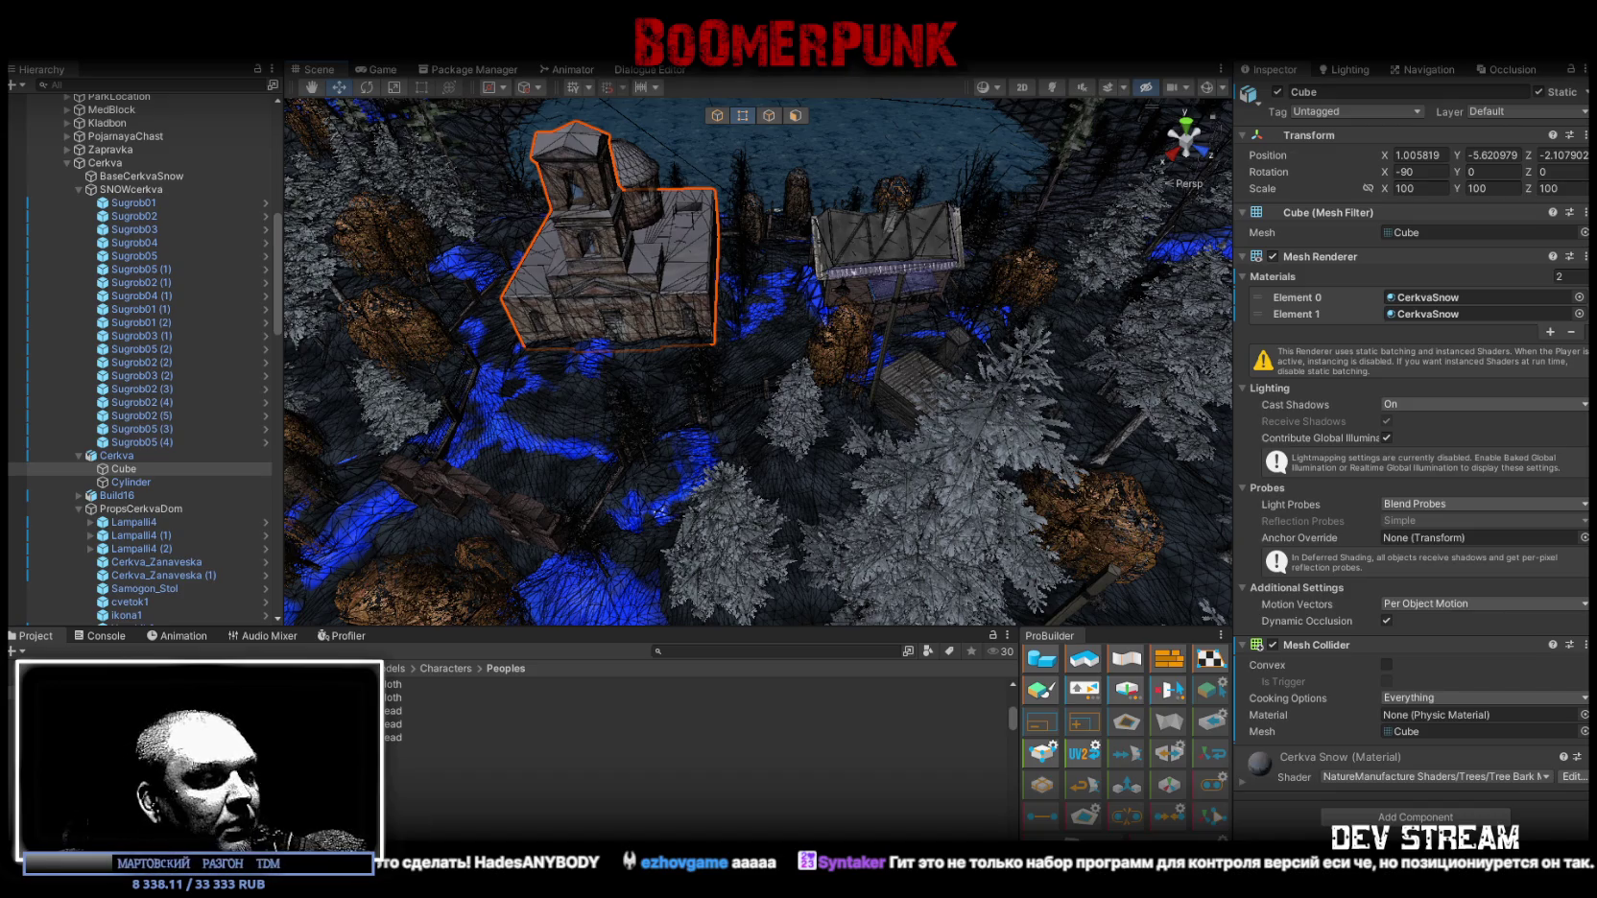
key("alt+Tab")
scroll(989, 672, "down", 2)
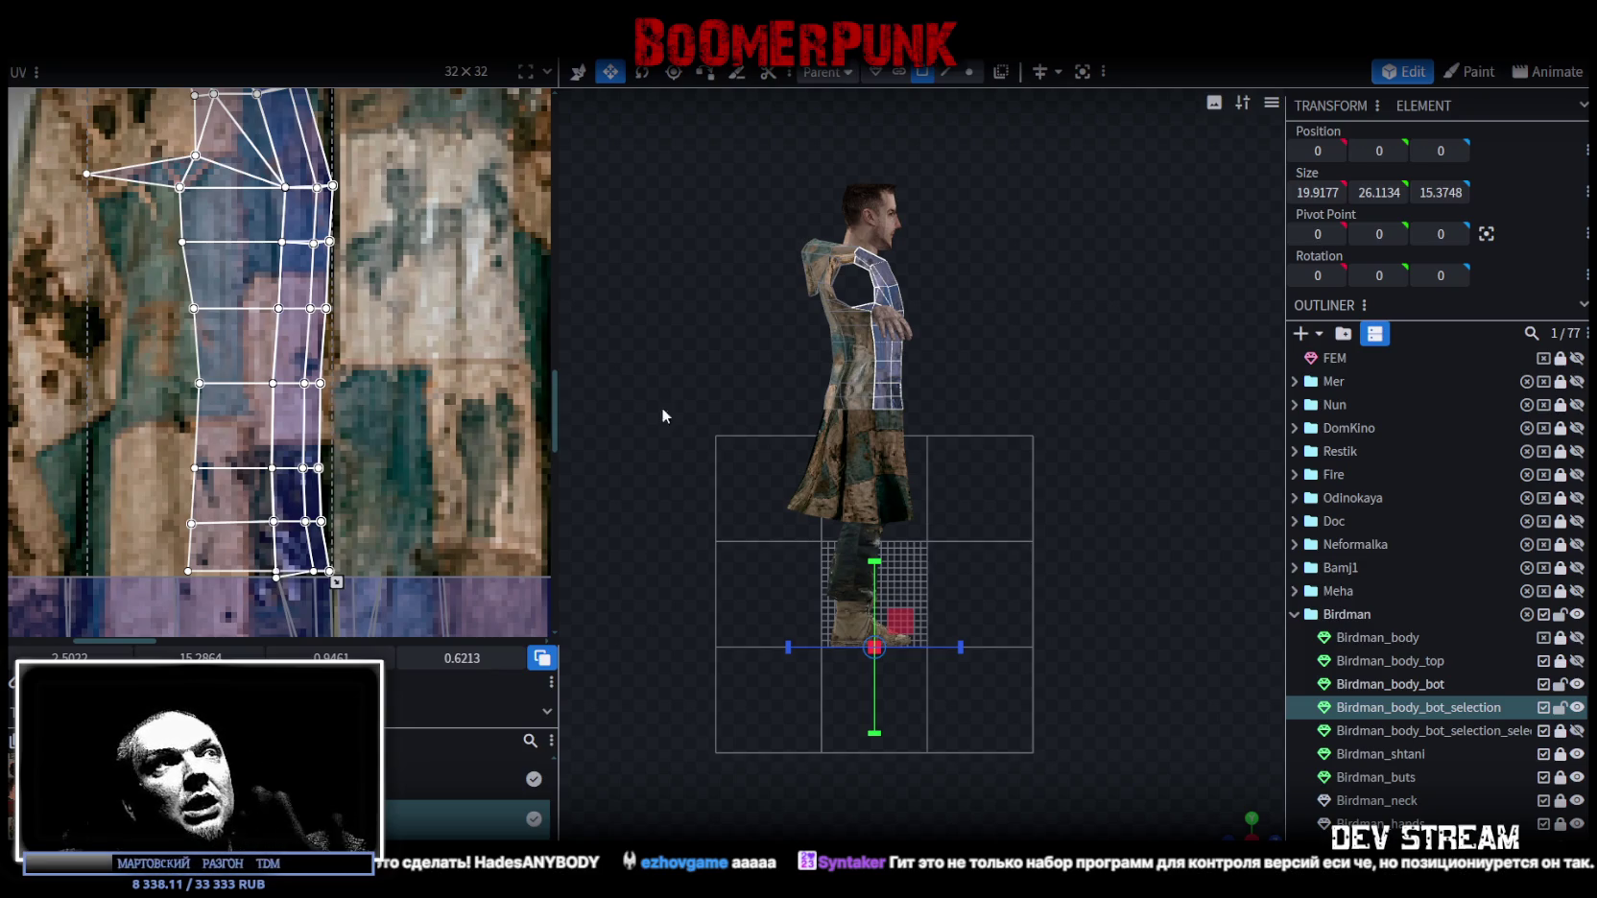
Orbit close around the Birdman coat's selected faces and pan the UV map view.
scroll(1135, 478, "up", 2)
left_click_drag(1135, 478, 793, 502)
scroll(793, 502, "up", 2)
scroll(961, 463, "up", 3)
mouse_move(962, 463)
left_mouse_down()
mouse_move(1165, 466)
mouse_move(1148, 549)
left_mouse_up()
scroll(1129, 473, "up", 2)
scroll(255, 414, "down", 1)
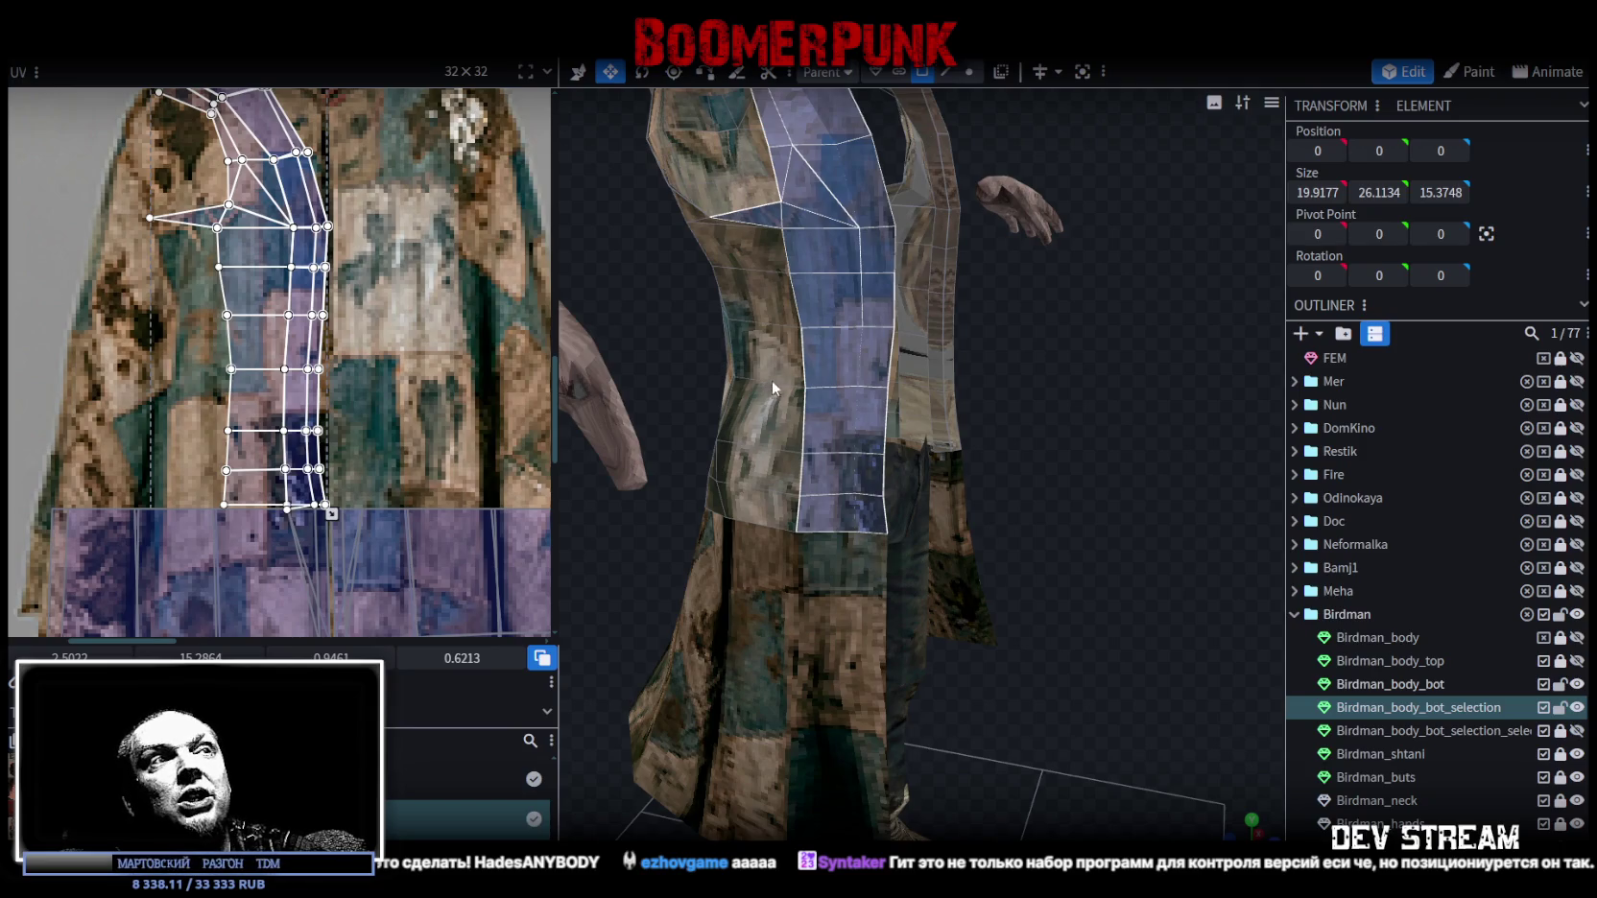
mouse_move(1144, 528)
left_mouse_down()
mouse_move(1139, 496)
mouse_move(1173, 509)
left_mouse_up()
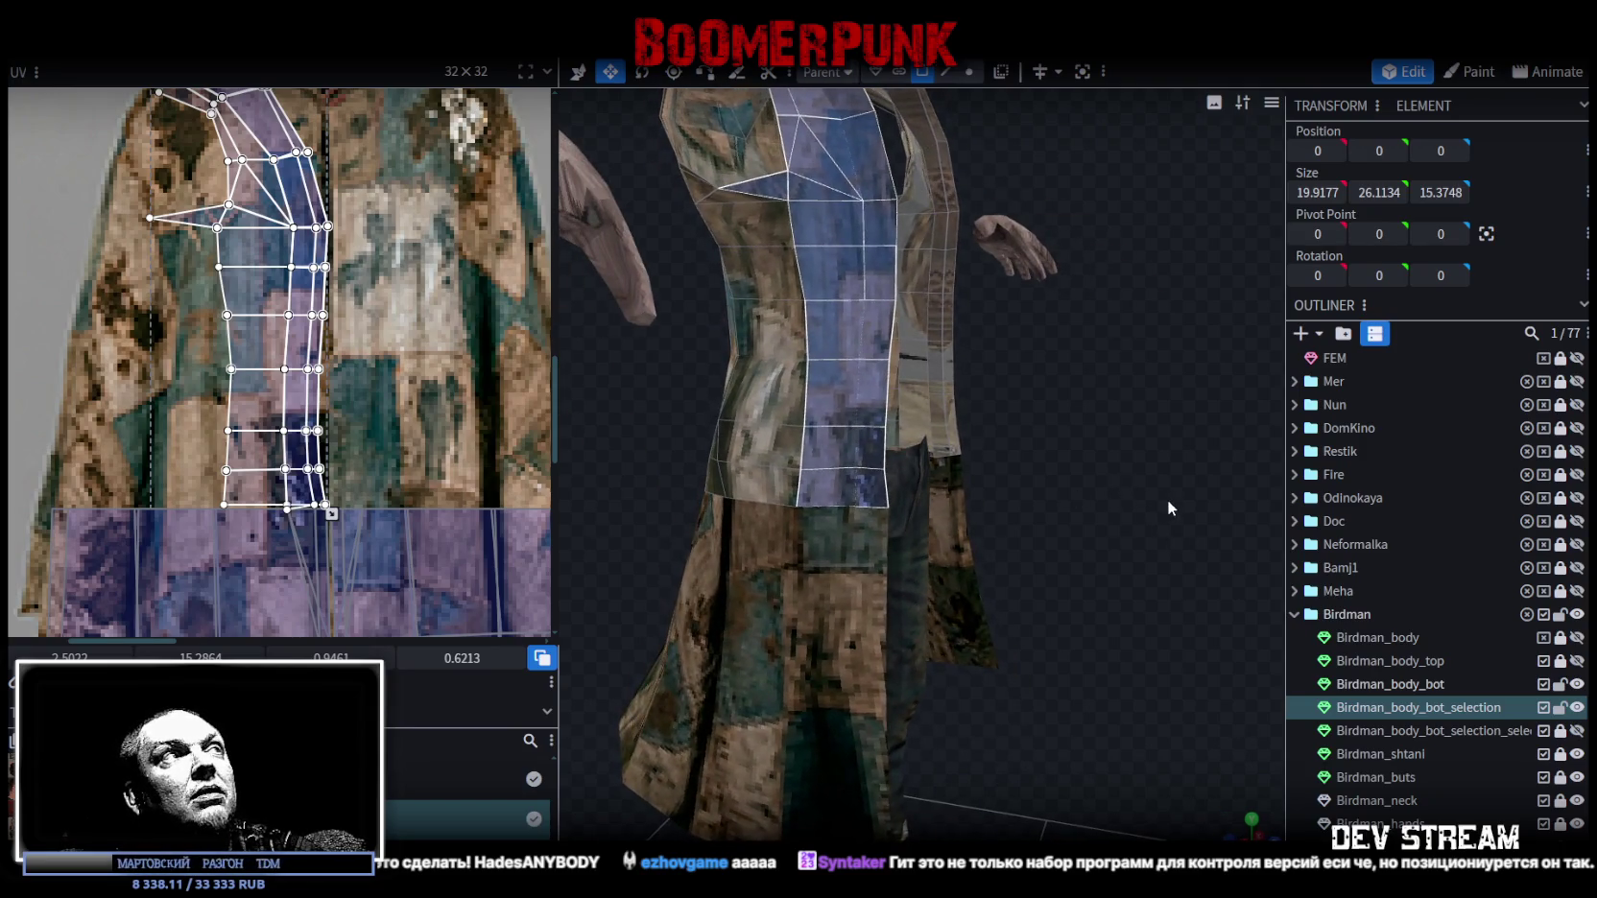
scroll(450, 345, "down", 1)
middle_click_drag(450, 345, 477, 365)
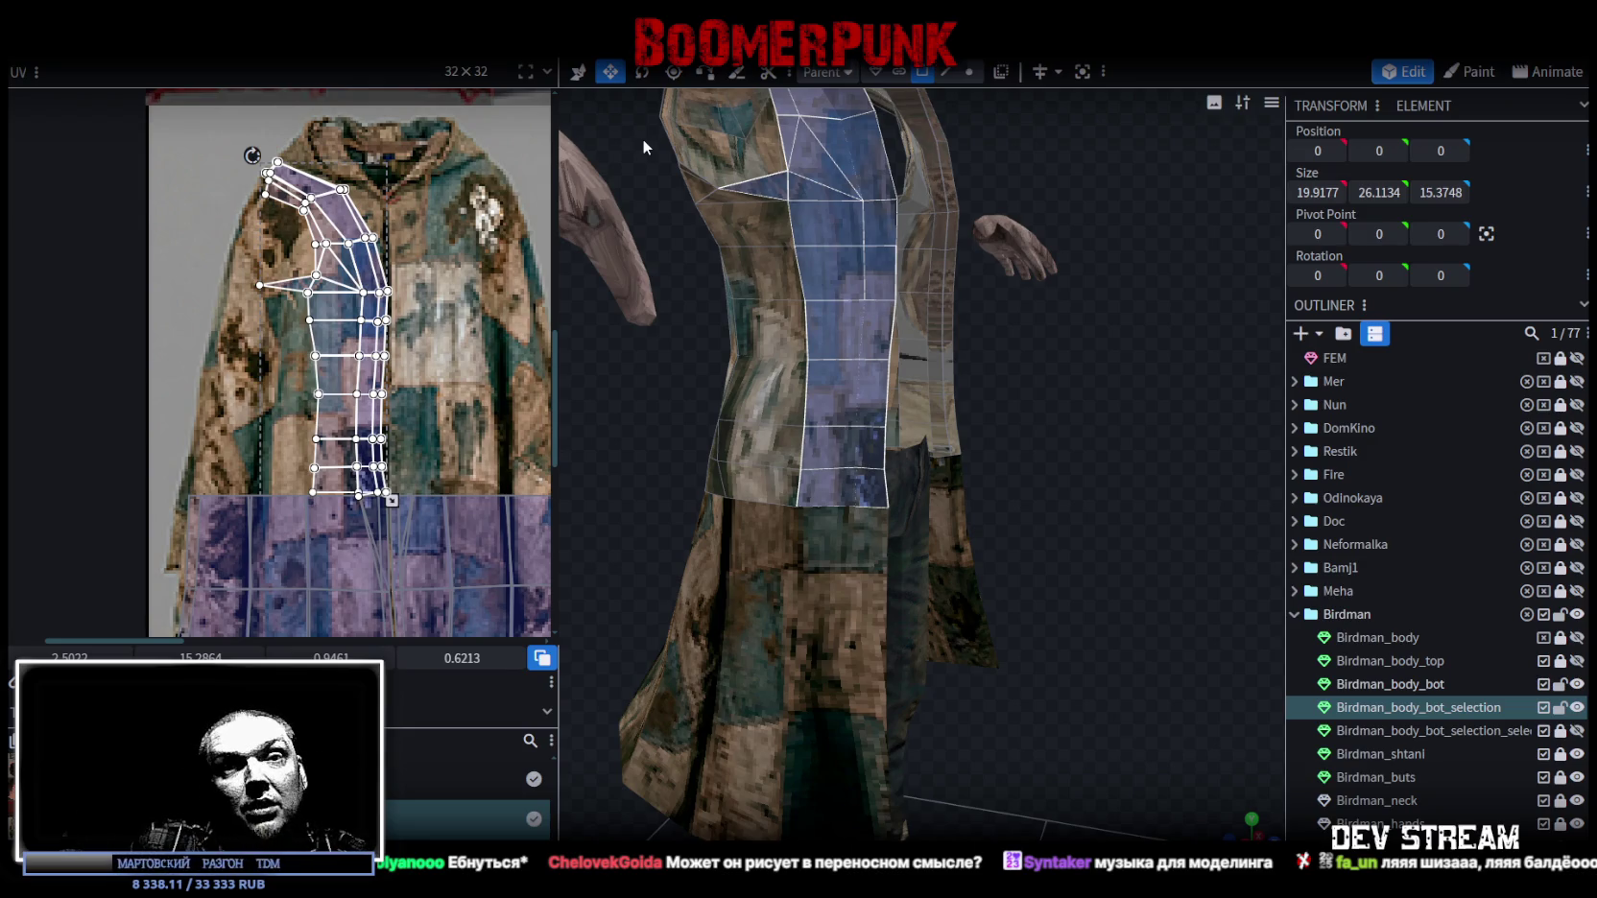
Select and adjust the jacket strip's outer UV column, then select its central face column.
scroll(381, 251, "up", 2)
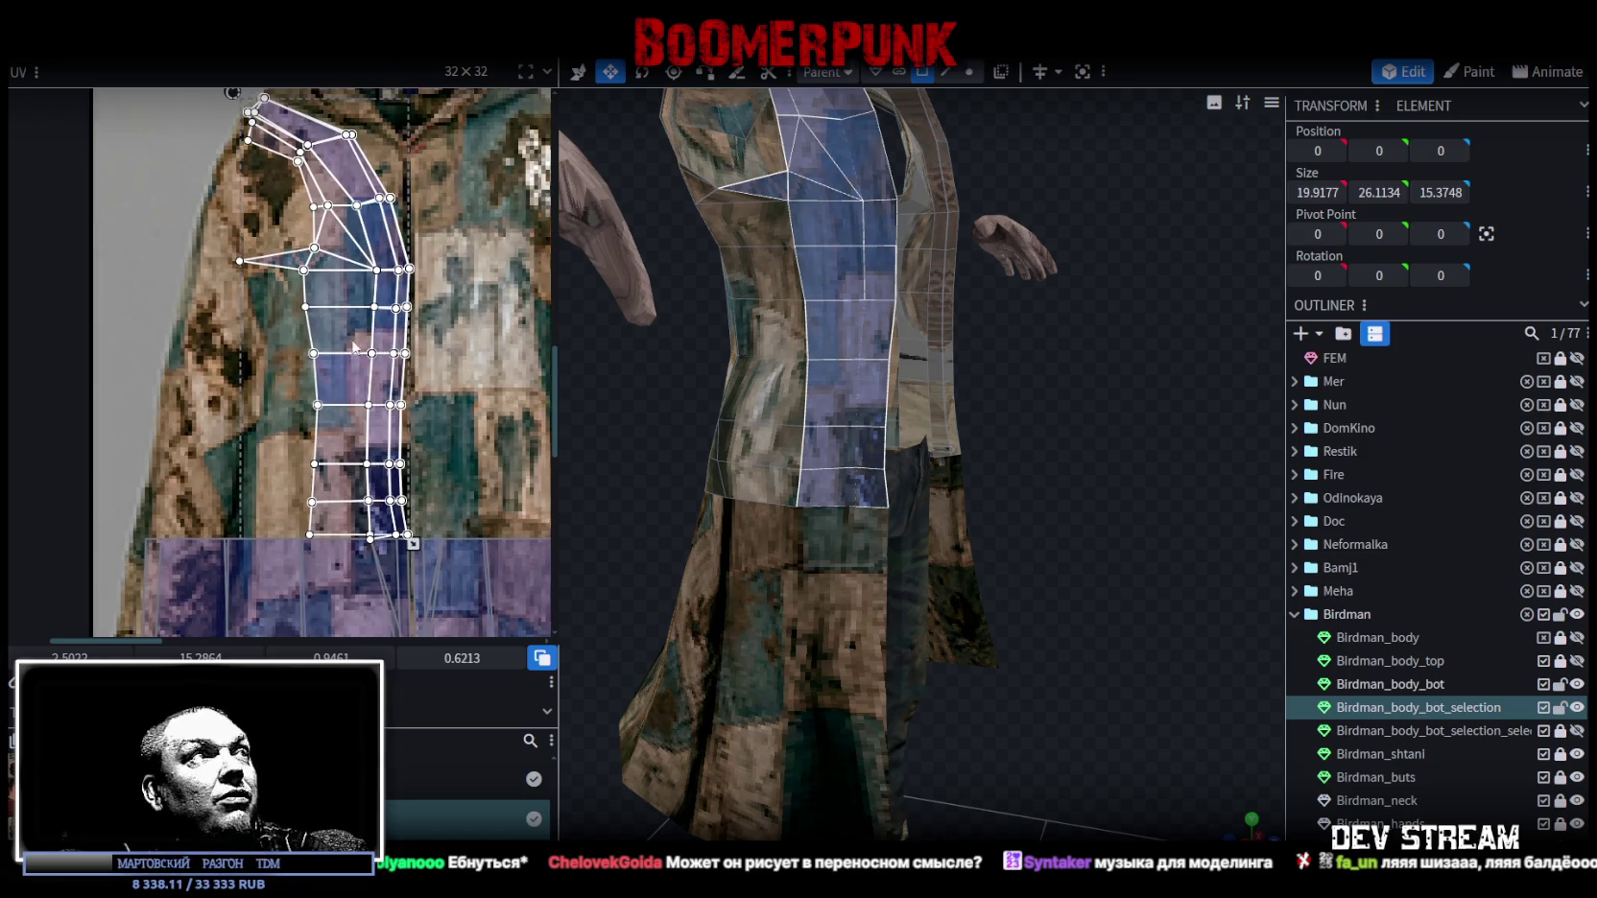
left_click_drag(134, 154, 333, 503)
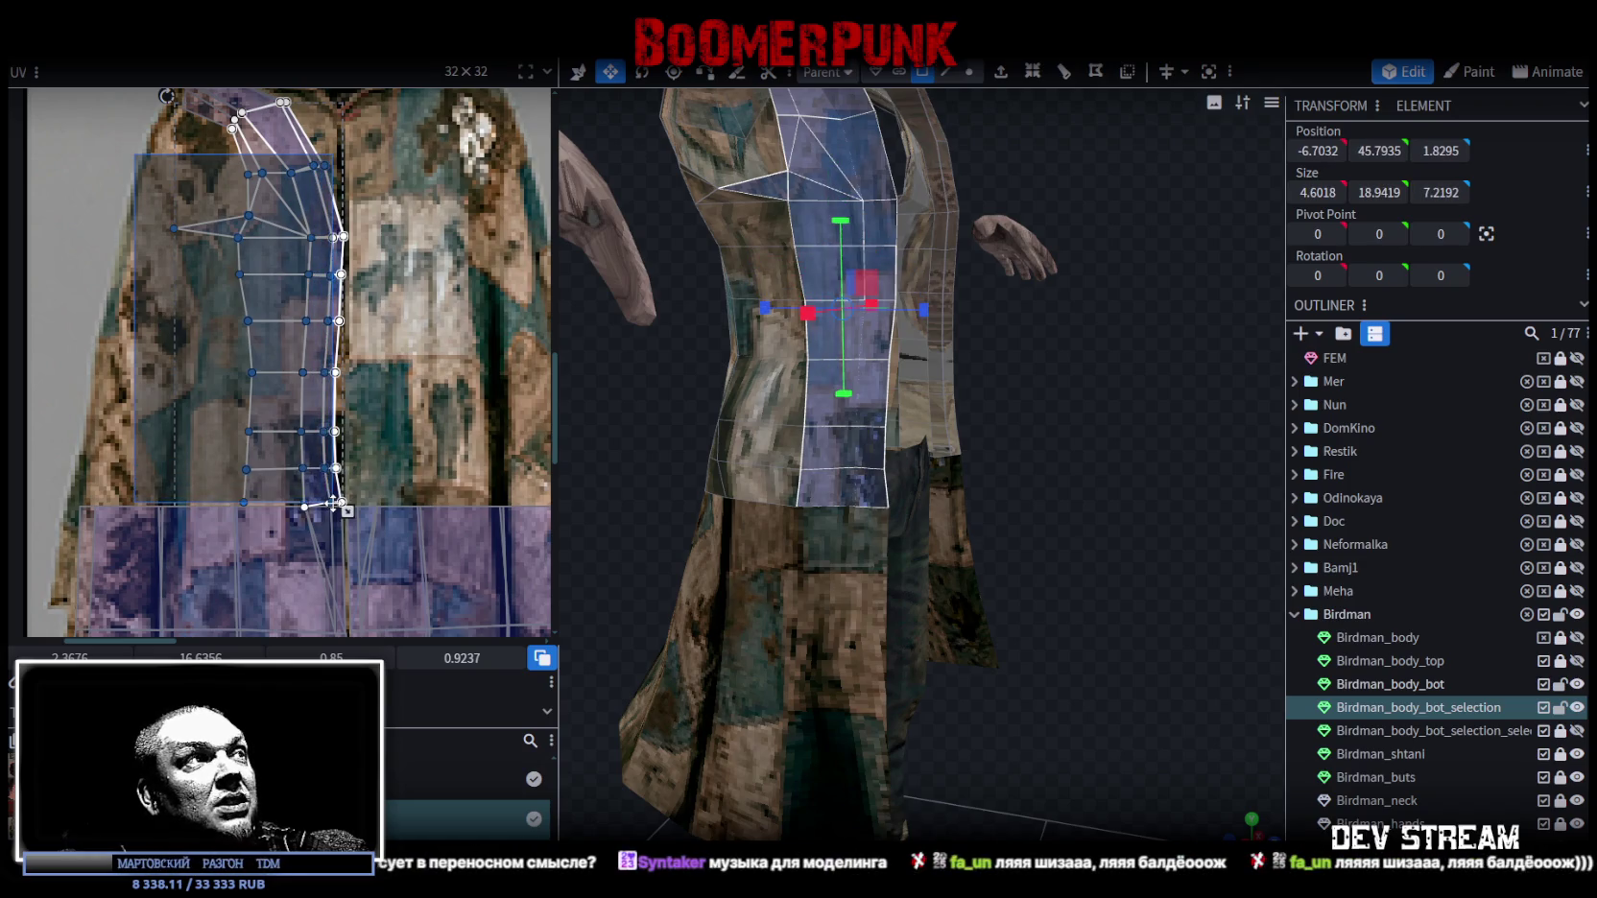
left_click(333, 503)
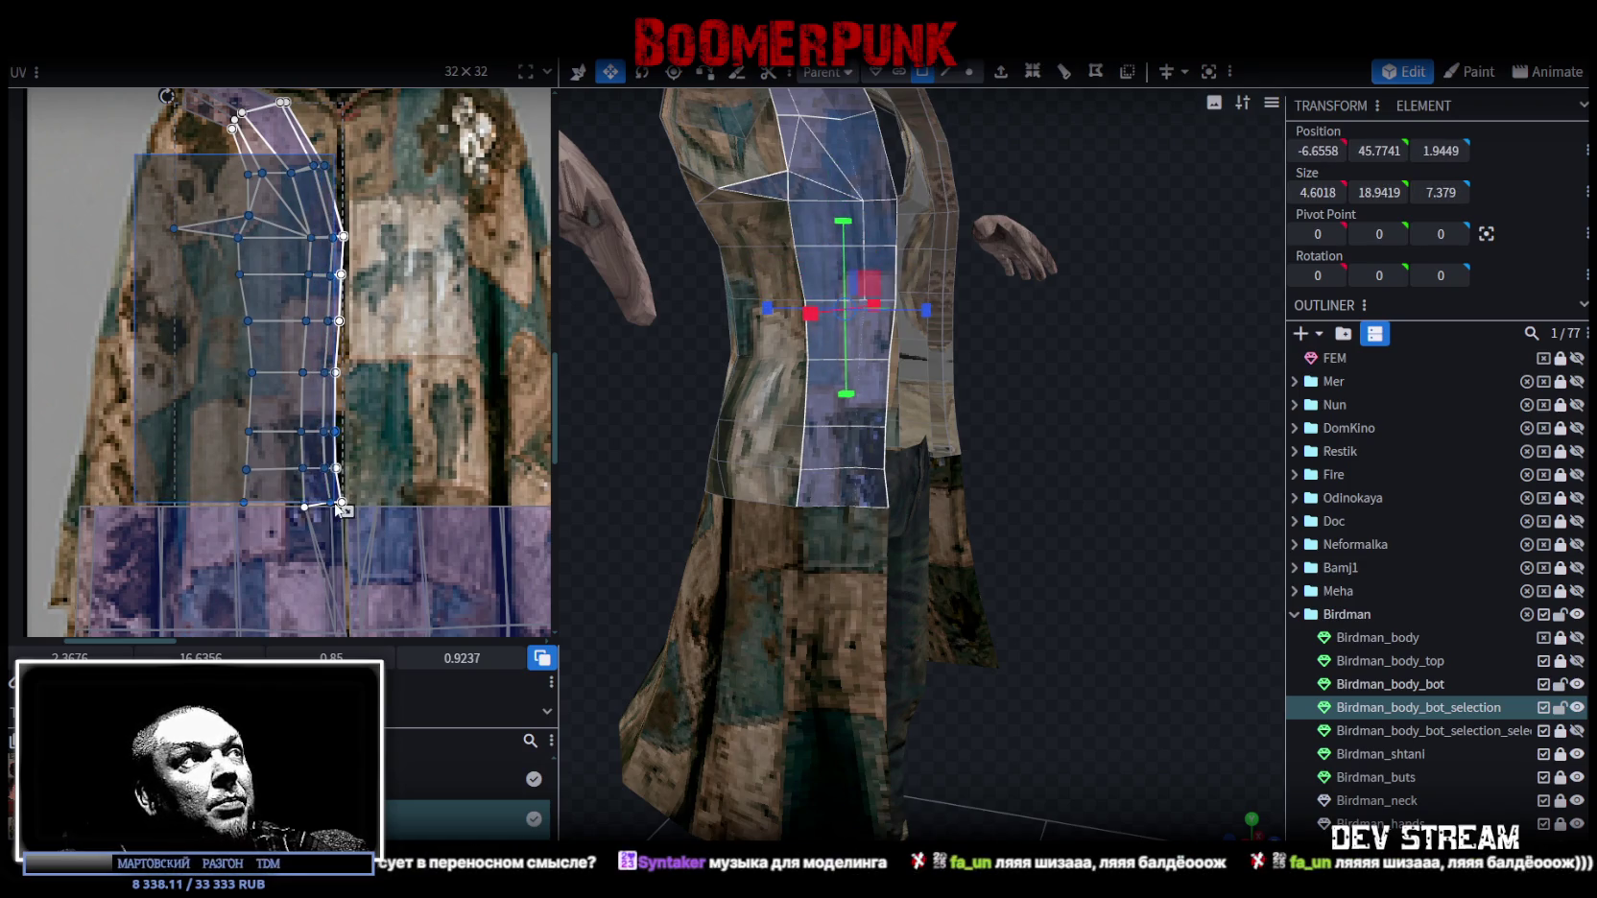
middle_click_drag(391, 337, 428, 370)
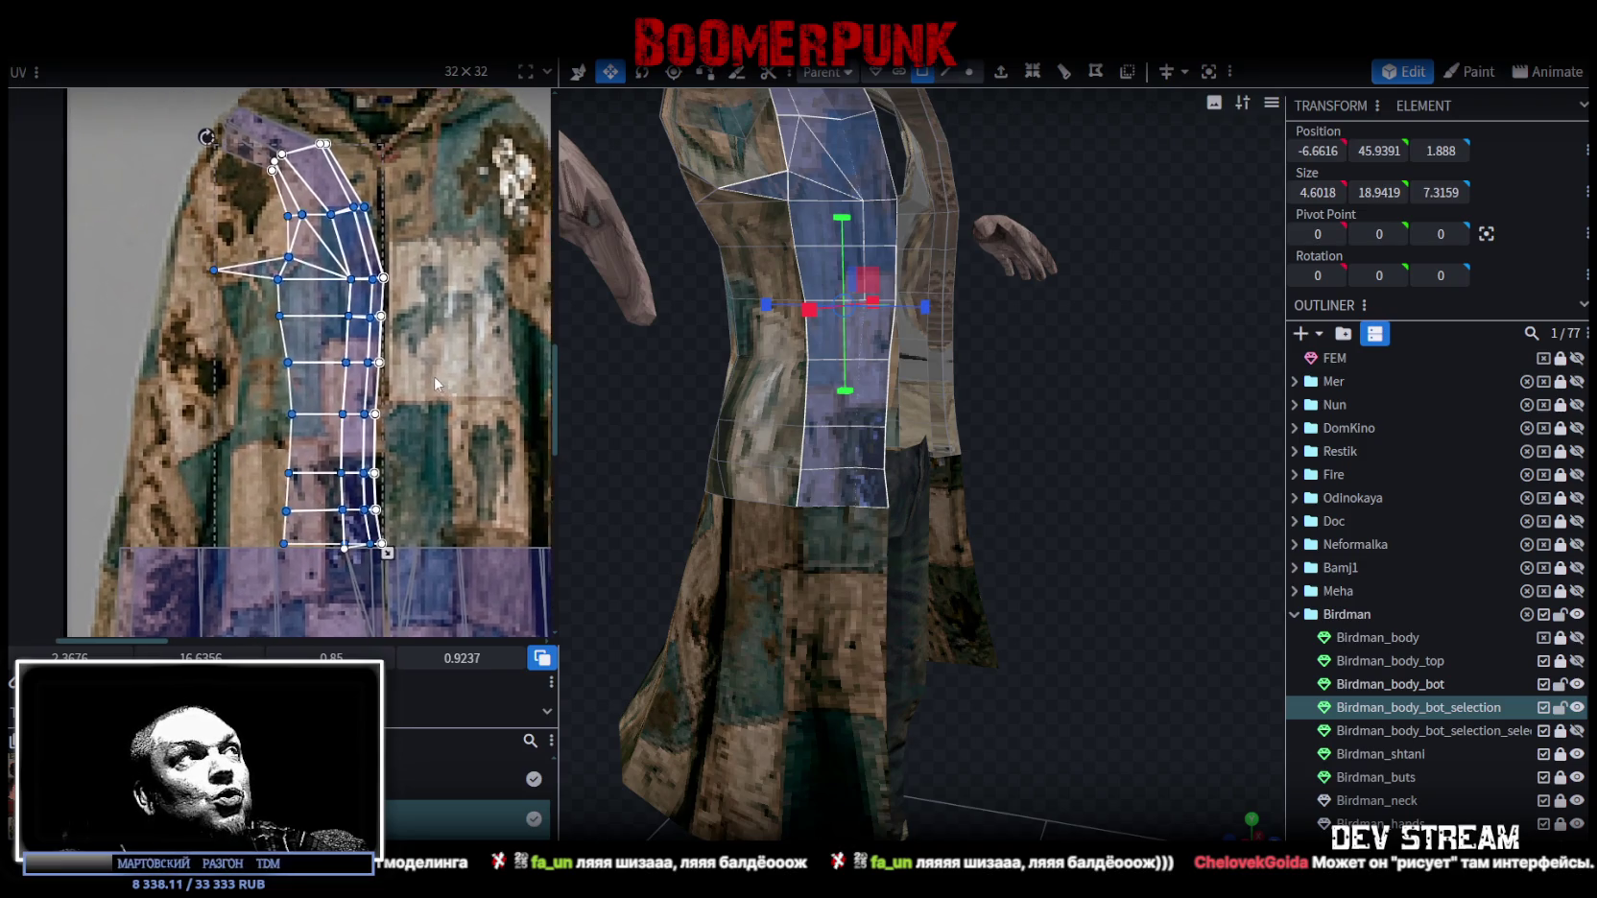
scroll(326, 226, "down", 1)
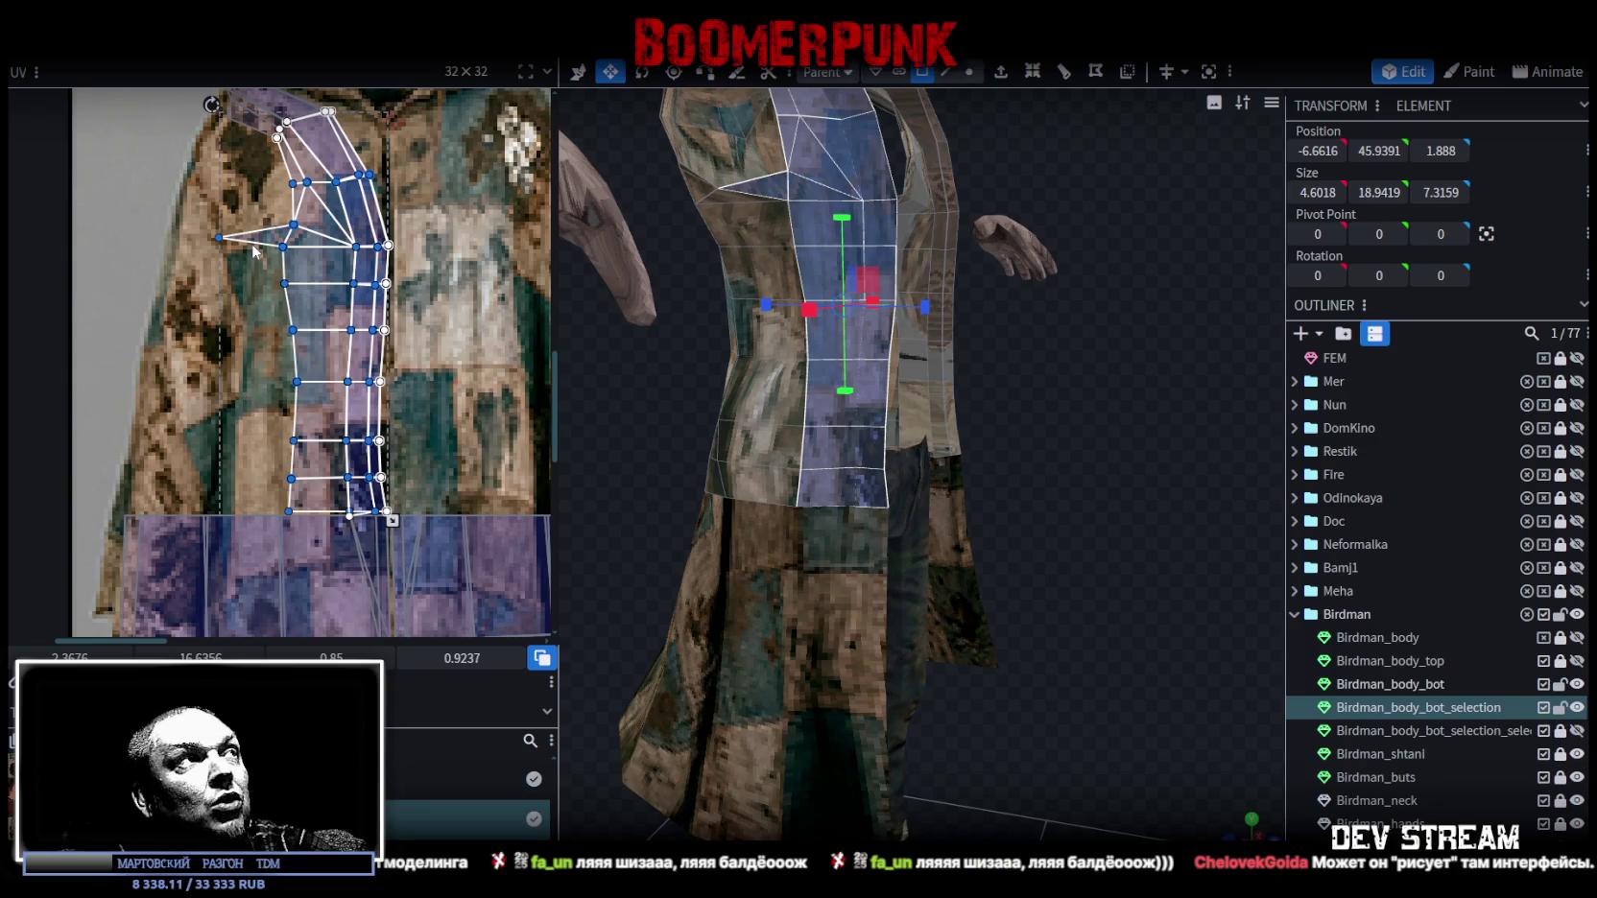
left_click_drag(254, 251, 310, 497)
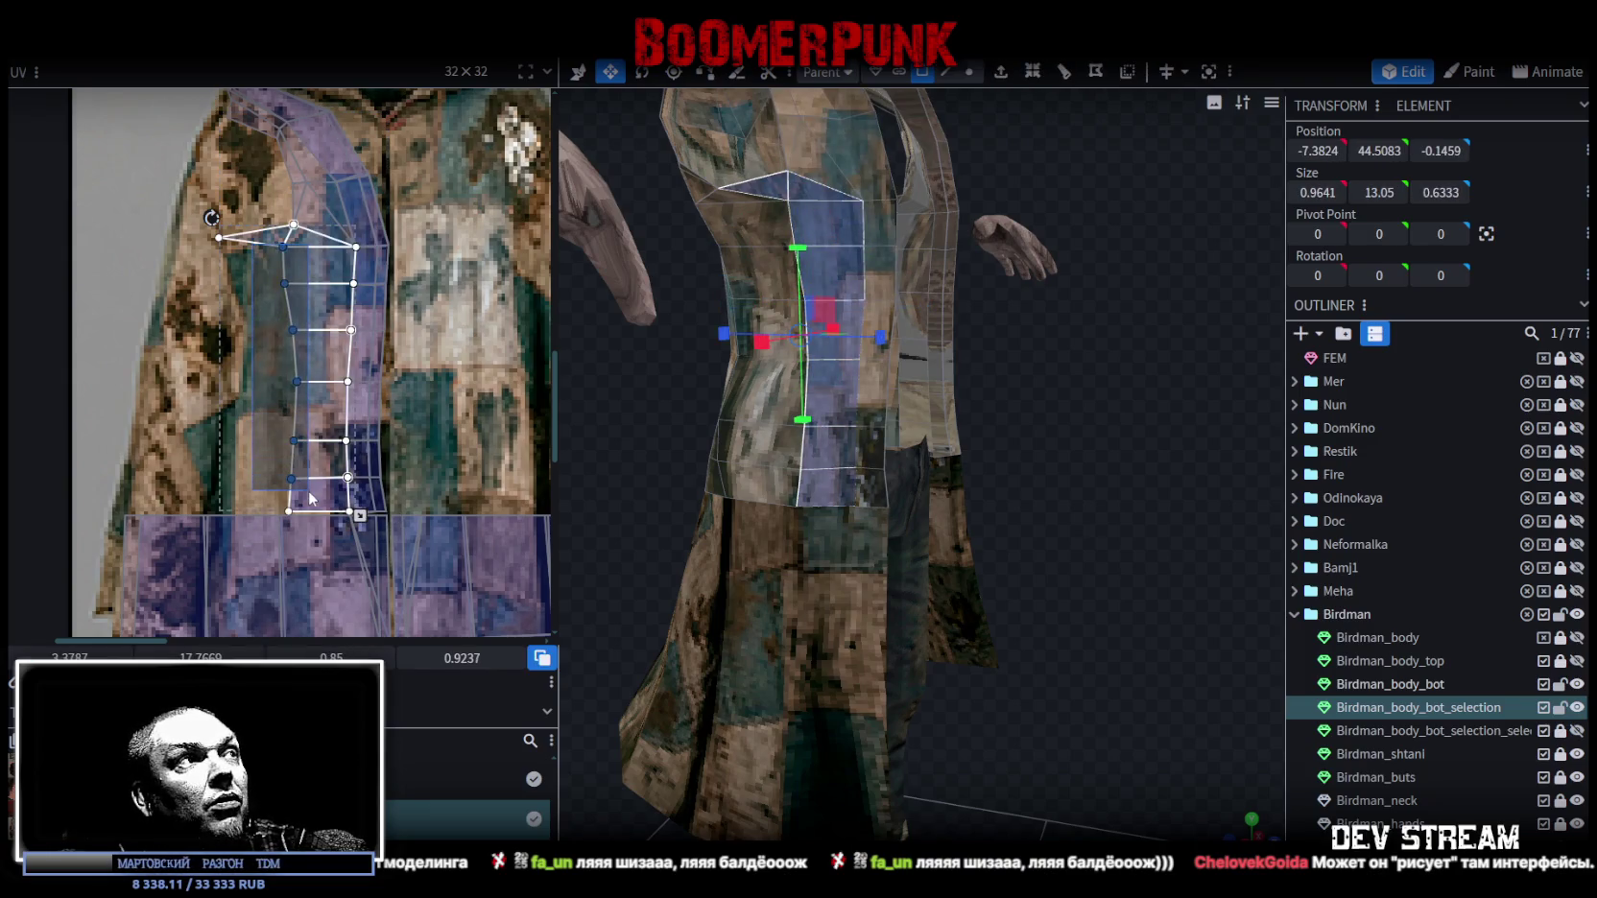
Move the jacket strip's left UV edge further left and check the torso side on the model.
scroll(299, 432, "up", 1)
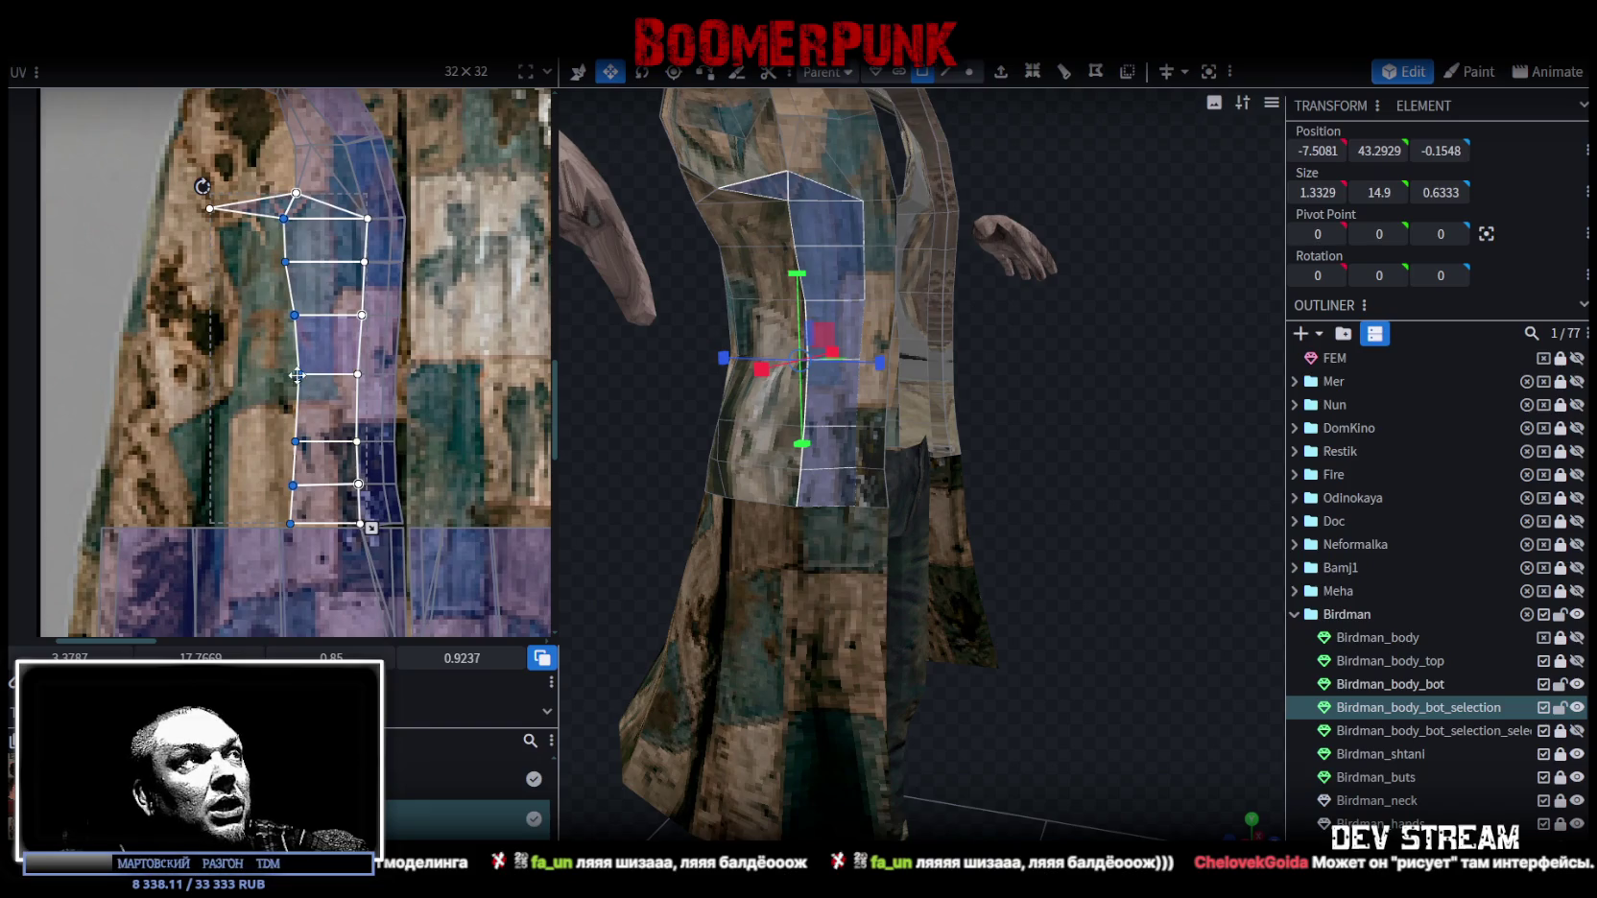
left_click_drag(297, 373, 220, 373)
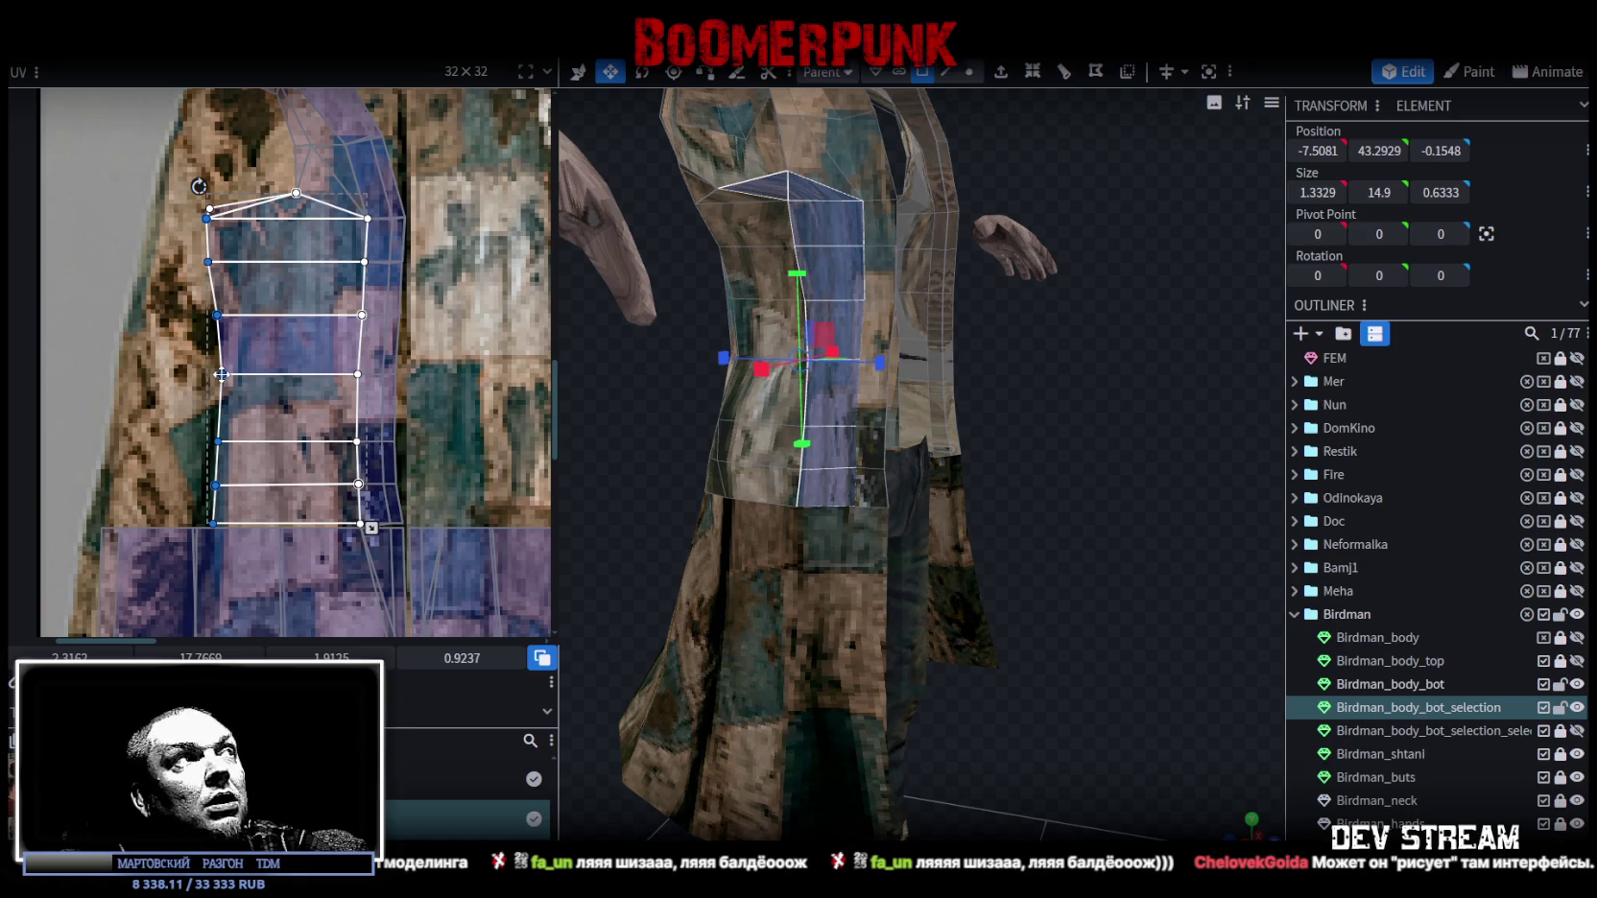
scroll(1136, 424, "down", 5)
left_click_drag(1136, 423, 998, 520)
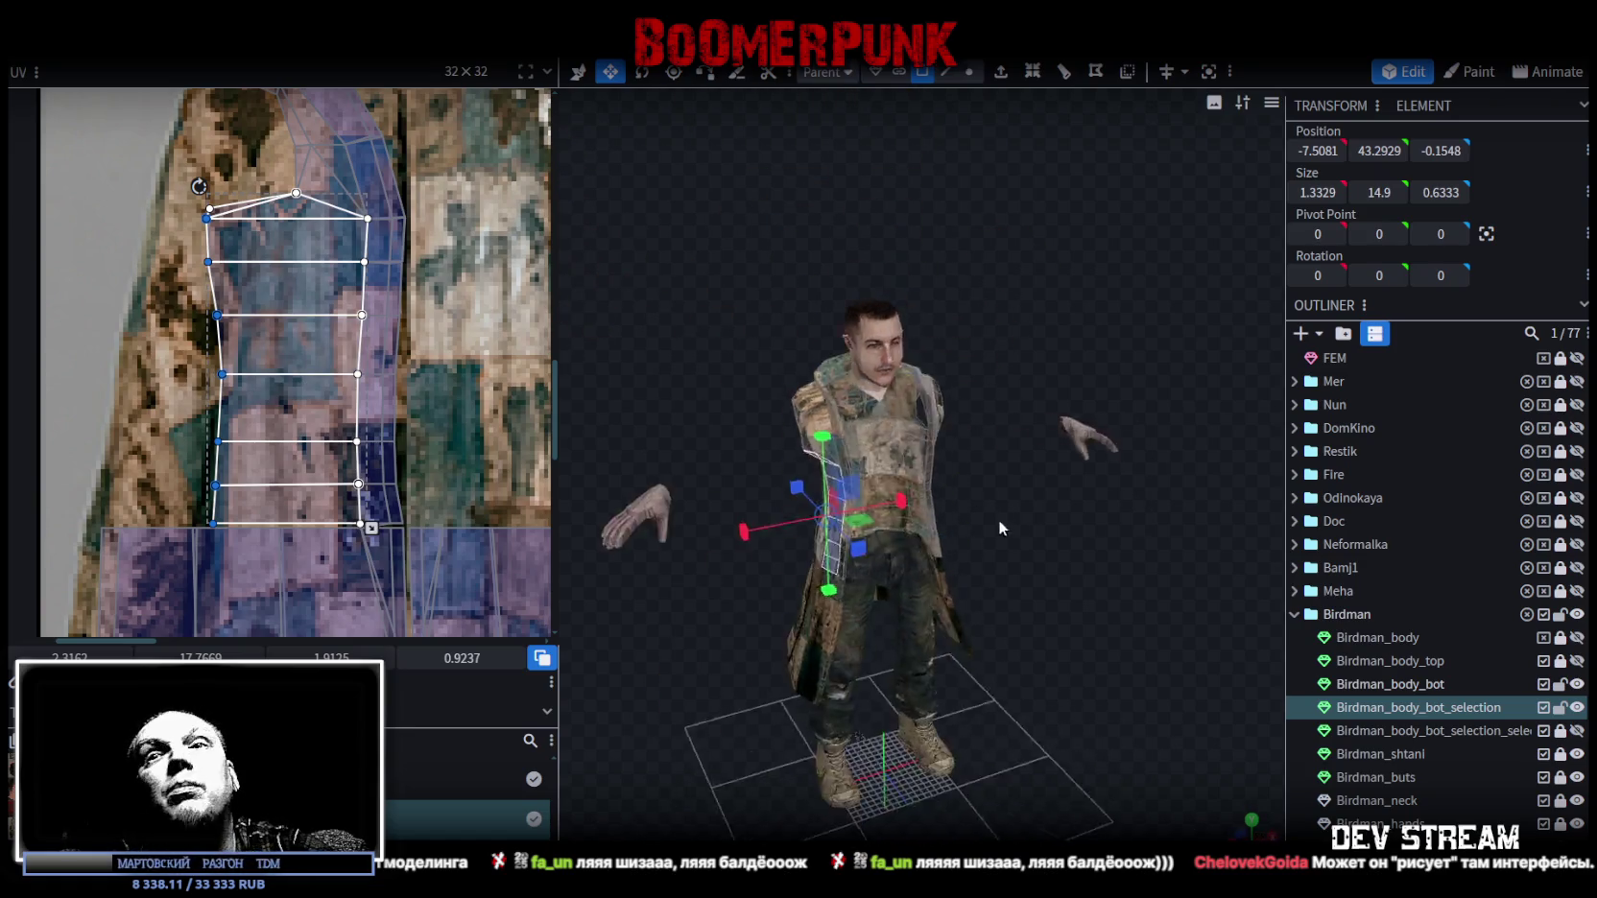
scroll(1060, 394, "up", 5)
mouse_move(1060, 394)
left_mouse_down()
mouse_move(1072, 489)
mouse_move(1075, 383)
left_mouse_up()
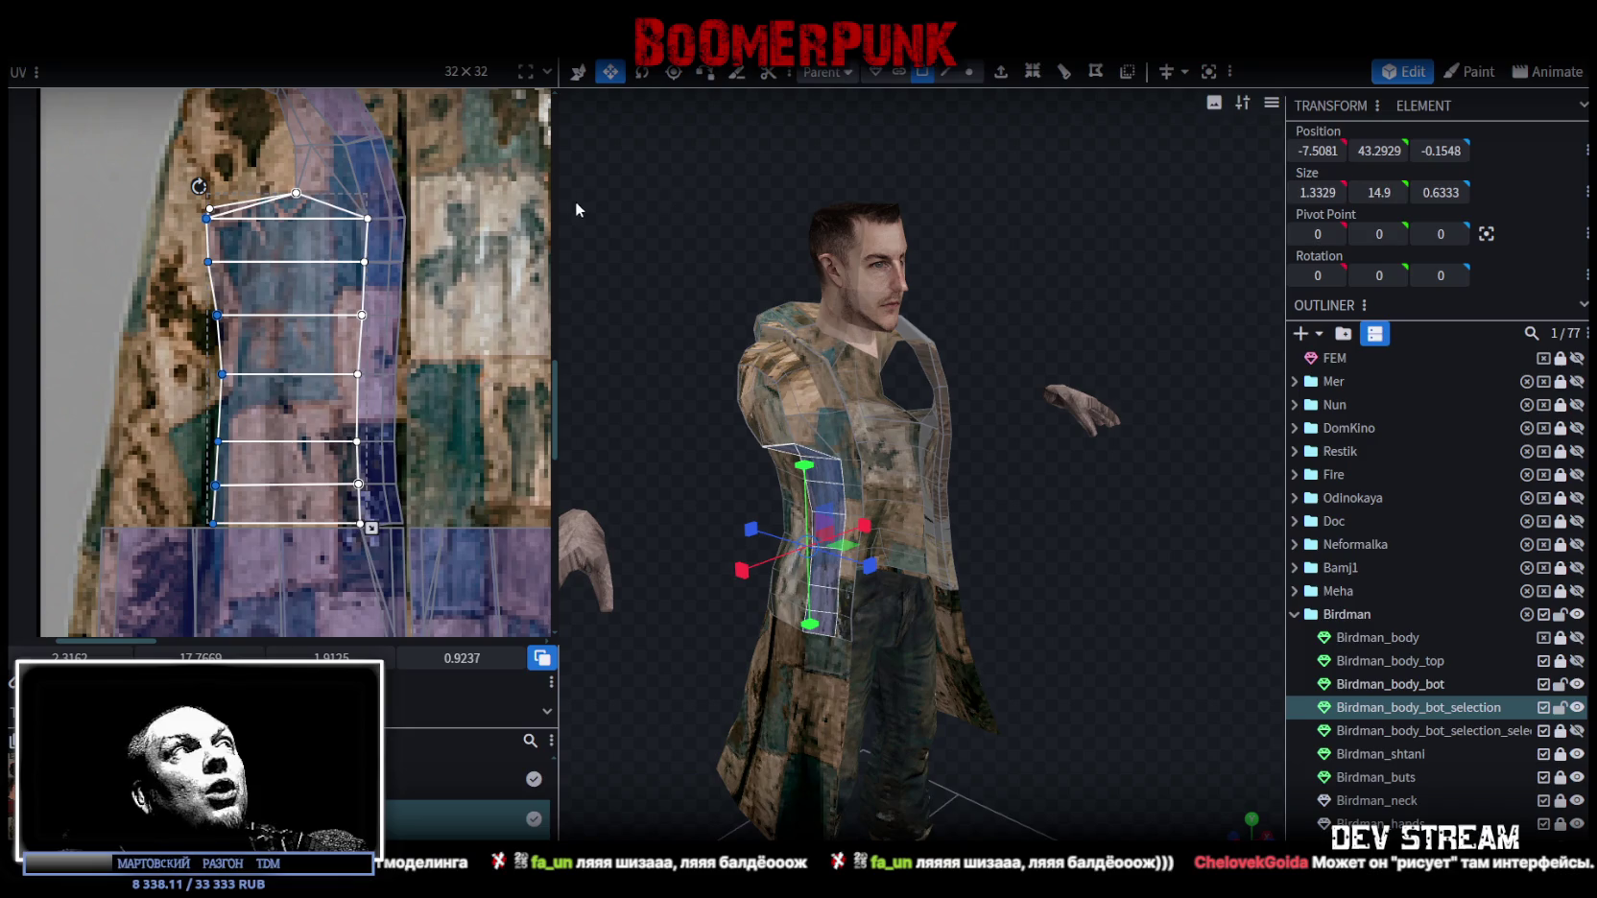
scroll(276, 135, "up", 4)
Pull the shoulder triangle's UV point up-left onto the texture and inspect the shoulder.
left_click(288, 300)
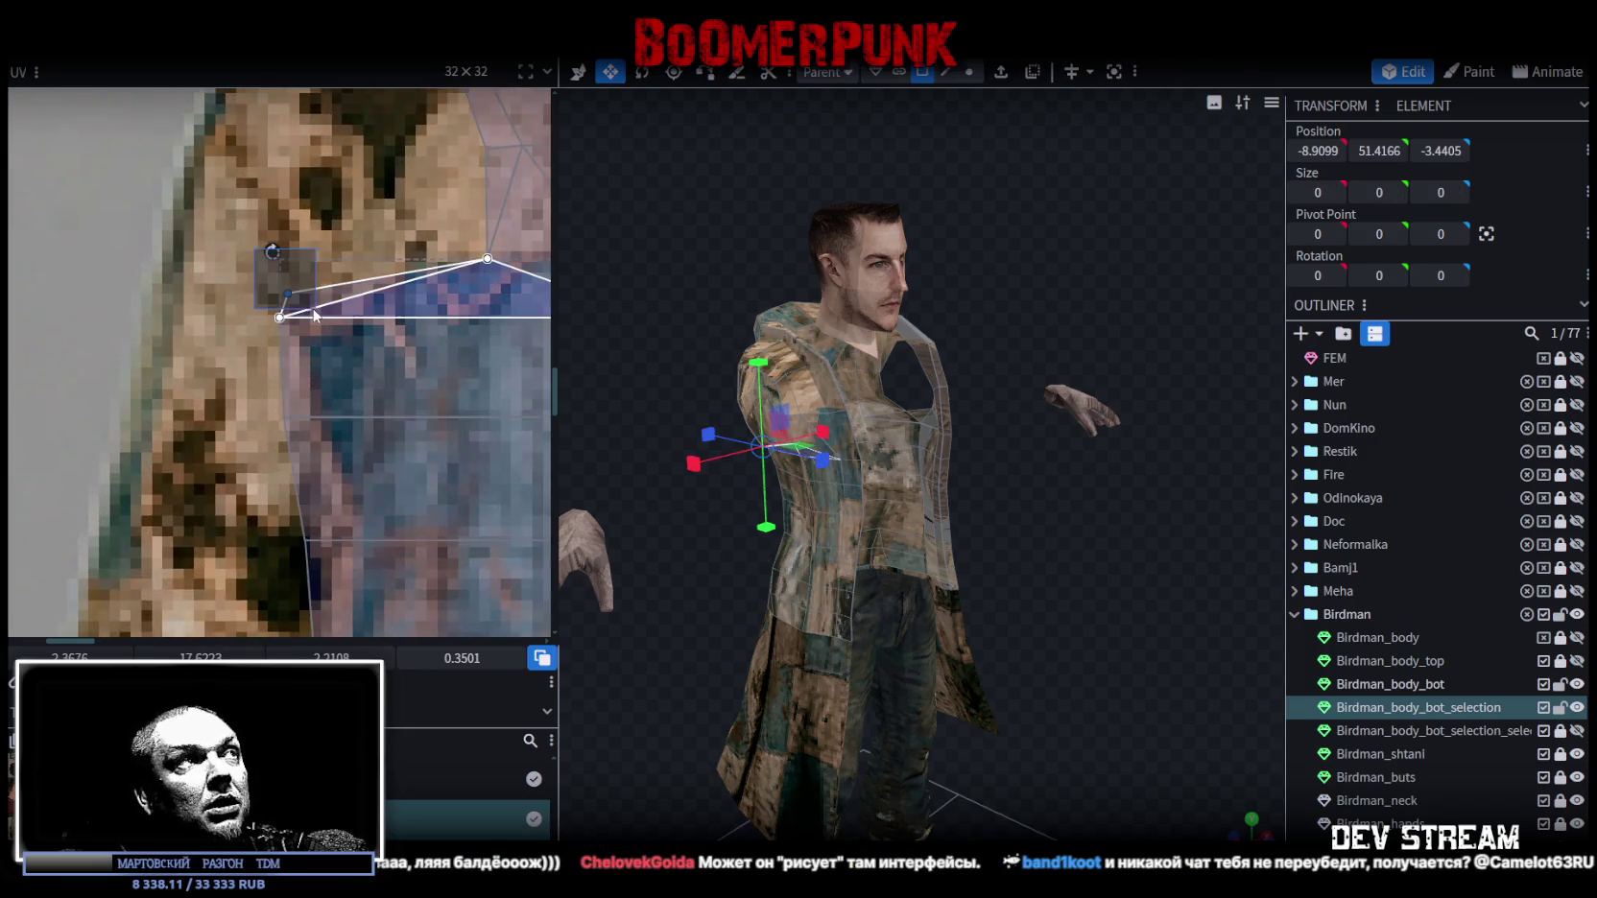
left_click_drag(285, 291, 270, 259)
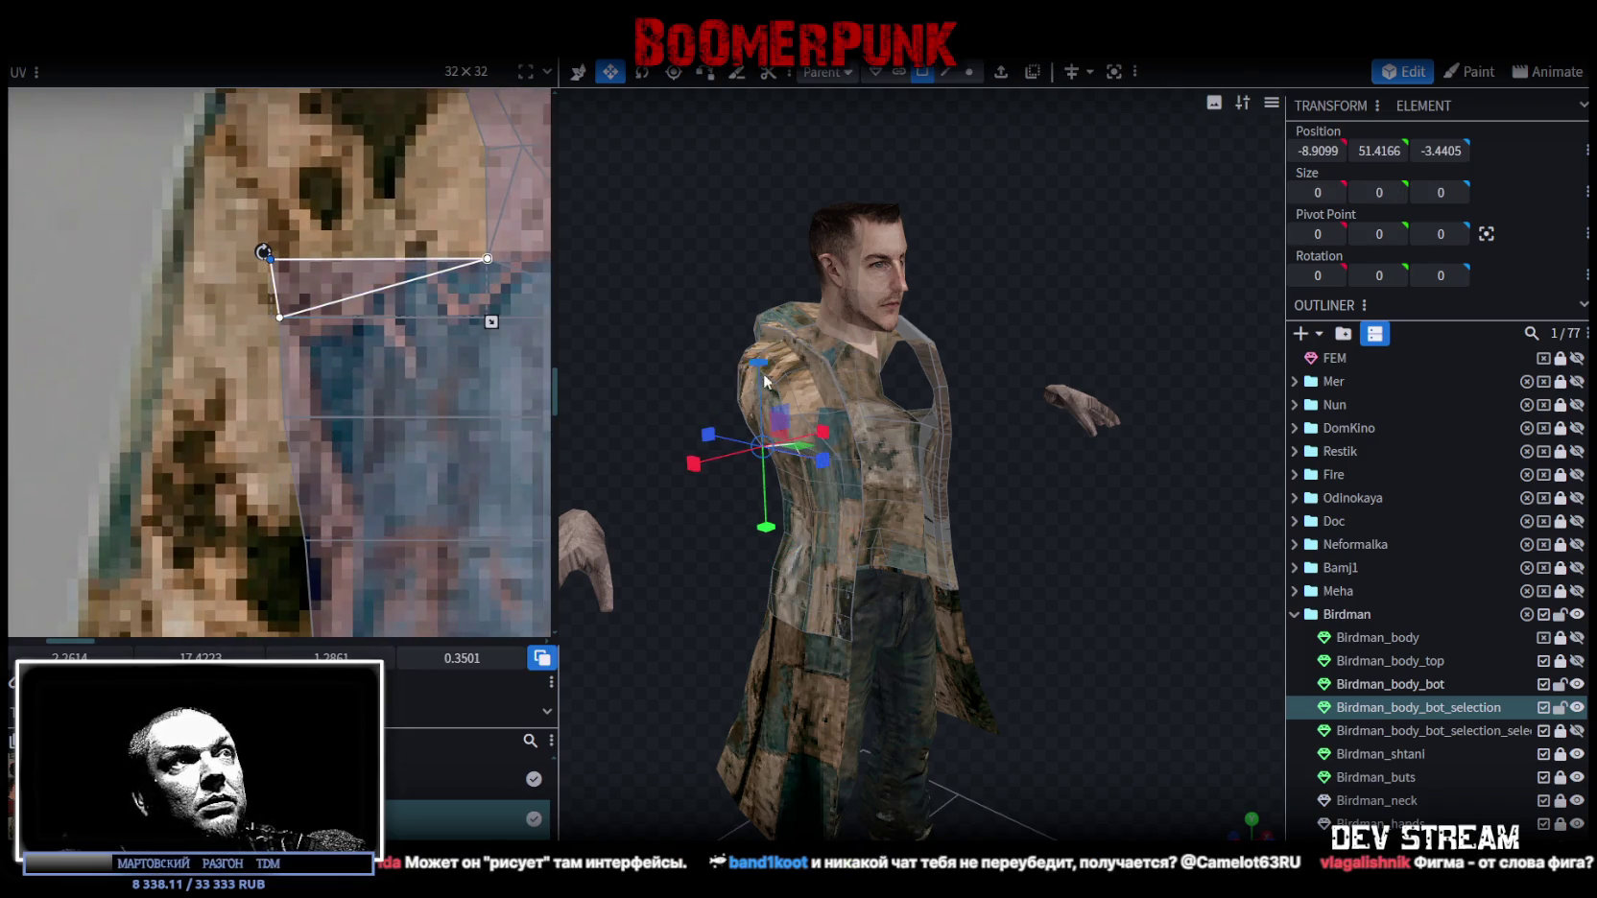
mouse_move(730, 393)
left_mouse_down()
mouse_move(831, 384)
mouse_move(796, 384)
left_mouse_up()
scroll(244, 265, "down", 3)
scroll(245, 265, "down", 2)
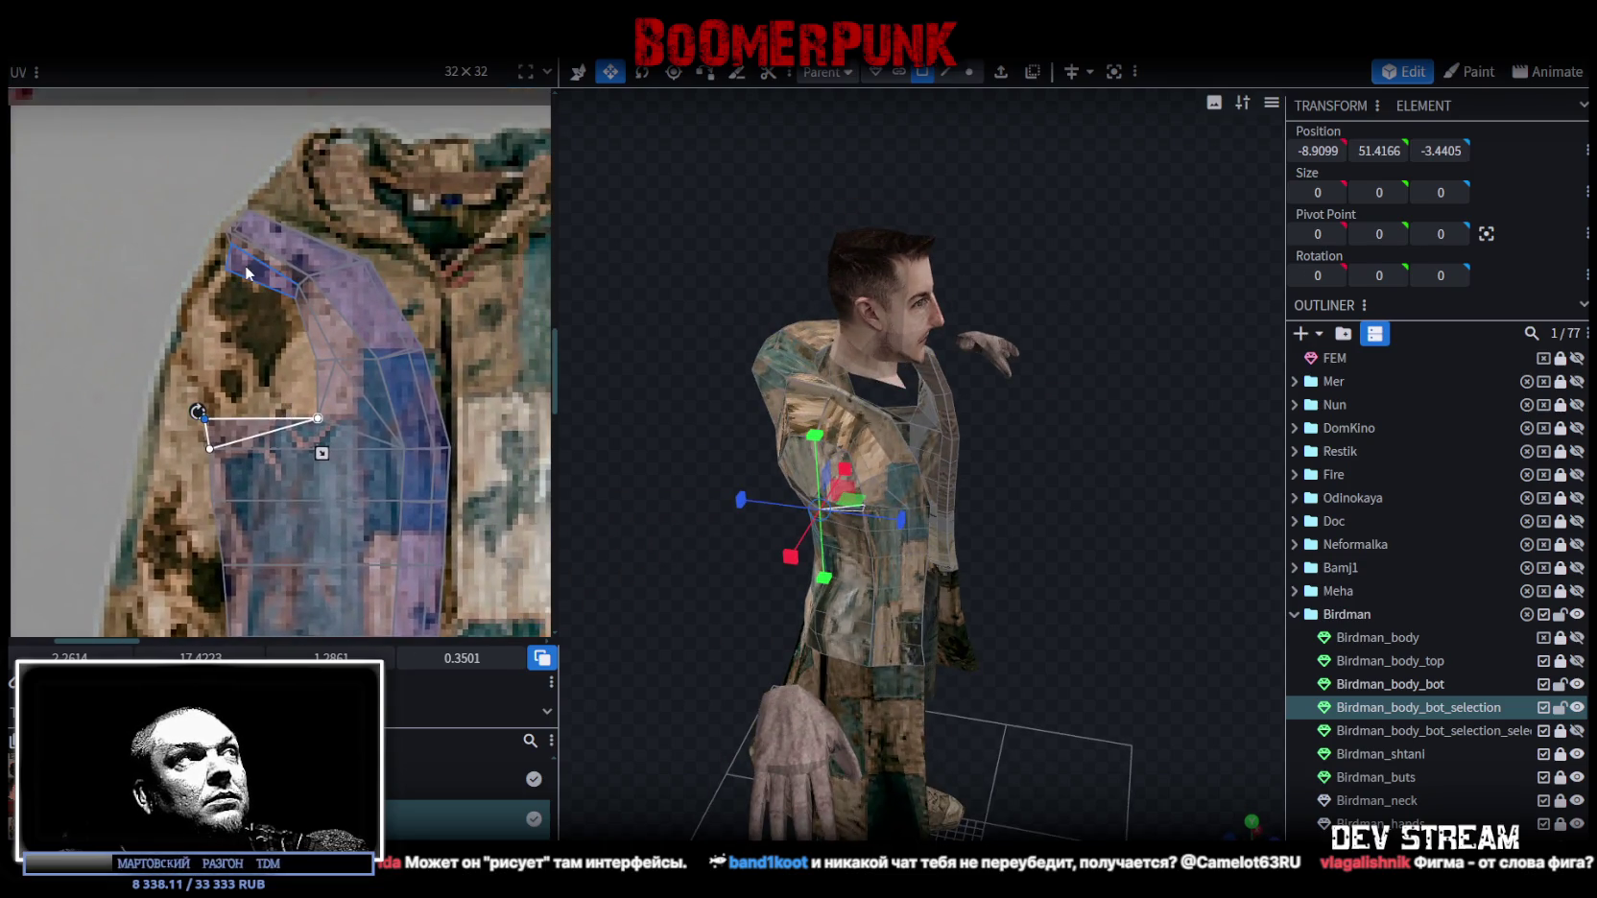
scroll(245, 265, "up", 3)
mouse_move(592, 317)
left_mouse_down()
mouse_move(970, 427)
mouse_move(854, 291)
mouse_move(973, 370)
mouse_move(751, 353)
mouse_move(1026, 216)
mouse_move(893, 321)
mouse_move(646, 380)
left_mouse_up()
scroll(494, 242, "down", 3)
scroll(494, 242, "up", 3)
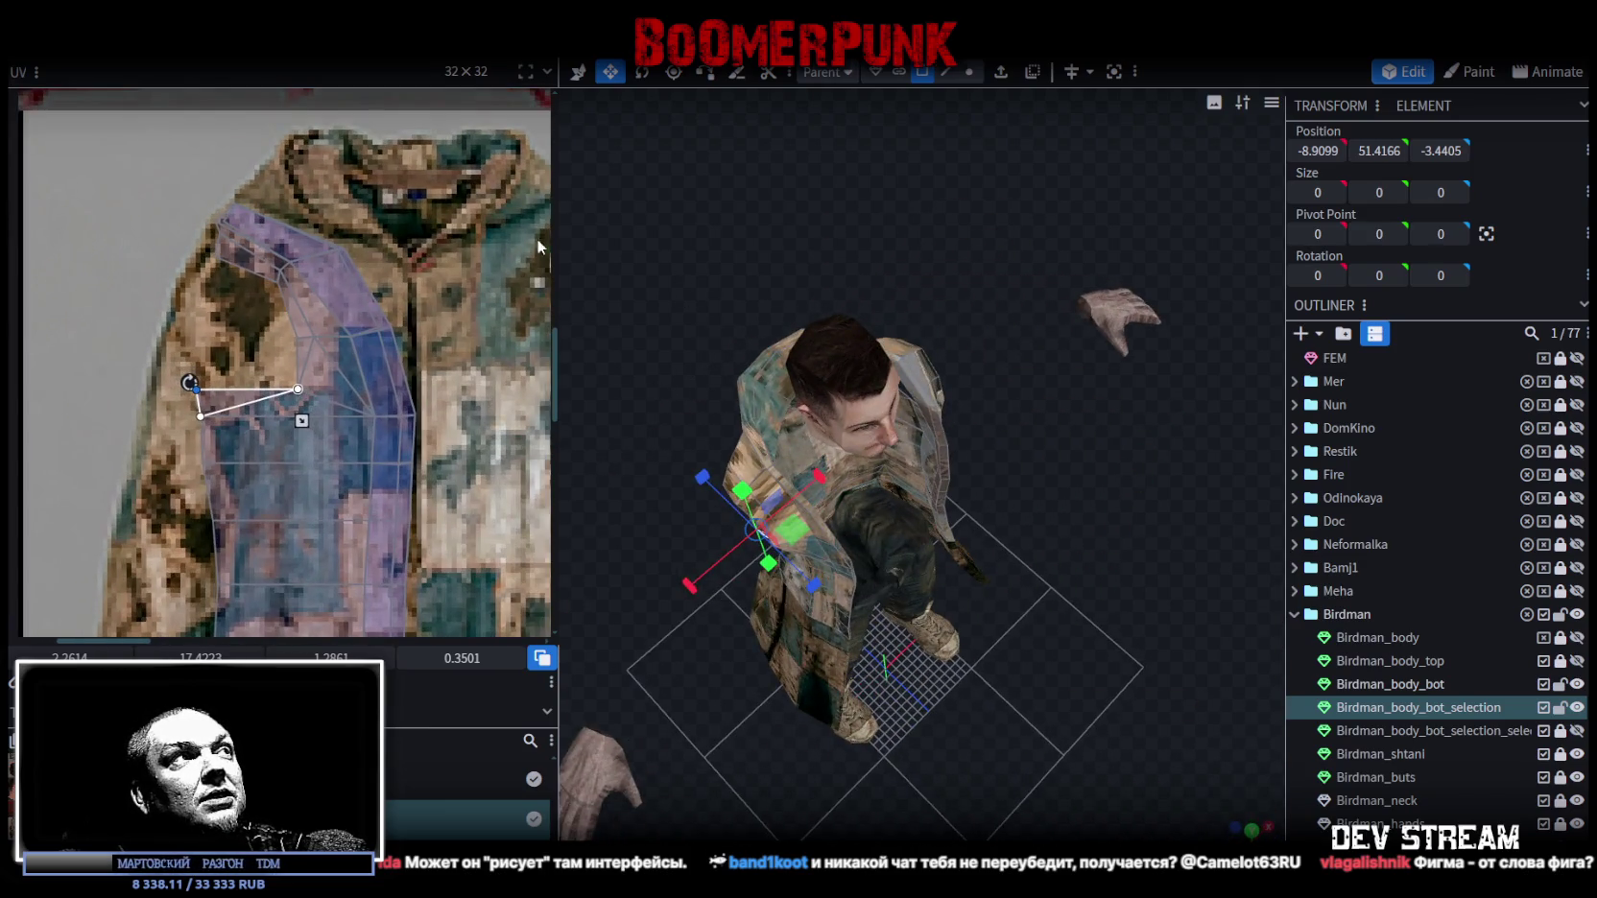
mouse_move(824, 224)
left_mouse_down()
mouse_move(893, 181)
mouse_move(895, 212)
left_mouse_up()
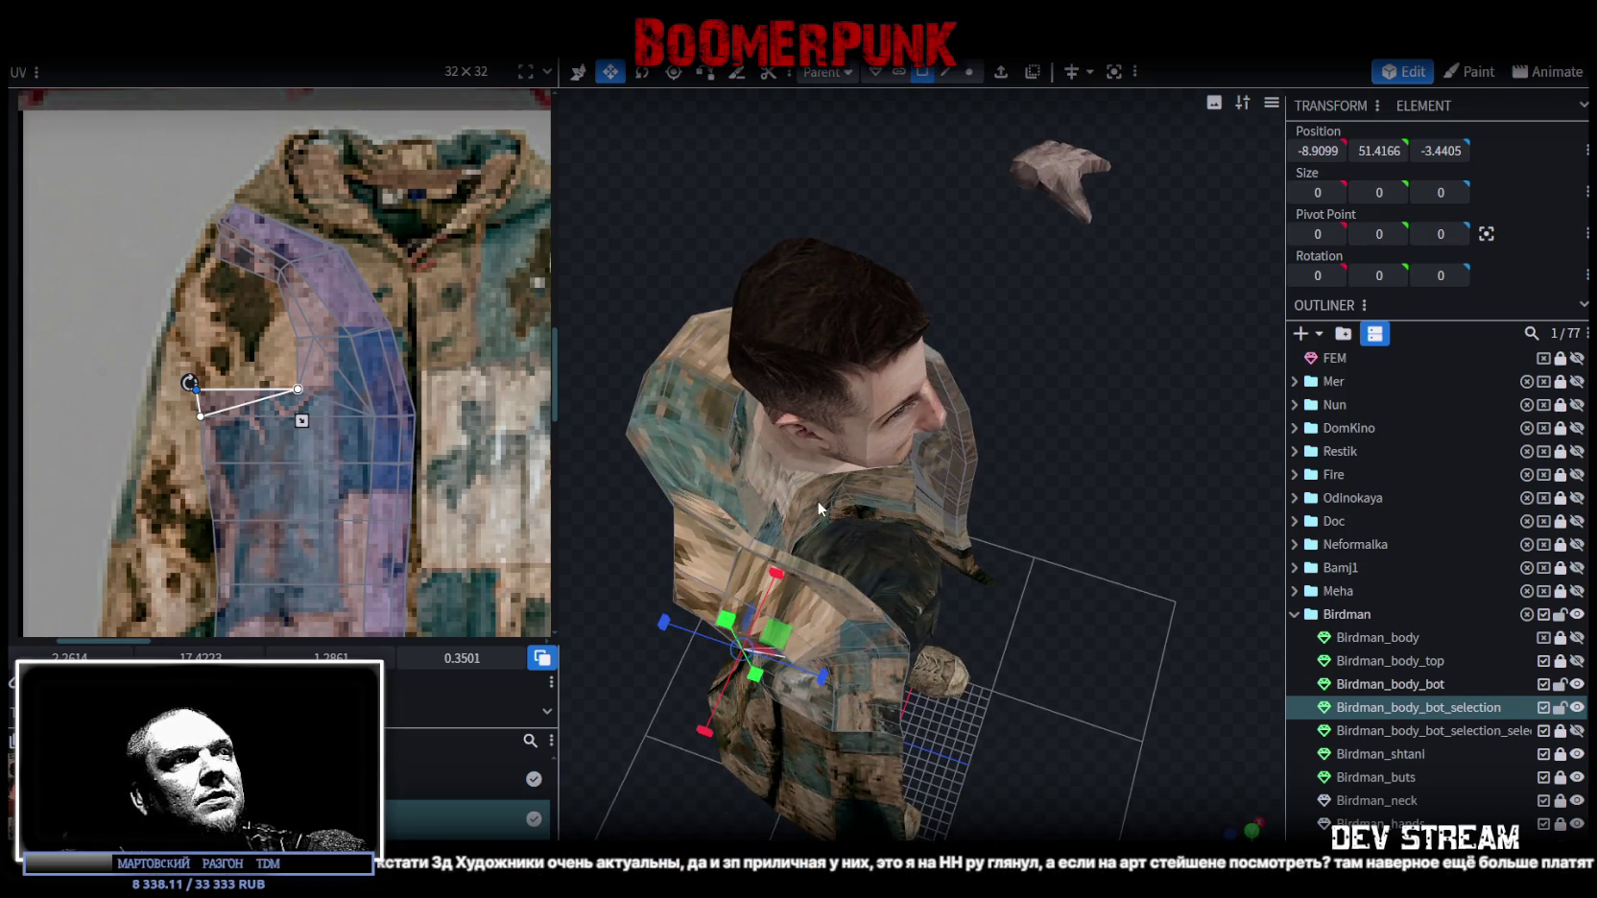
left_click(791, 569)
Select the face strips across both the left and right shoulders.
left_click(720, 514, "shift")
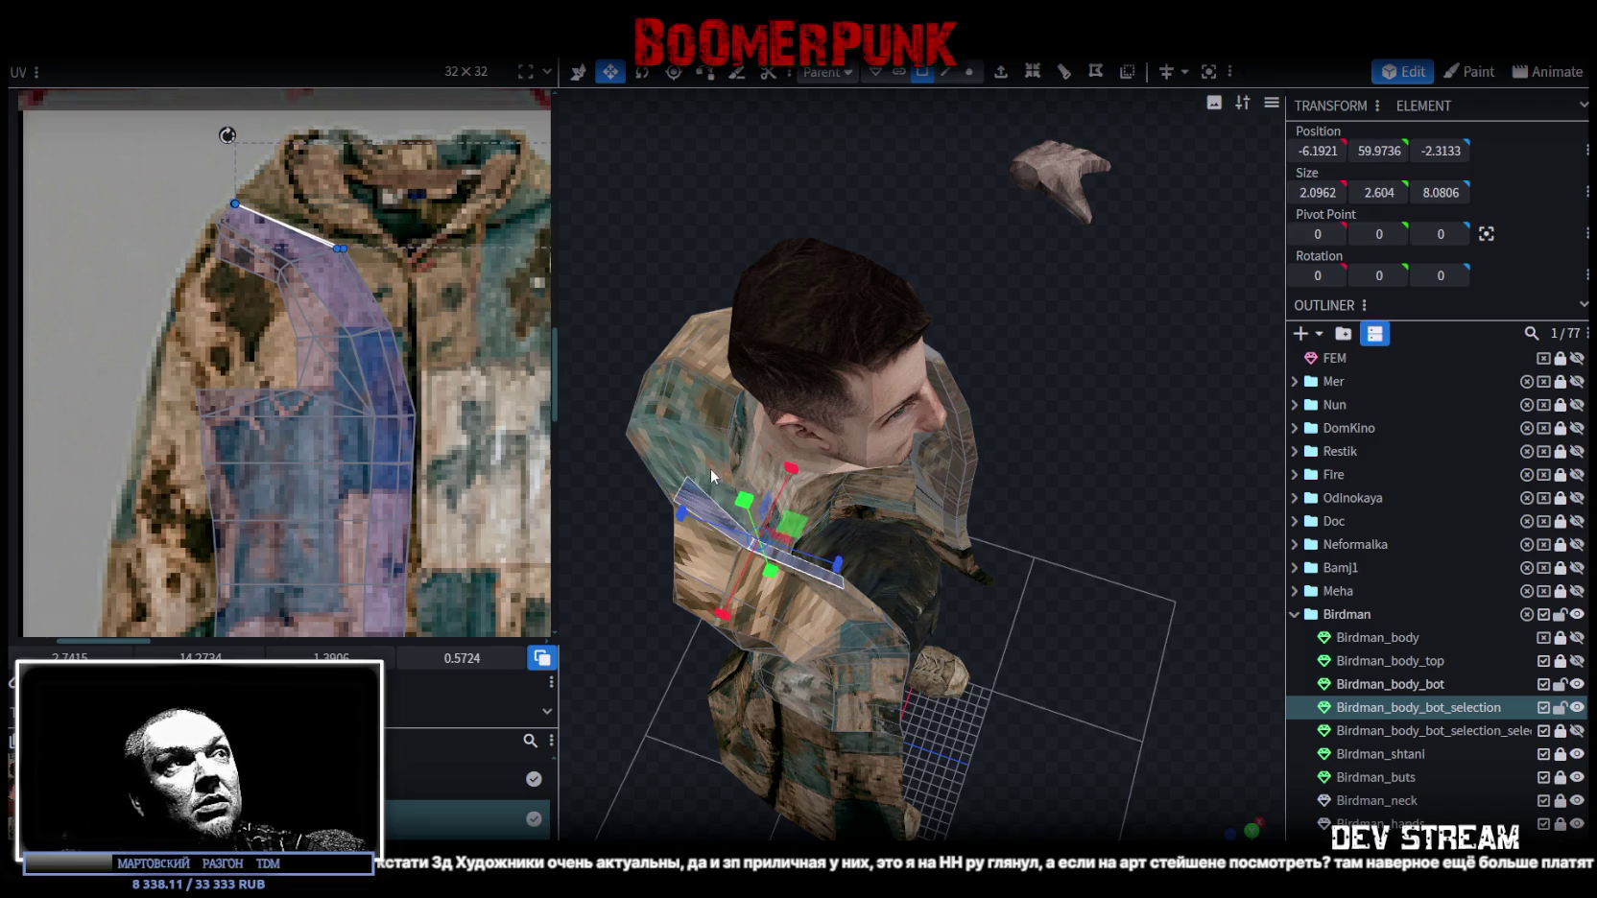
left_click(660, 451, "shift")
left_click(680, 394, "shift")
left_click(699, 353, "shift")
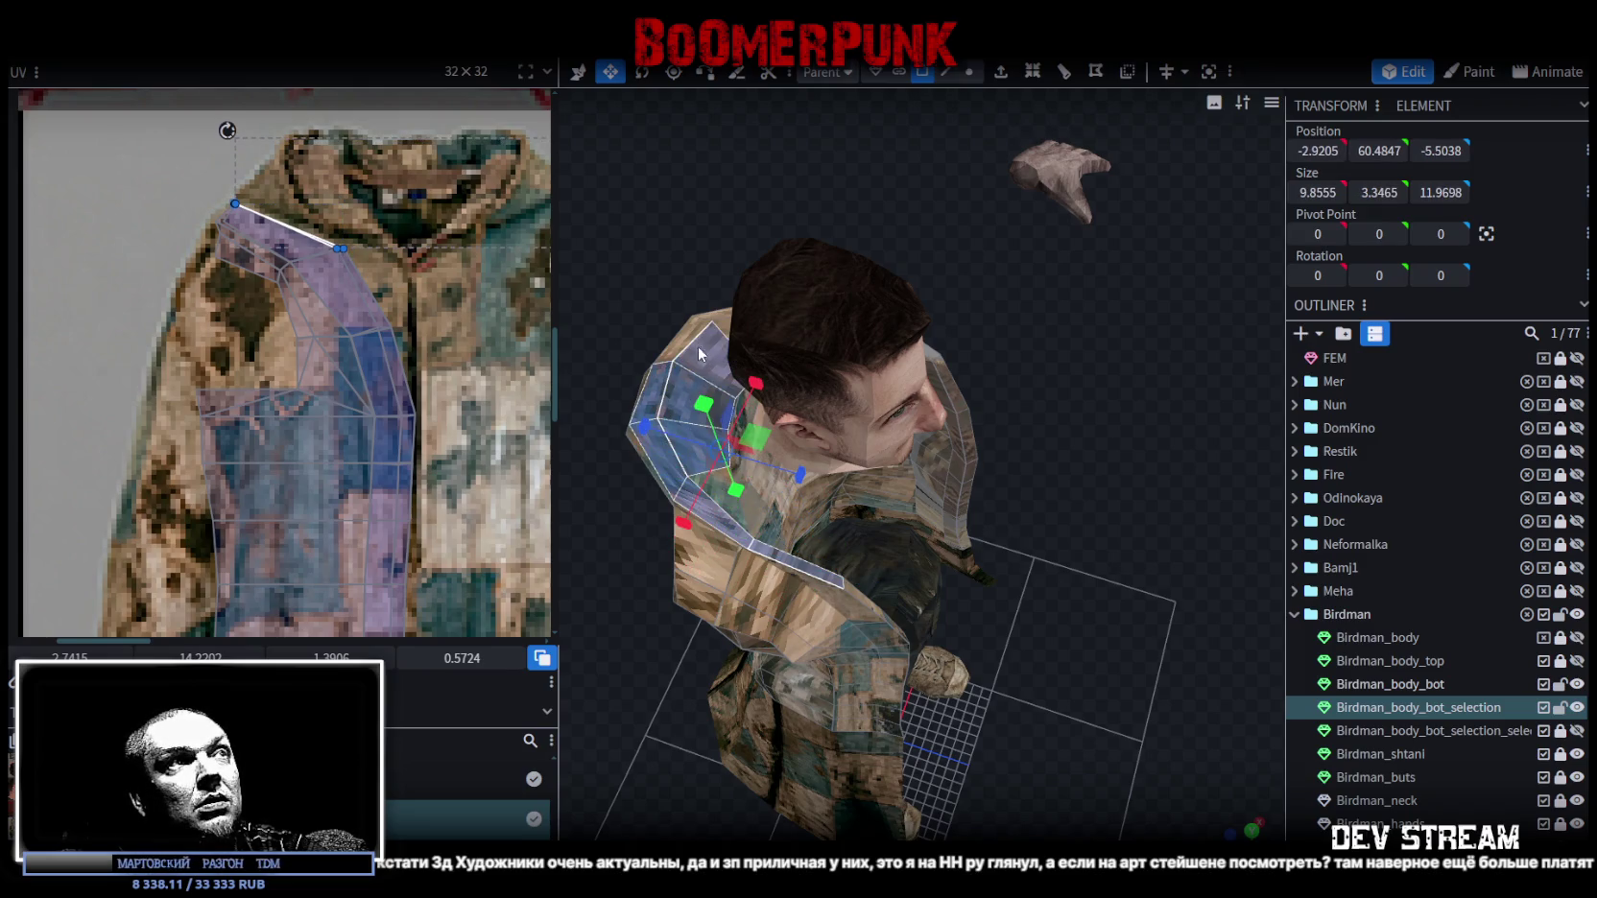
left_click_drag(699, 353, 960, 278)
left_click(967, 267, "shift")
left_click(969, 286, "shift")
left_click(989, 252, "shift")
mouse_move(1101, 365)
left_mouse_down()
mouse_move(1145, 380)
mouse_move(1061, 434)
mouse_move(1088, 468)
mouse_move(1109, 389)
left_mouse_up()
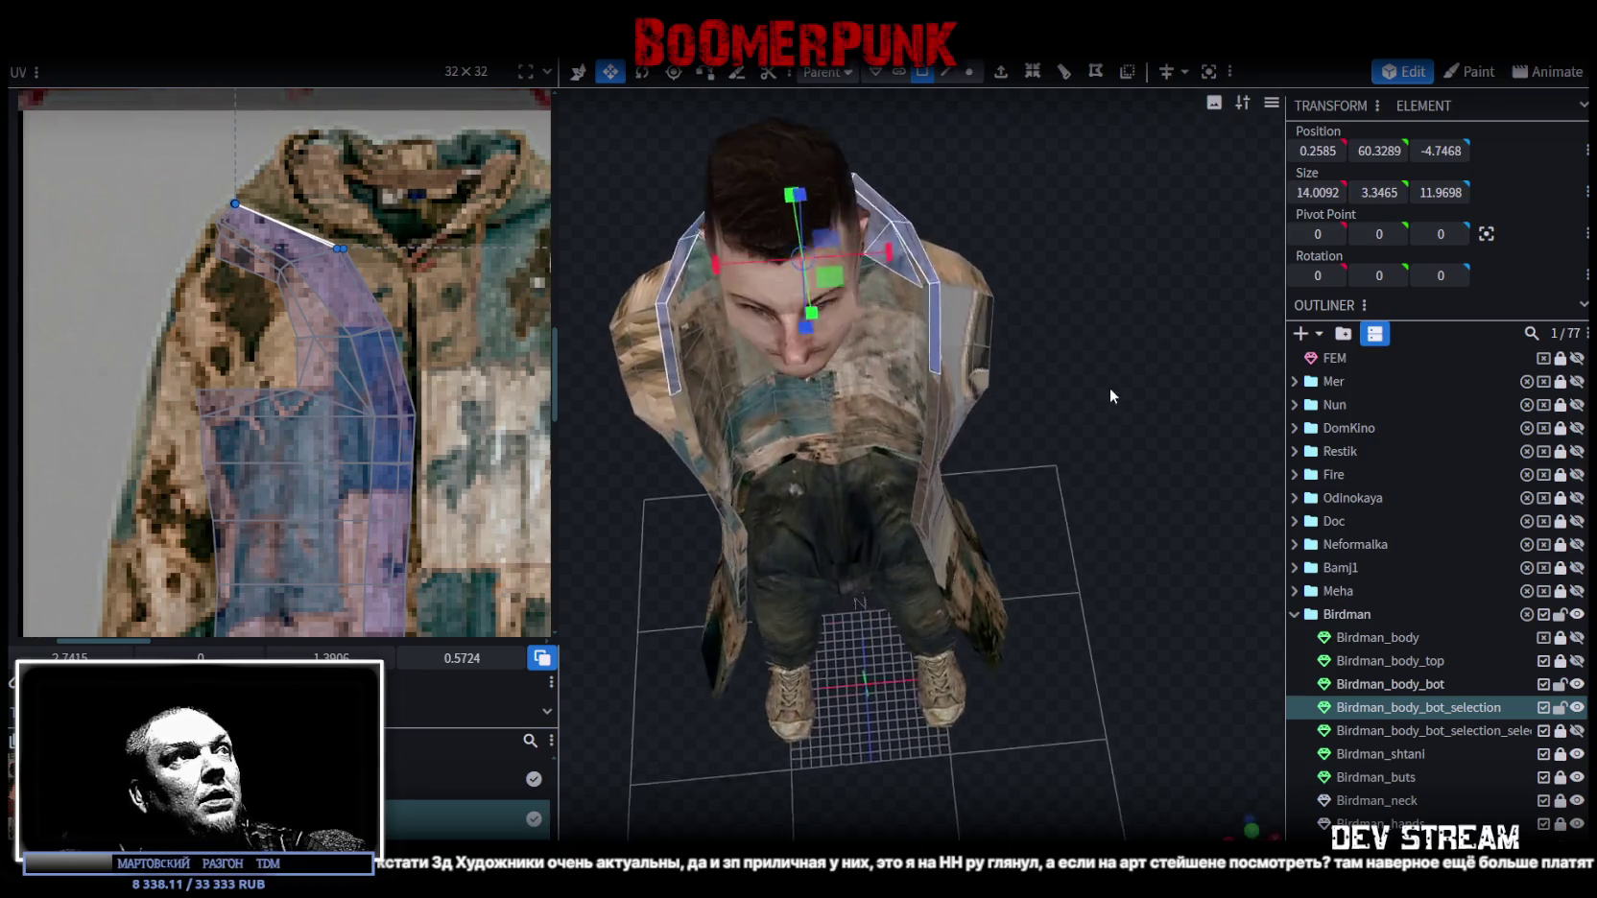
scroll(1053, 424, "up", 2)
scroll(1158, 391, "up", 3)
scroll(1060, 328, "up", 2)
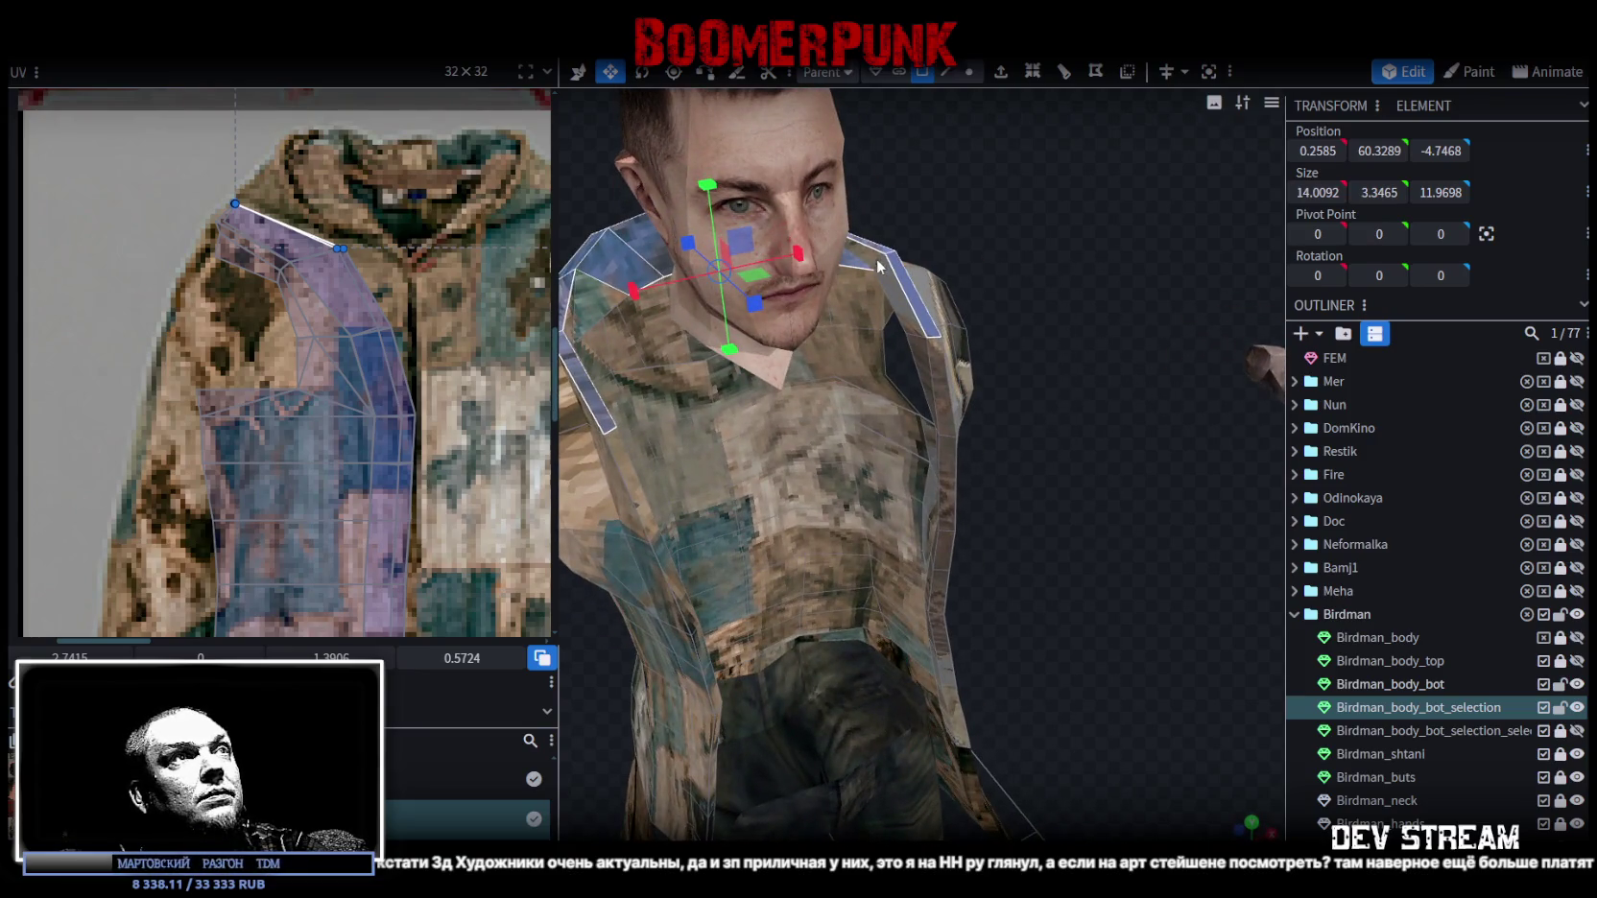
left_click_drag(1015, 277, 984, 288)
Centre the selected shoulder faces and switch the viewport to an orthographic top view.
left_click_drag(607, 290, 561, 308)
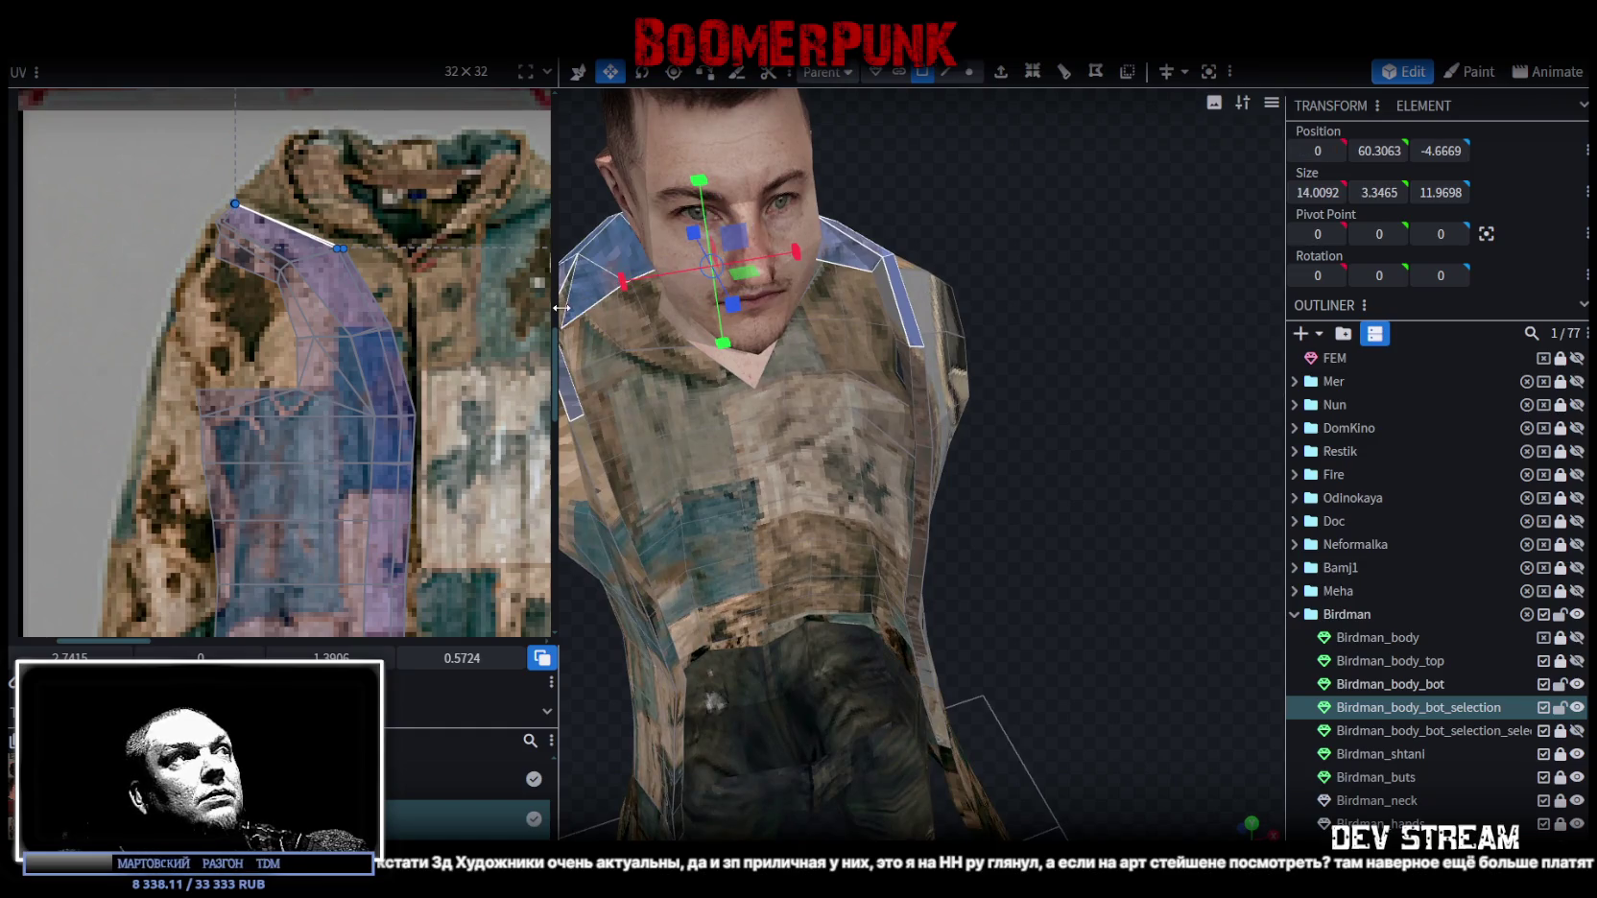
scroll(1248, 447, "down", 4)
left_click_drag(1248, 446, 1238, 384)
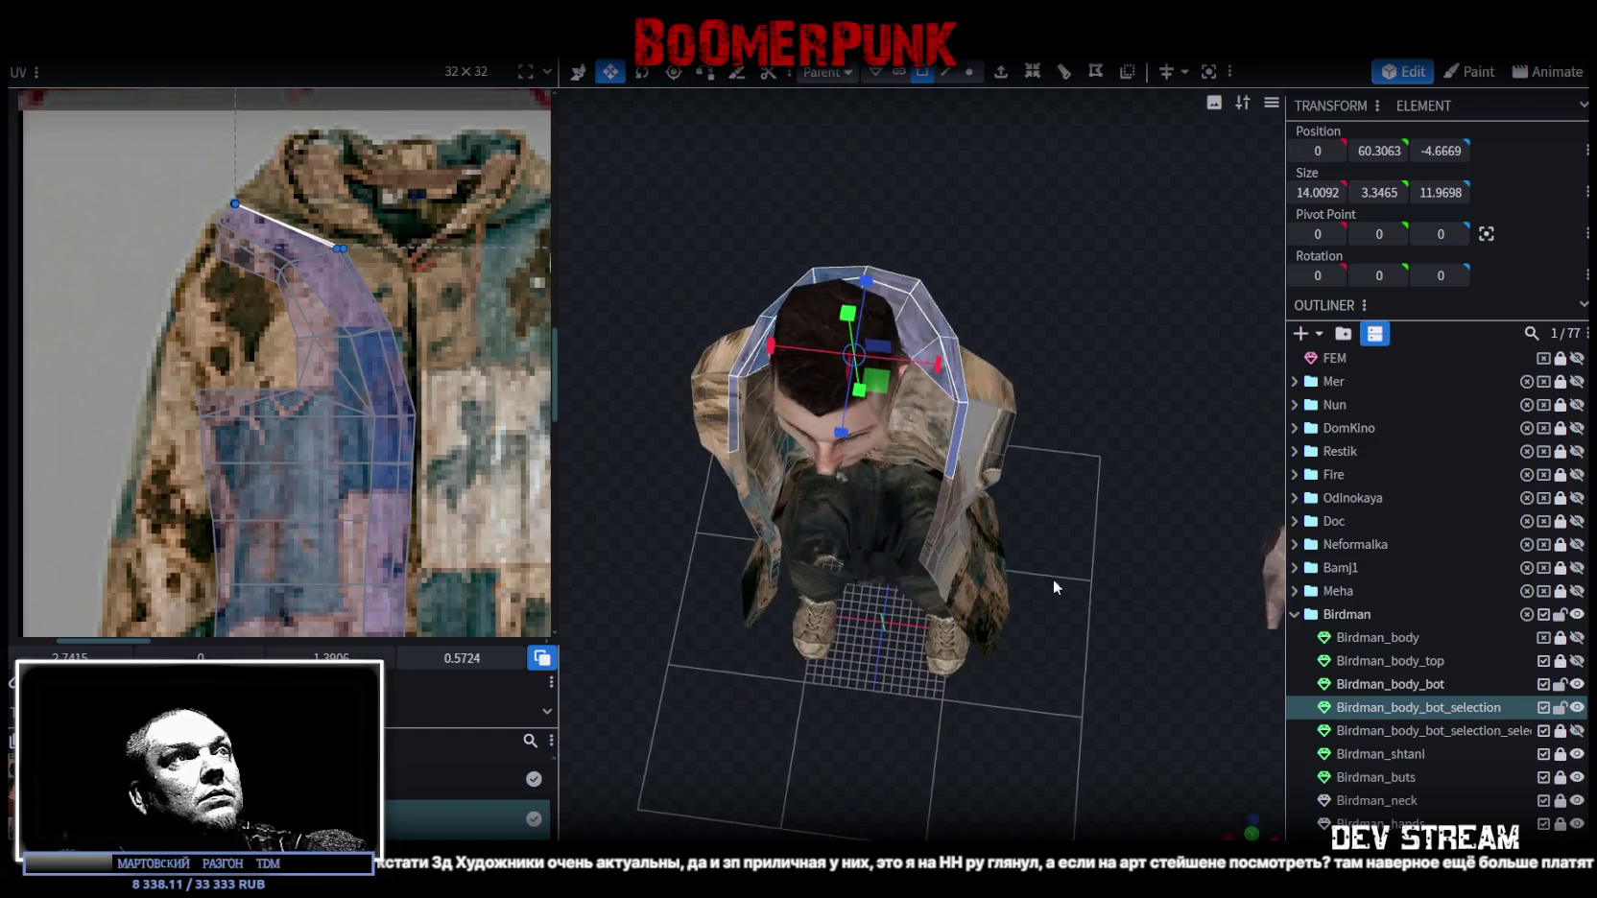
left_click(1252, 828)
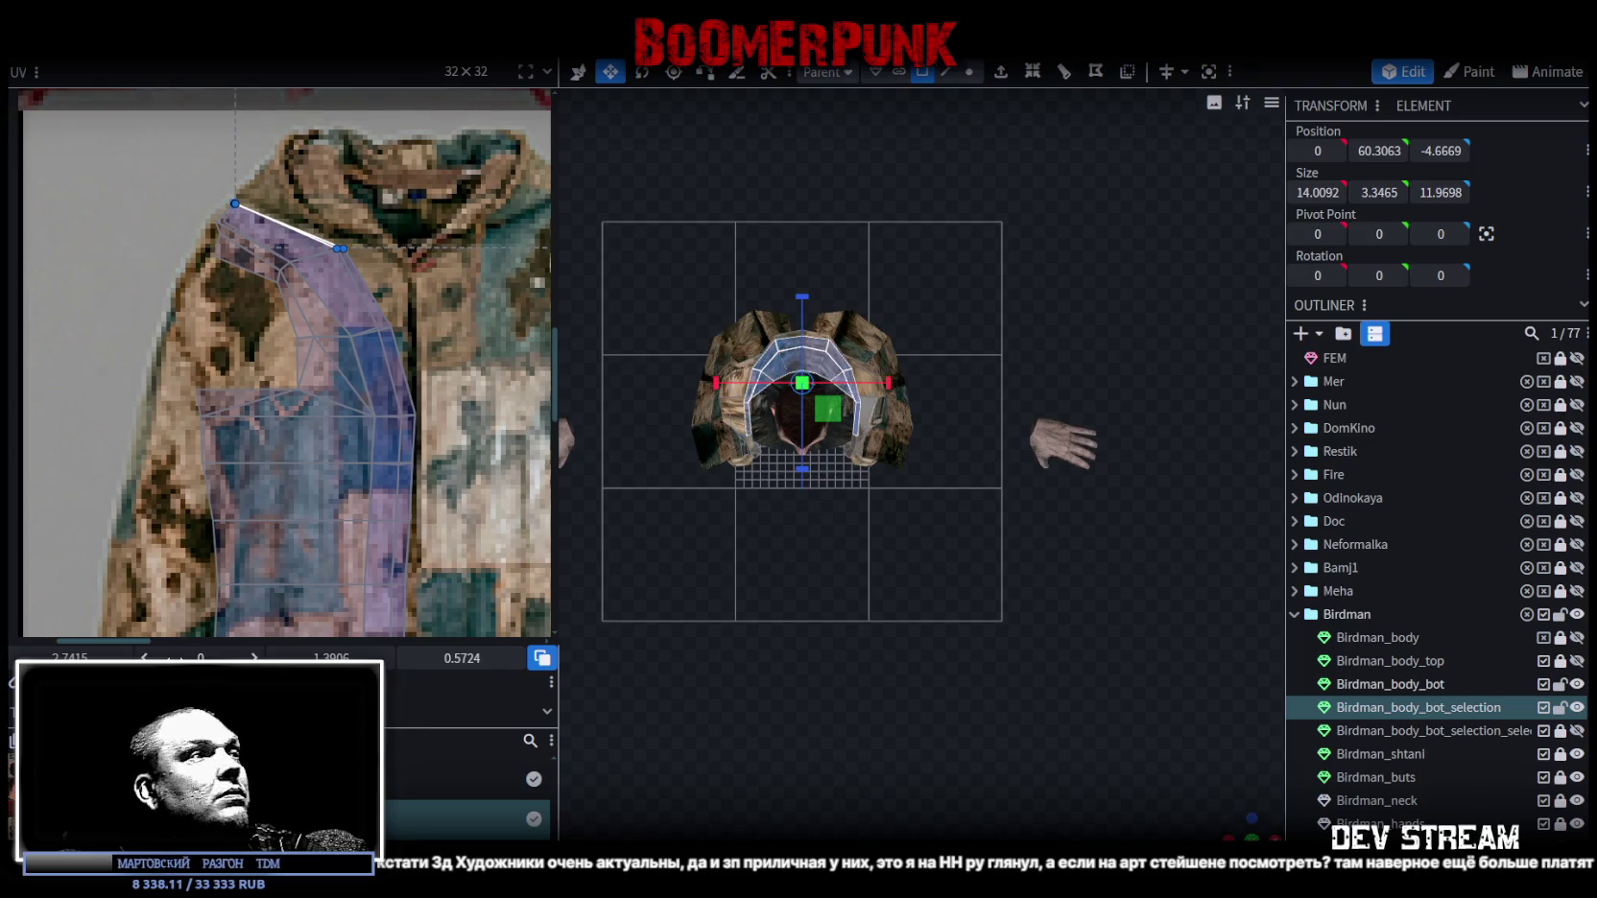
scroll(261, 477, "down", 3)
scroll(261, 477, "up", 2)
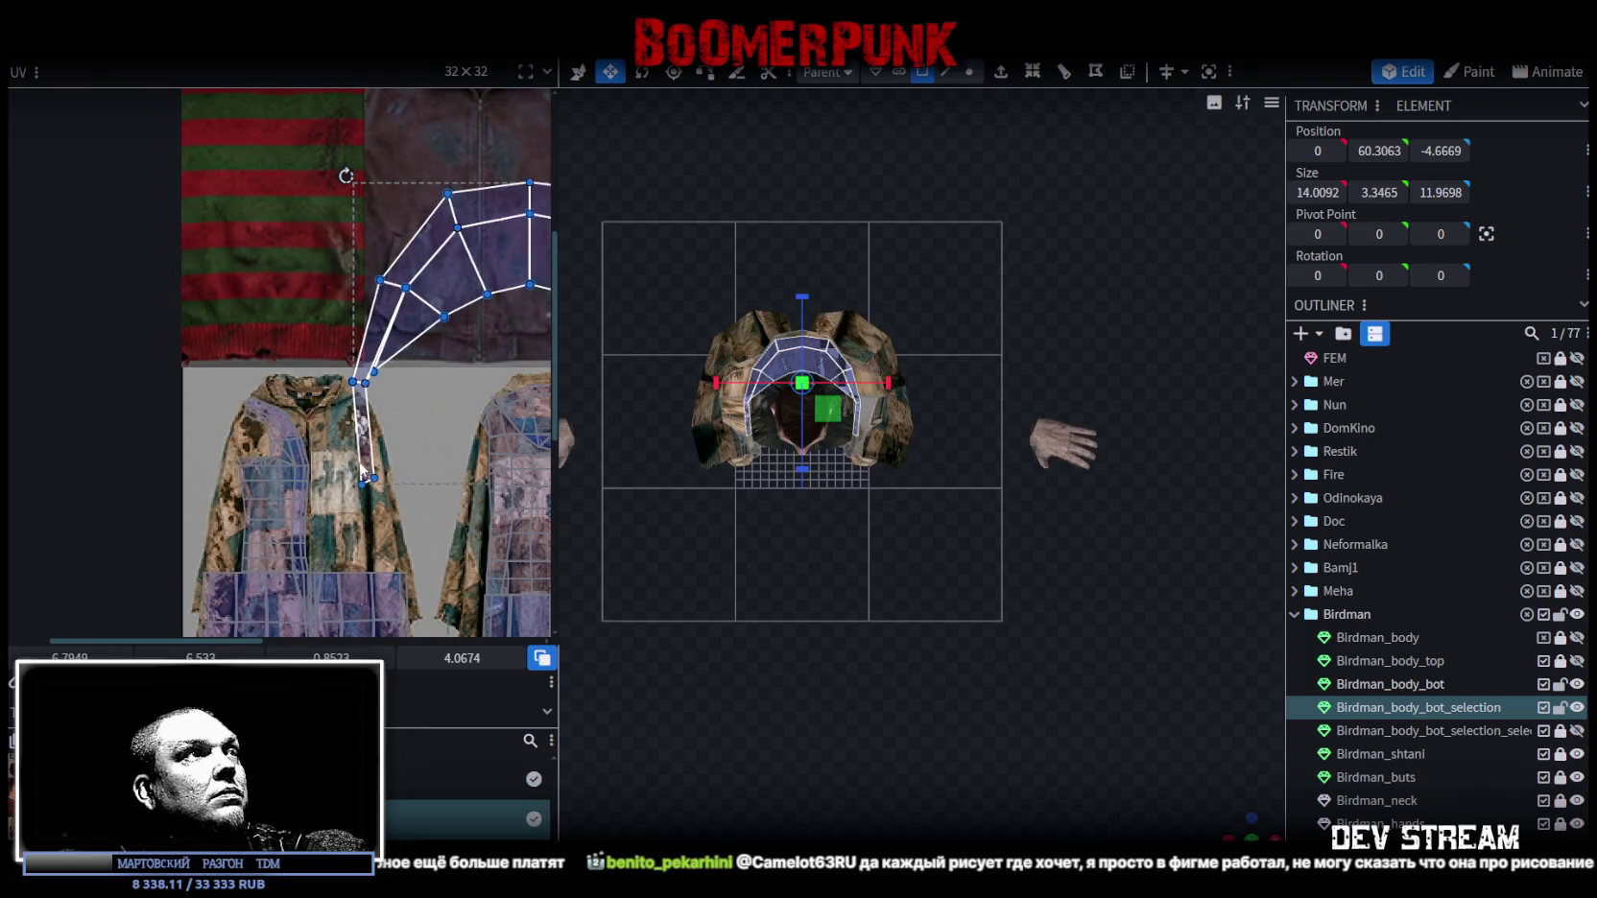
scroll(263, 460, "down", 2)
scroll(264, 448, "right", 2)
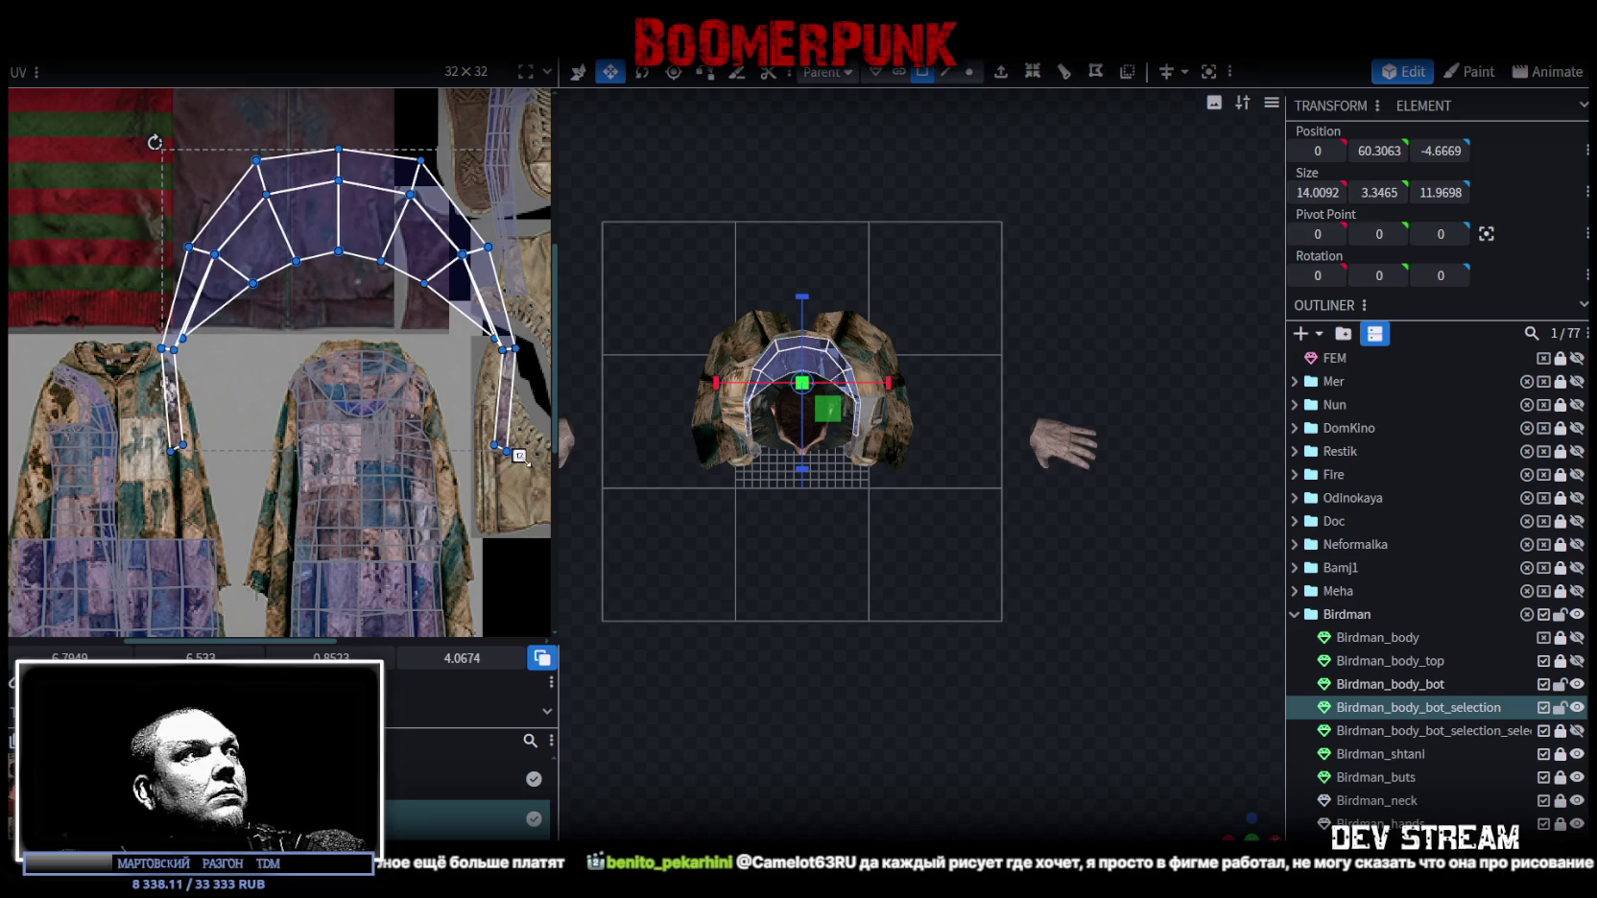
Shrink the shoulder UV island to about half size and move it down onto the hoodie.
left_click_drag(518, 456, 341, 307)
left_click_drag(289, 193, 197, 302)
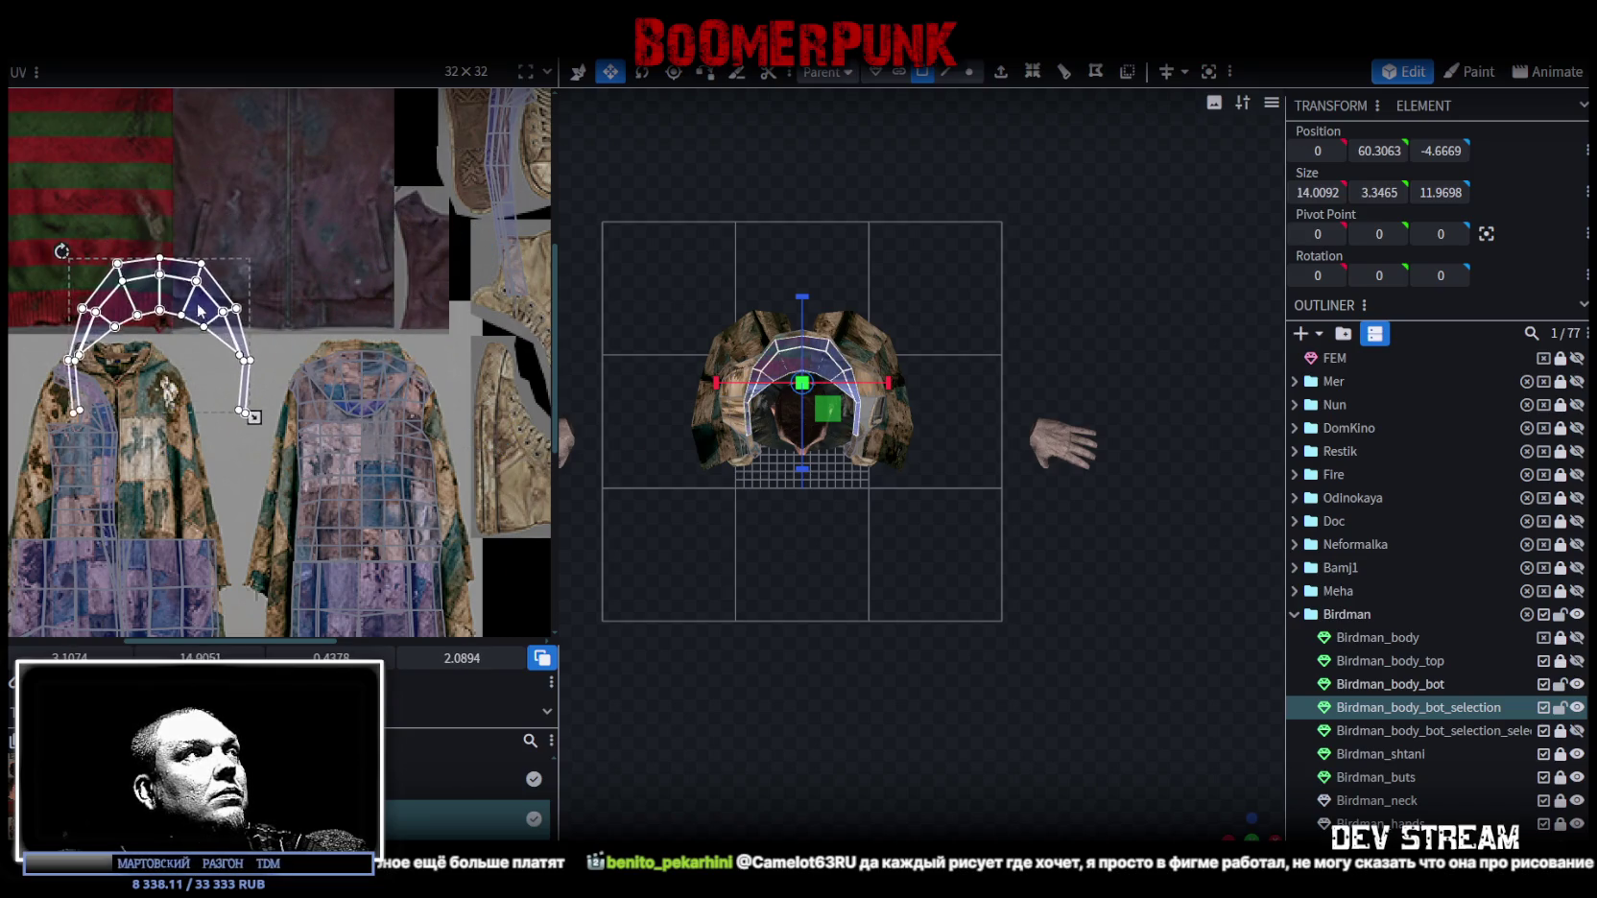
scroll(221, 307, "up", 1)
scroll(268, 384, "up", 1)
scroll(295, 333, "up", 1)
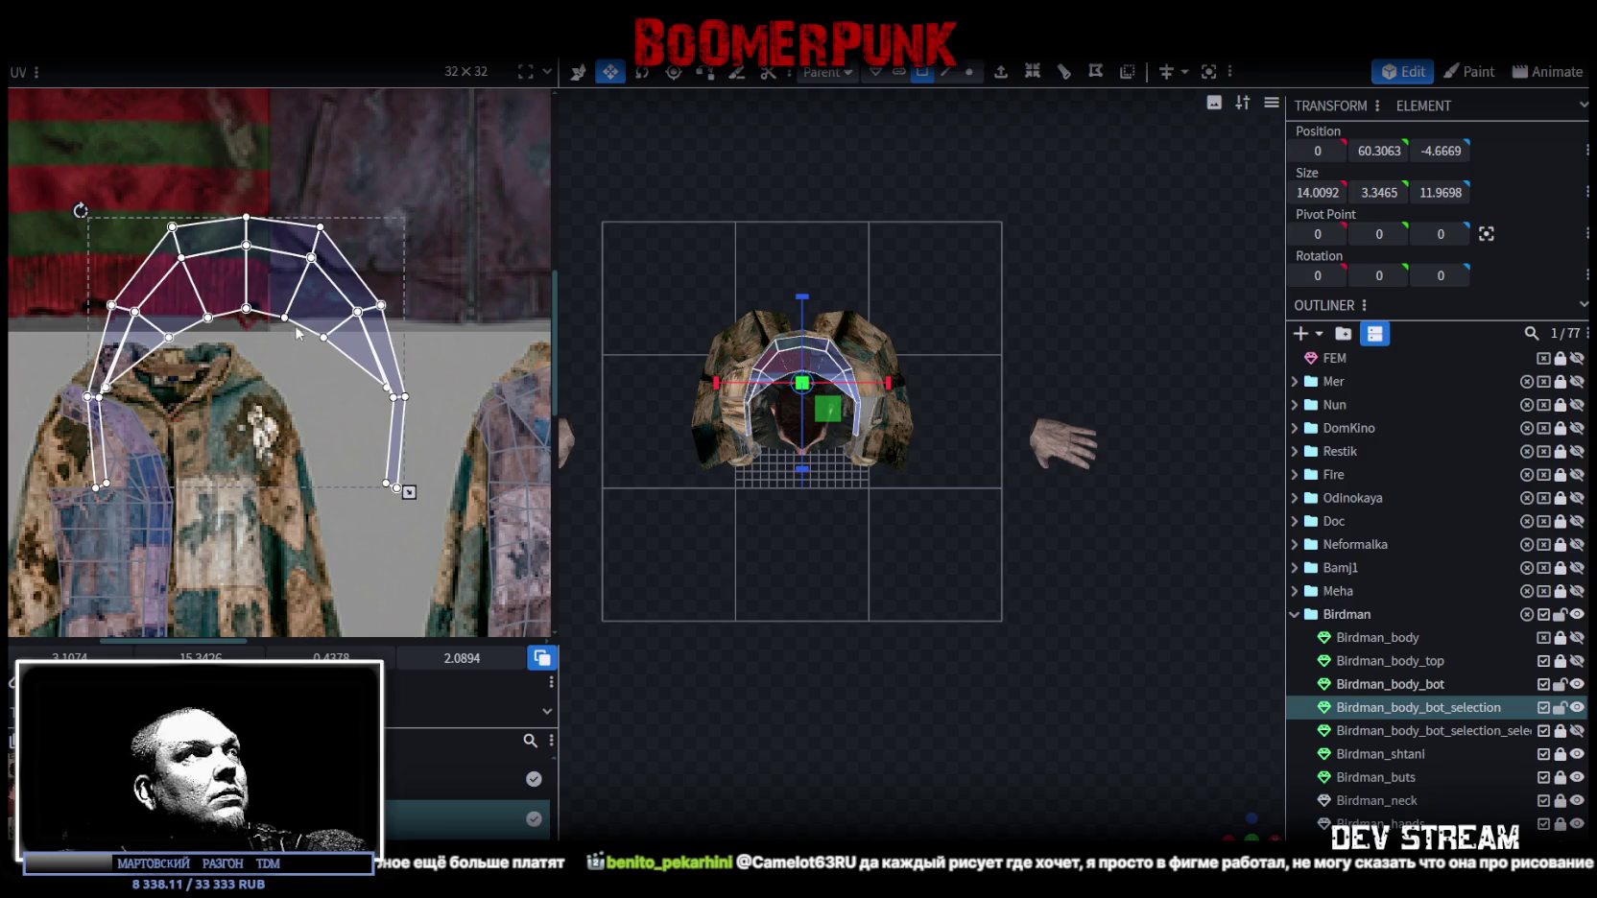
left_click_drag(409, 493, 287, 437)
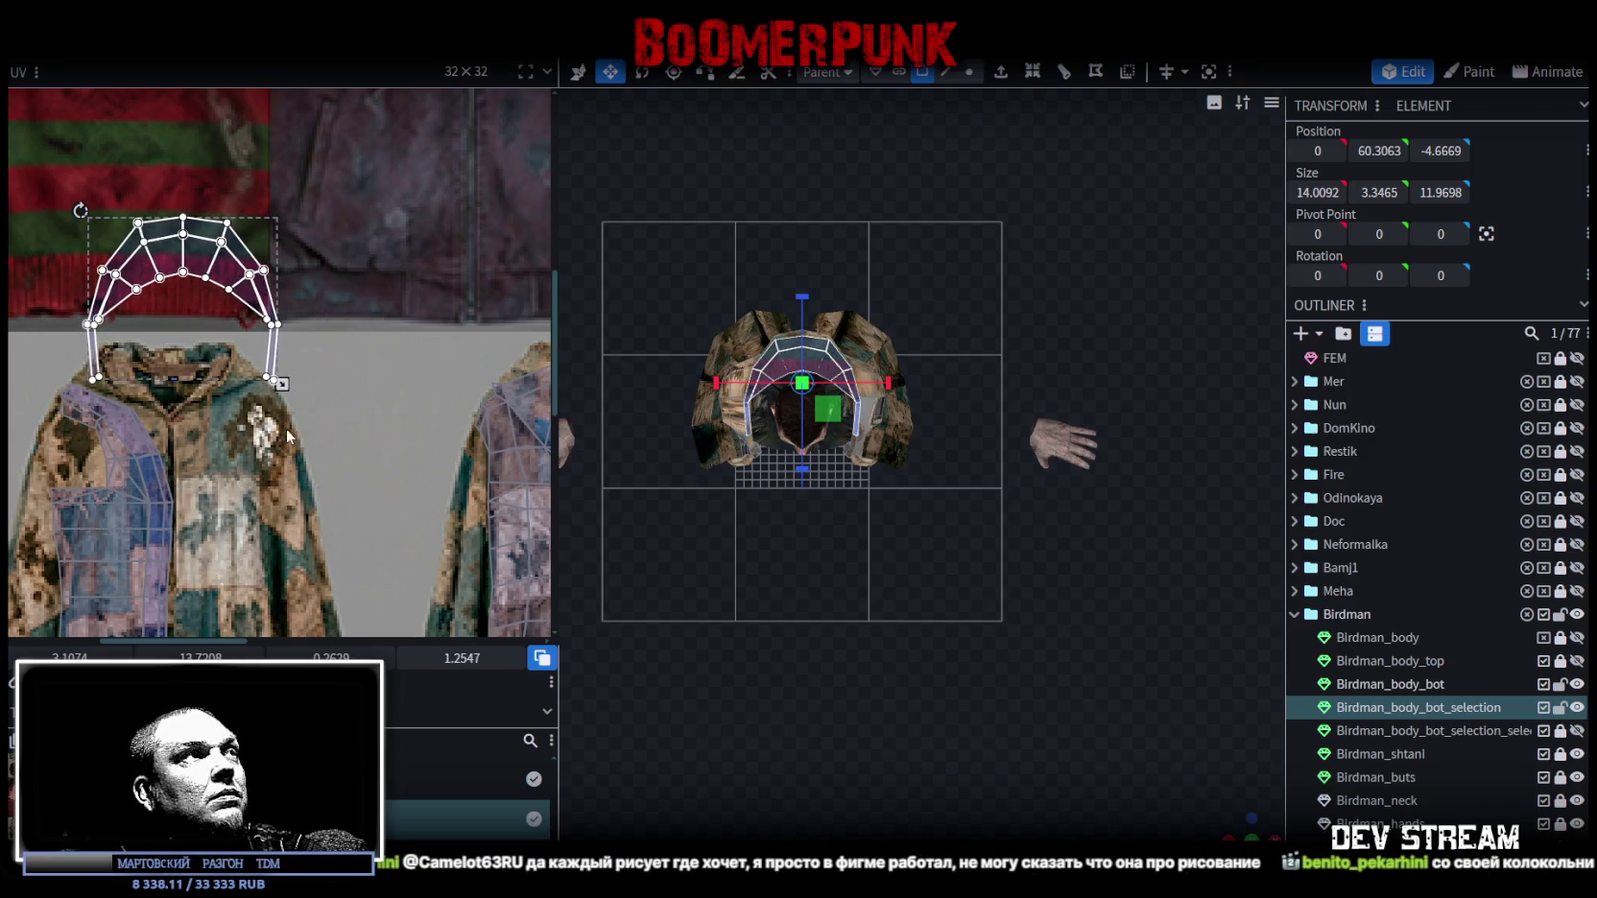
left_click_drag(236, 276, 230, 390)
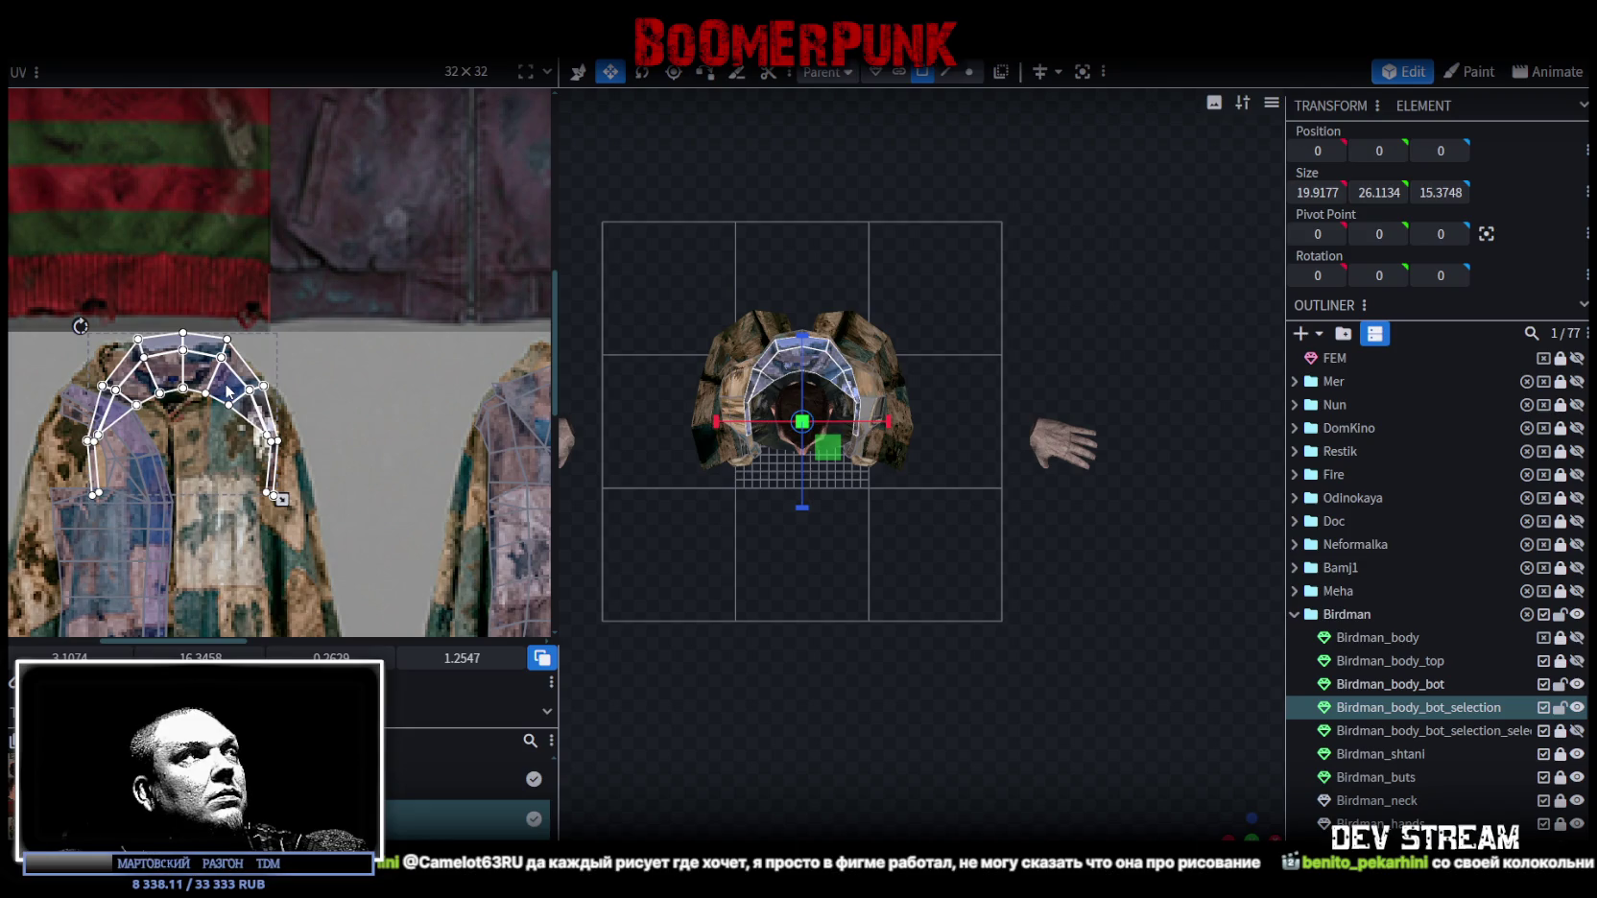
Mirror the shoulder UV island vertically, move it over the neckline, and zoom to check.
left_click(294, 350)
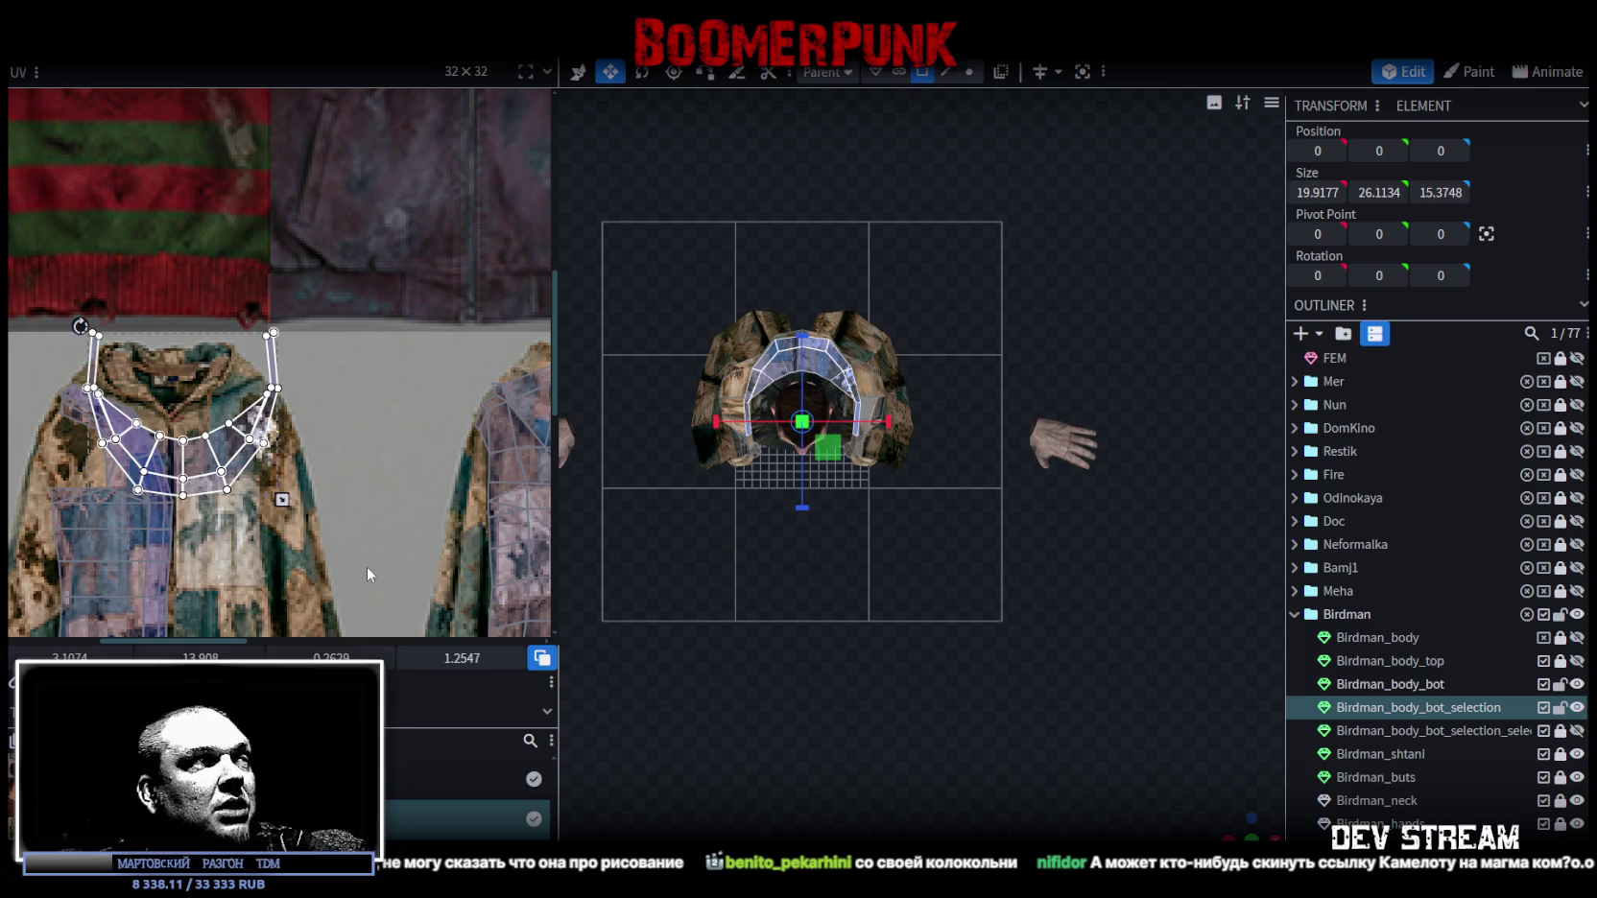
mouse_move(257, 490)
left_mouse_down()
mouse_move(287, 416)
mouse_move(237, 383)
mouse_move(178, 378)
left_mouse_up()
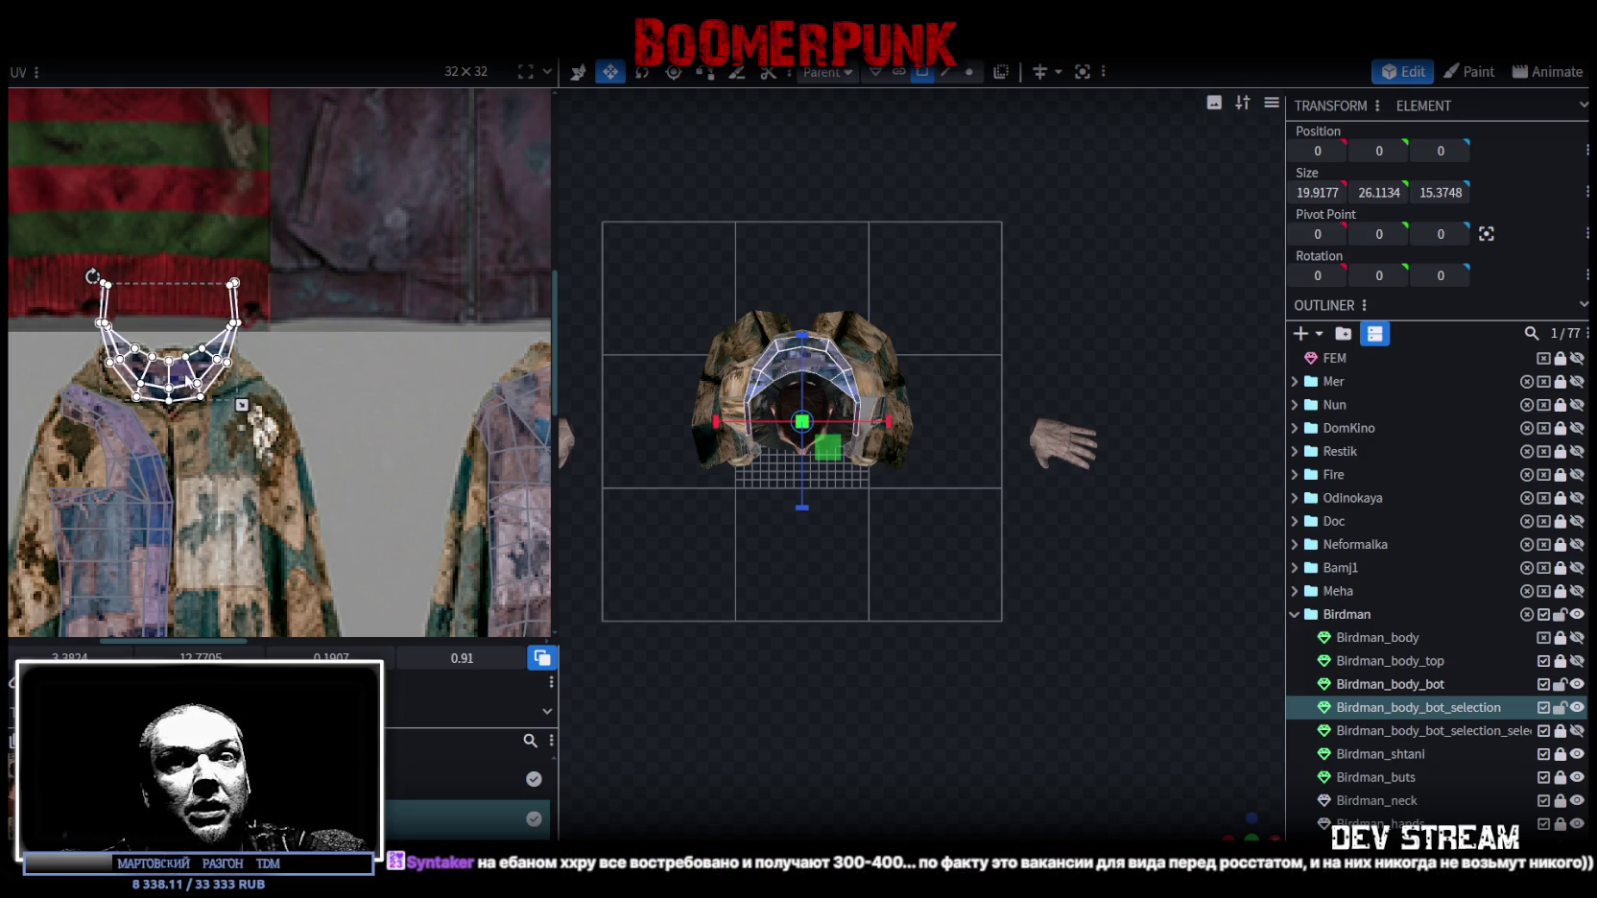
scroll(204, 377, "up", 2)
scroll(288, 423, "up", 2)
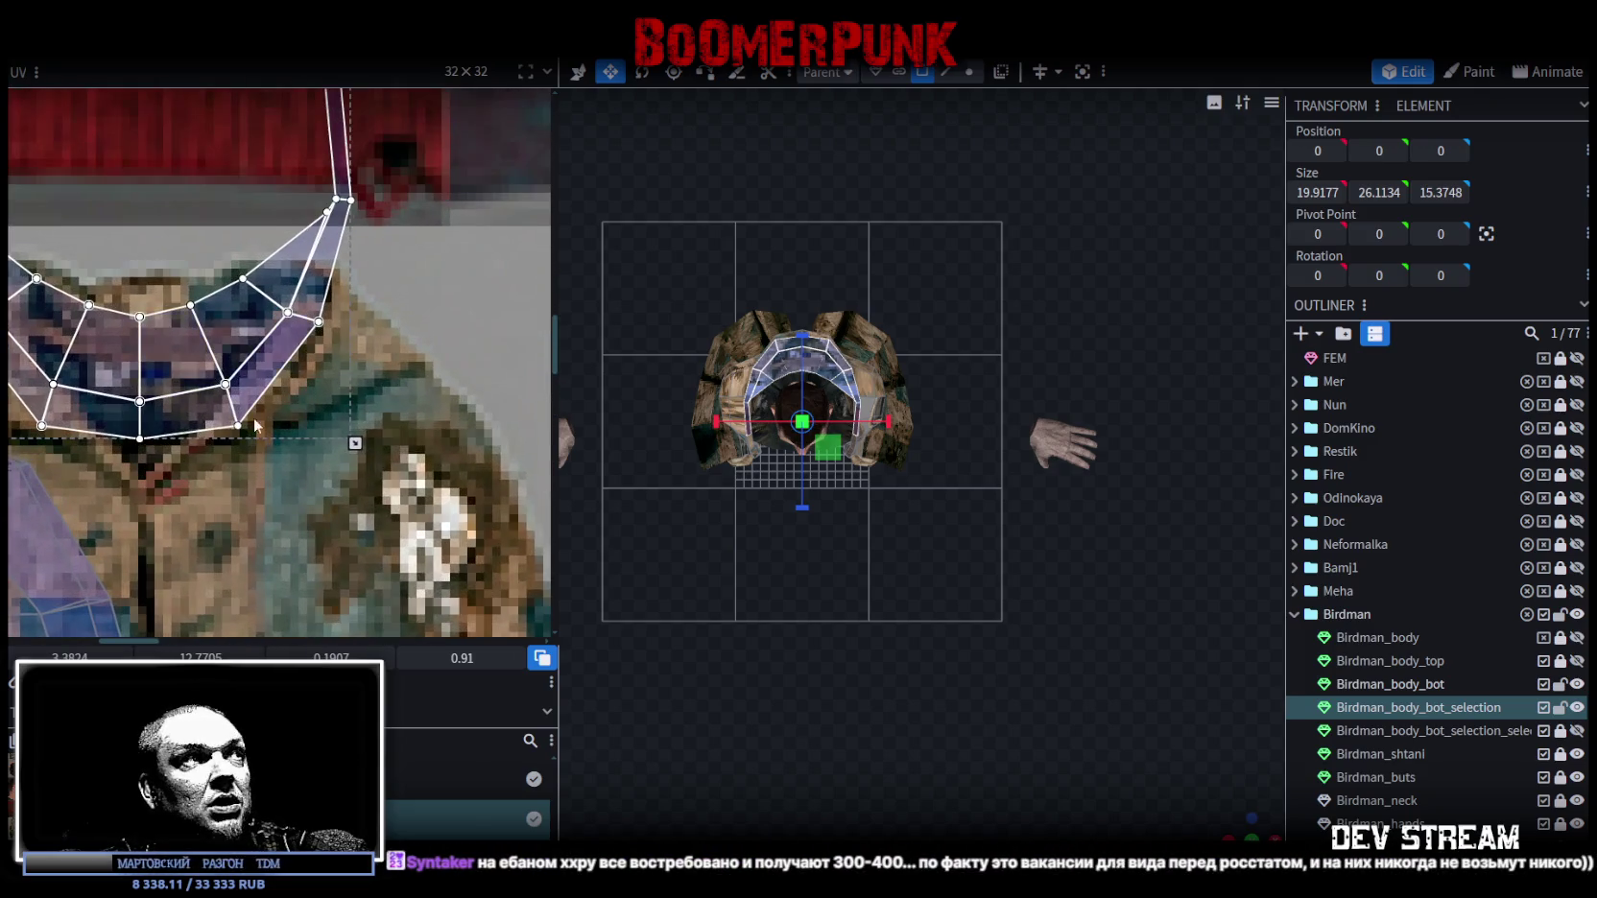
scroll(377, 462, "up", 2)
scroll(351, 463, "up", 1)
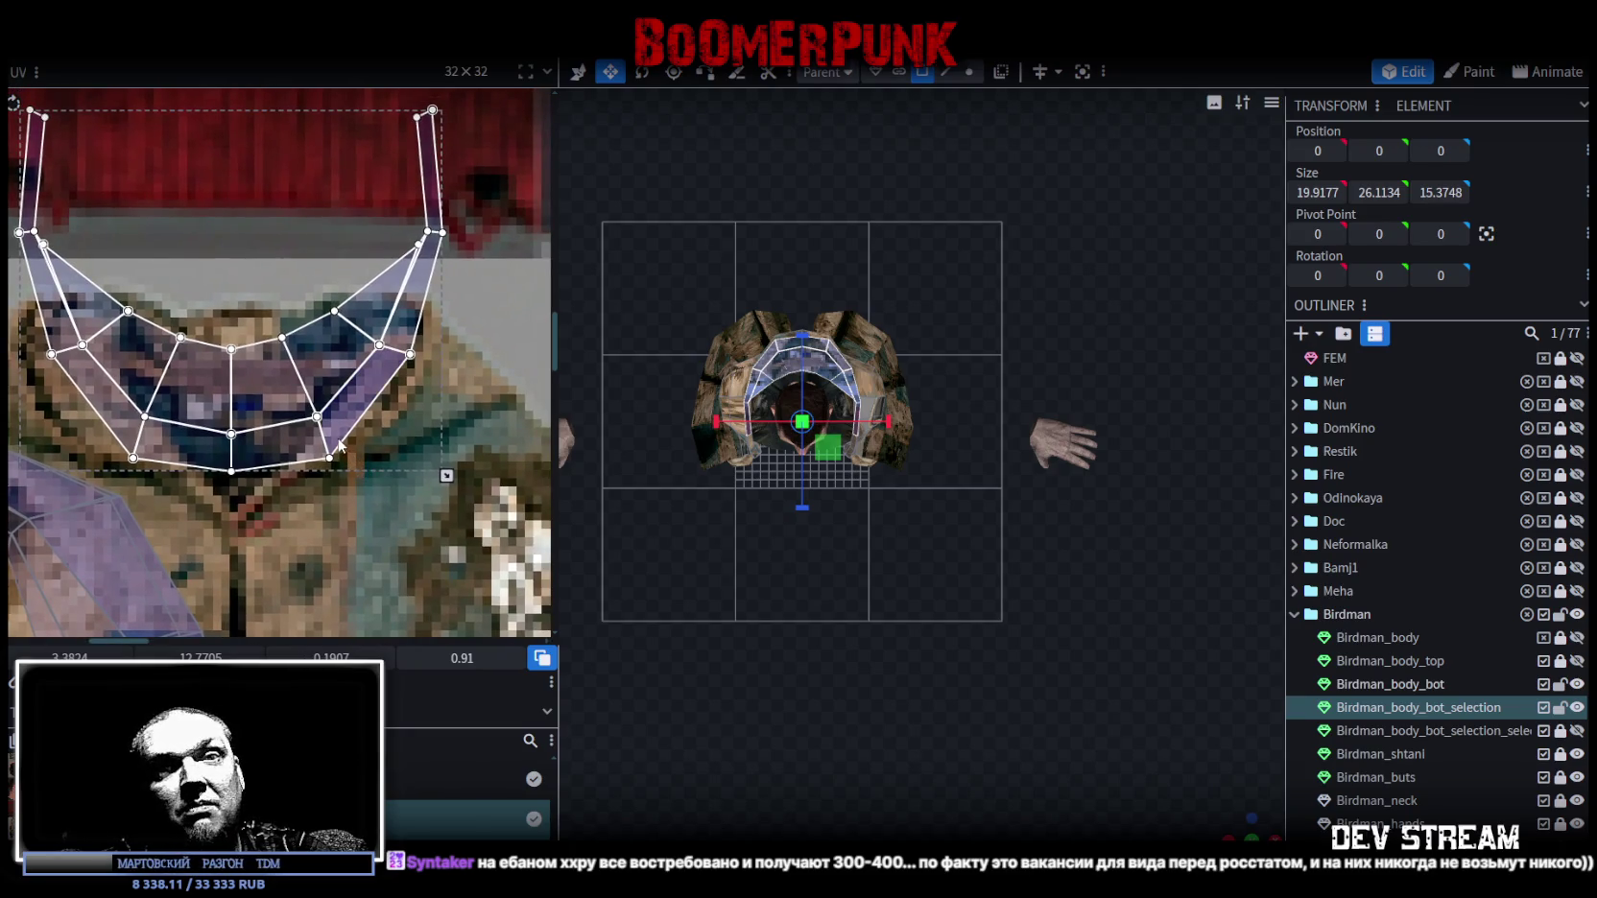
scroll(249, 377, "down", 1)
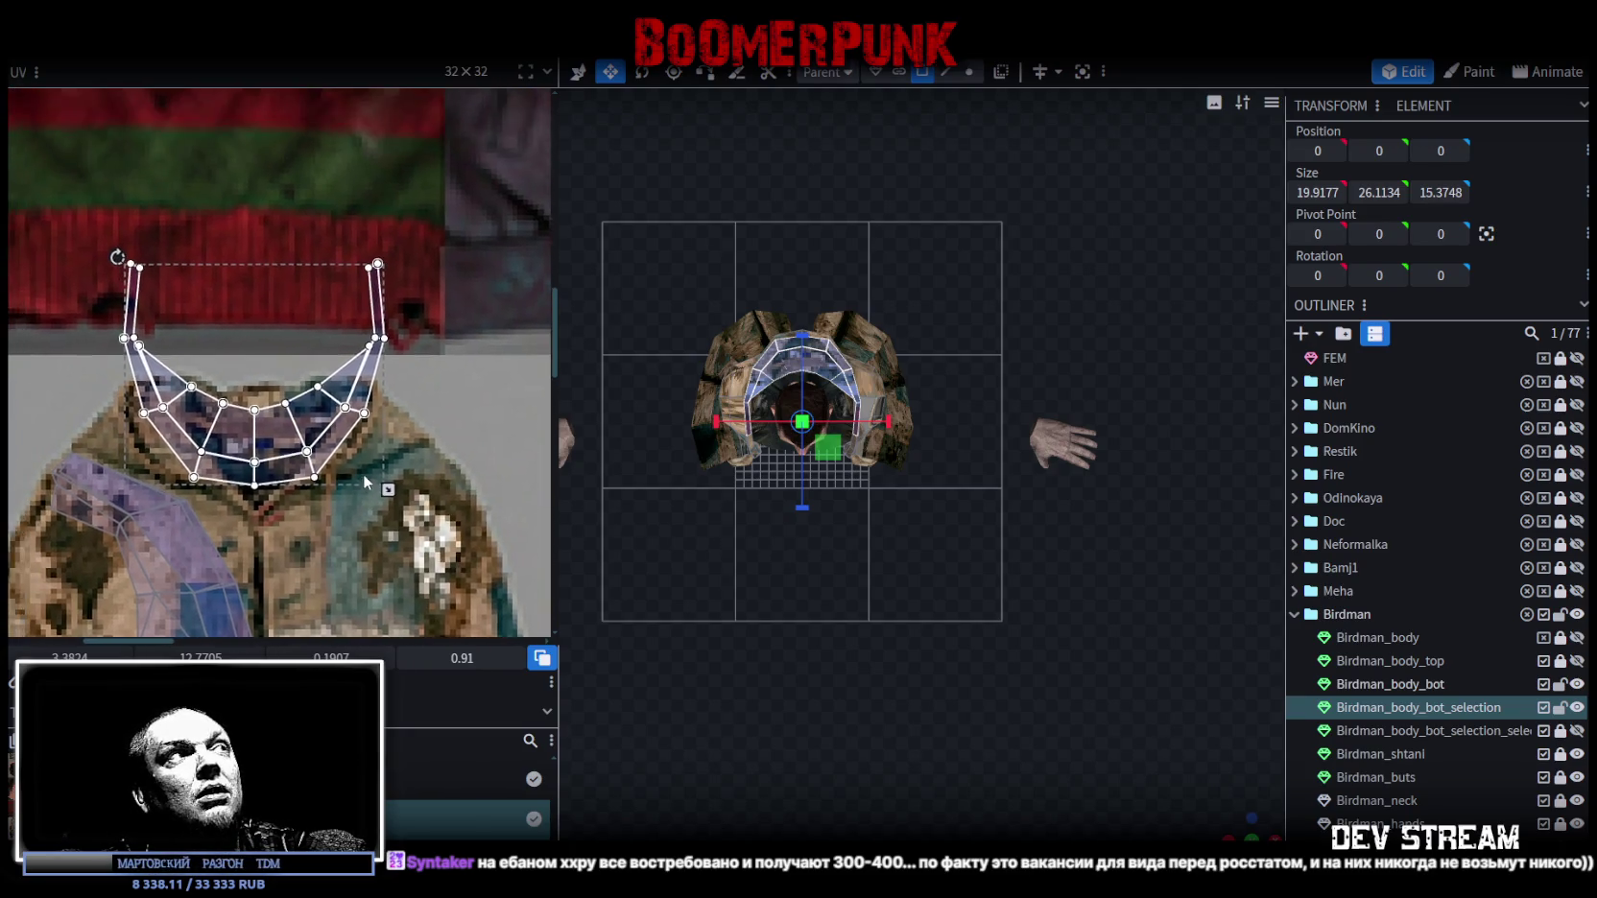
scroll(363, 473, "down", 1)
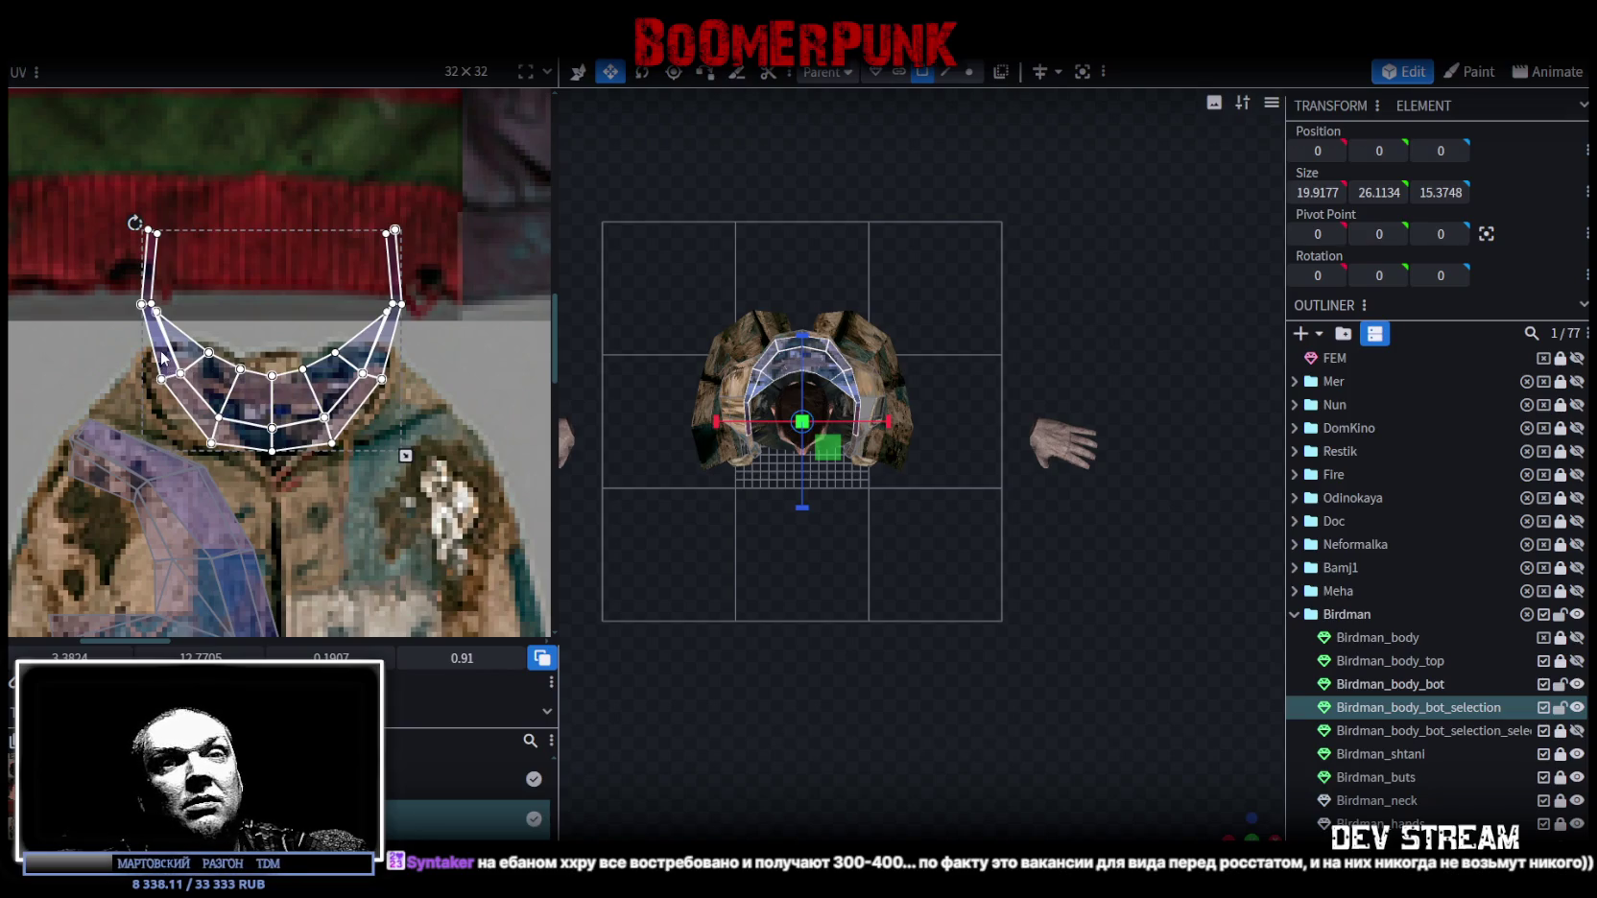
scroll(170, 253, "up", 1)
scroll(169, 261, "up", 1)
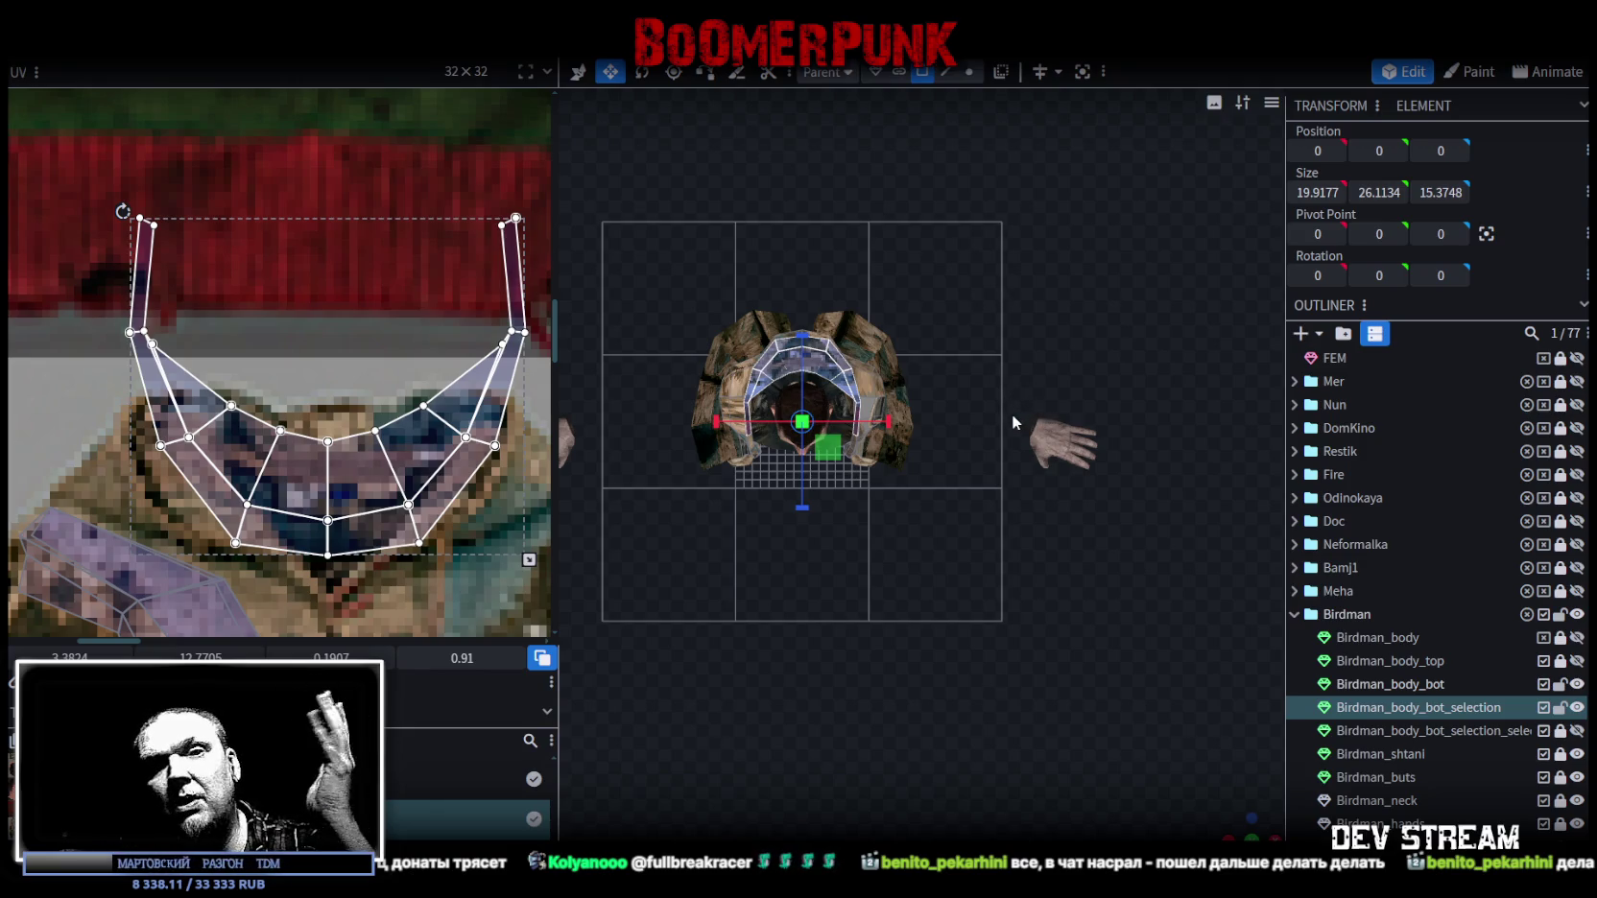
scroll(960, 412, "down", 2)
scroll(999, 374, "up", 4)
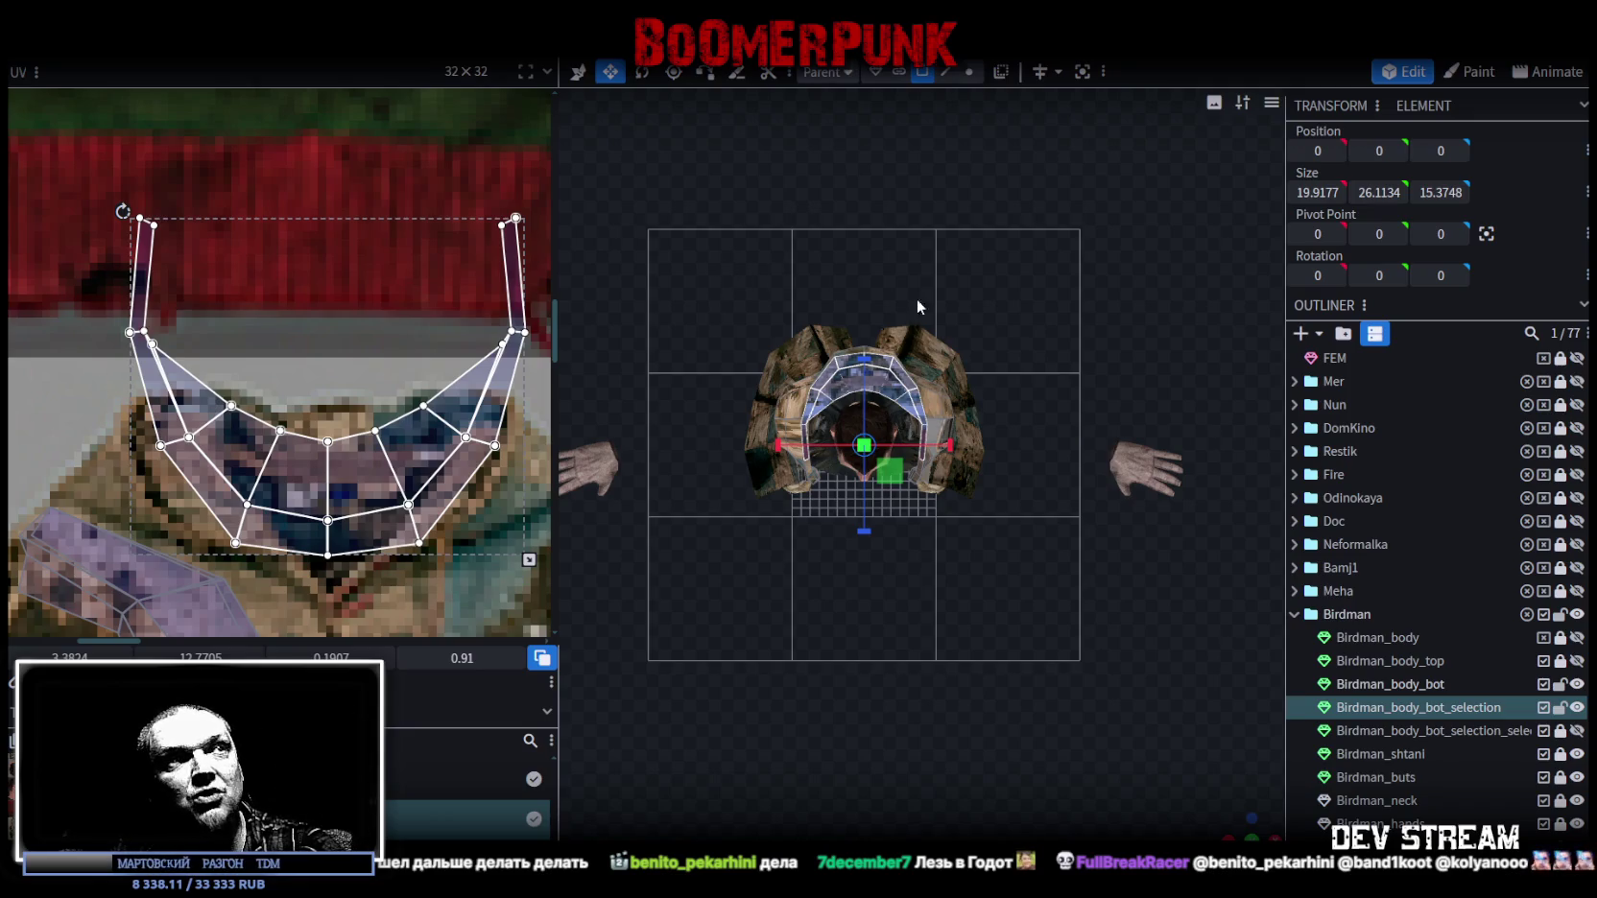
scroll(923, 310, "up", 2)
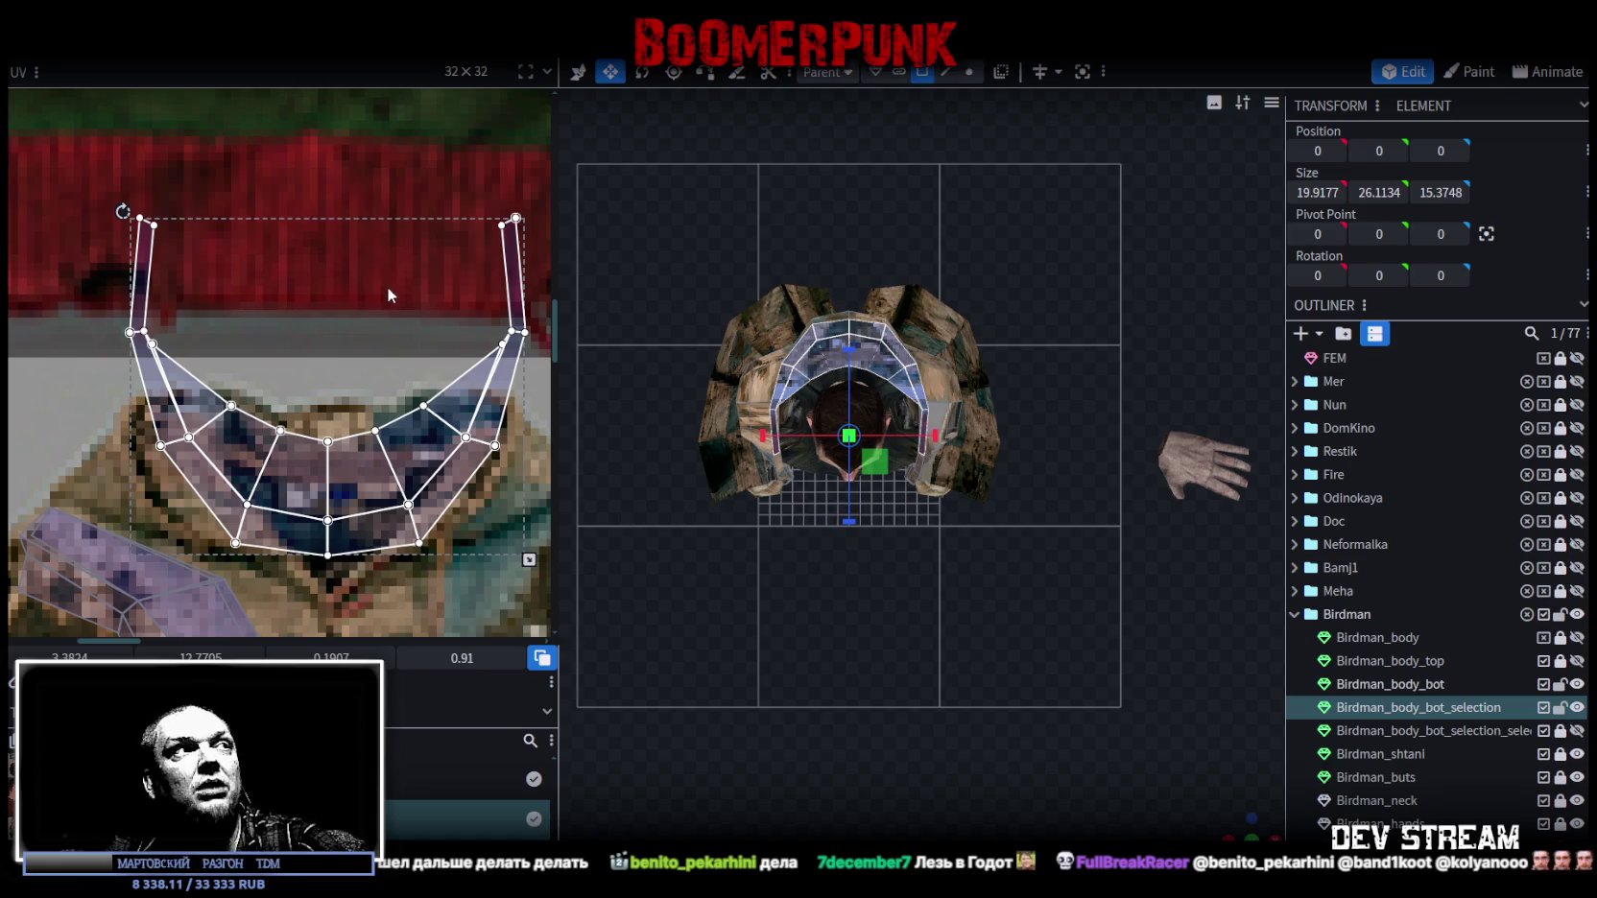
middle_click_drag(388, 284, 339, 196)
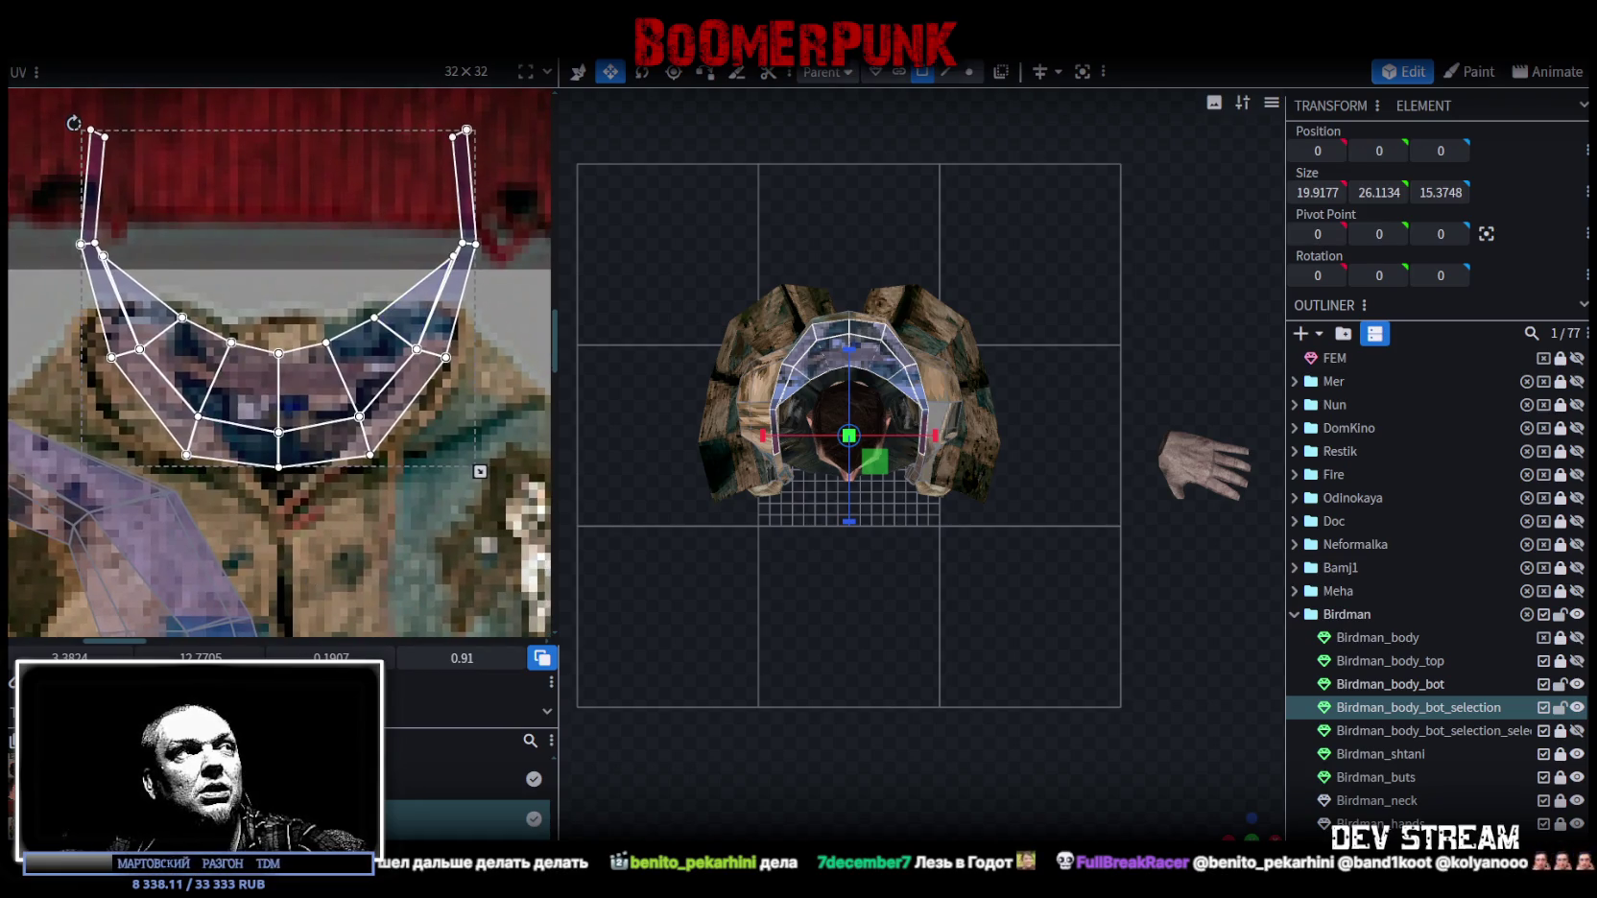
Move the collar's two vertical side strips onto the red-green striped band.
scroll(347, 462, "down", 1)
scroll(321, 466, "down", 1)
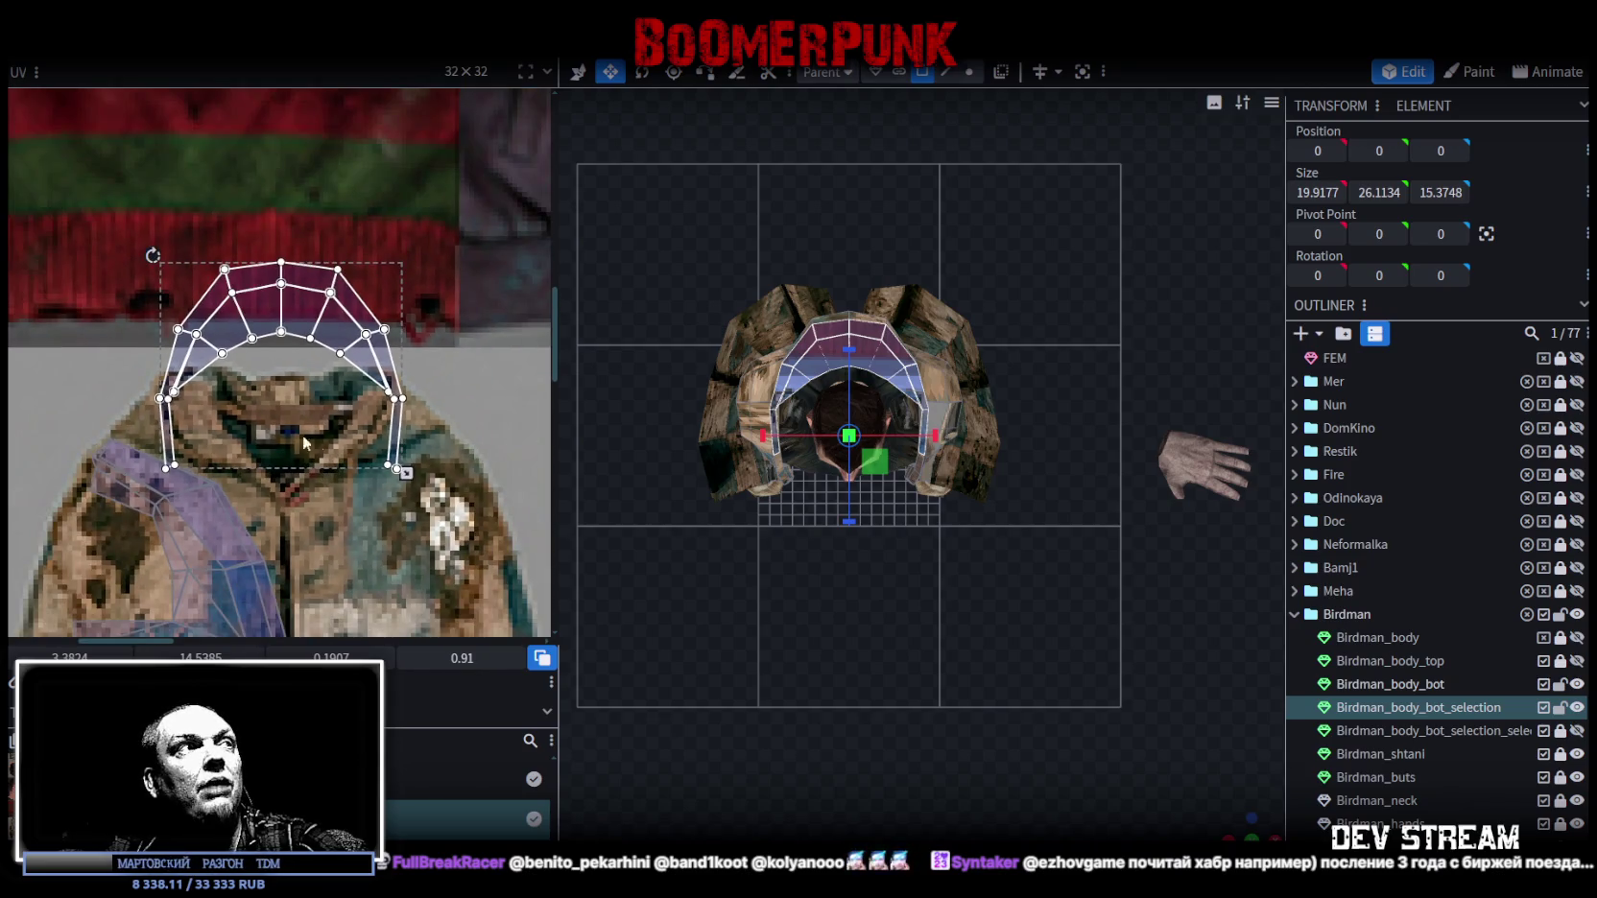
mouse_move(144, 379)
left_mouse_down()
mouse_move(422, 480)
mouse_move(392, 170)
left_mouse_up()
left_click_drag(125, 267, 447, 420)
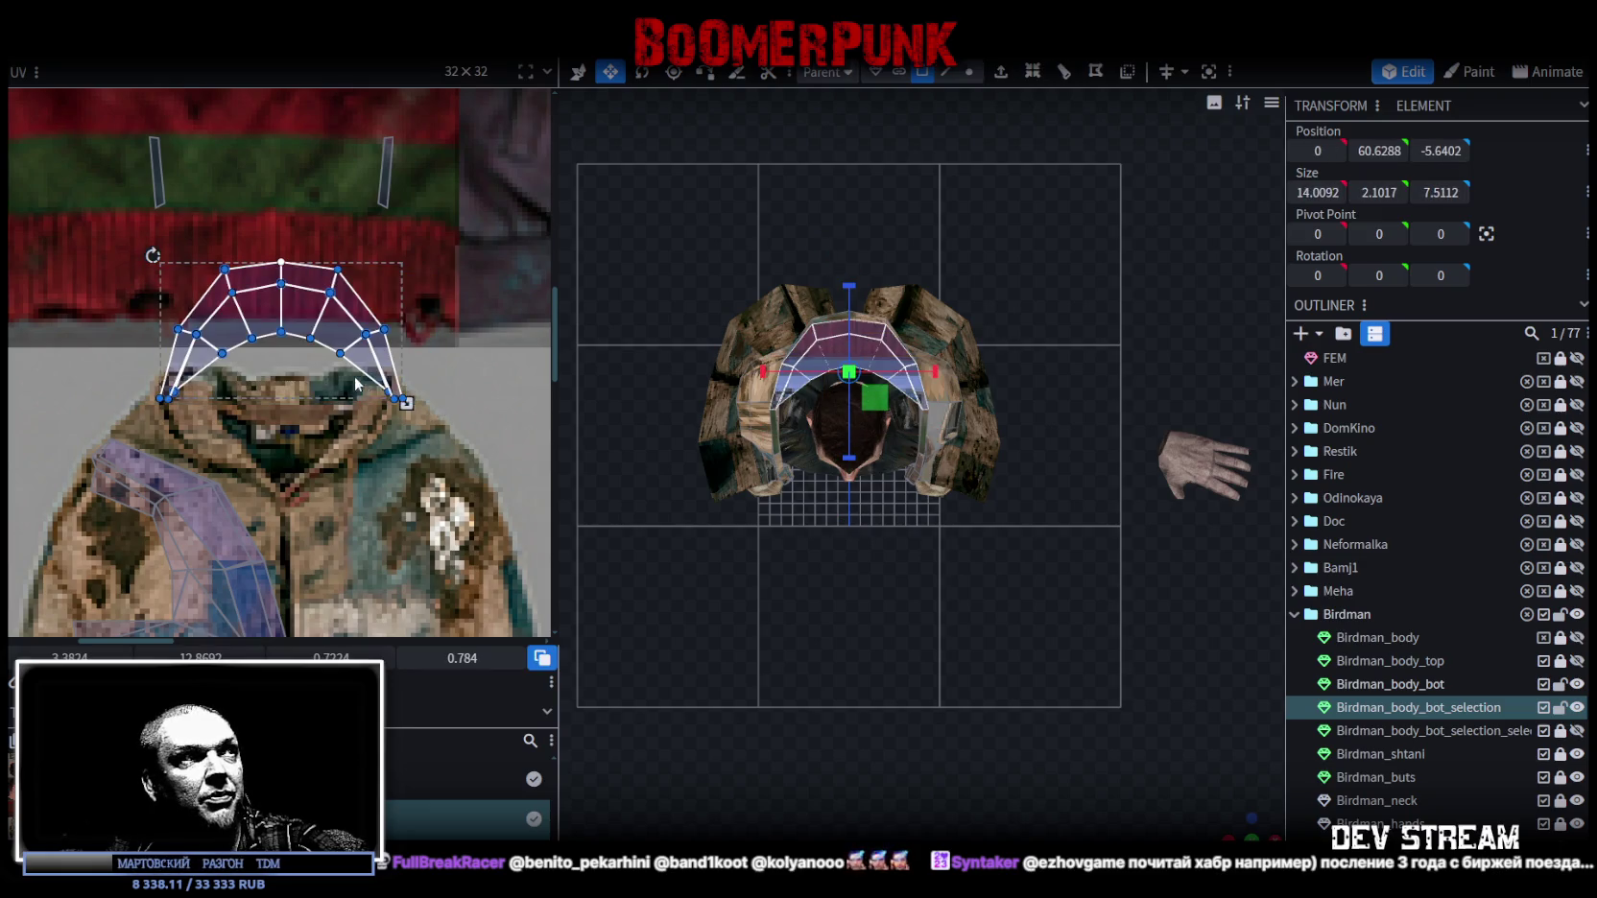
scroll(355, 384, "up", 1)
Move and shrink the arch UVs onto the neckline, pulling its inner arc down.
left_click_drag(230, 340, 304, 429)
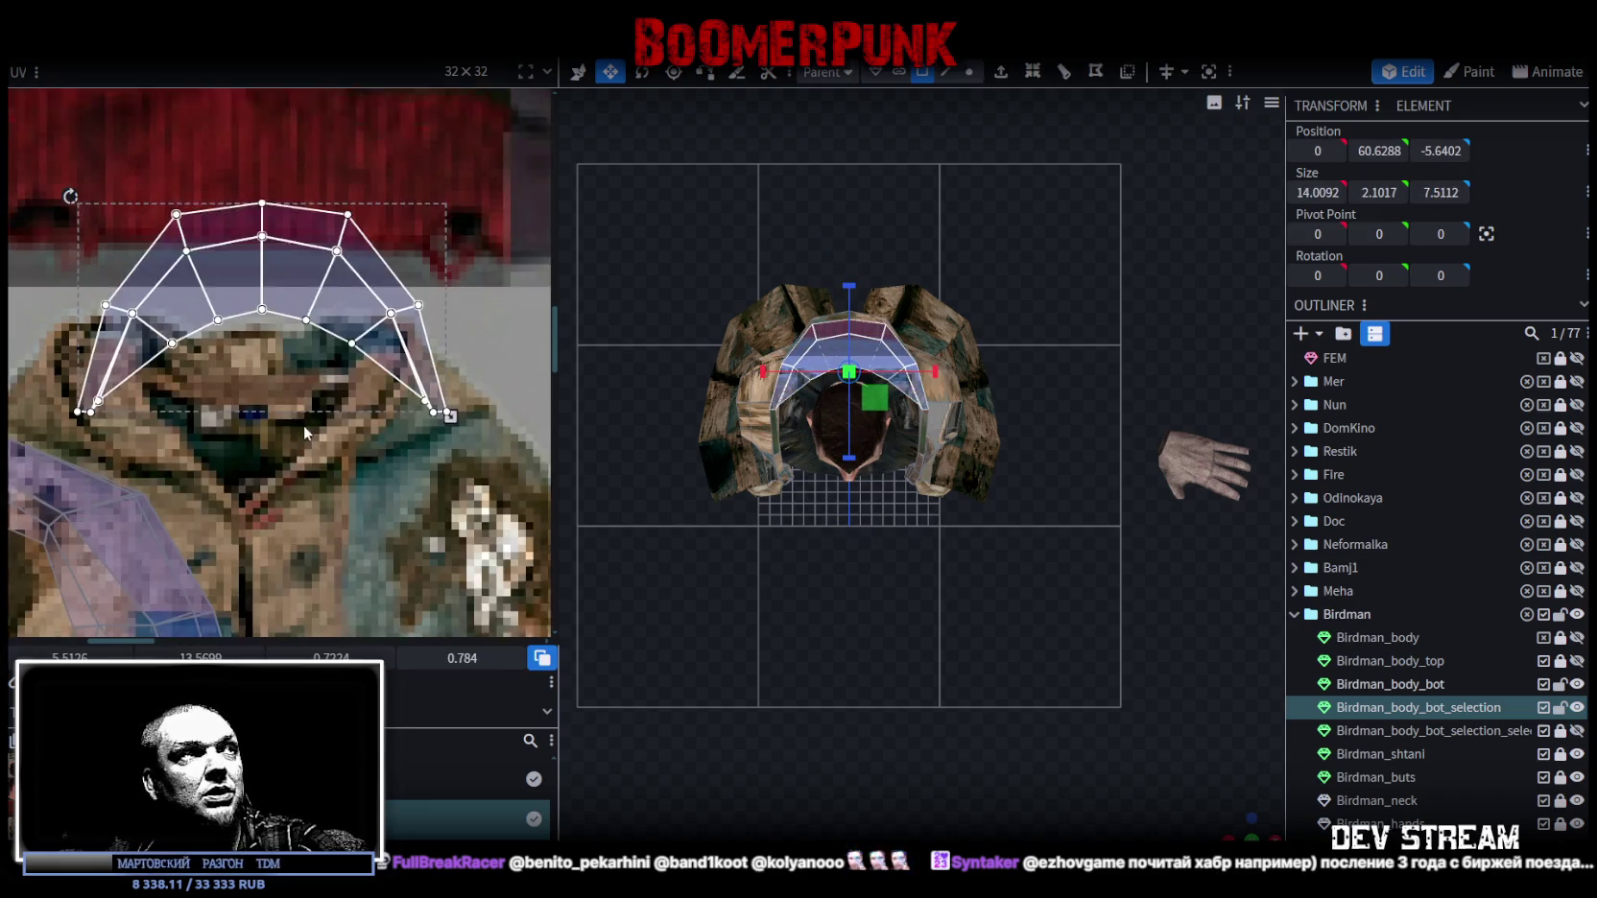
scroll(304, 432, "down", 1)
scroll(183, 281, "down", 1)
mouse_move(286, 371)
middle_mouse_down()
mouse_move(299, 465)
mouse_move(299, 433)
mouse_move(278, 478)
mouse_move(292, 406)
middle_mouse_up()
left_click_drag(246, 333, 243, 376)
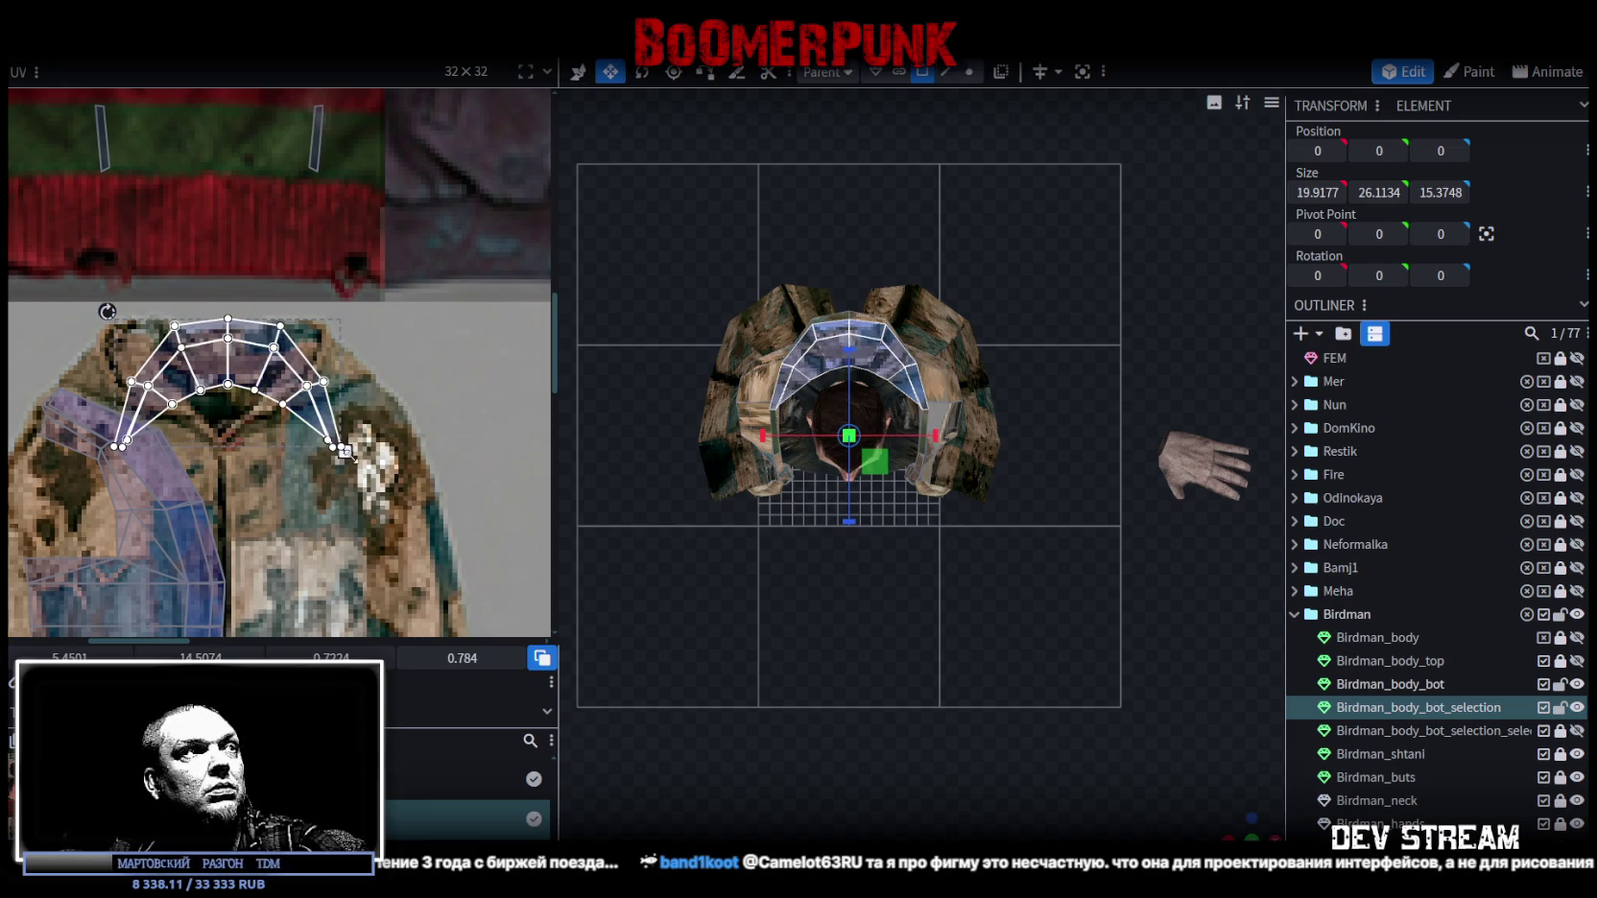
left_click_drag(353, 461, 335, 399)
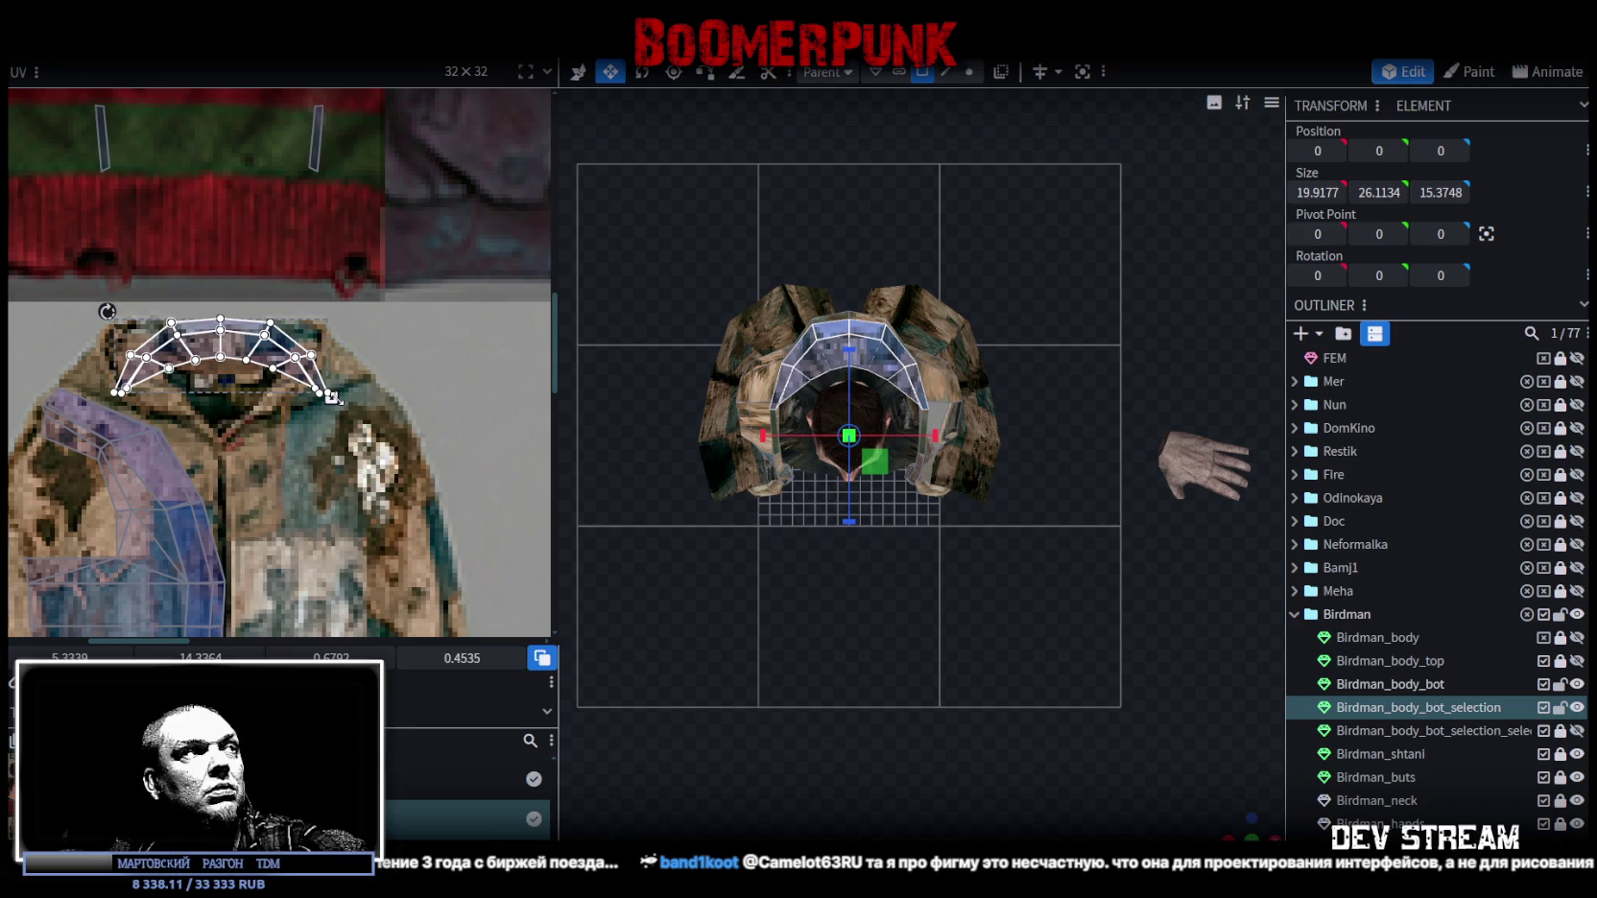
scroll(166, 375, "up", 3)
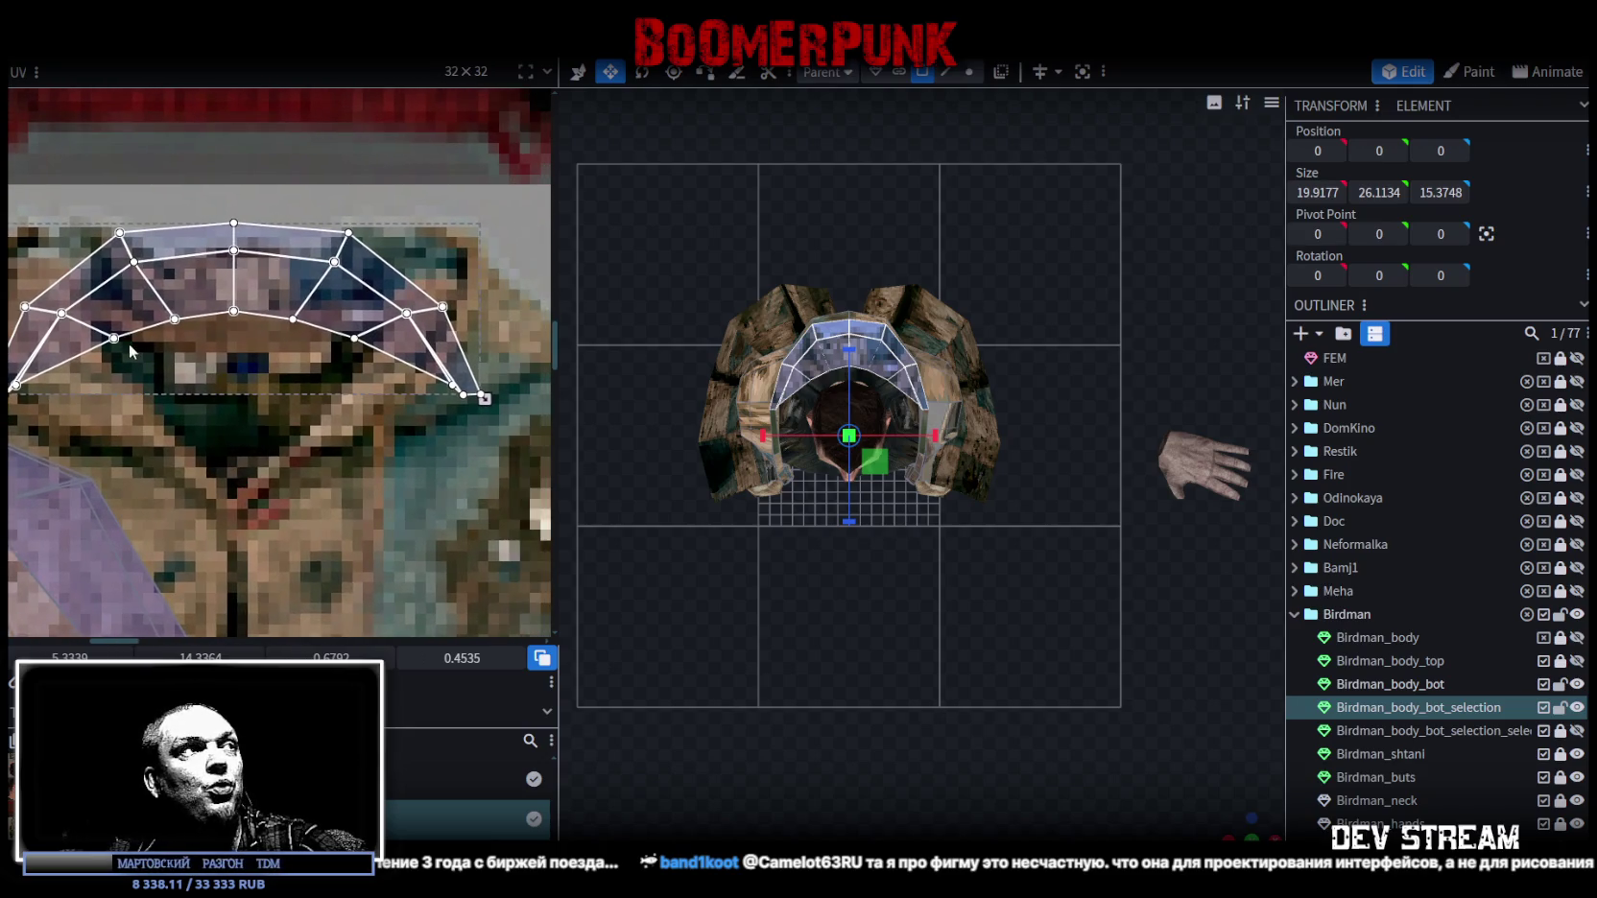
left_click_drag(97, 359, 367, 307)
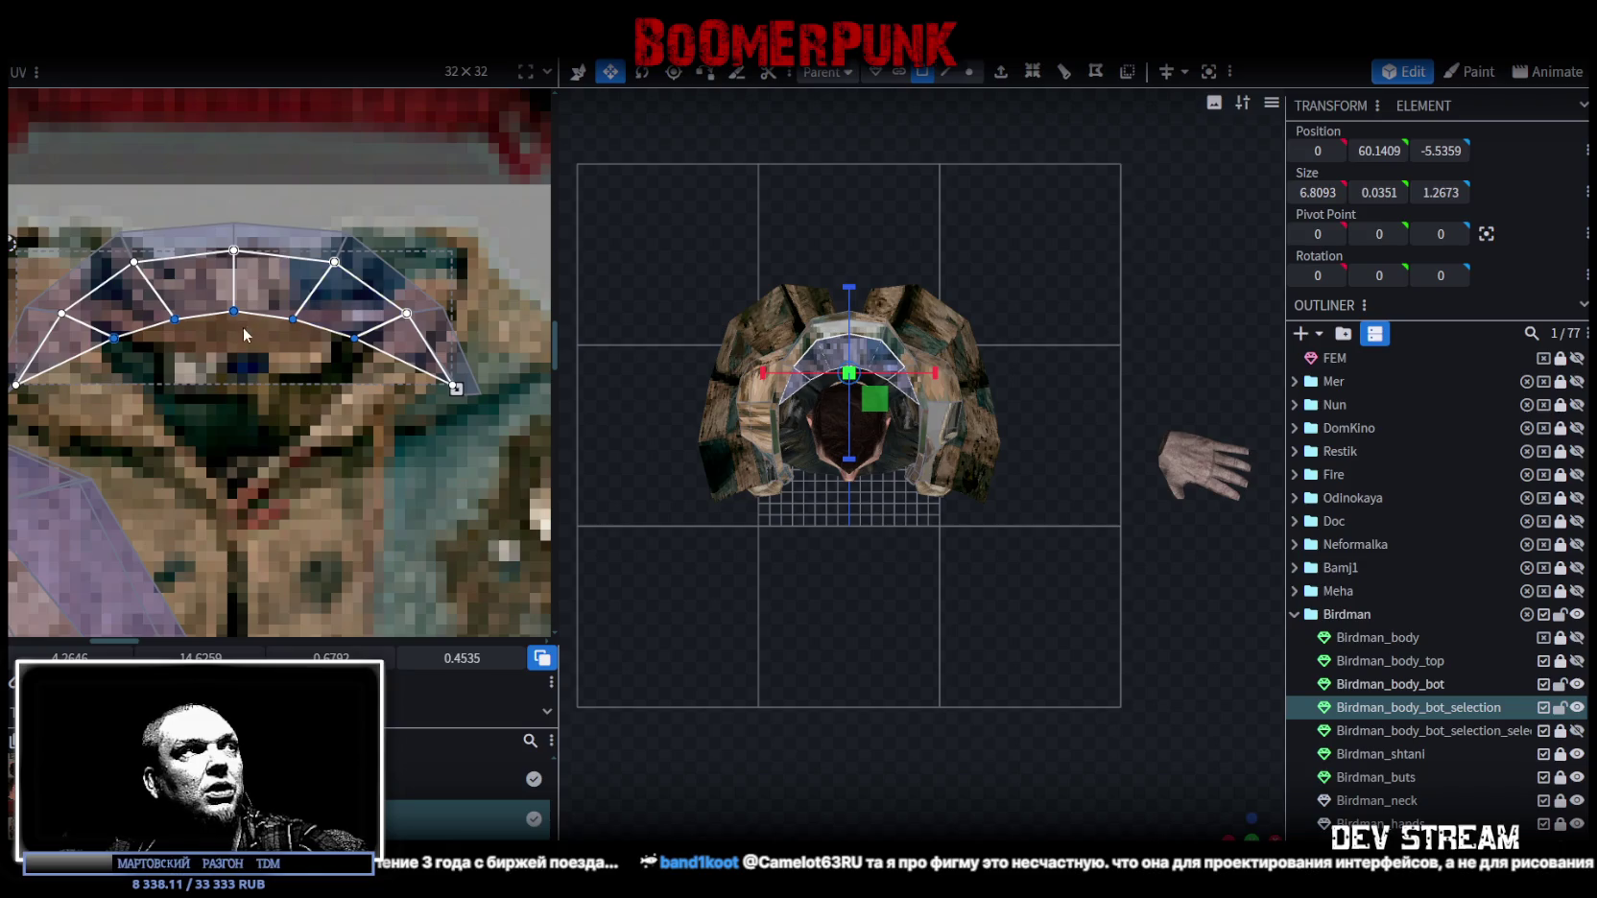
mouse_move(236, 311)
left_mouse_down()
mouse_move(233, 341)
mouse_move(318, 321)
mouse_move(291, 402)
left_mouse_up()
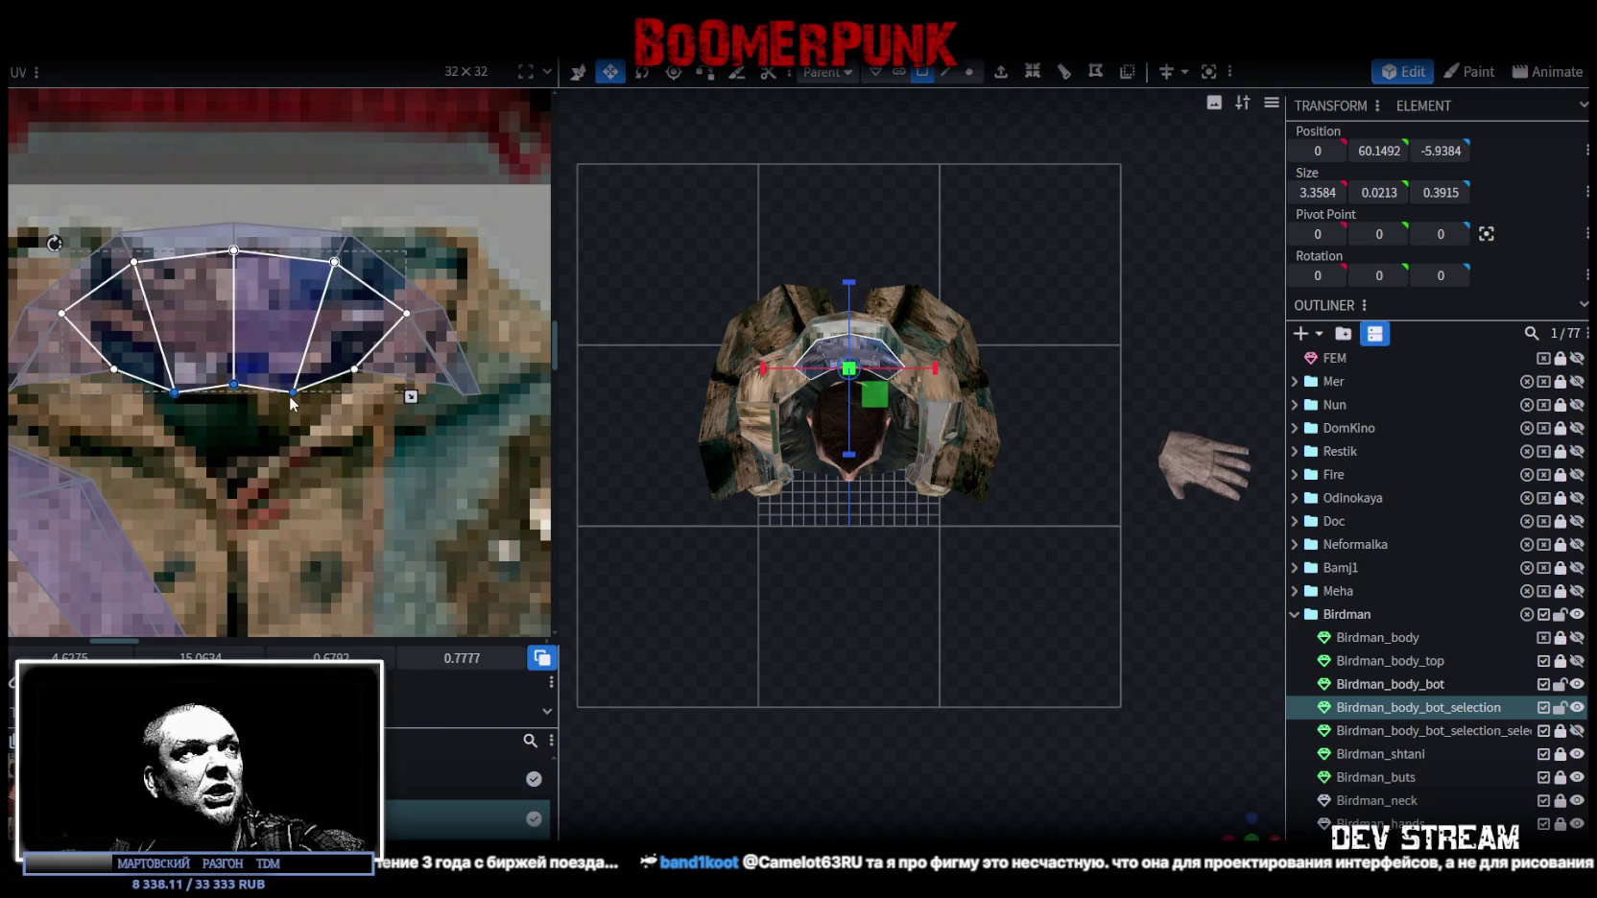
Pull the arch's centre vertex into a V point and reshape the left shoulder collar face.
left_click(239, 396)
left_click_drag(240, 399, 239, 447)
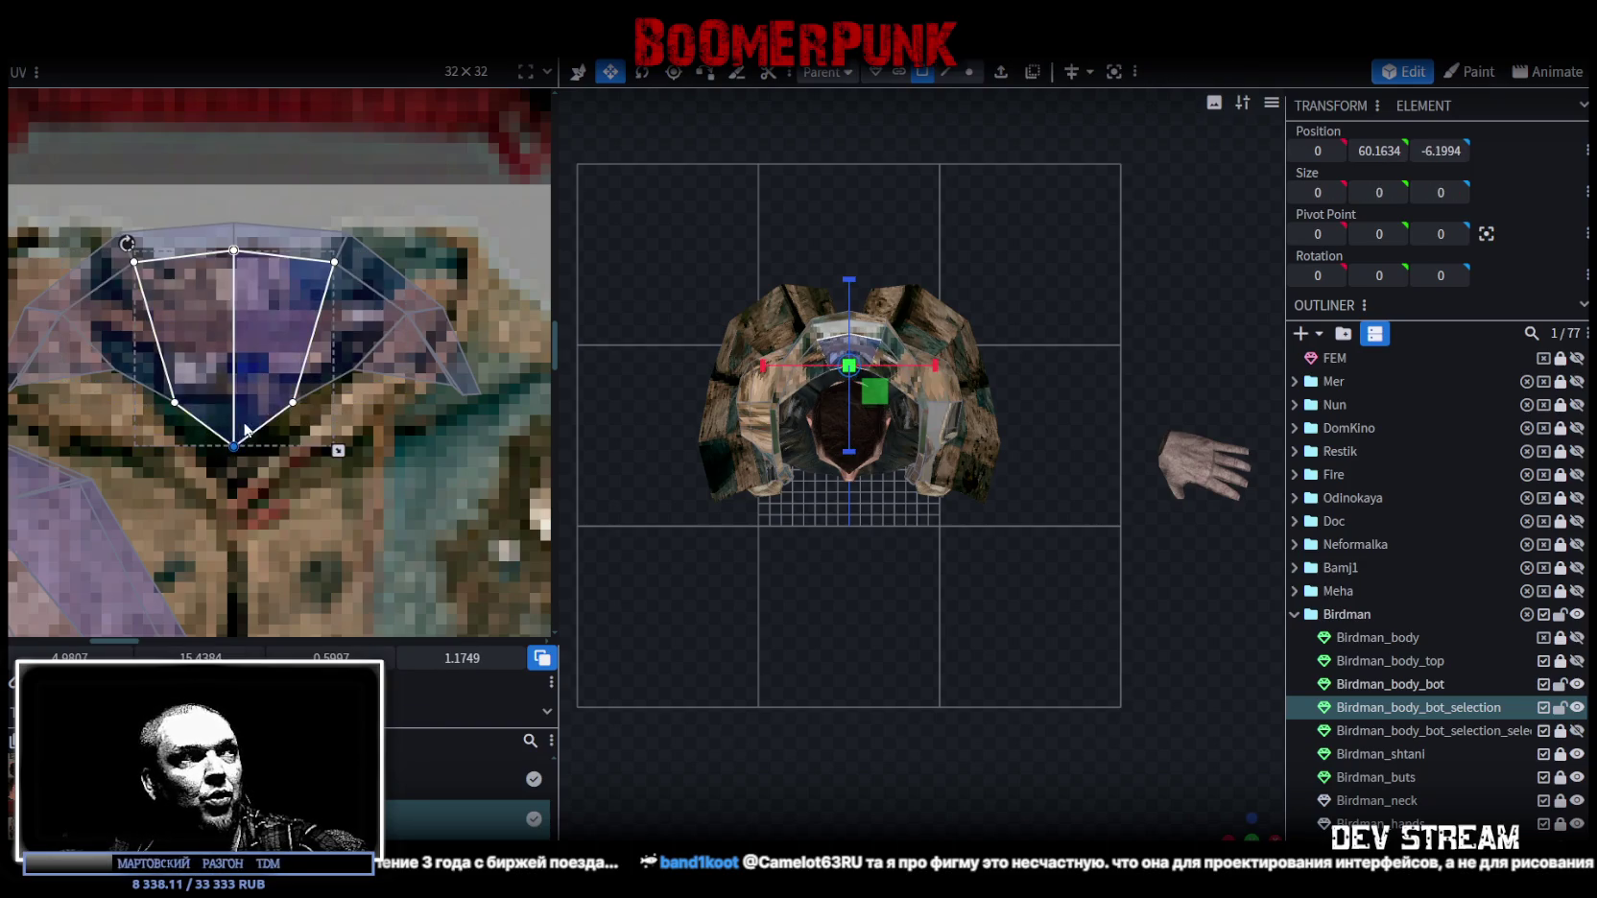
scroll(288, 451, "down", 2)
scroll(168, 388, "up", 1)
left_click(195, 387)
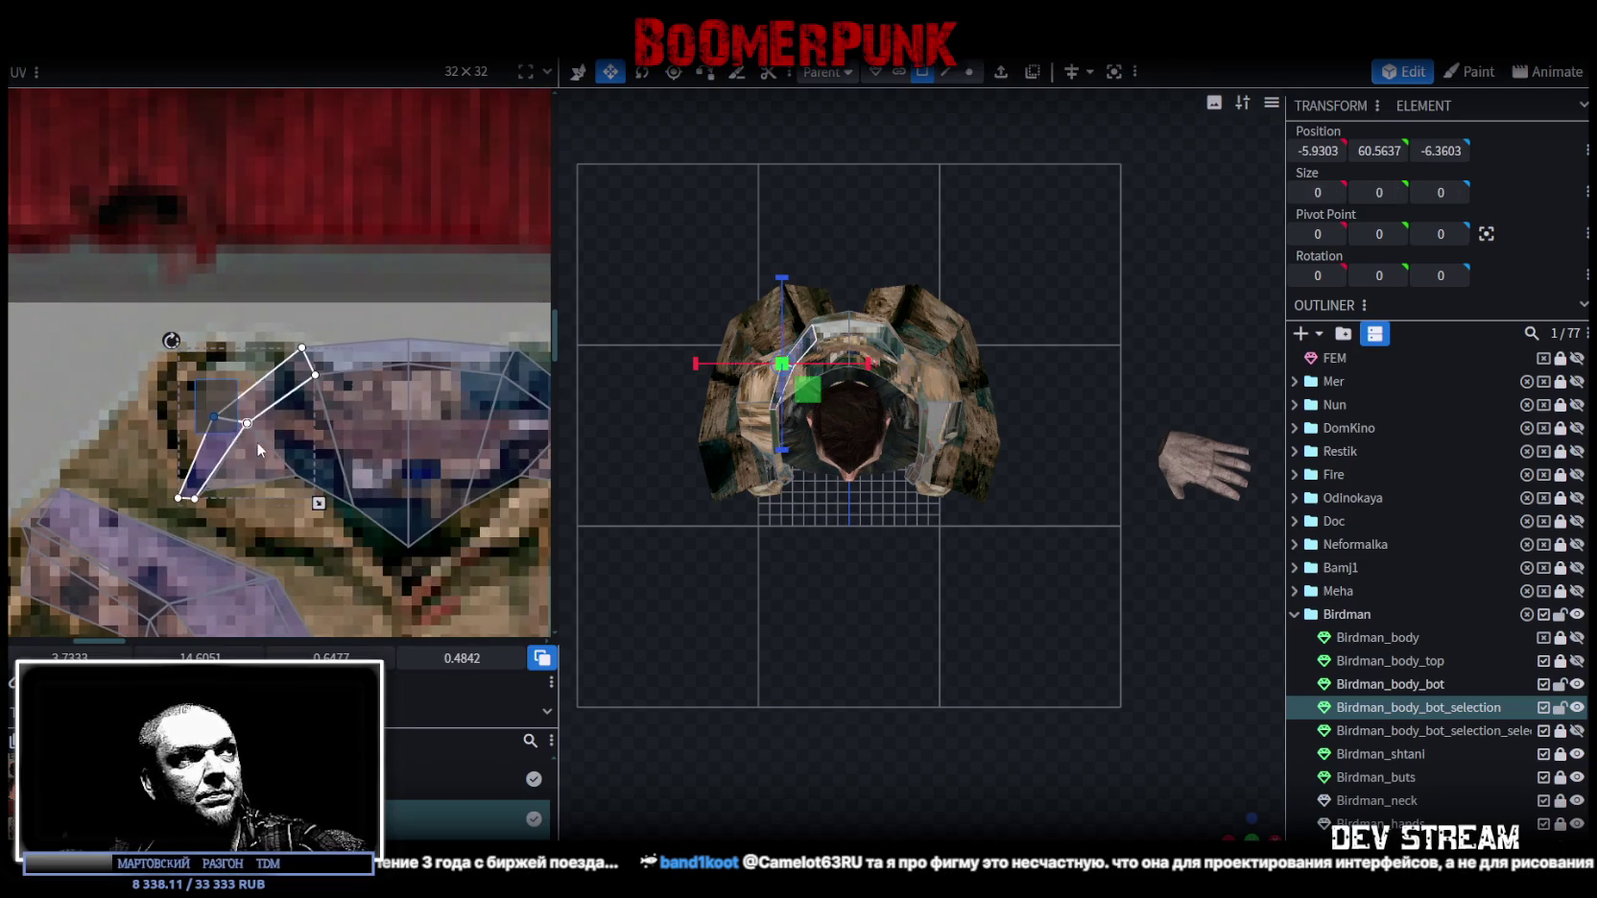
left_click_drag(248, 368, 237, 368)
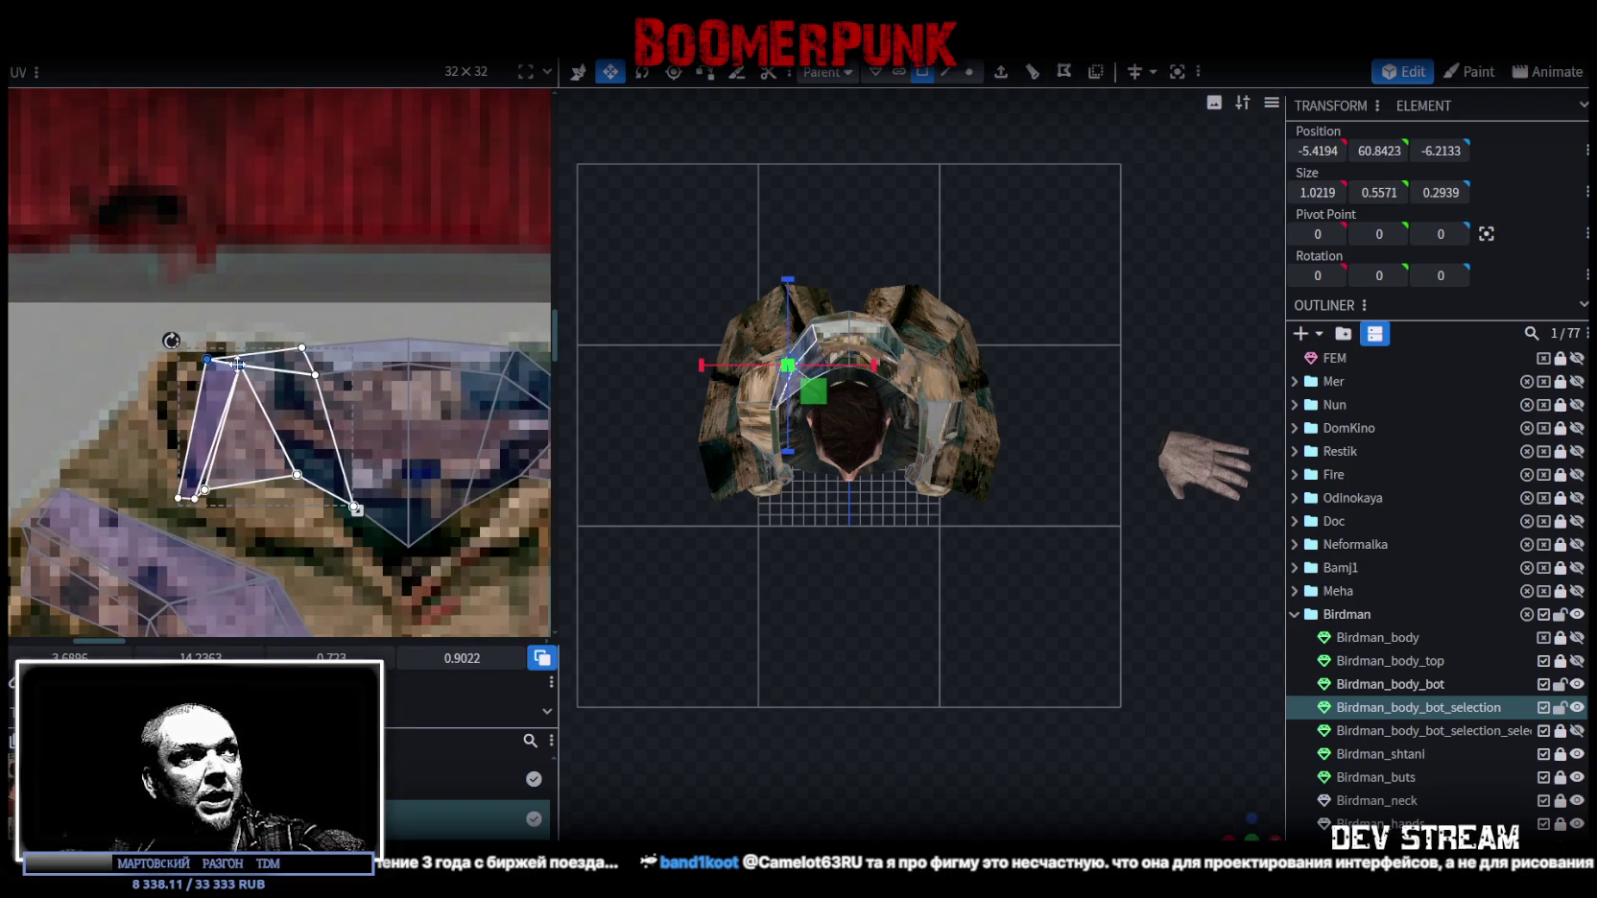
left_click_drag(237, 368, 225, 395)
middle_click_drag(295, 424, 236, 413)
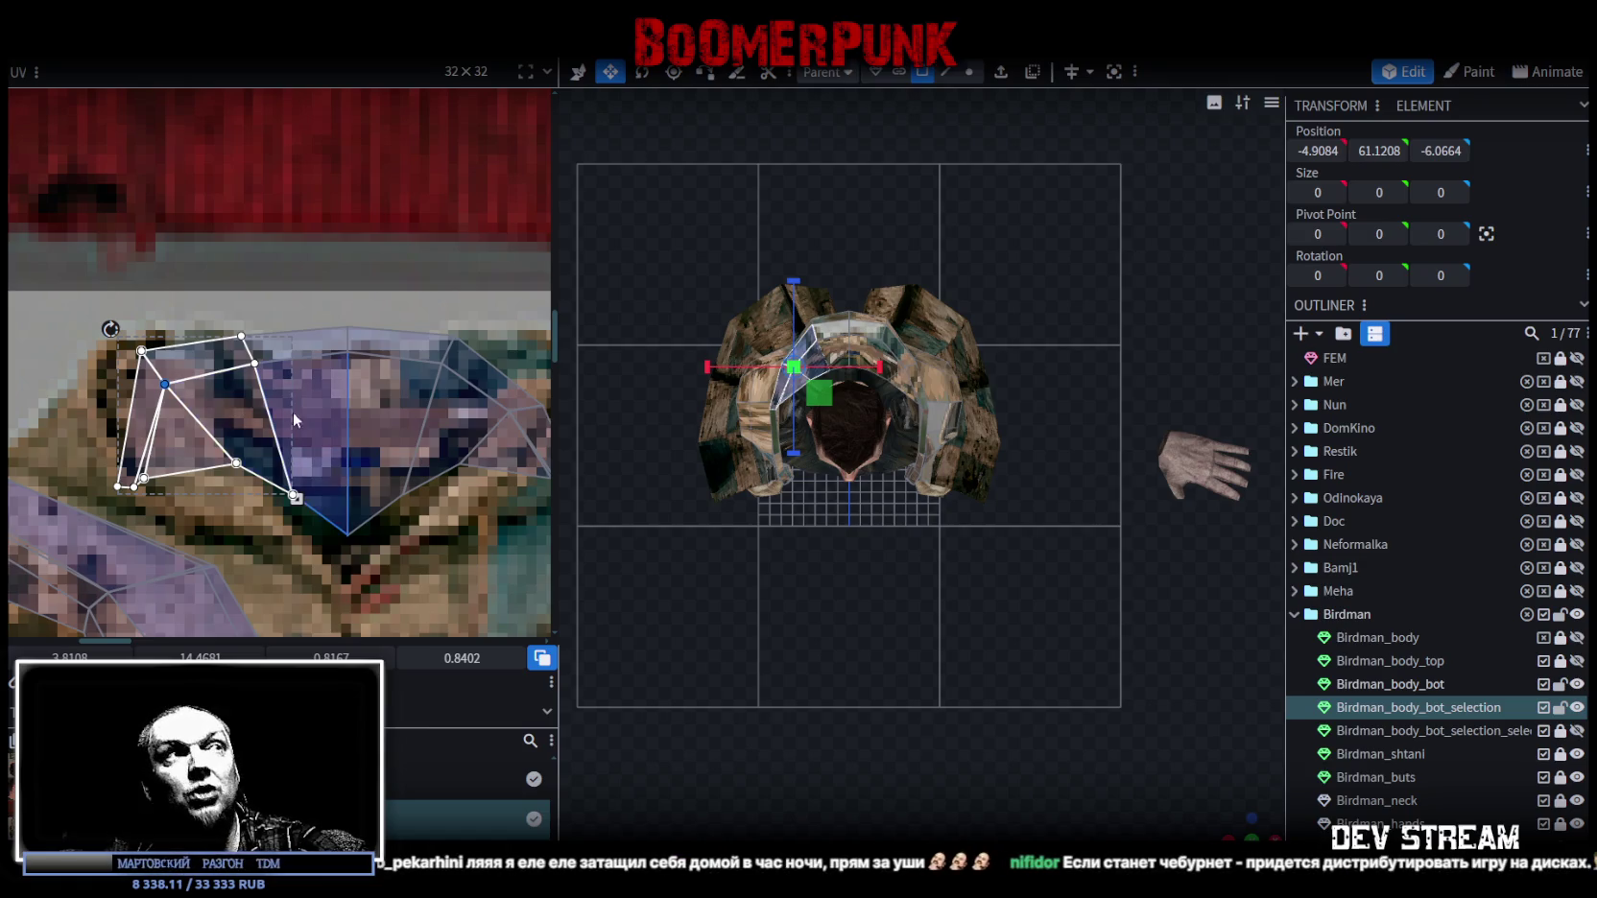
Fit the right shoulder collar face onto the collar, then select the top and side faces.
scroll(375, 379, "right", 2)
left_click(459, 384)
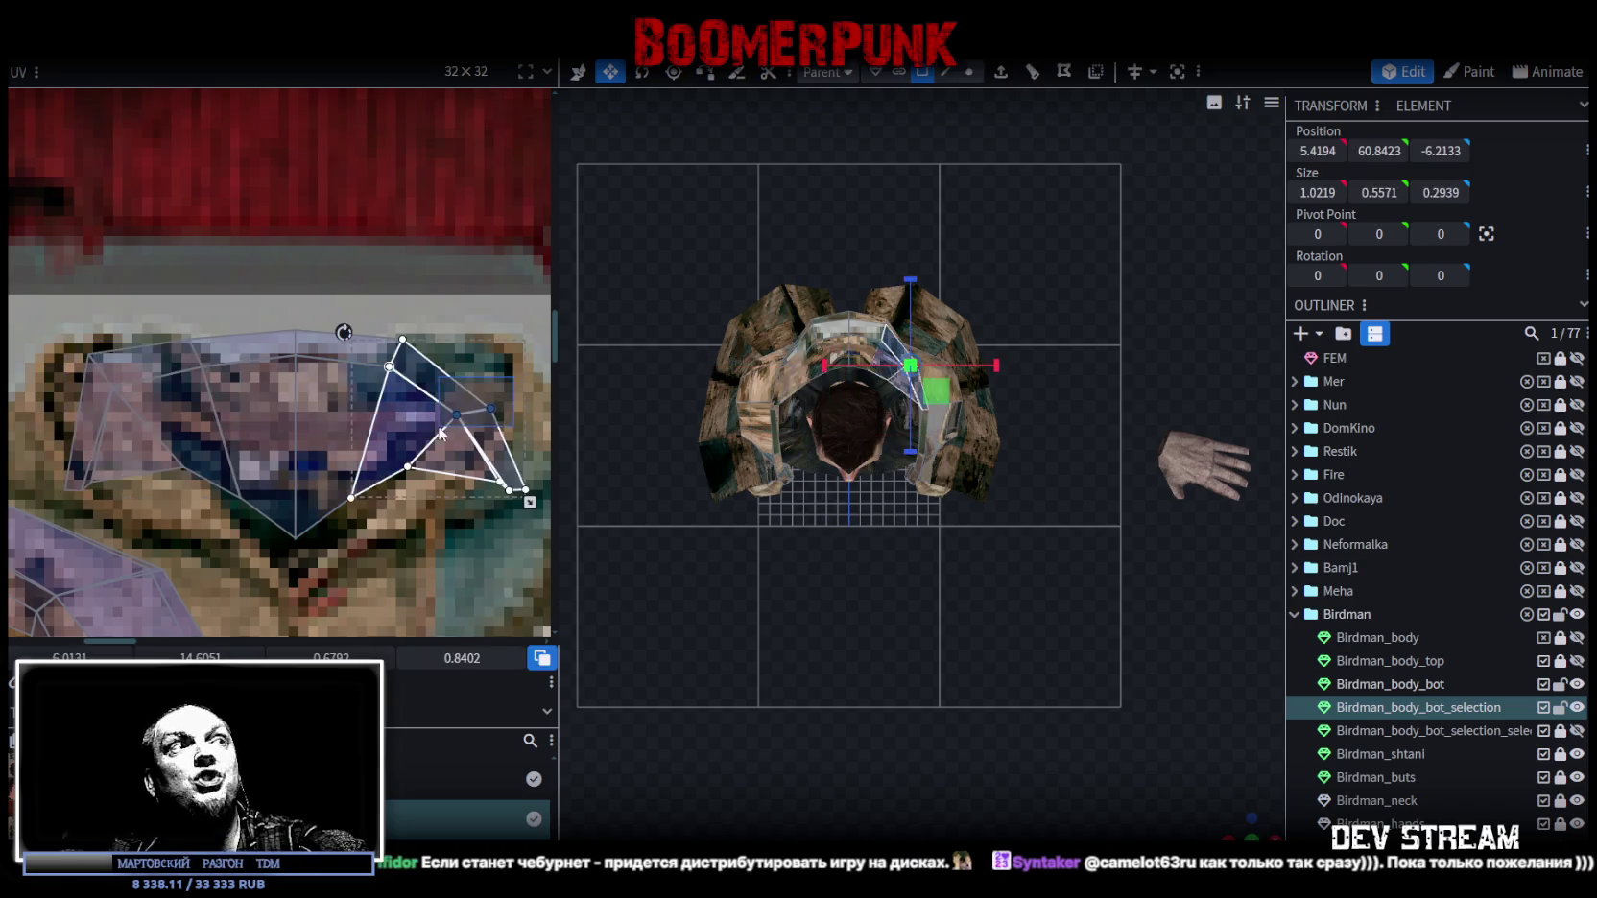
left_click_drag(493, 408, 484, 351)
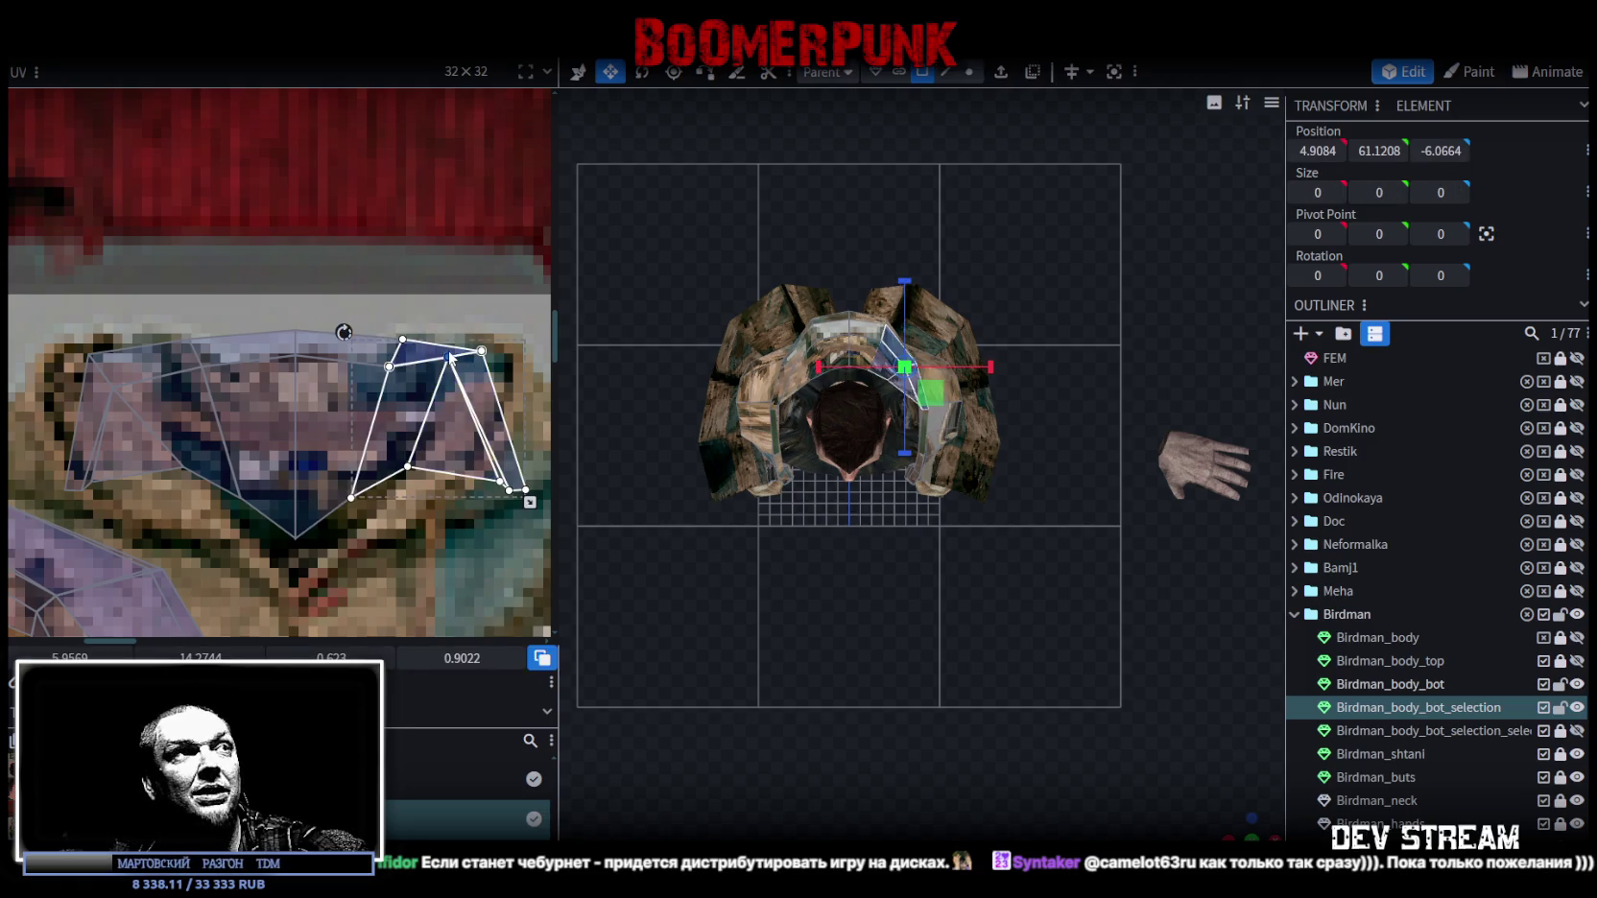
left_click_drag(447, 356, 457, 385)
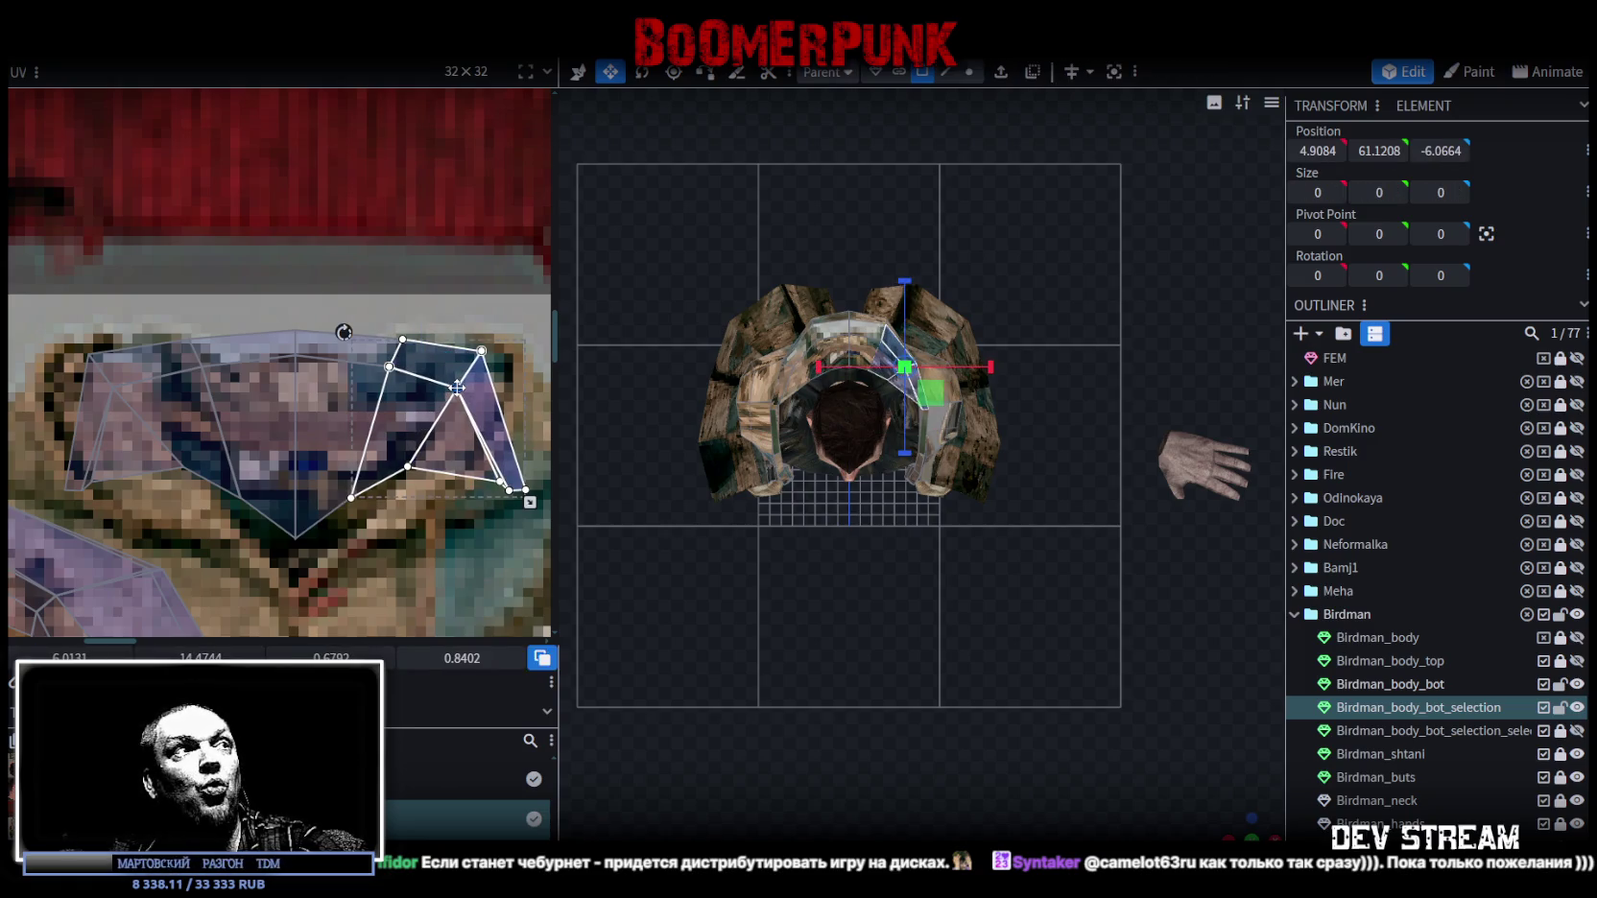
left_click(322, 336)
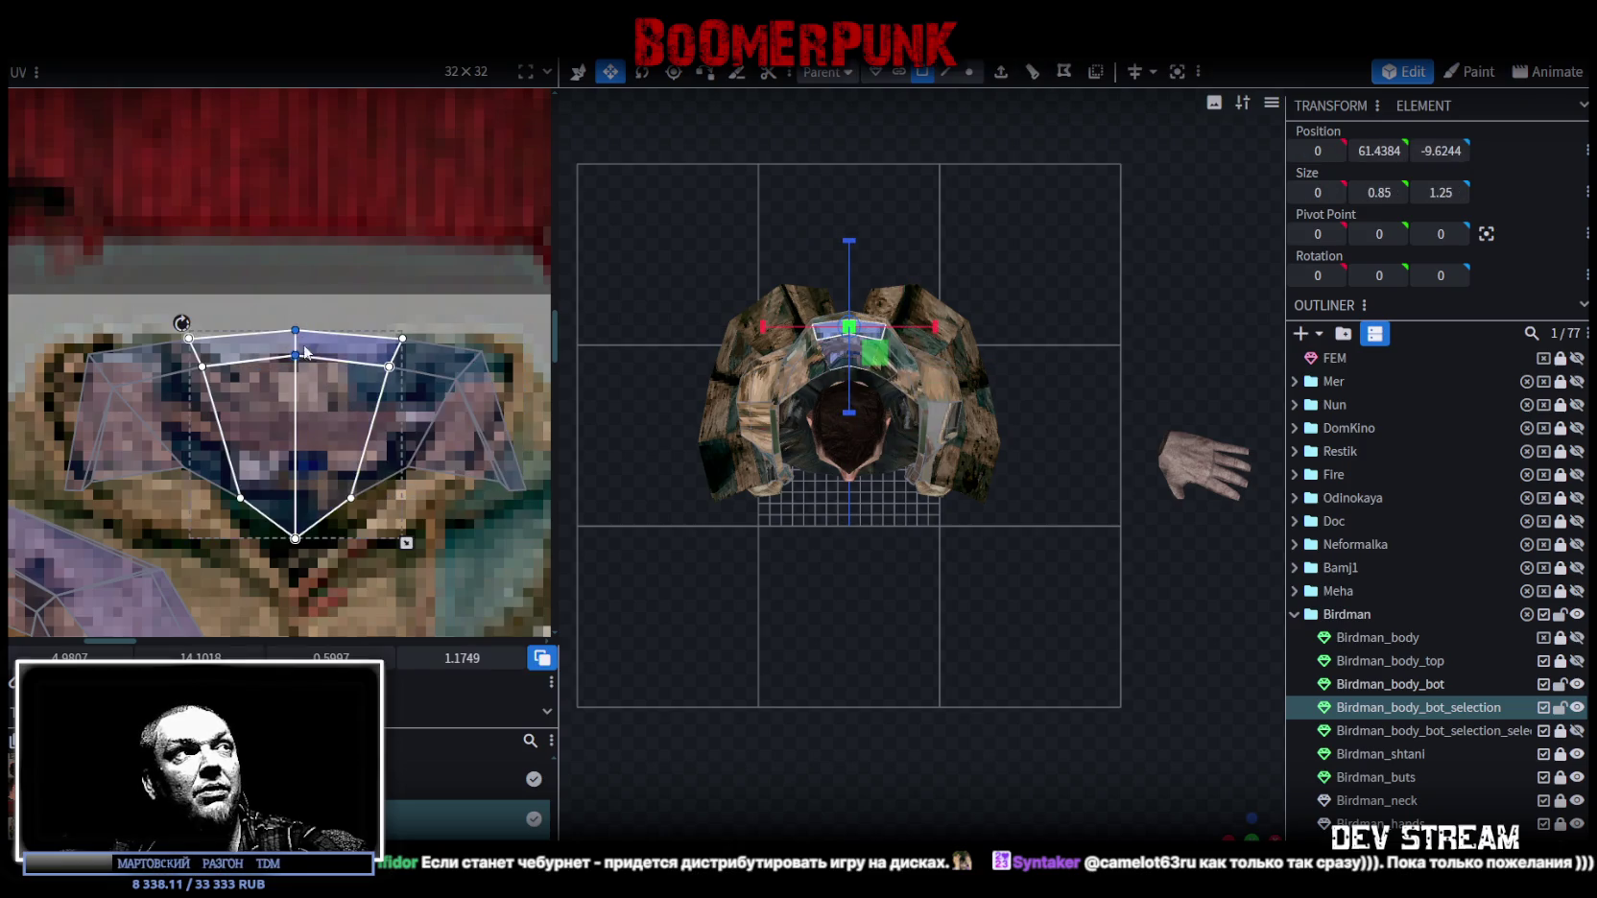
mouse_move(147, 314)
left_mouse_down()
mouse_move(436, 402)
mouse_move(389, 402)
left_mouse_up()
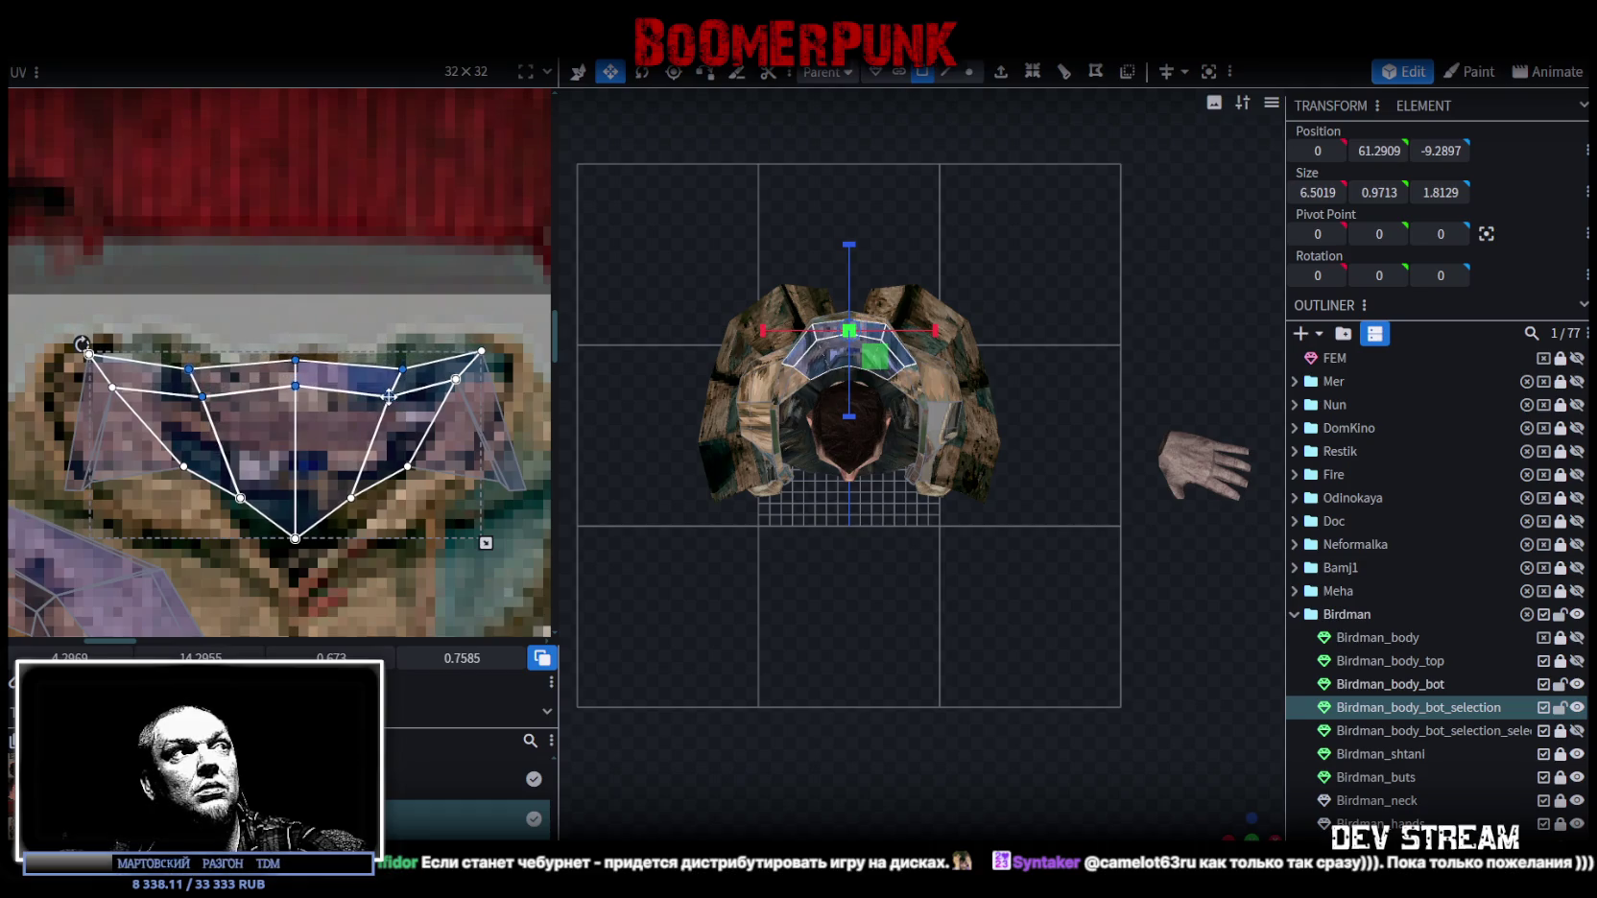
Return to Unity and collapse the ###MAP###, location and TestingPOW Hierarchy branches.
key("alt+Tab")
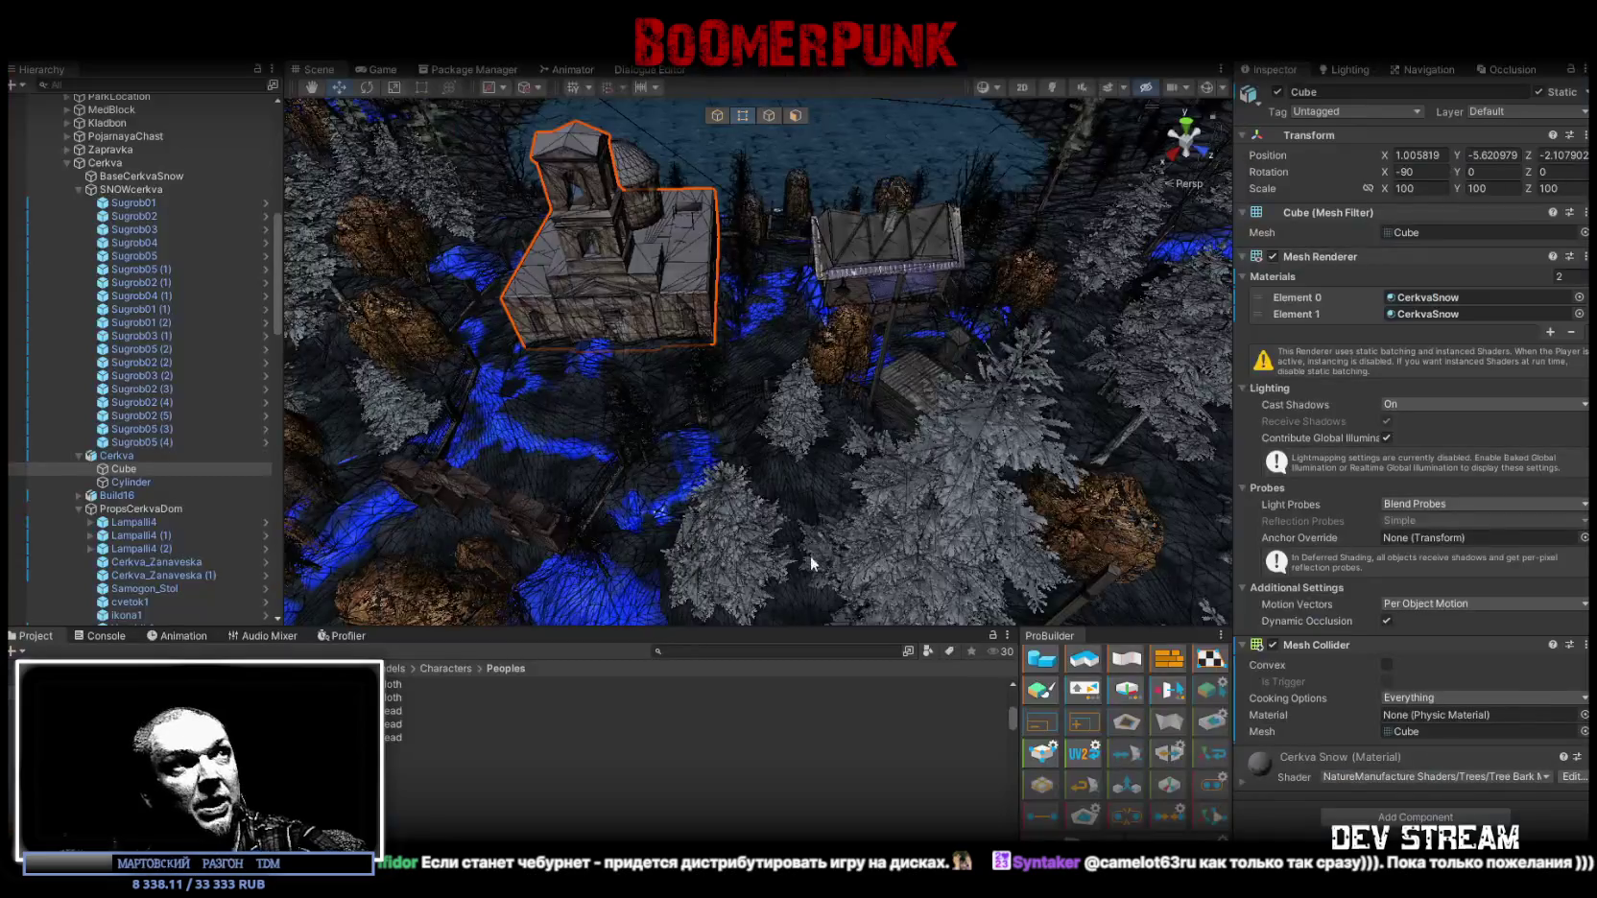
scroll(804, 454, "up", 3)
right_click_drag(805, 454, 950, 451)
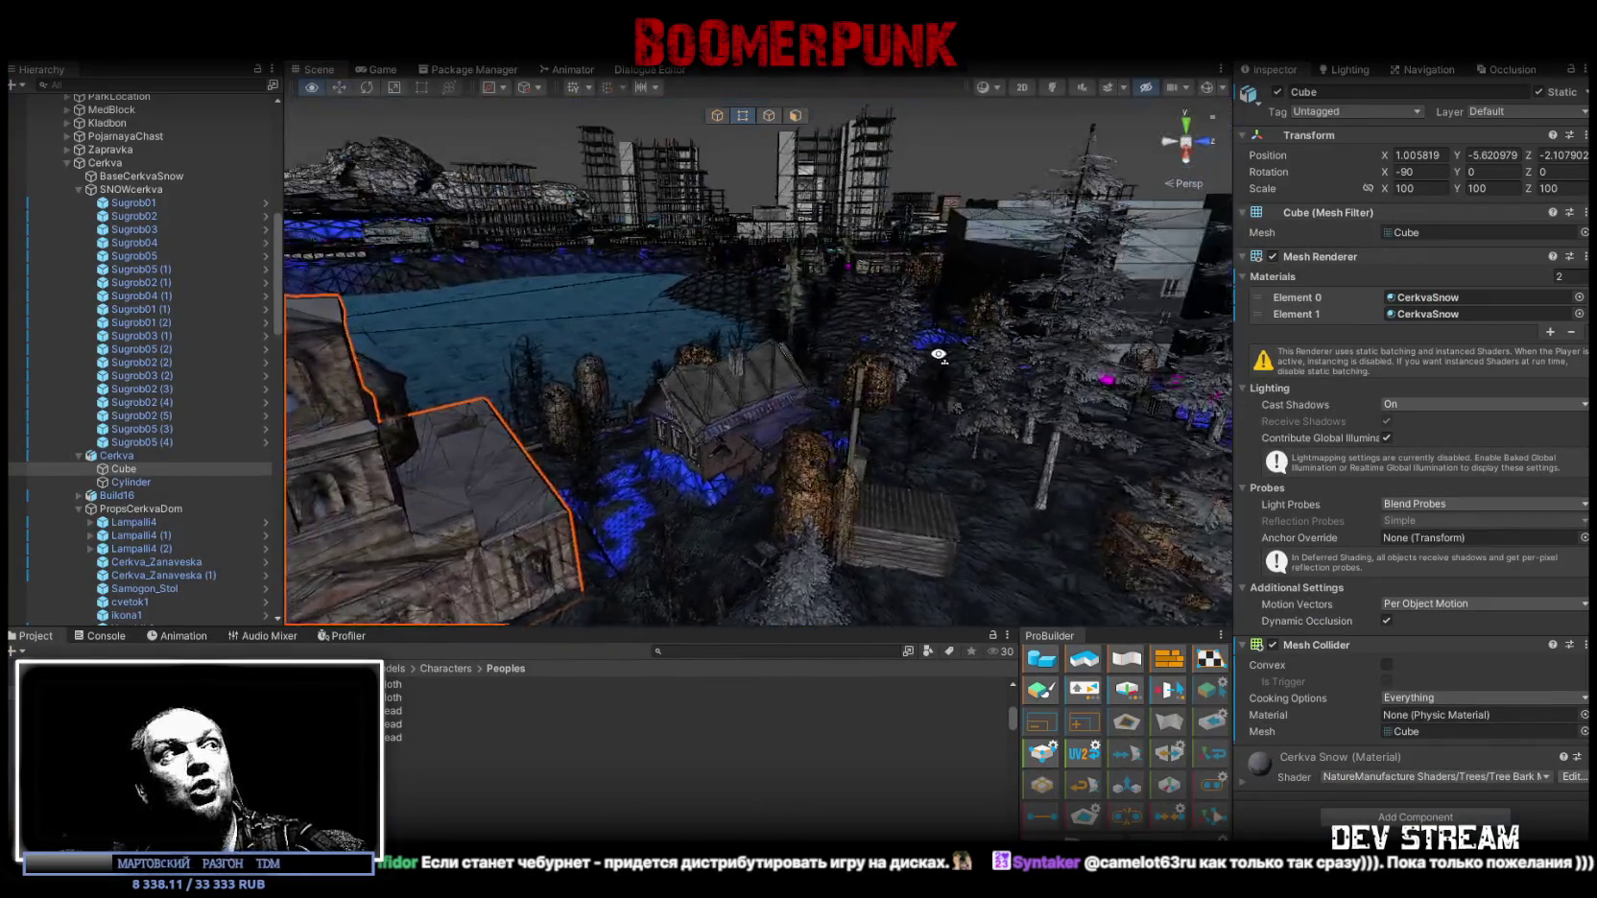
scroll(64, 180, "up", 10)
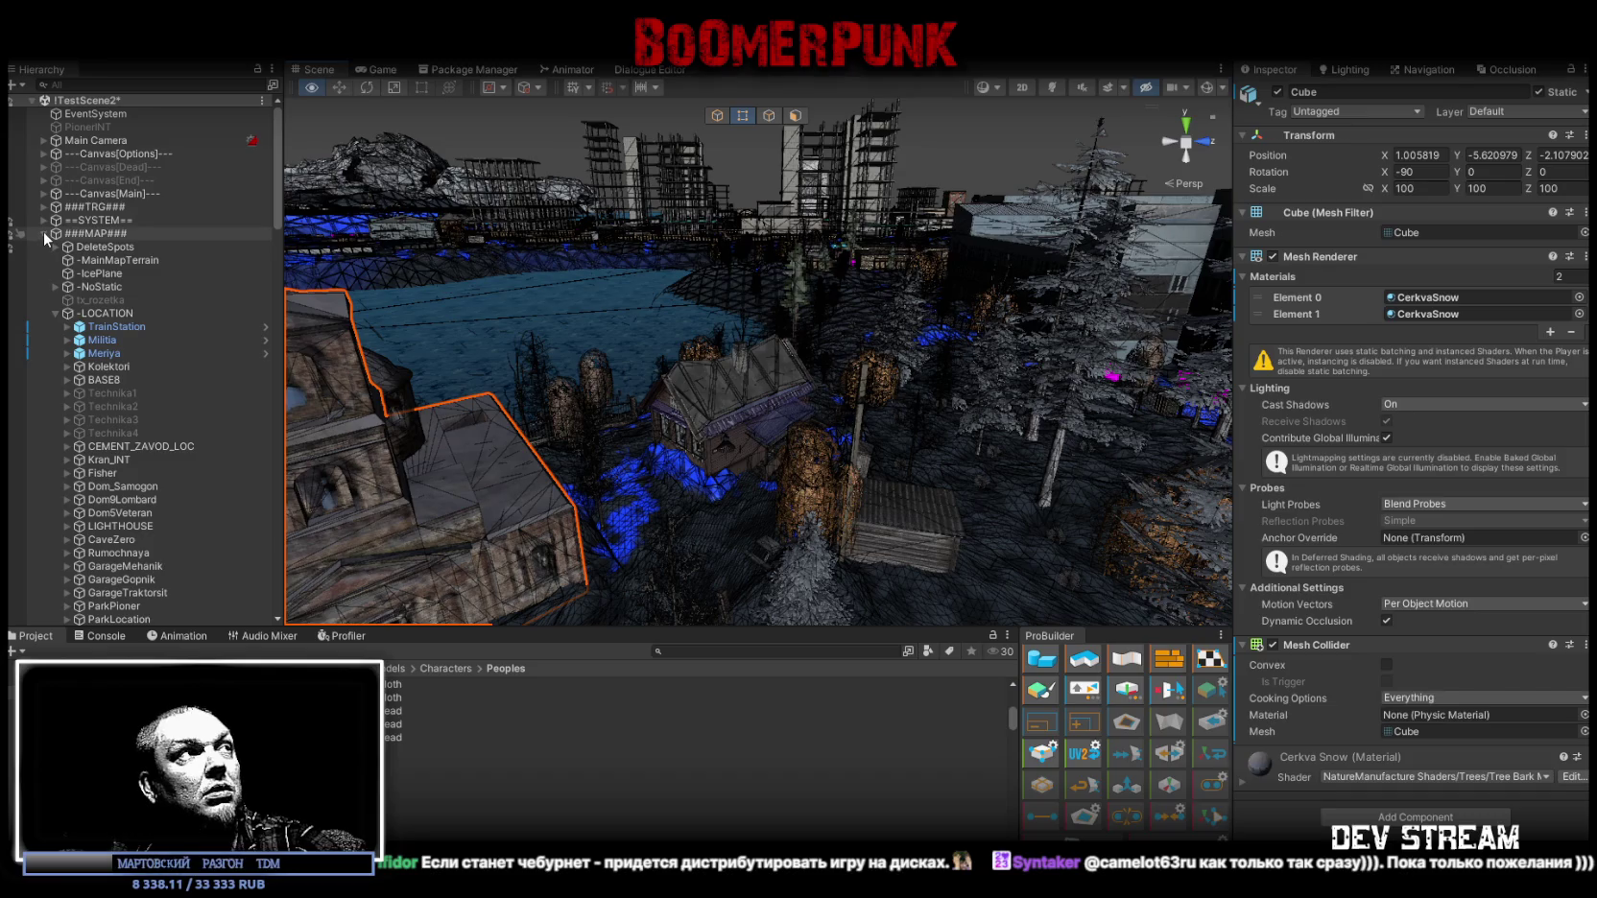
left_click(43, 234)
left_click(44, 277)
left_click(44, 274)
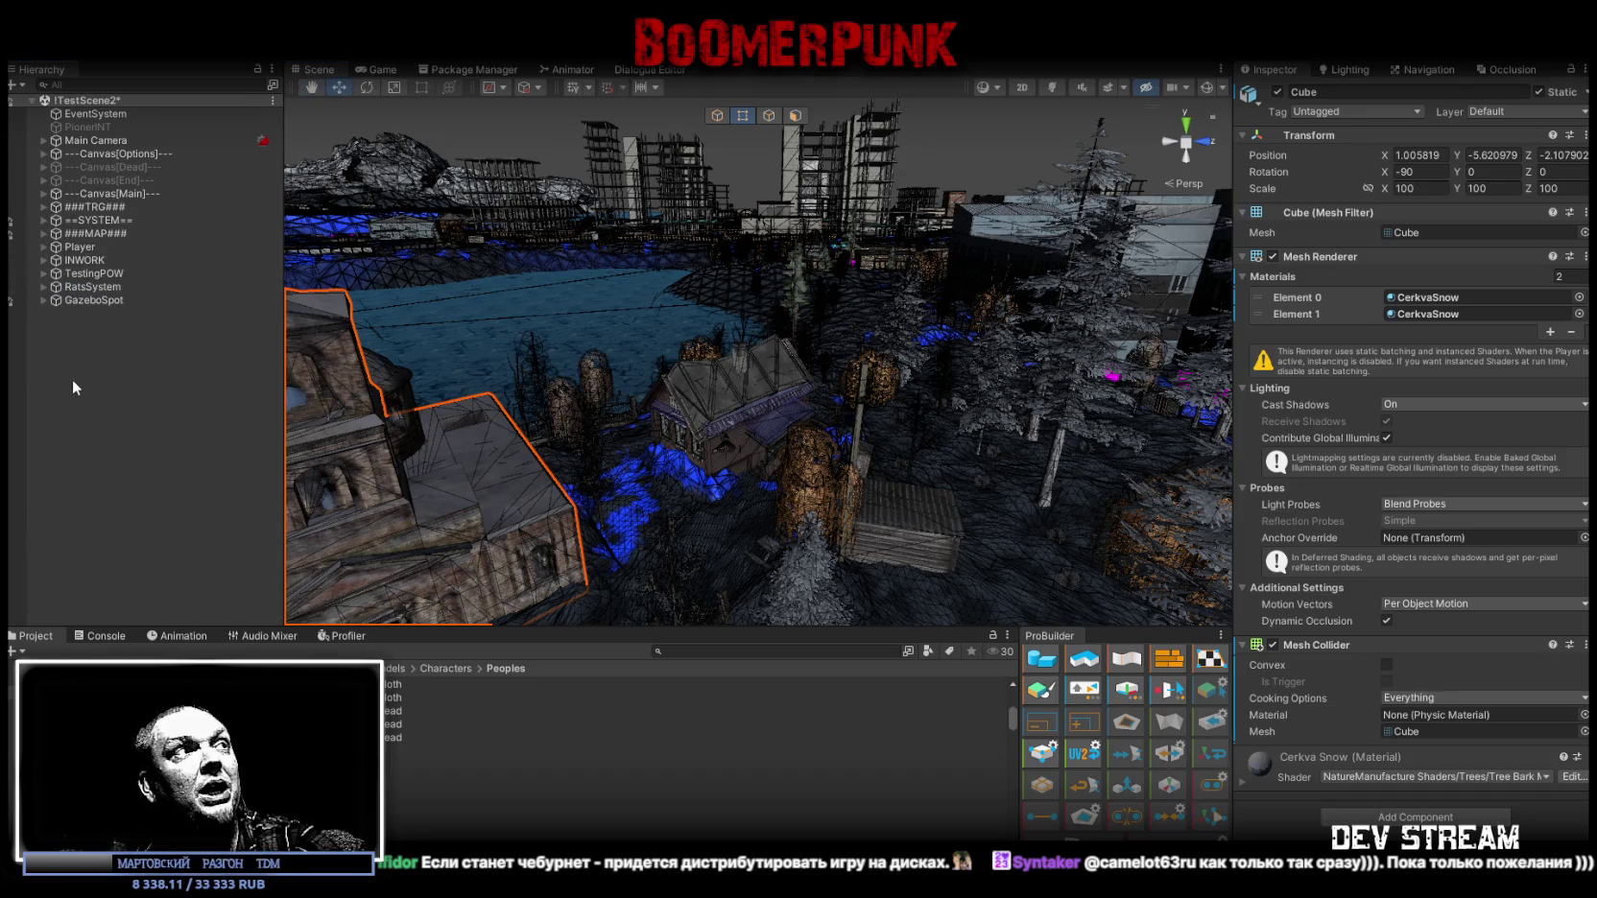
Create a new ProBuilder cube, stretching it and denting its top by moving vertices.
right_click(73, 309)
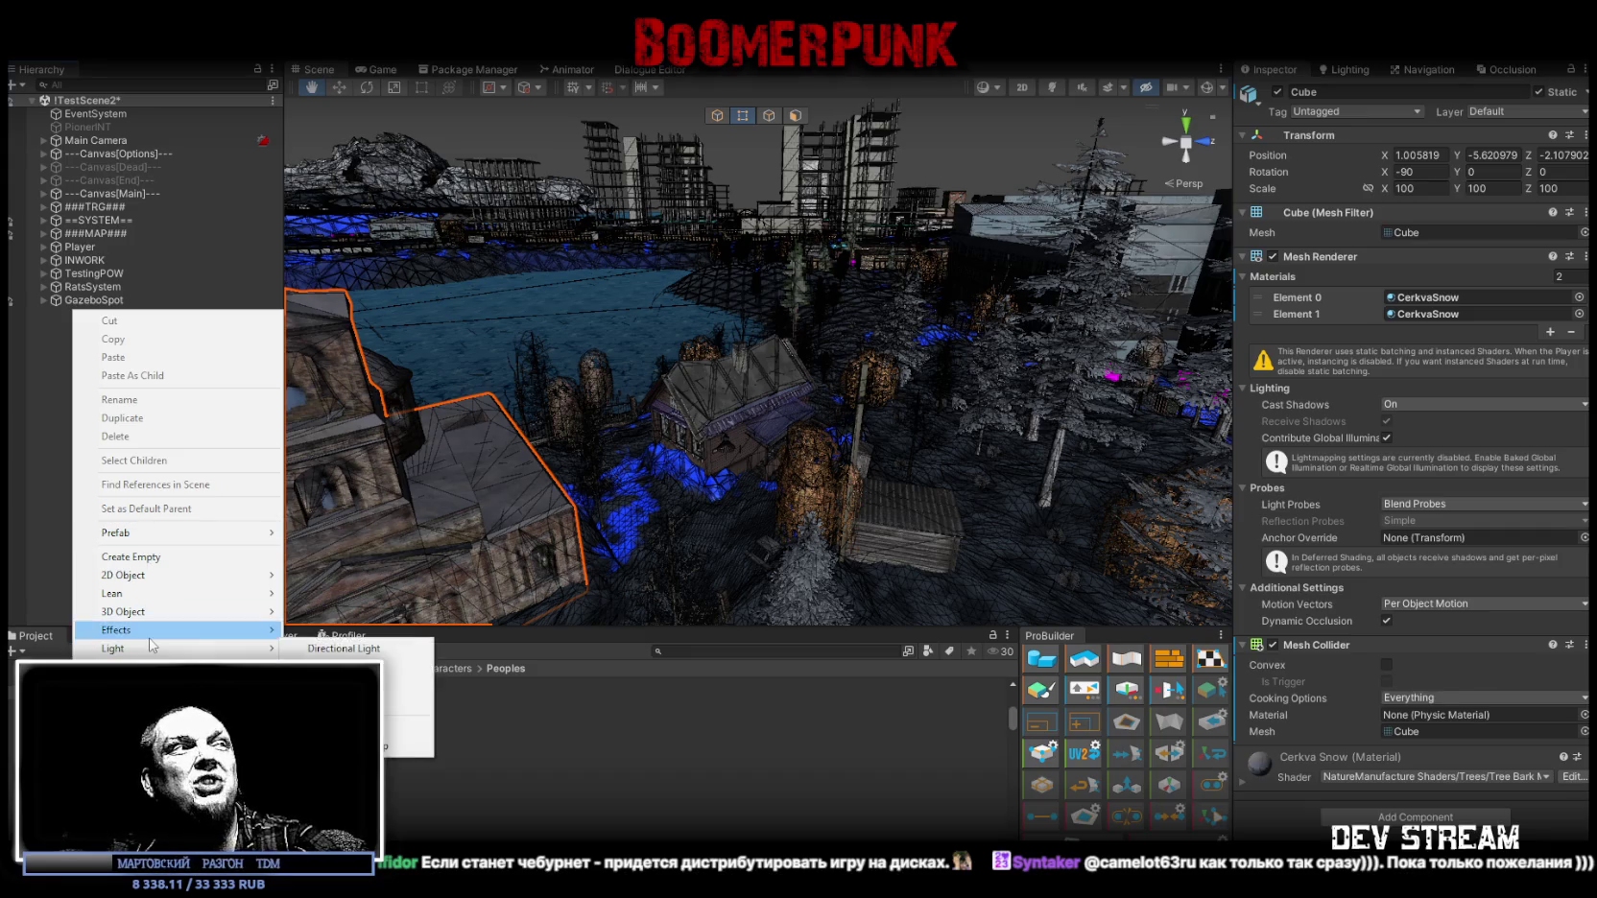
mouse_move(175, 532)
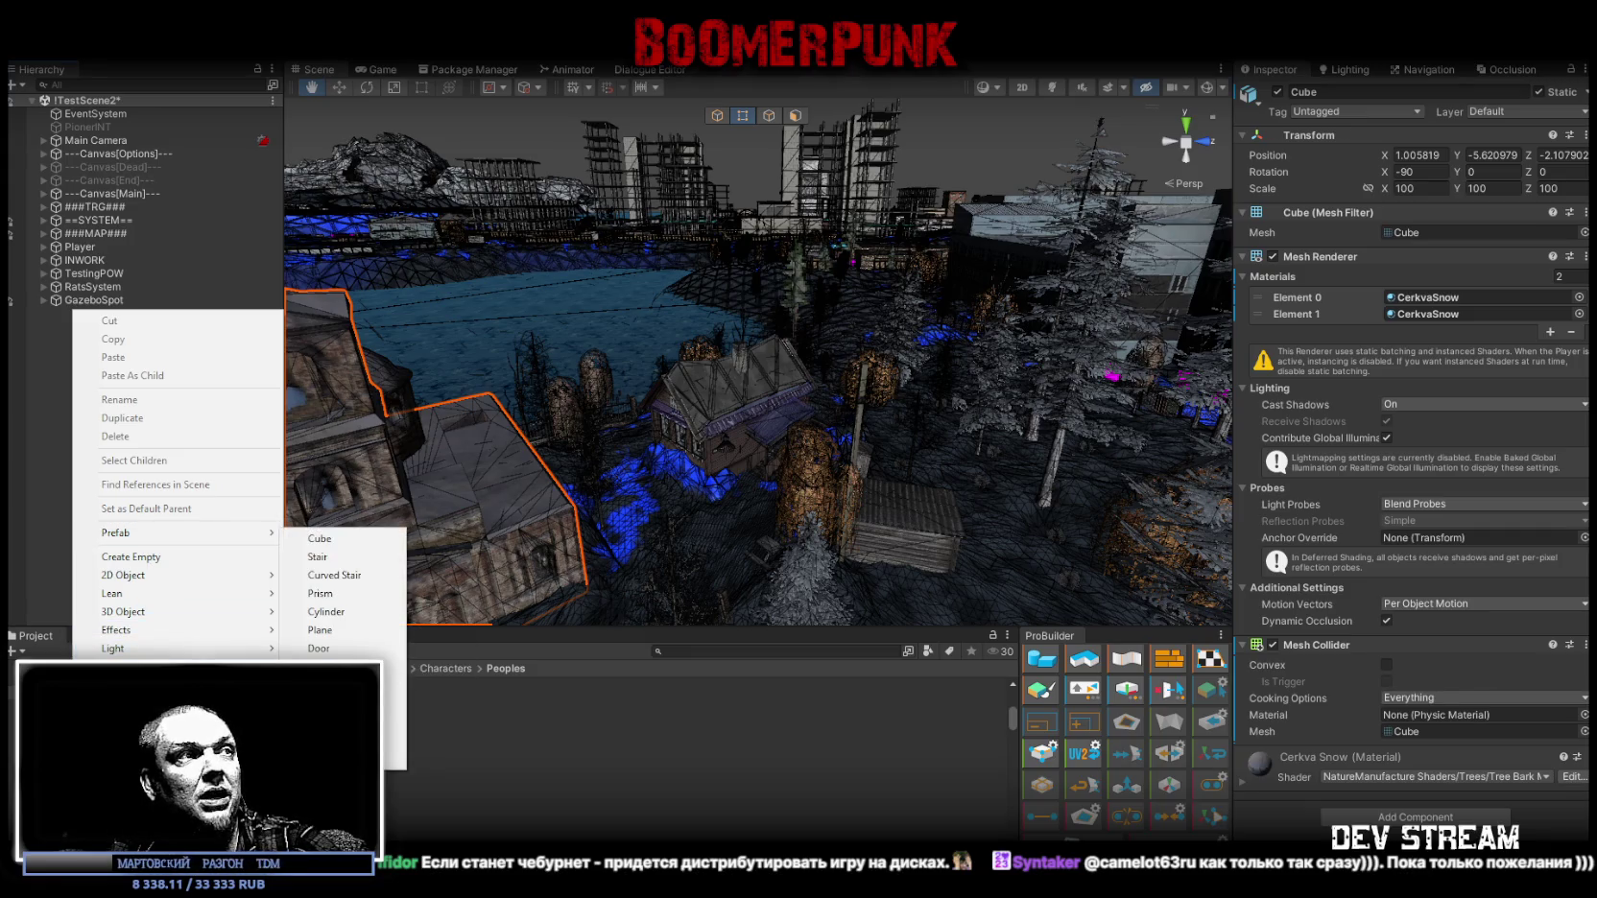
left_click(375, 538)
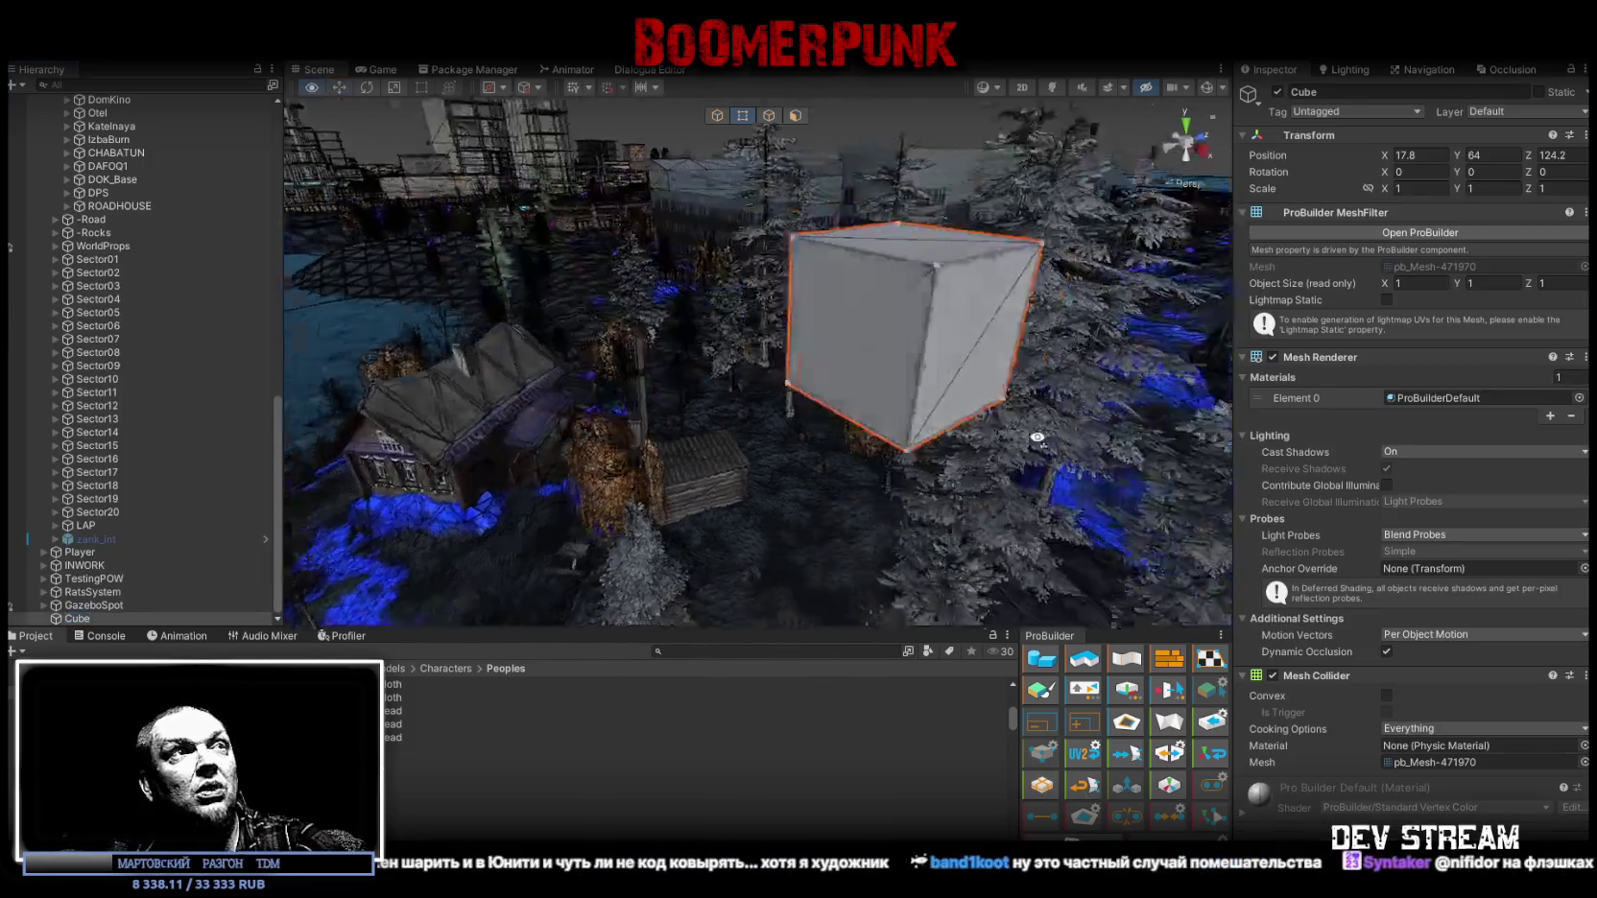
left_click(758, 373)
mouse_move(765, 384)
left_mouse_down()
mouse_move(754, 502)
mouse_move(909, 614)
mouse_move(677, 427)
left_mouse_up()
left_click(756, 491)
left_click(795, 384)
mouse_move(794, 384)
left_mouse_down()
mouse_move(663, 370)
mouse_move(830, 381)
mouse_move(721, 119)
left_mouse_up()
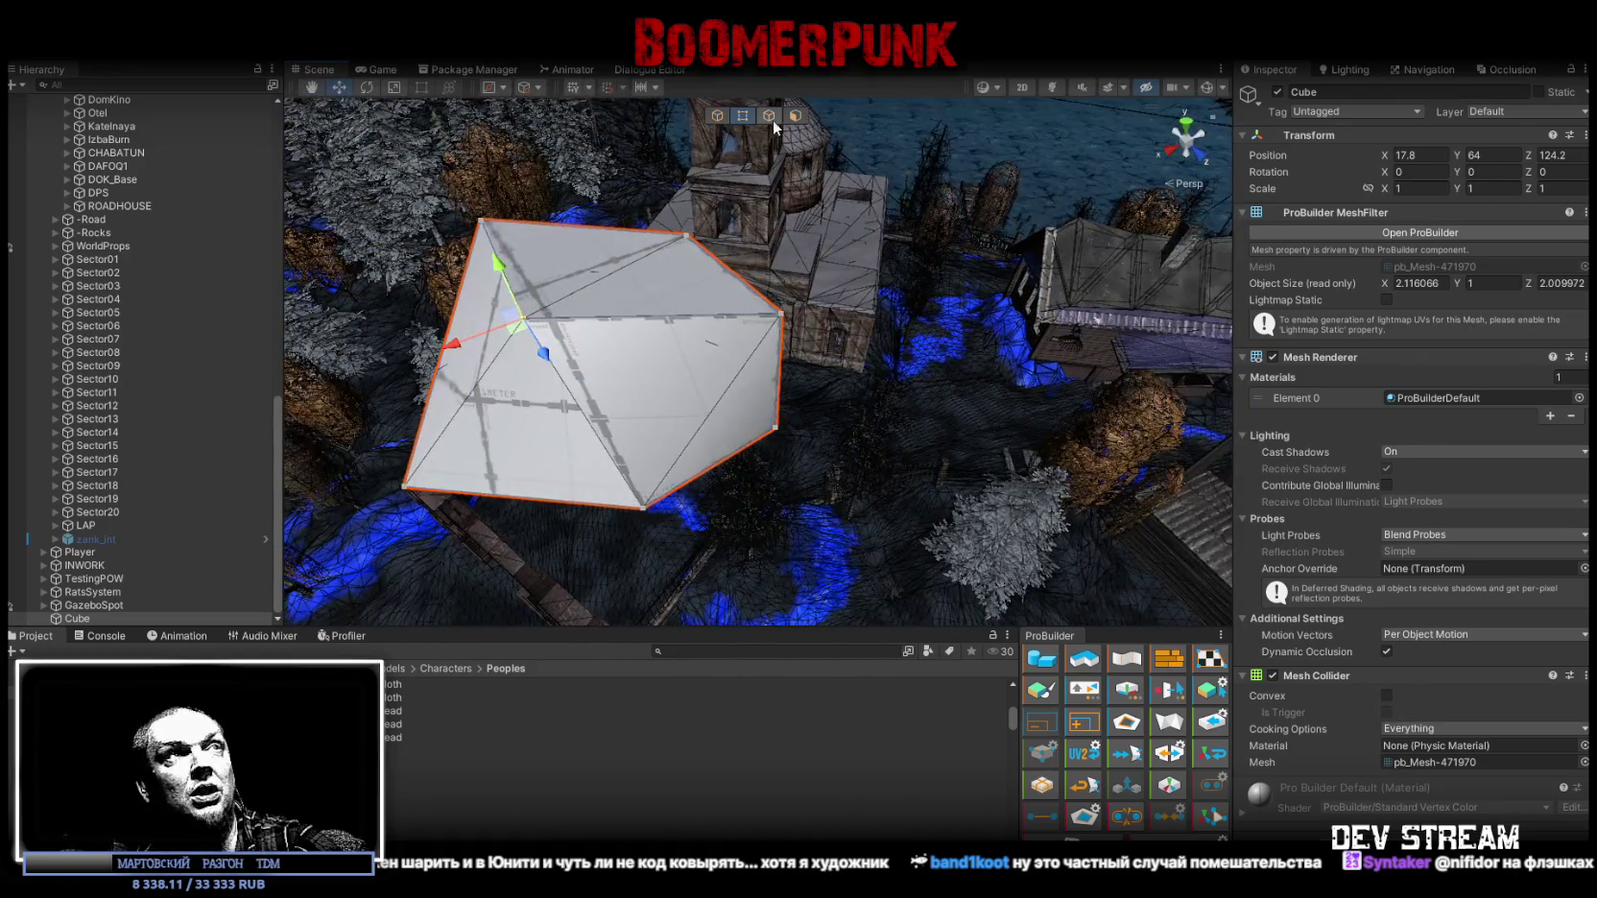
Insert an edge loop across the cube and pull the new edge up into a peak.
left_click(769, 116)
left_click(671, 317)
left_click_drag(797, 350, 846, 351, "alt")
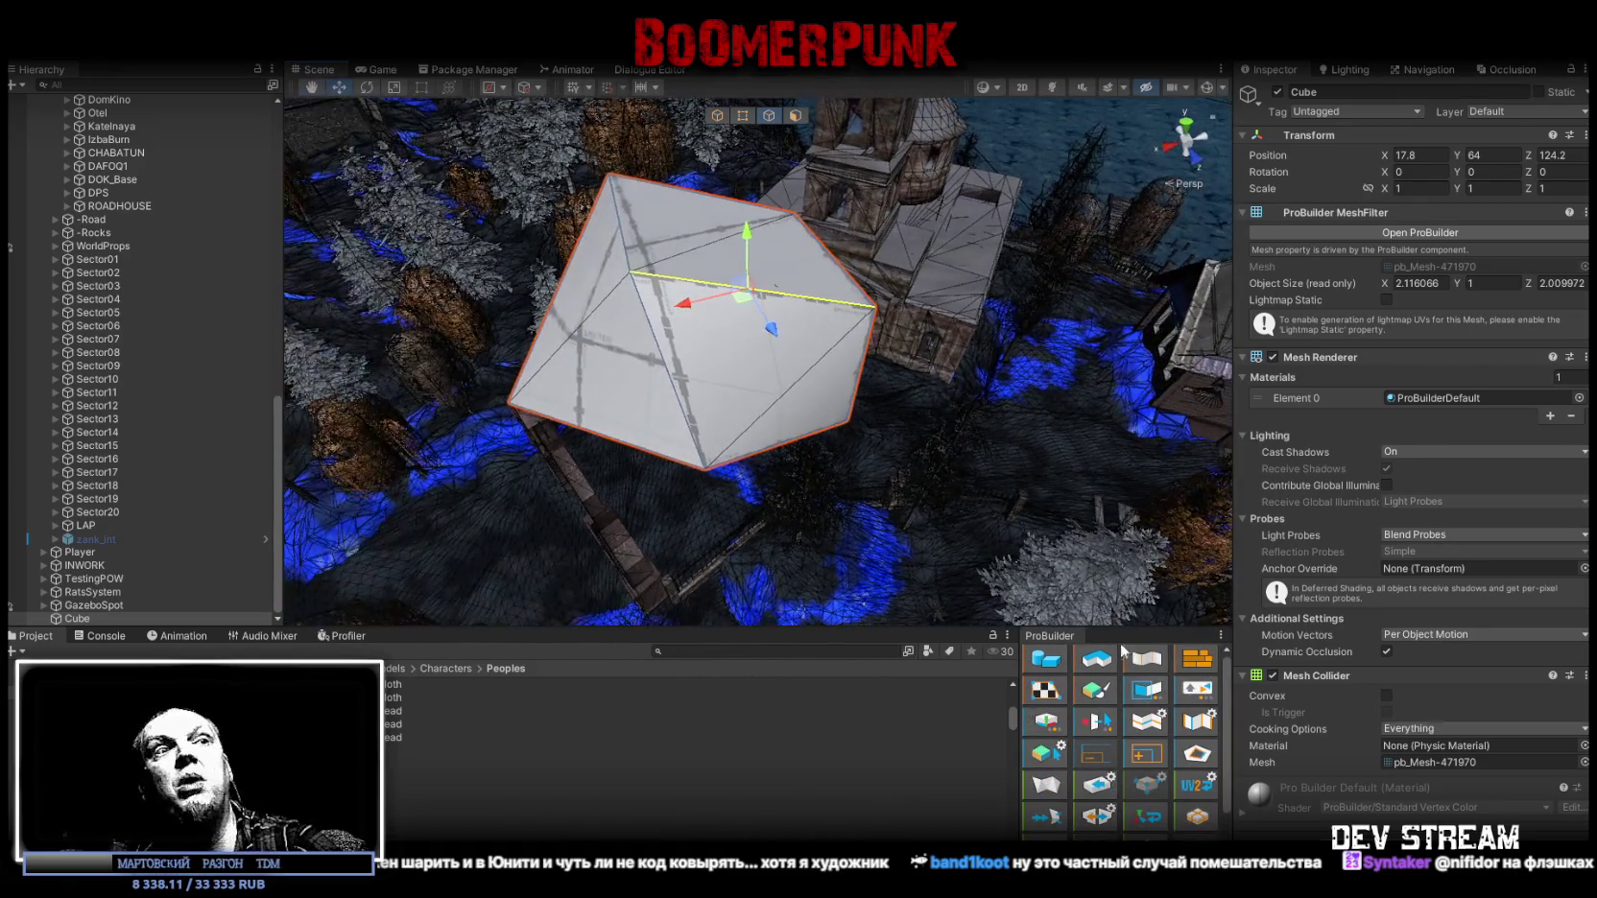
left_click(1197, 801)
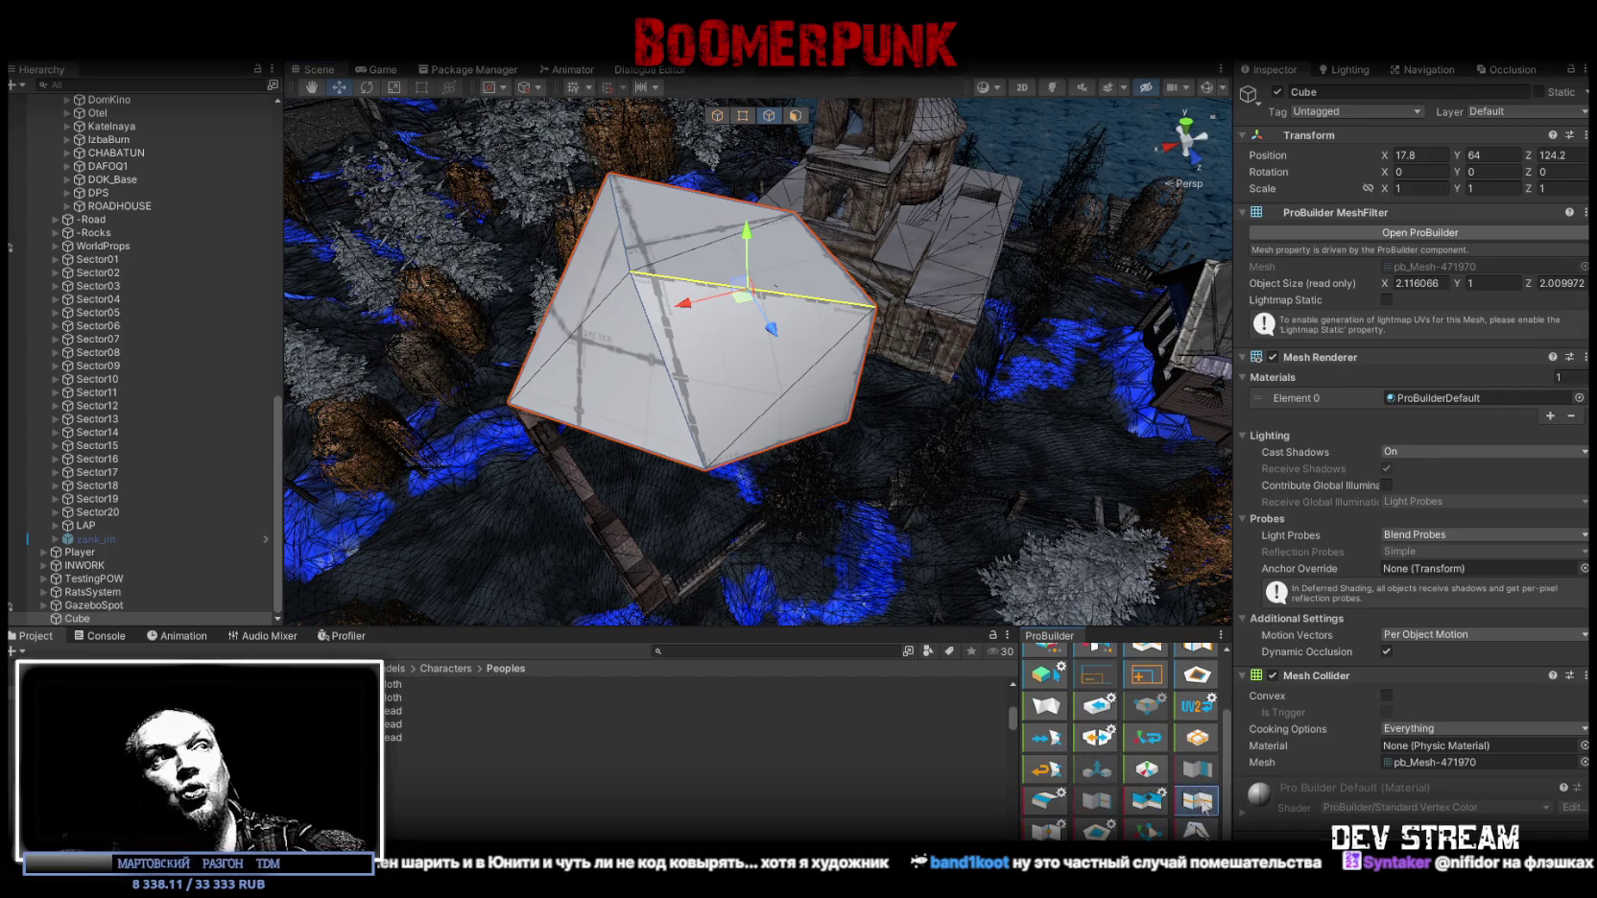
mouse_move(694, 336)
left_mouse_down()
mouse_move(725, 451)
mouse_move(631, 376)
mouse_move(888, 458)
left_mouse_up()
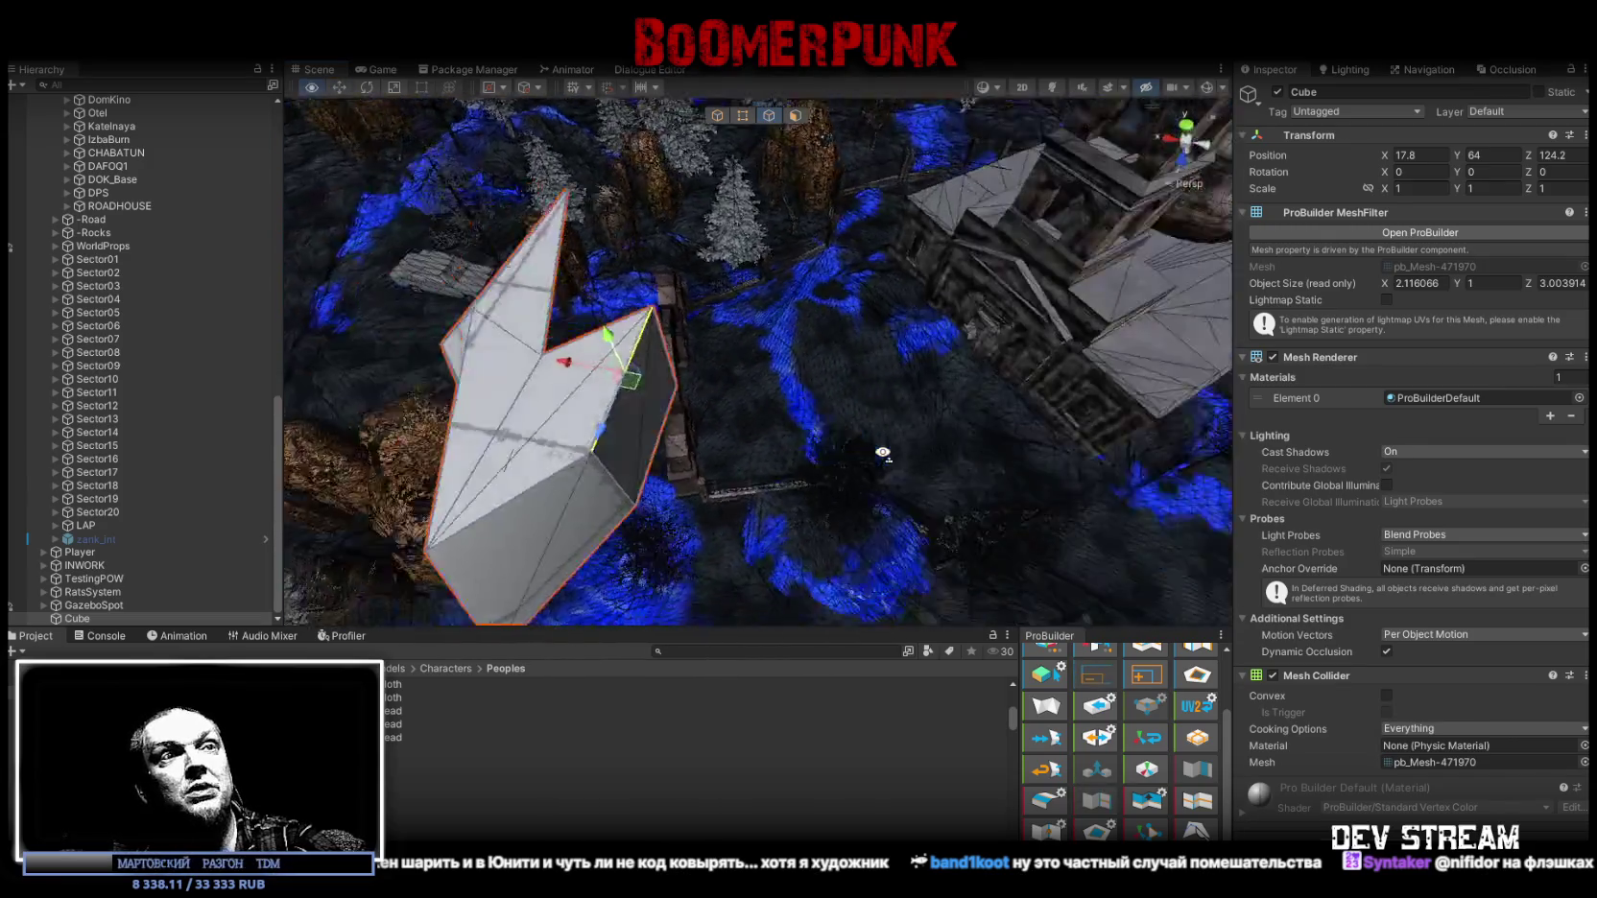
scroll(1178, 695, "up", 2)
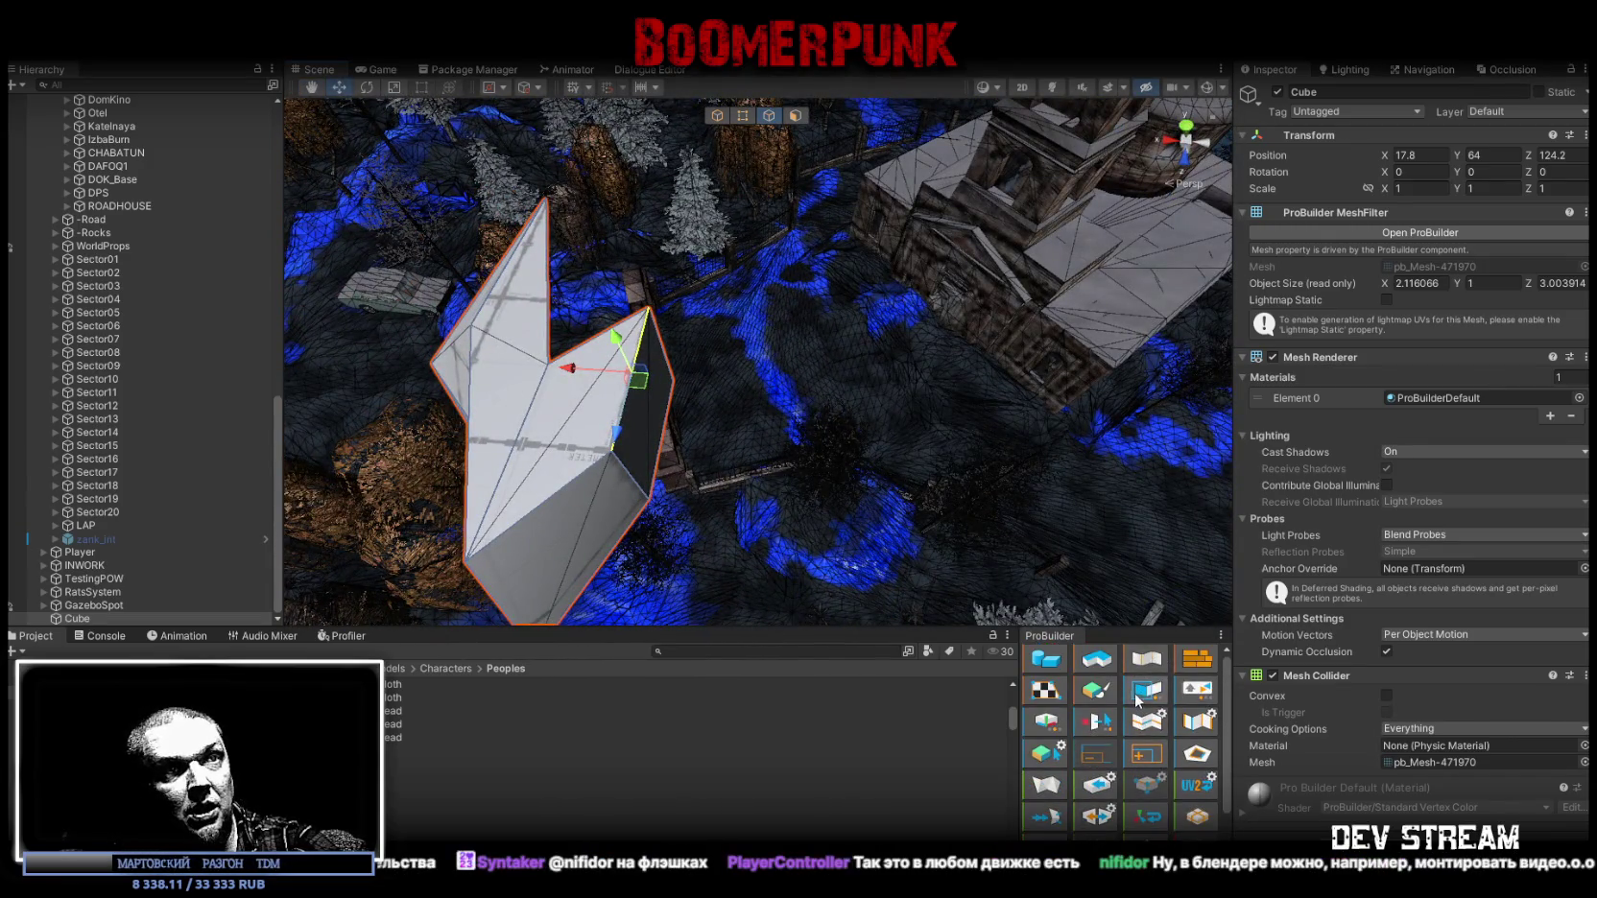
scroll(1134, 735, "down", 3)
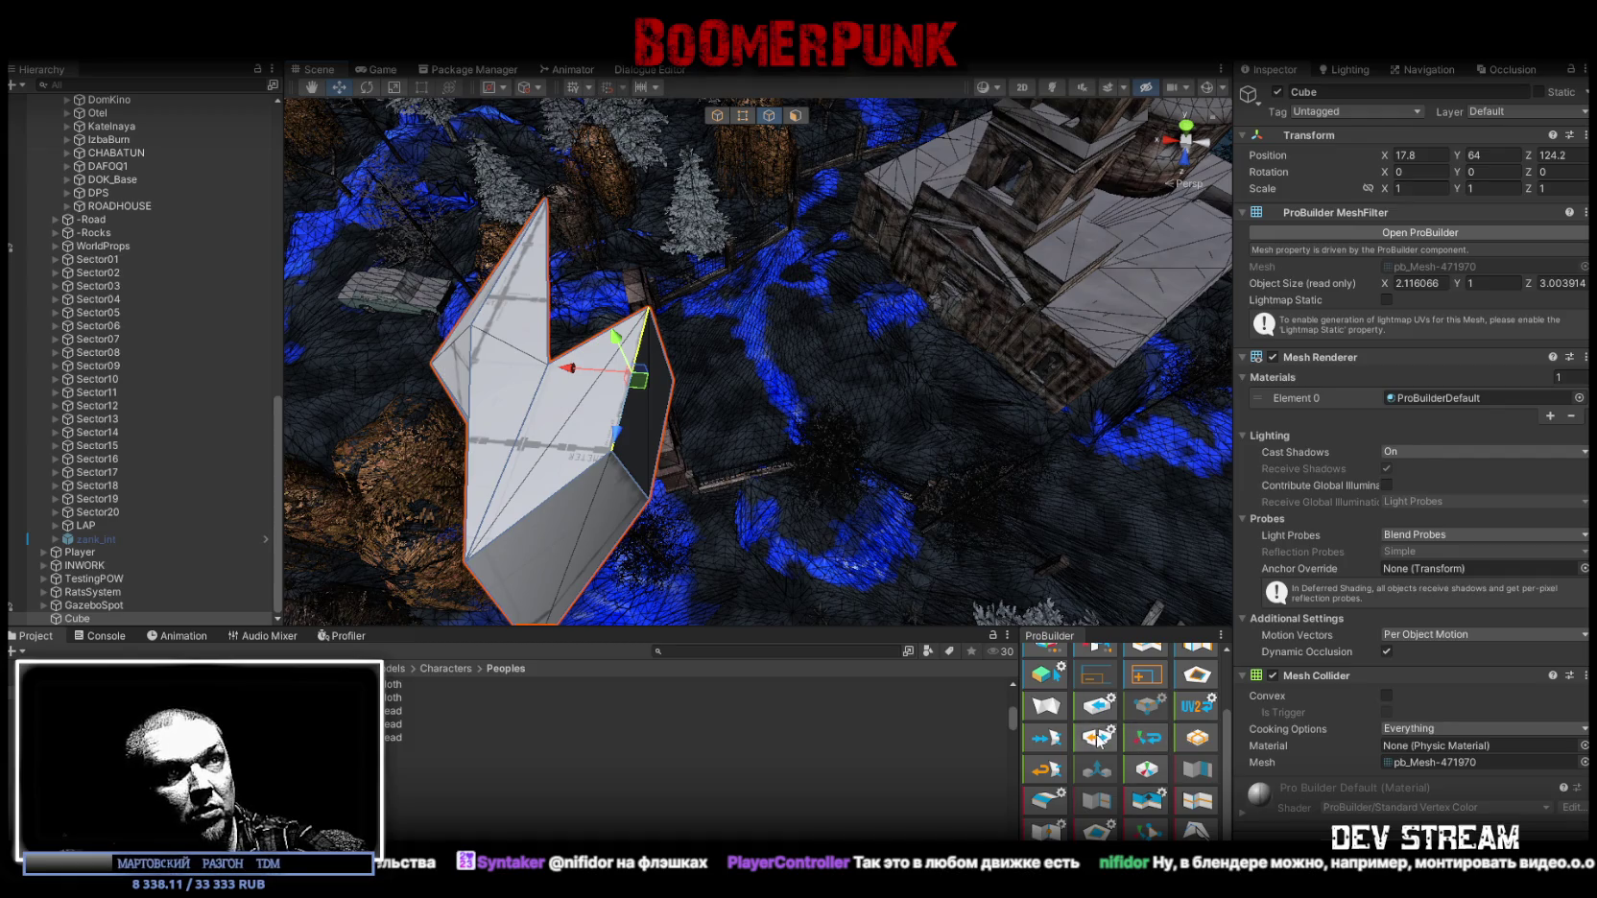
mouse_move(672, 317)
left_mouse_down("alt")
mouse_move(726, 378)
mouse_move(496, 375)
left_mouse_up("alt")
Stretch the cube's side face outward along the X axis.
left_click(730, 379)
scroll(864, 421, "up", 2)
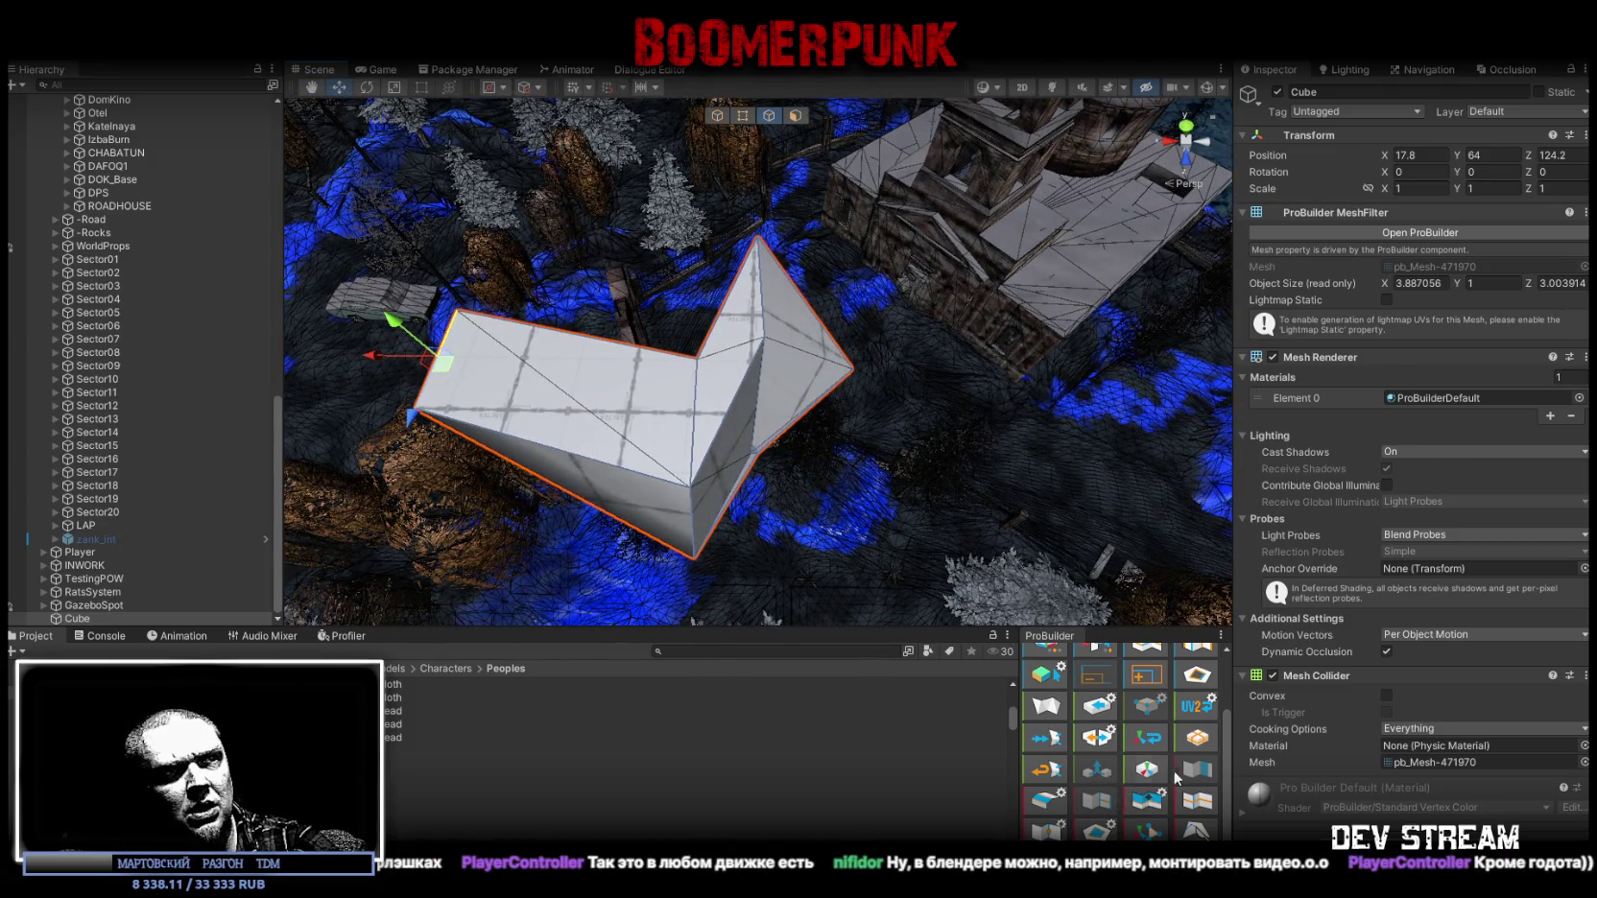
scroll(1122, 682, "up", 3)
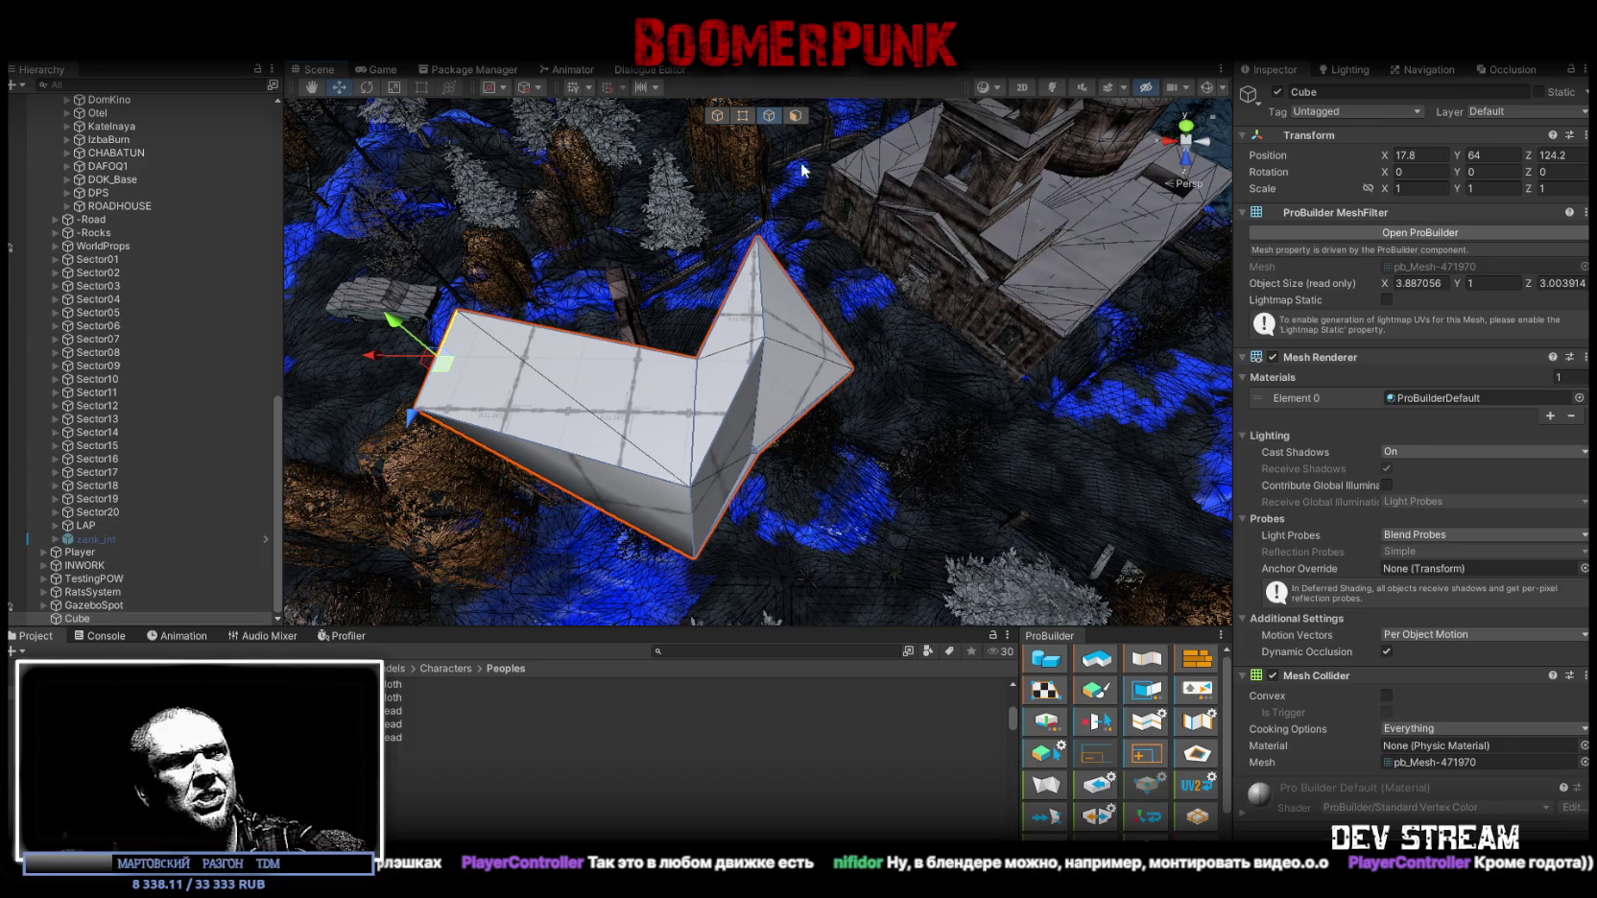
scroll(1120, 674, "down", 2)
left_click_drag(912, 394, 889, 391, "alt")
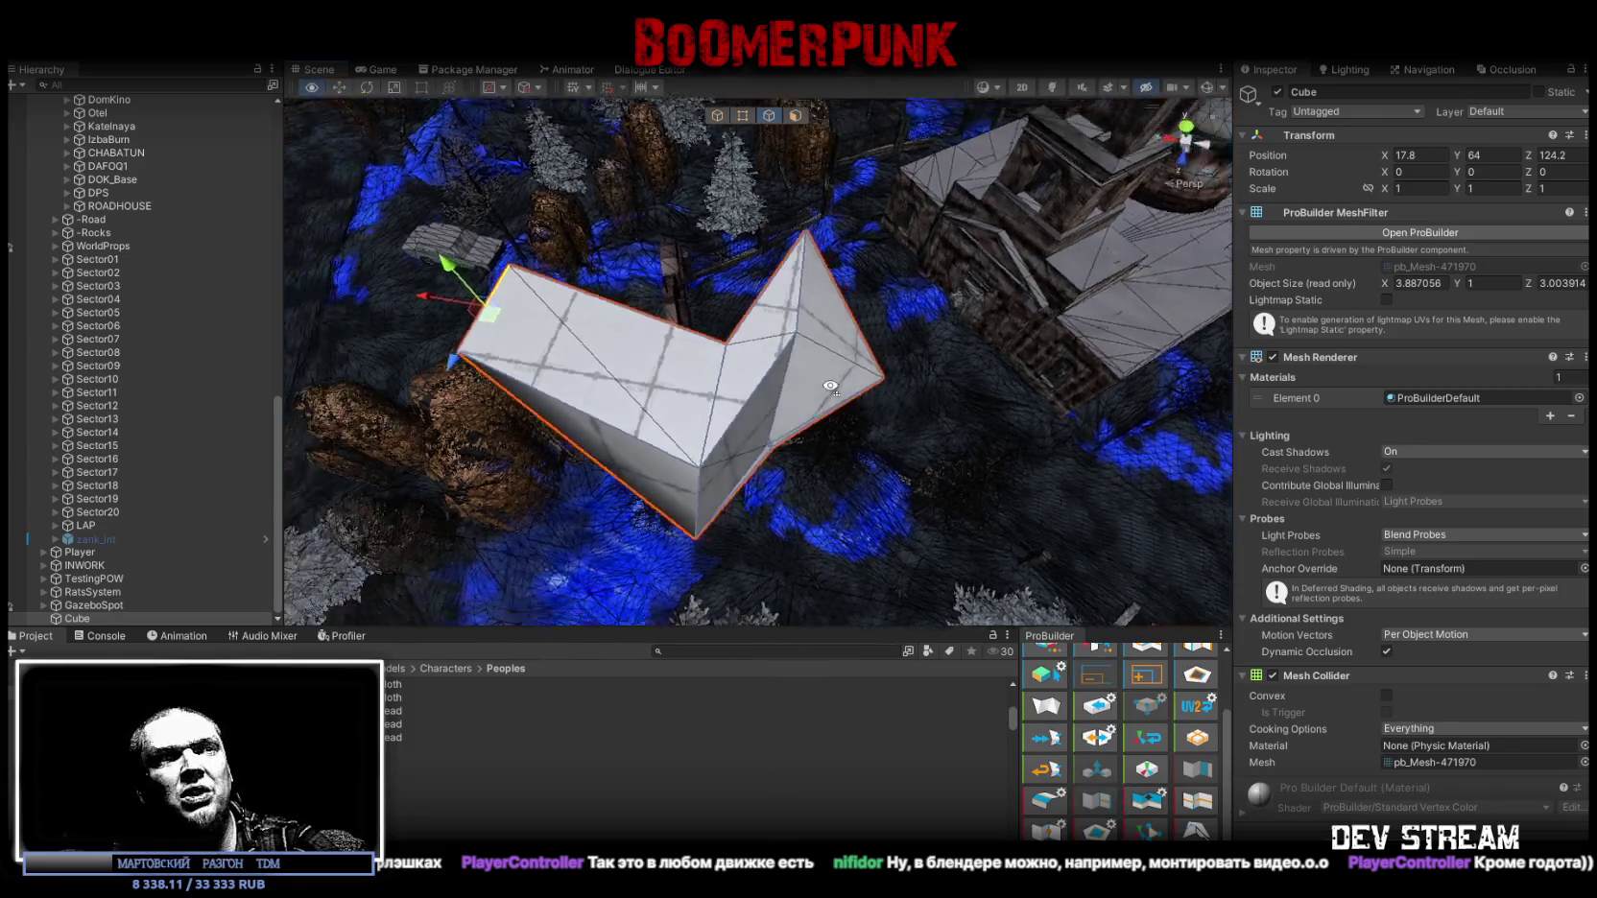
scroll(888, 390, "up", 3)
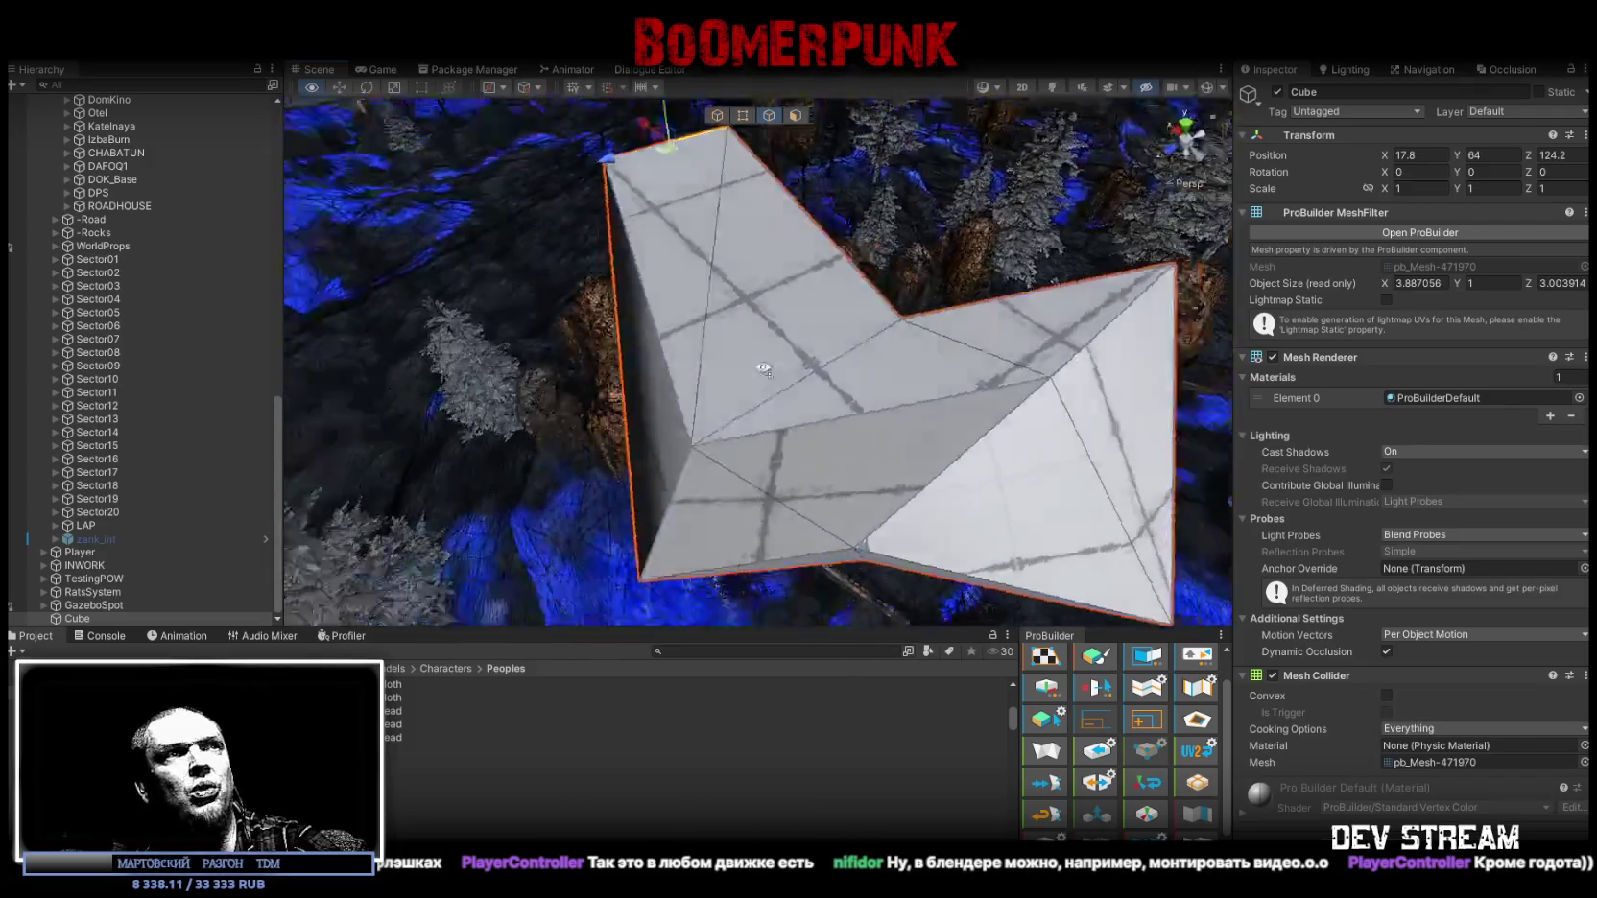
Move the mesh's inner corner vertex outward to make a convex outline.
left_click_drag(889, 391, 838, 364, "alt")
left_click(821, 338)
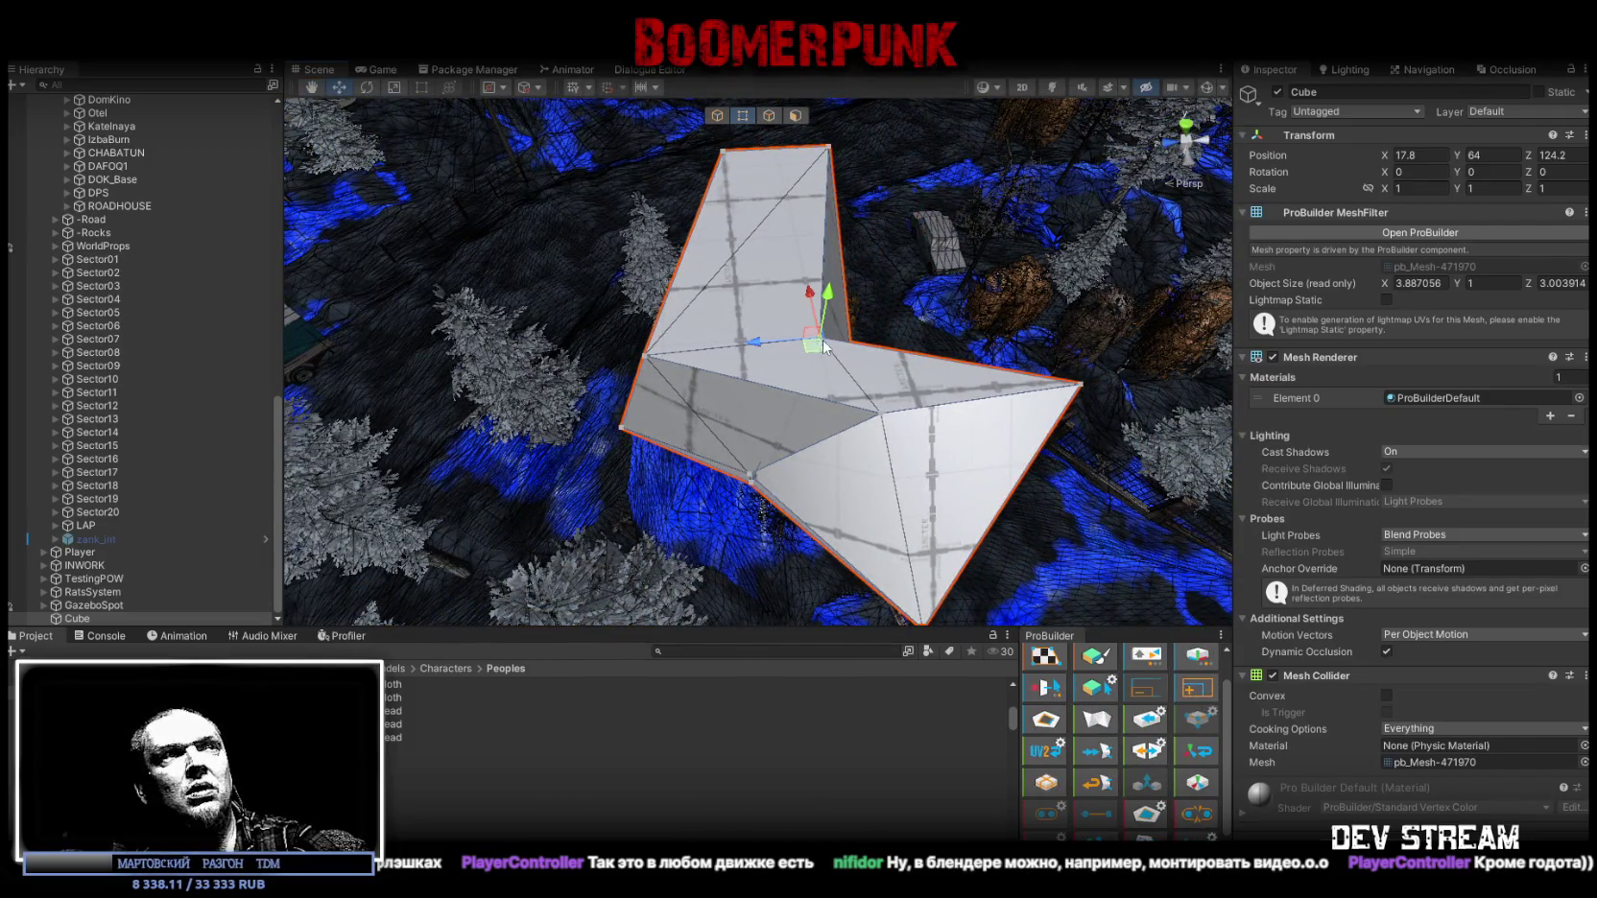
mouse_move(821, 338)
left_mouse_down()
mouse_move(958, 242)
mouse_move(969, 446)
mouse_move(777, 371)
left_mouse_up()
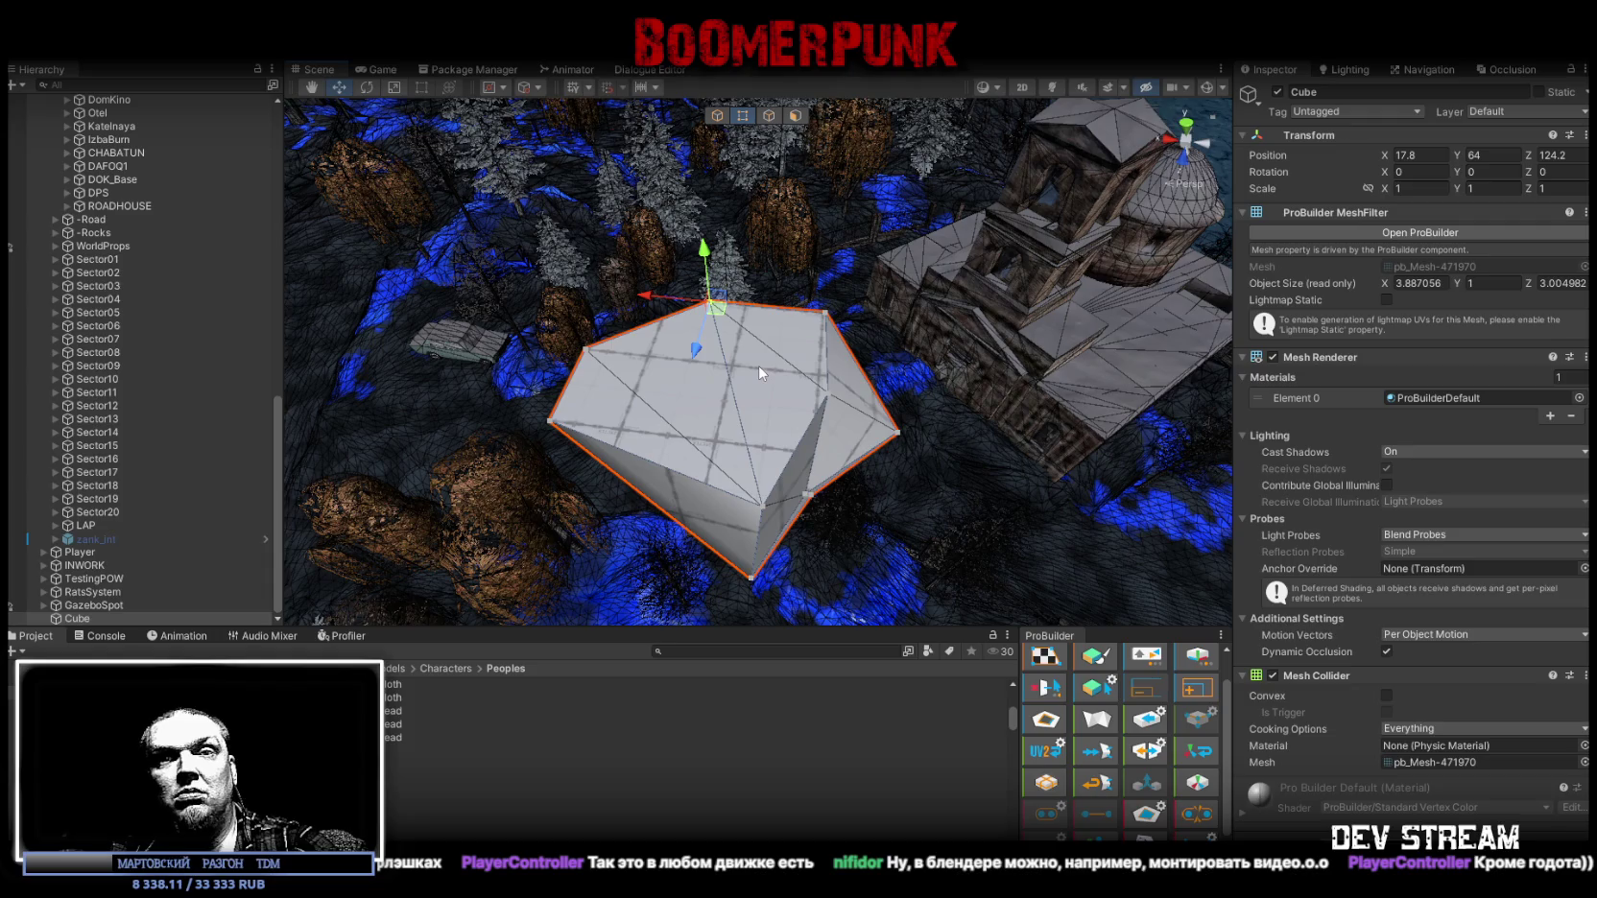
left_click_drag(740, 419, 758, 416, "alt")
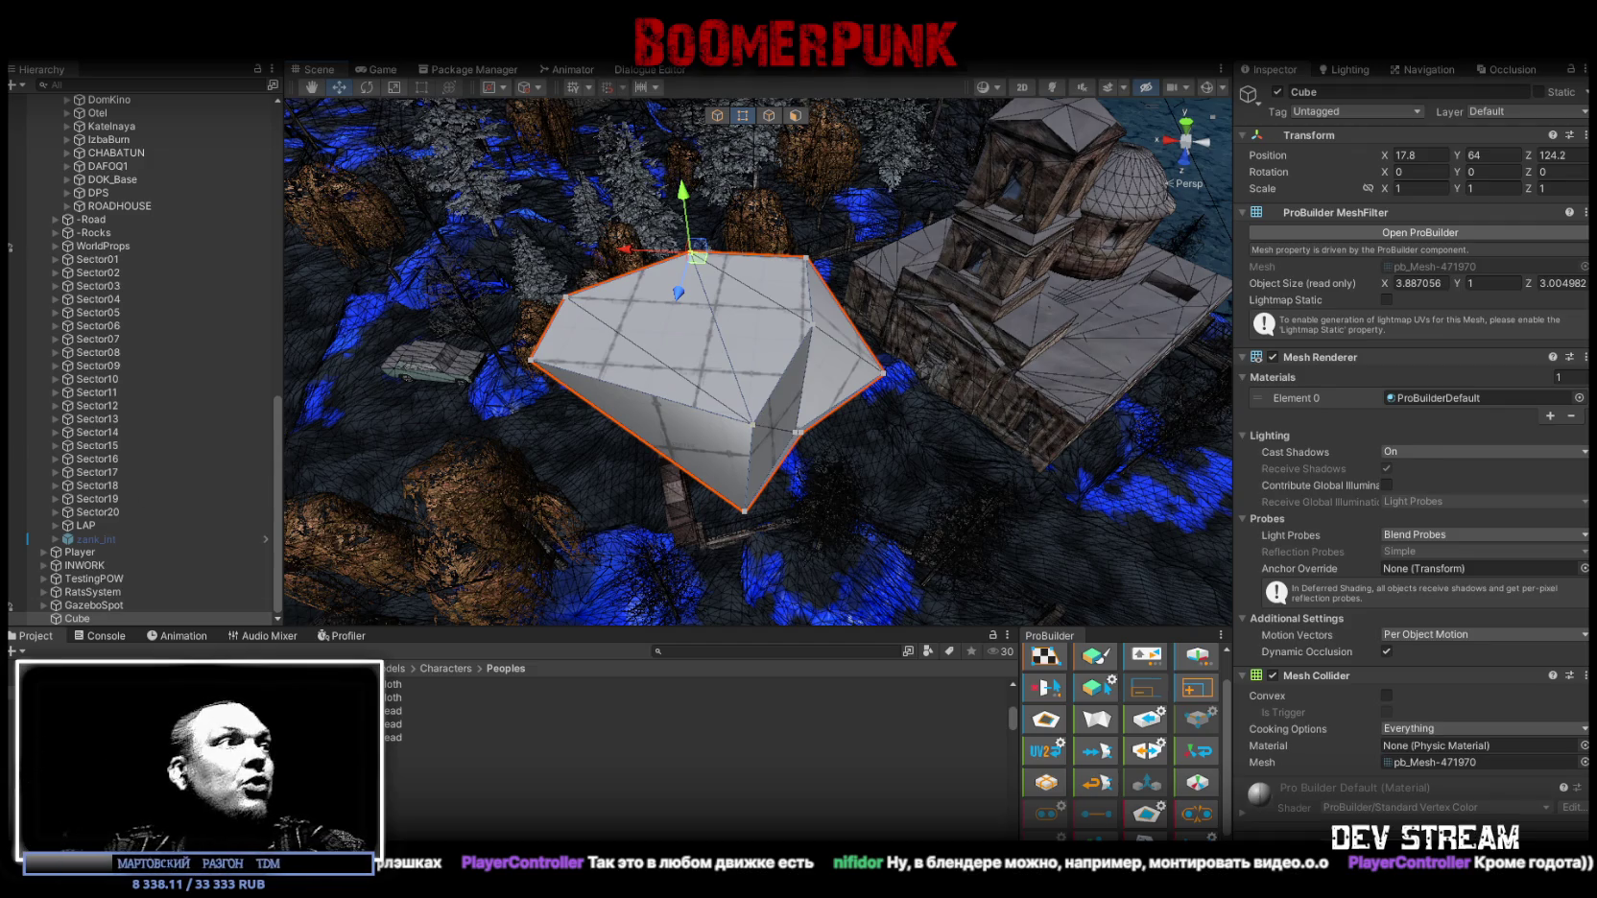
Select the test Cube in the Hierarchy and delete it from the scene.
left_click(79, 606)
left_click(76, 620)
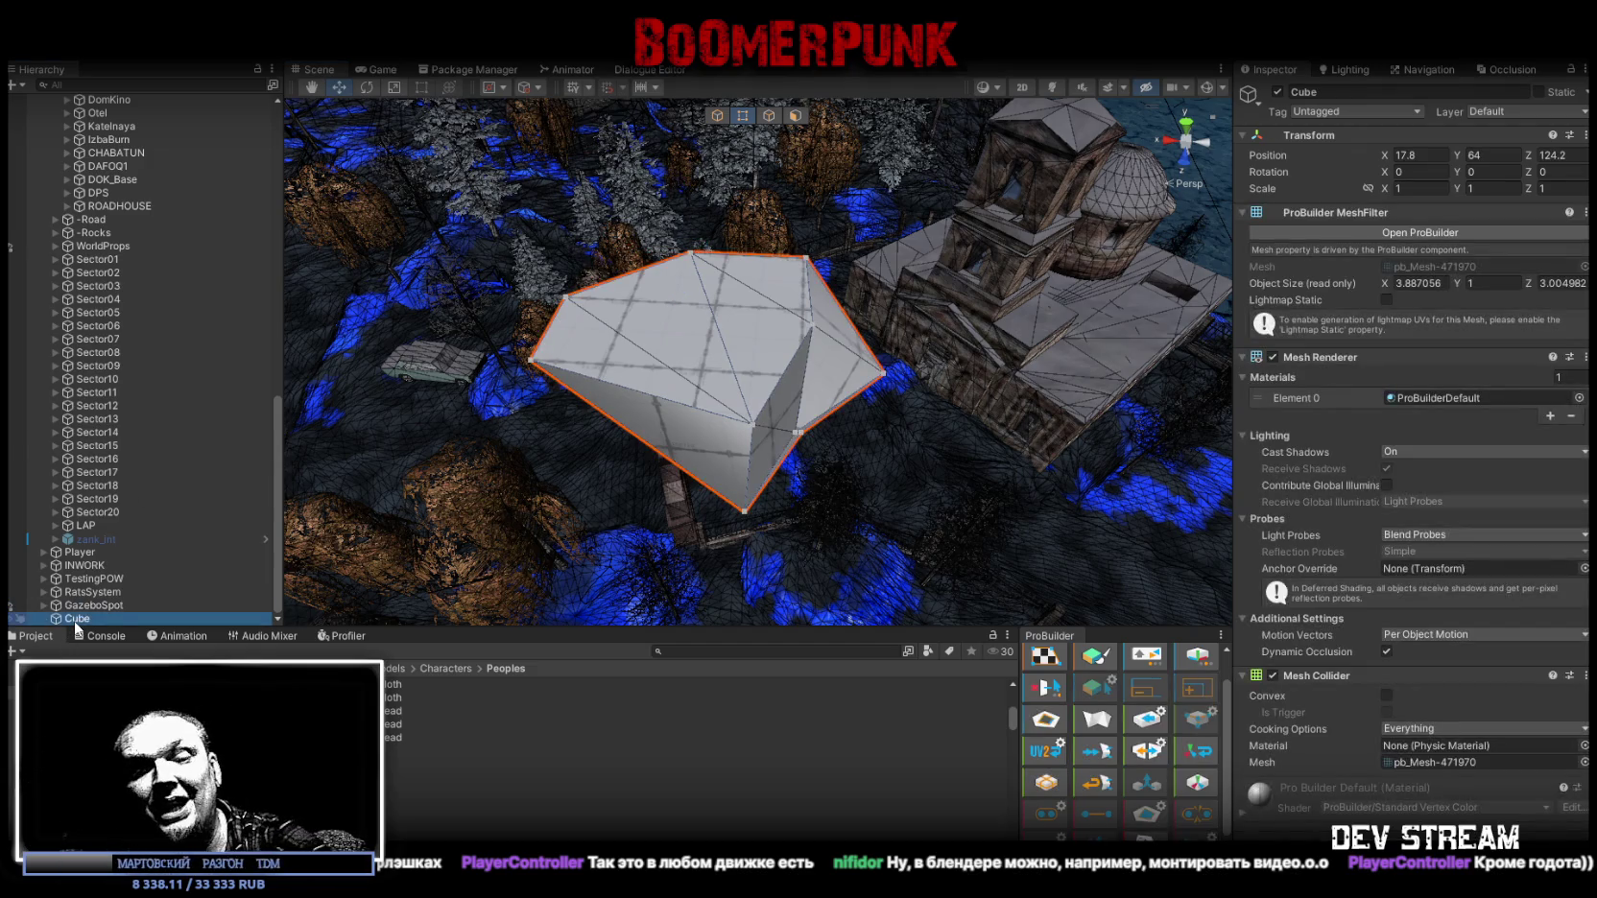
key("Delete")
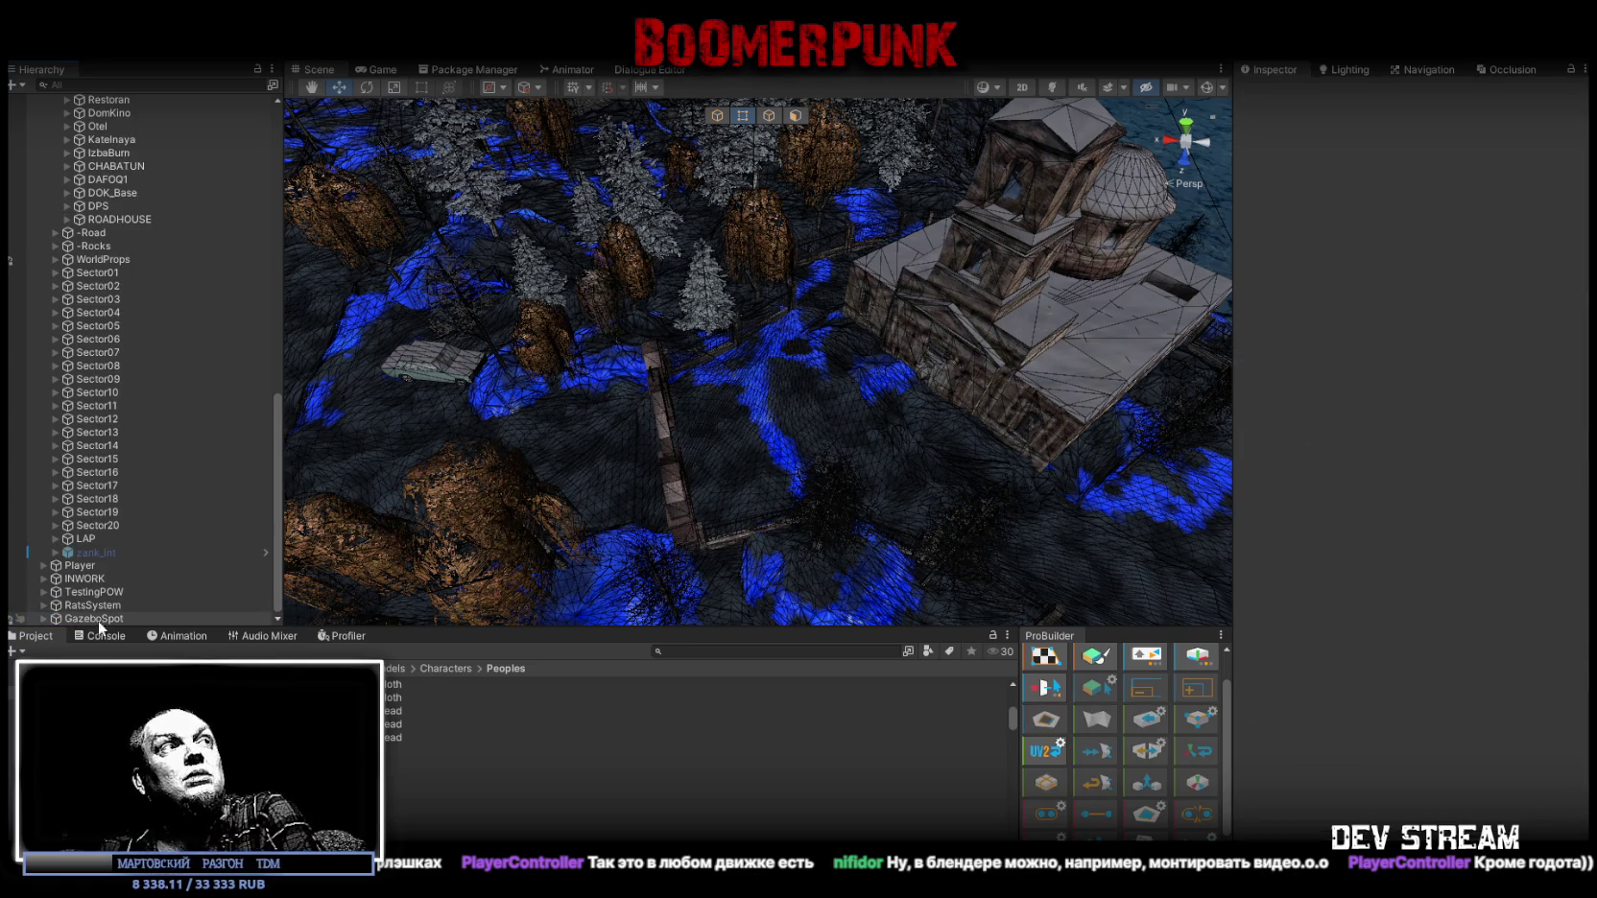
Collapse the ###MAP### group at the top of the Hierarchy, then switch to Steam.
scroll(130, 569, "up", 10)
scroll(144, 534, "up", 10)
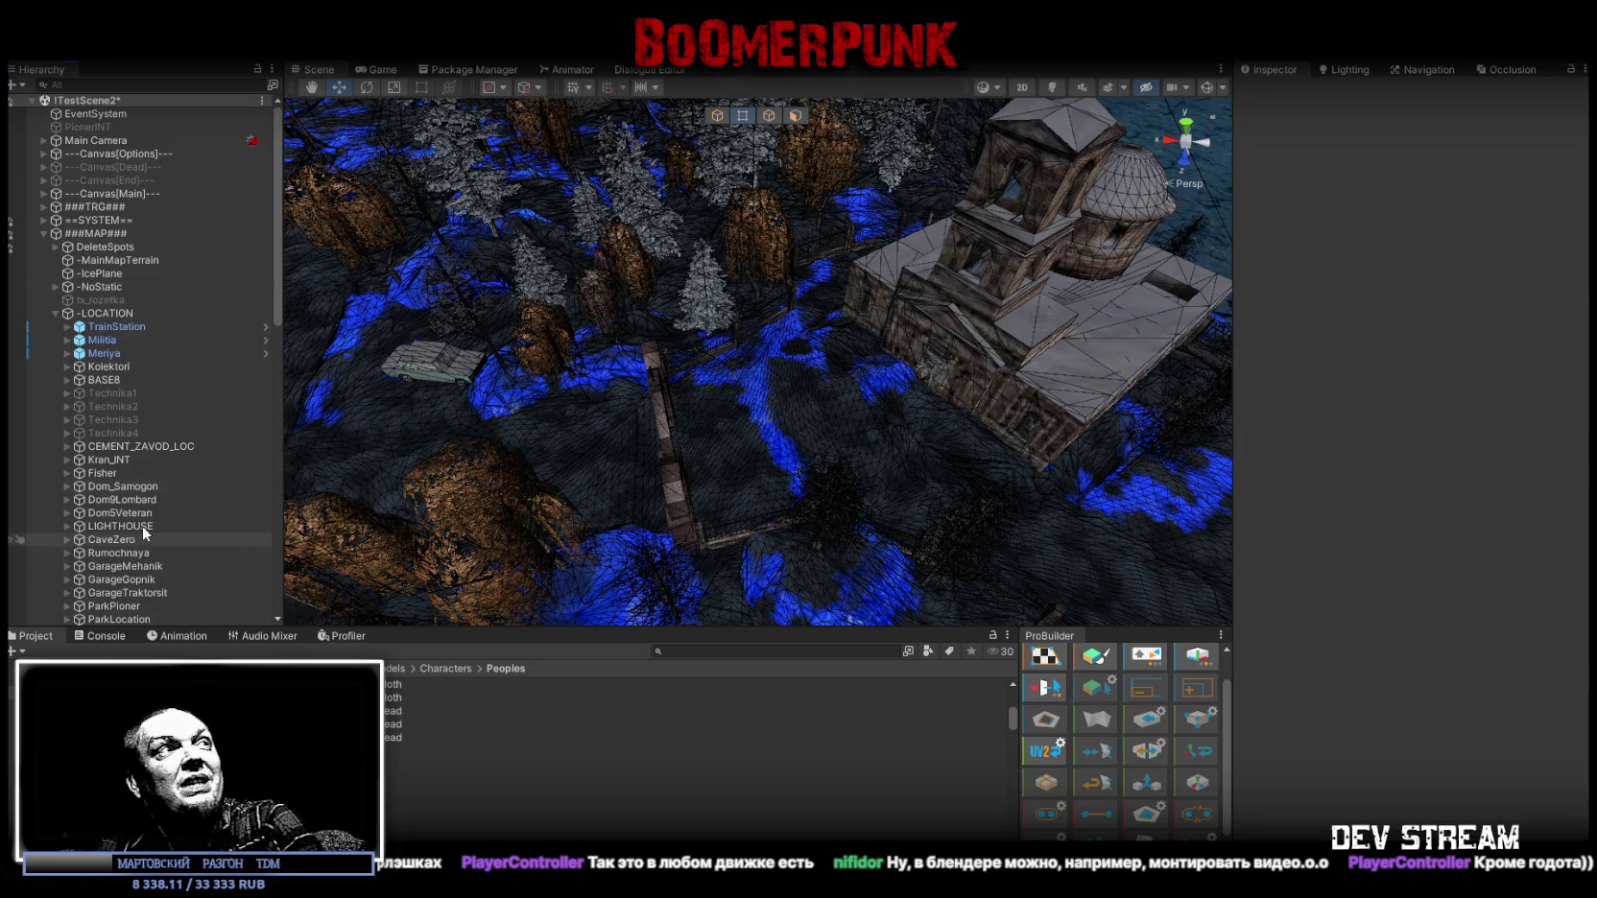
left_click(43, 234)
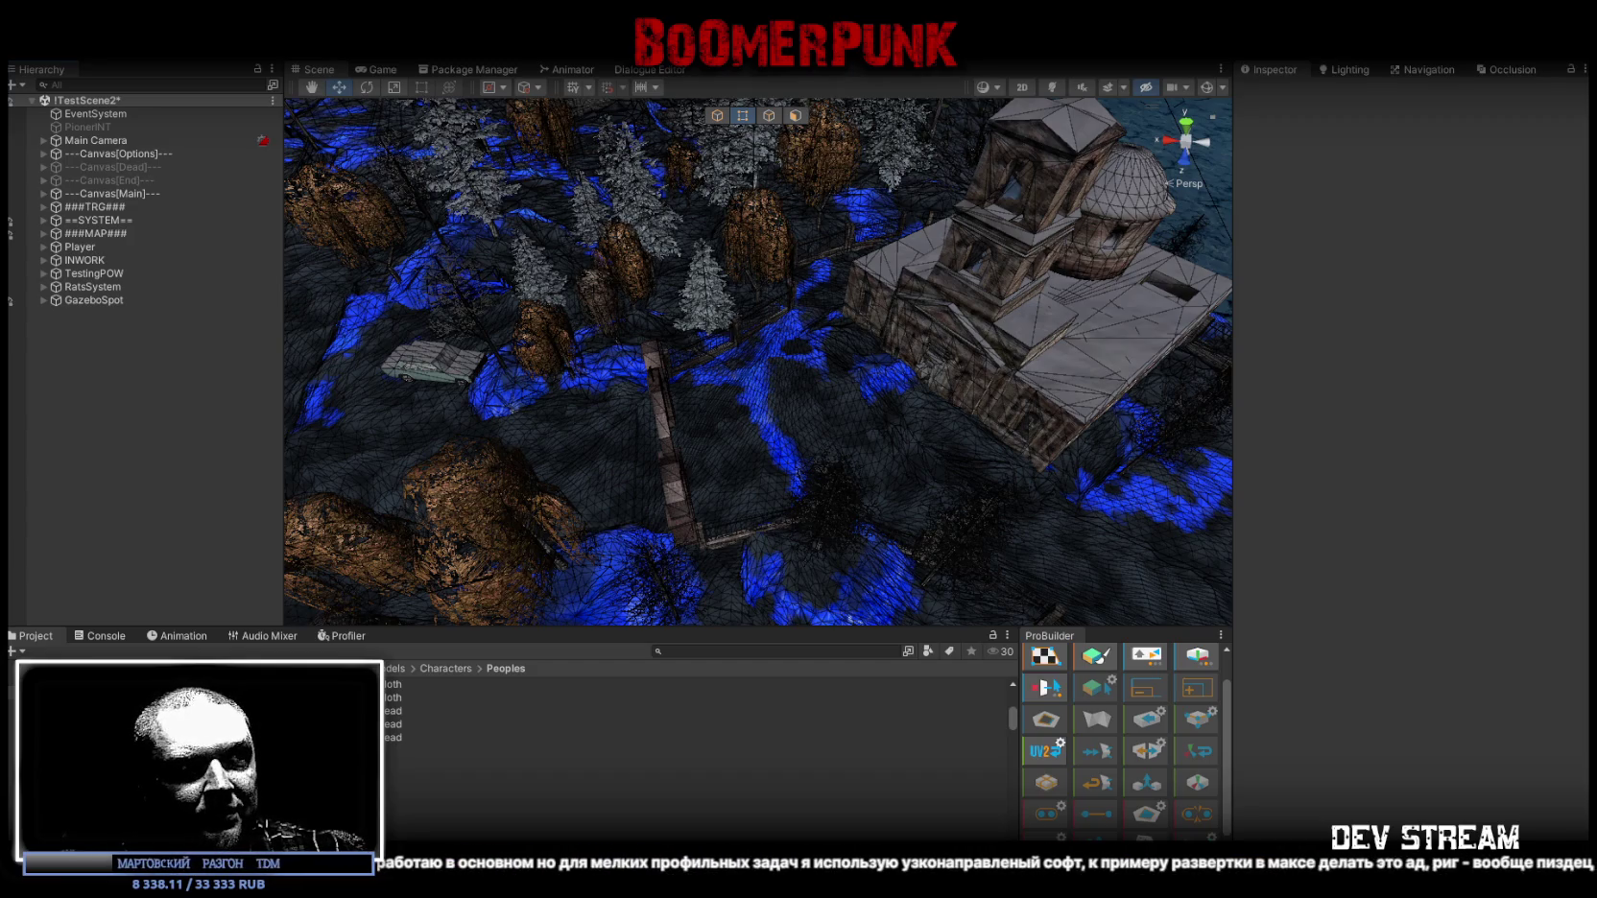
key("alt+Tab")
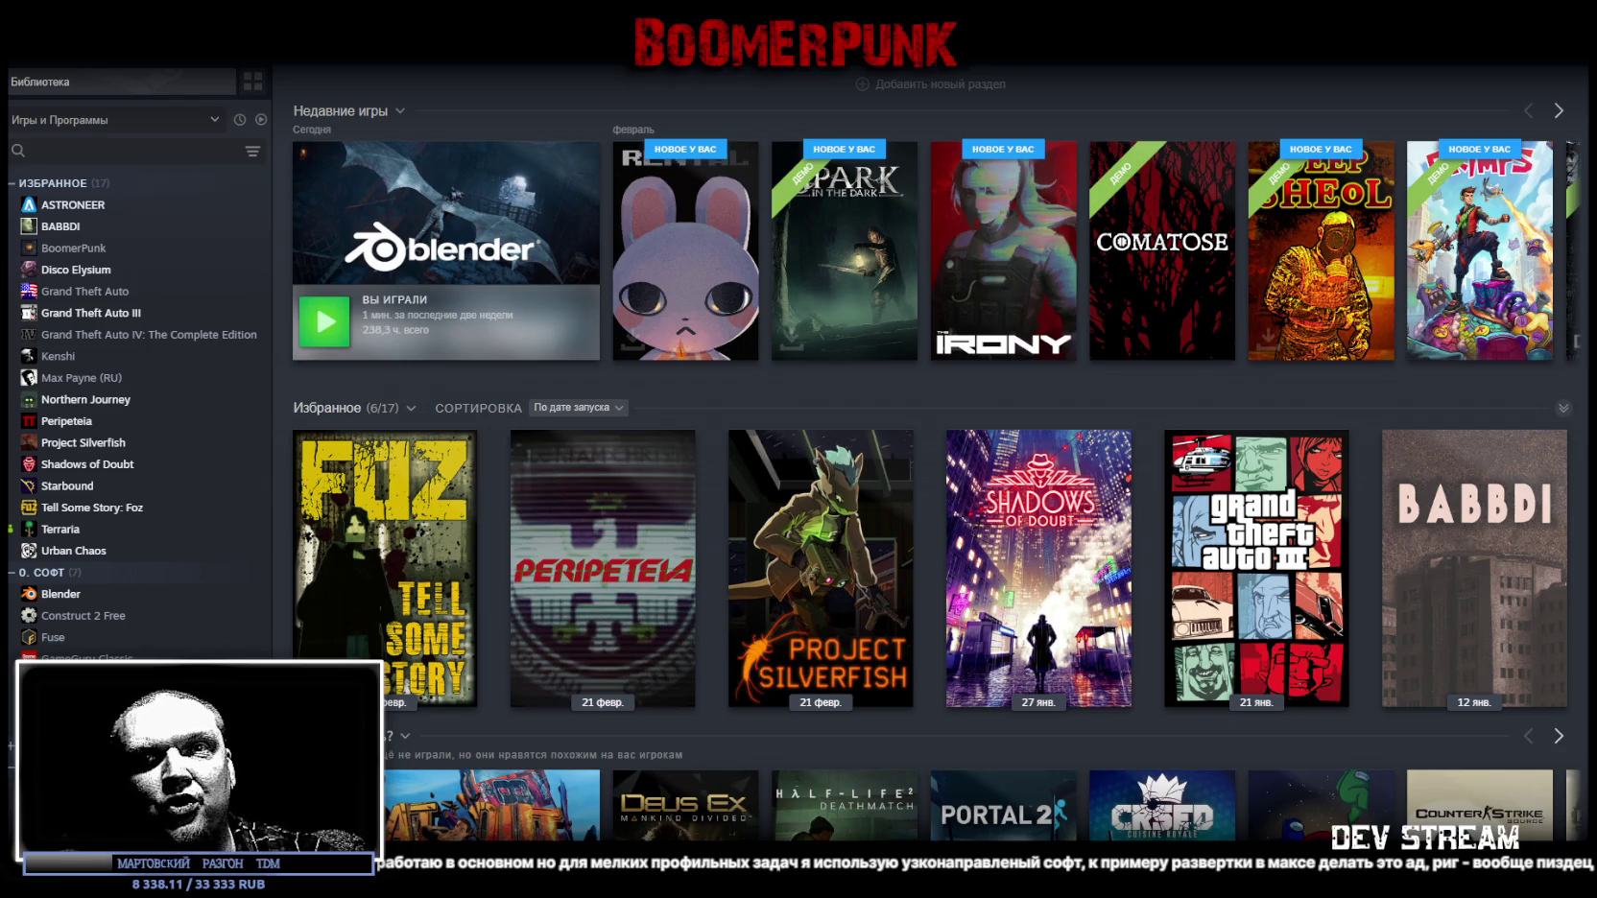
Search the Steam library for the pasted game title, then return to Unity.
left_click(113, 153)
type("Замужняя соседка")
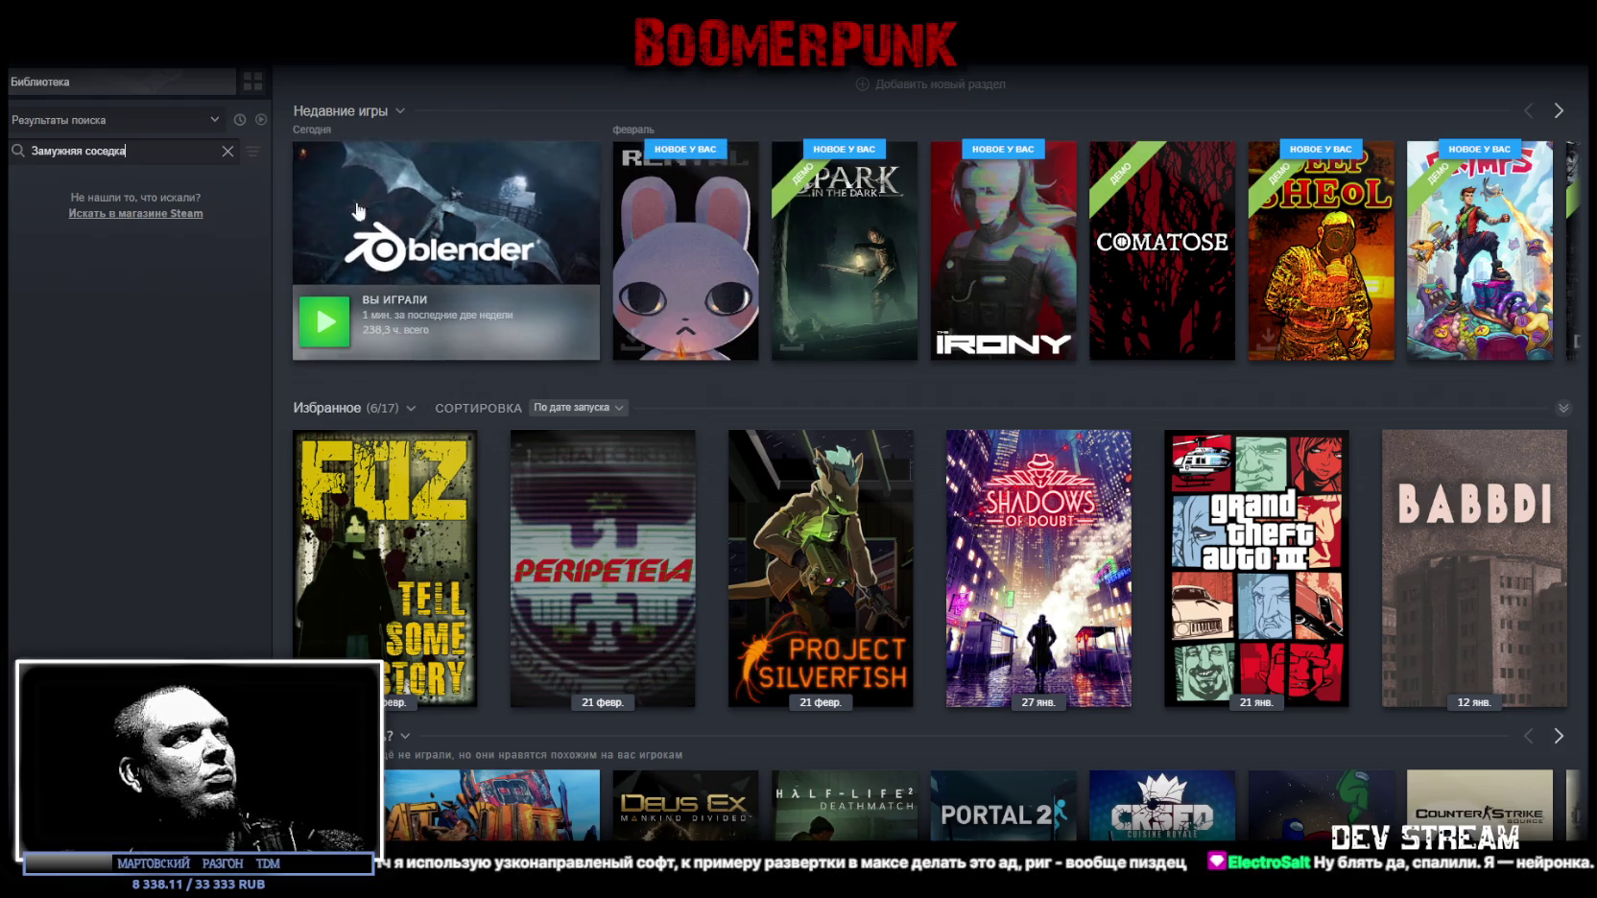
key("alt+Tab")
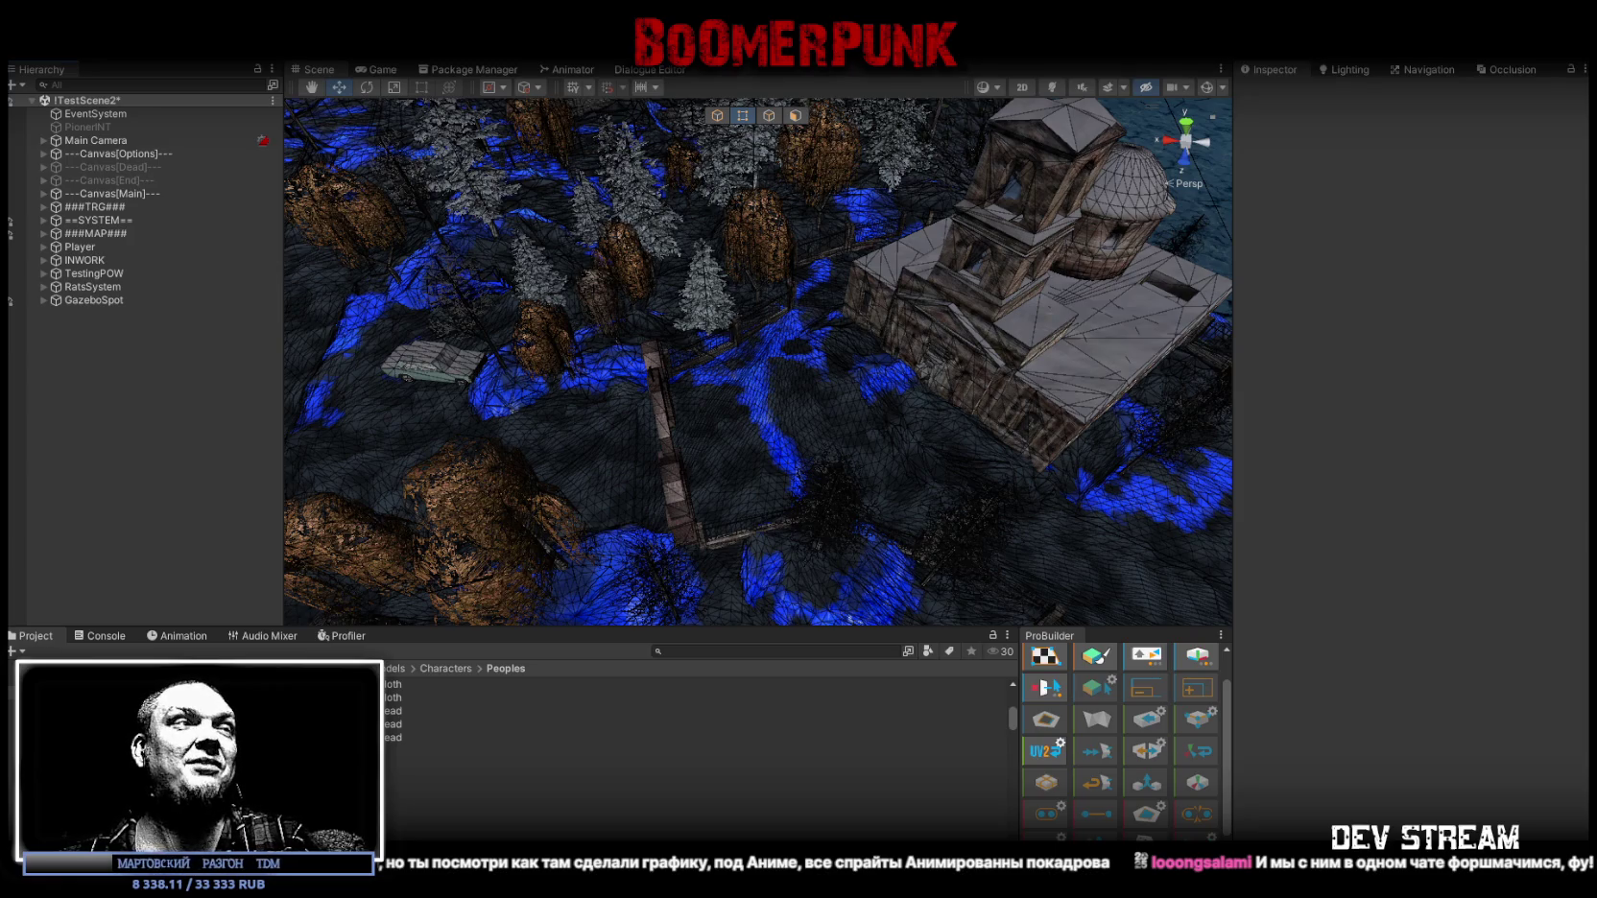
Open the Console and clear its log entries.
left_click(104, 637)
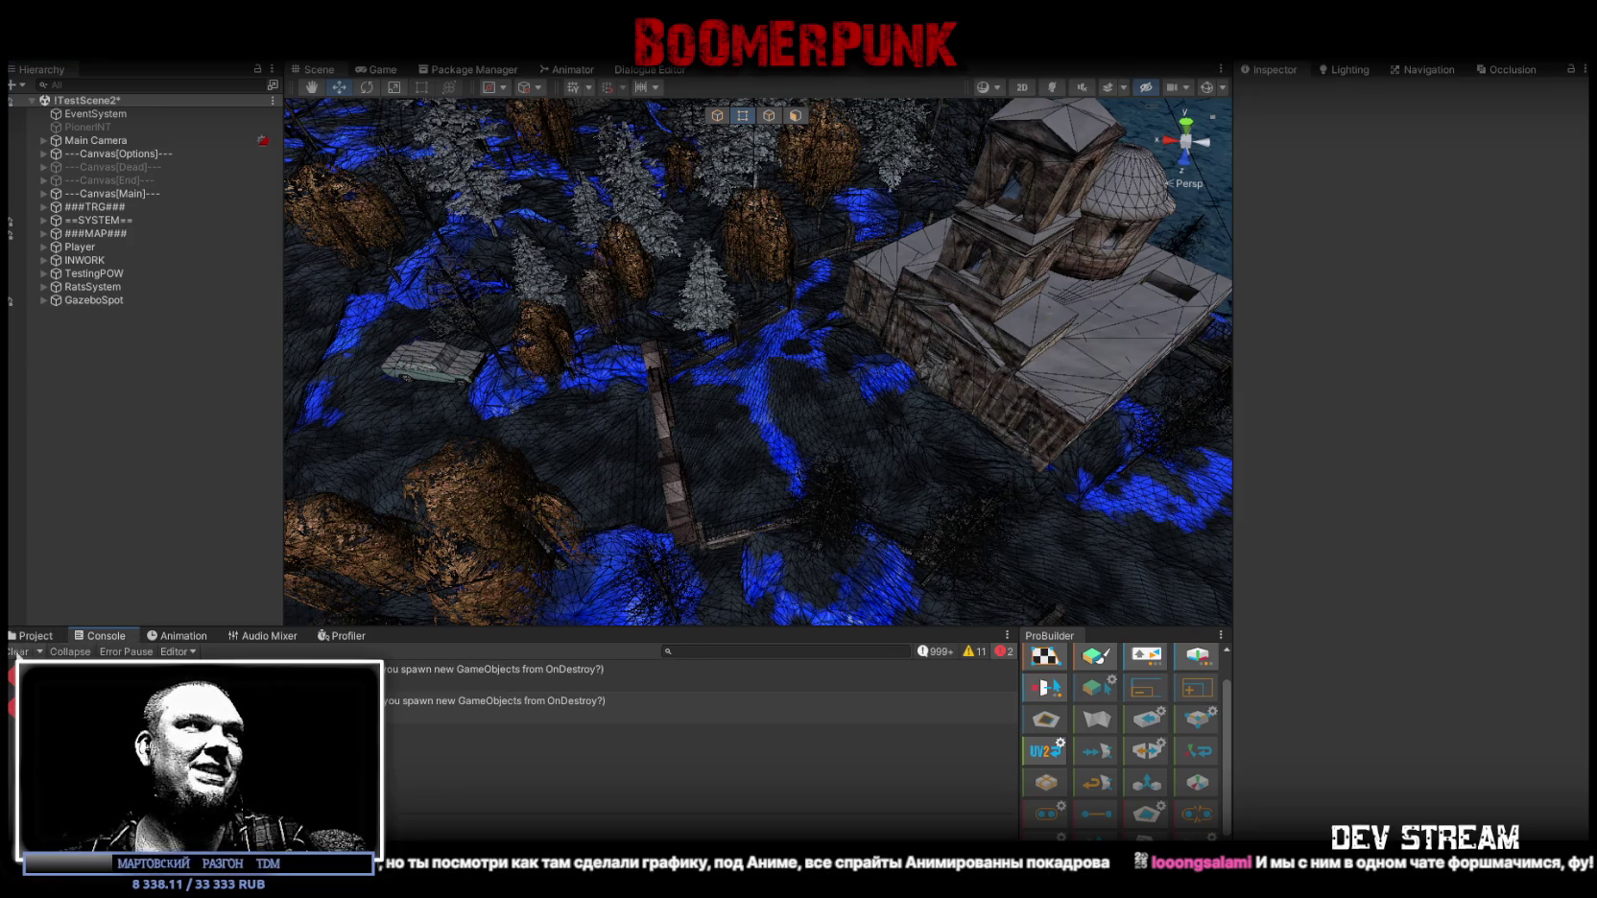
left_click(28, 650)
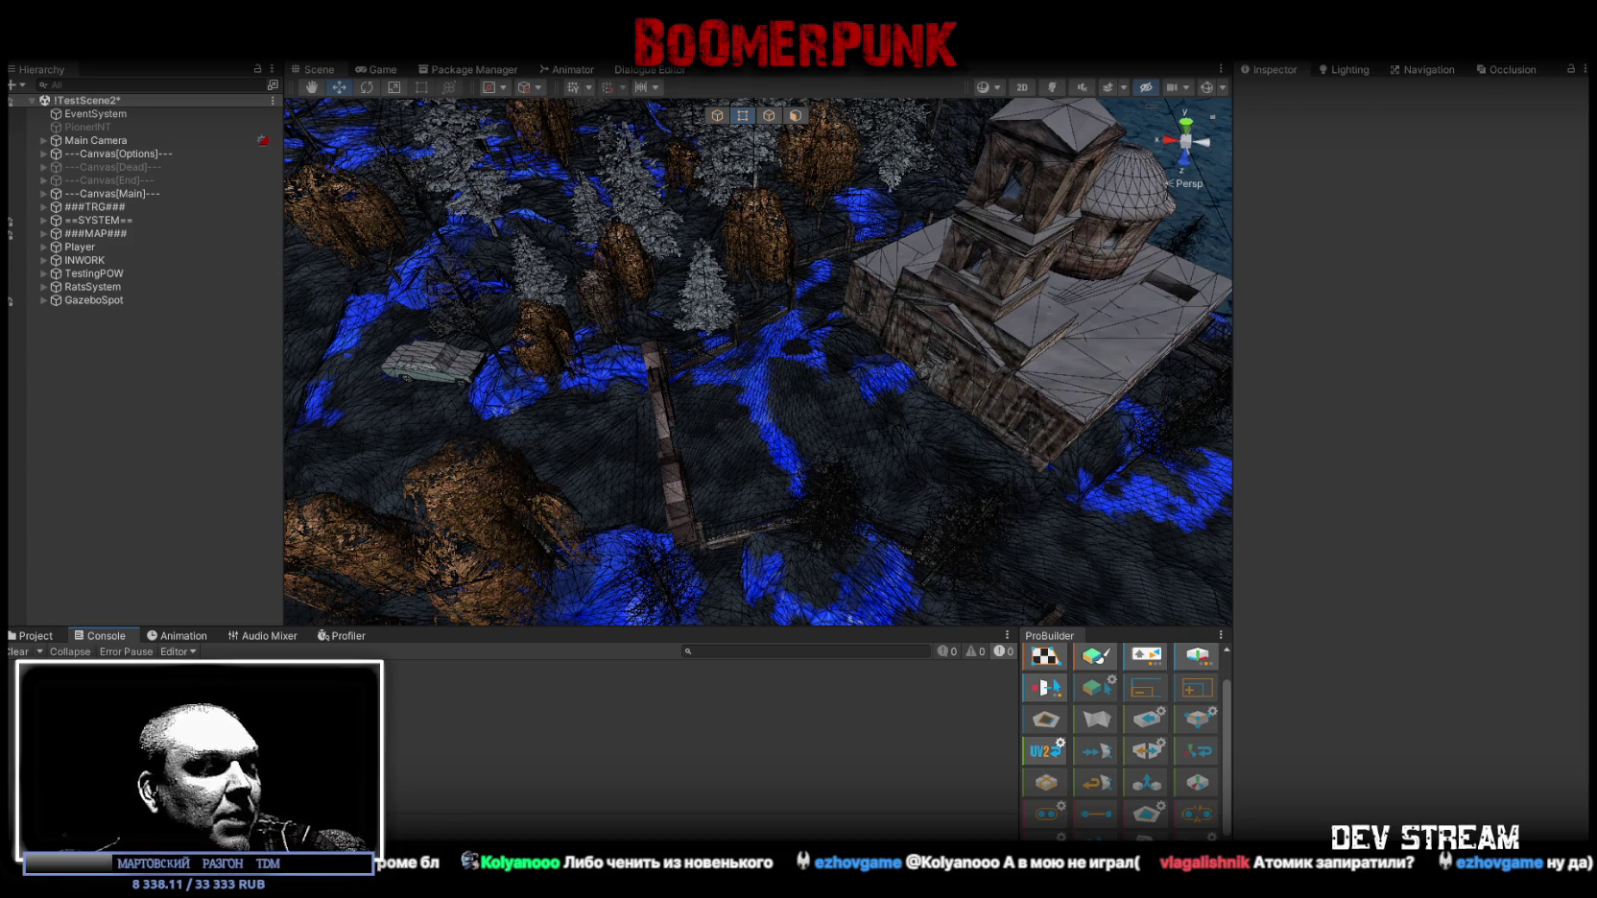
Back in Blockbench, orbit around Birdman and reselect the Birdman_body_bot_selection jacket piece.
key("alt+Tab")
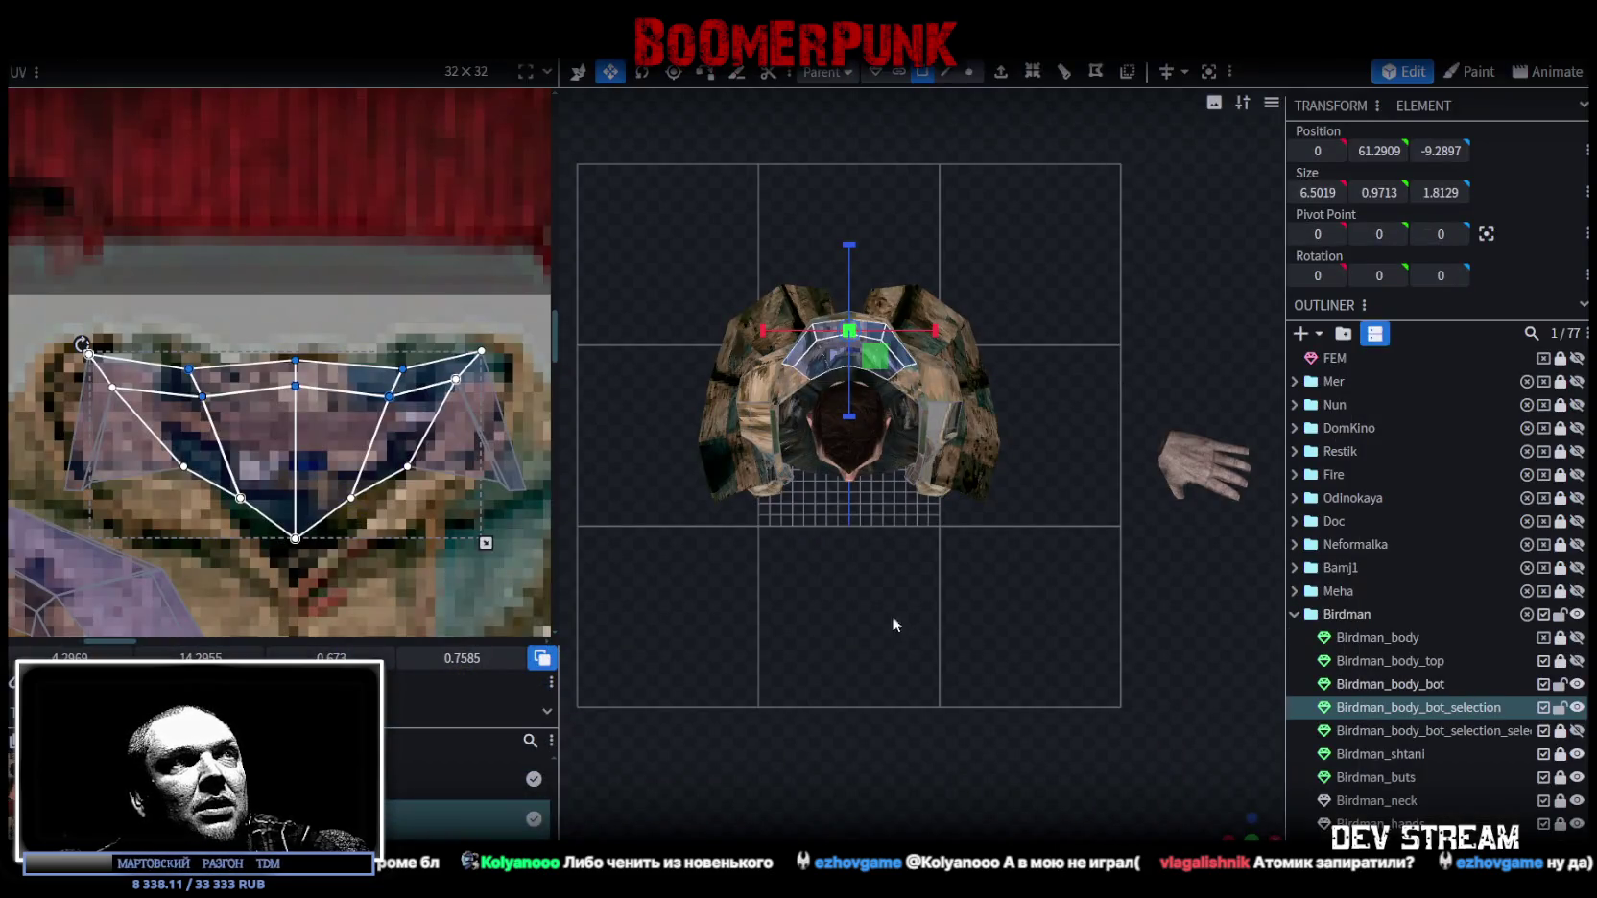
left_click_drag(948, 666, 955, 682)
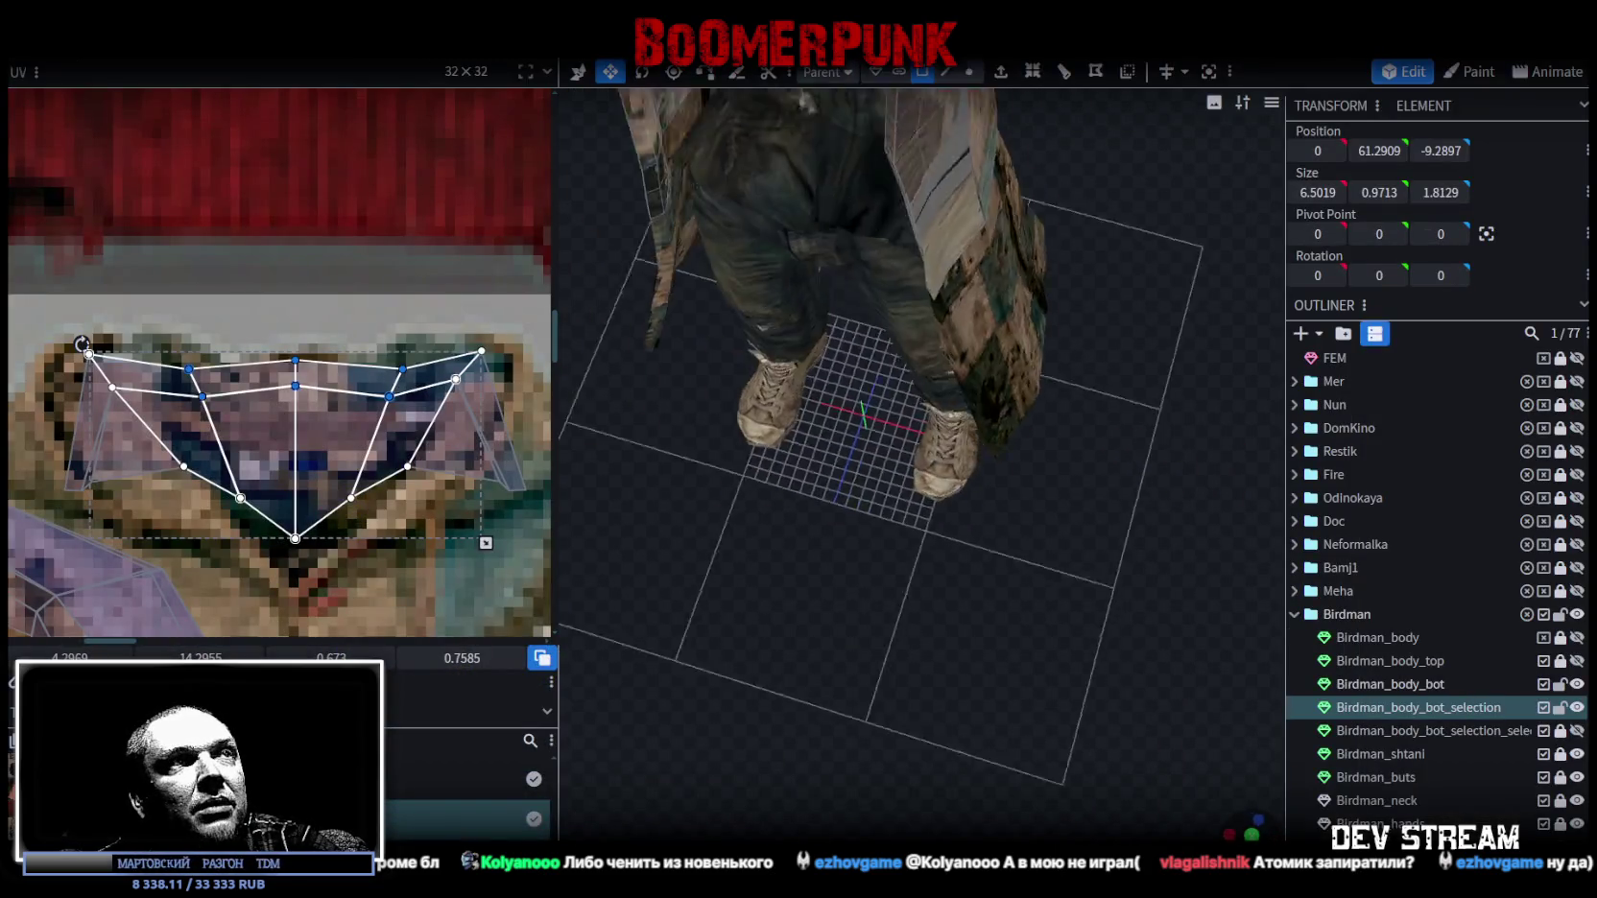
left_click_drag(920, 553, 1063, 435)
scroll(1063, 435, "up", 2)
scroll(1077, 451, "up", 3)
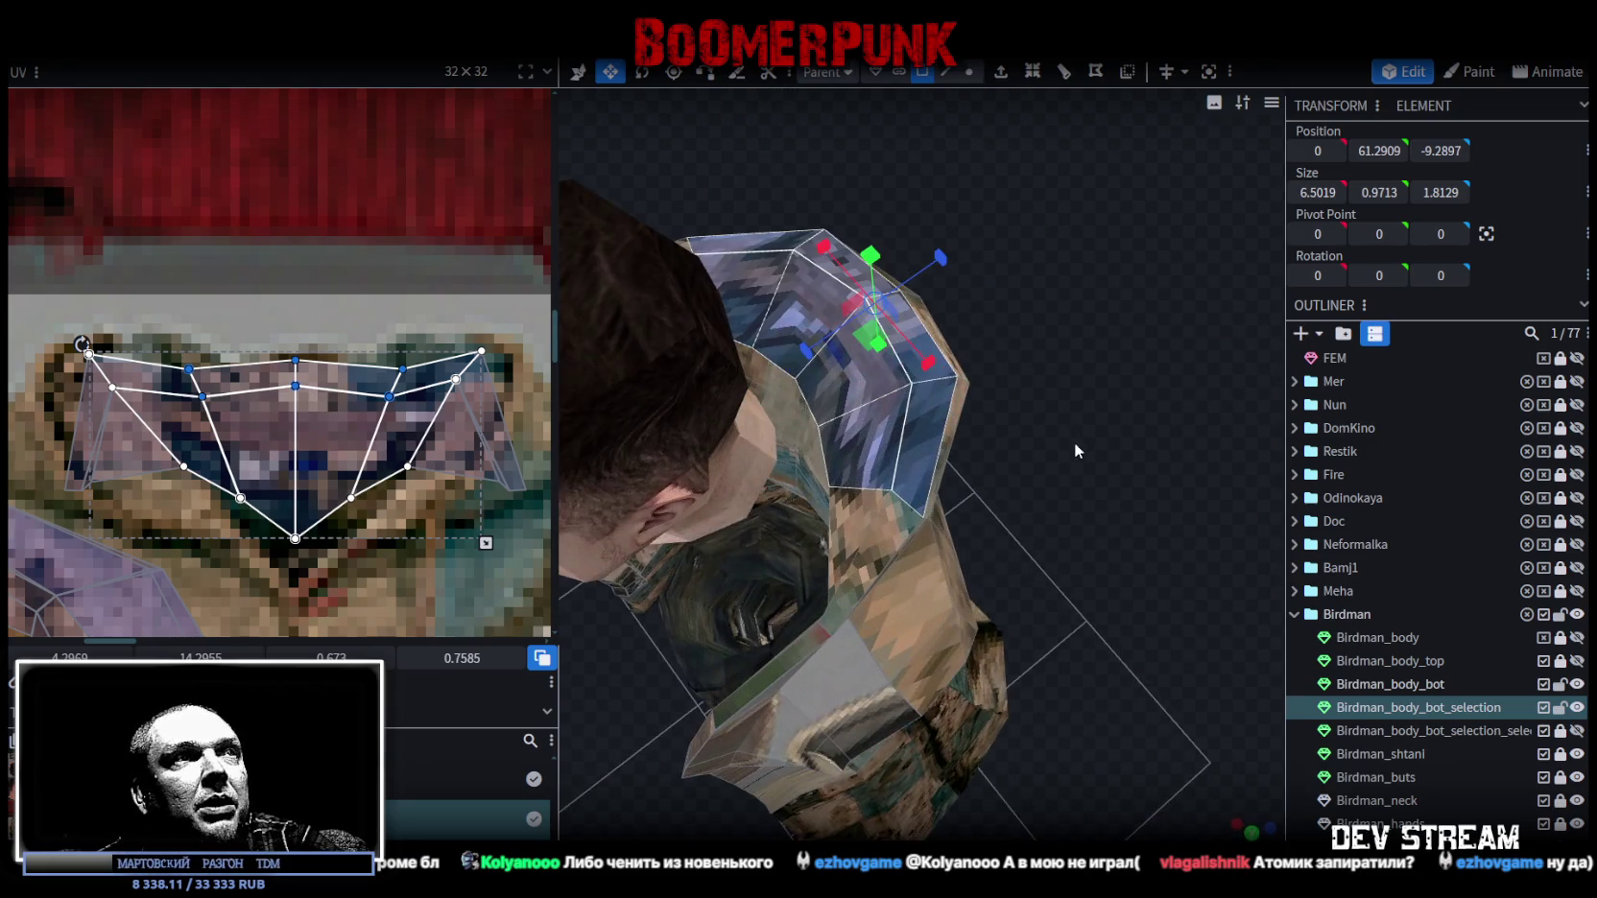
left_click(980, 566)
mouse_move(979, 567)
left_mouse_down()
mouse_move(853, 488)
mouse_move(963, 624)
mouse_move(994, 543)
mouse_move(885, 550)
mouse_move(978, 557)
mouse_move(1083, 519)
left_mouse_up()
left_click(1099, 521)
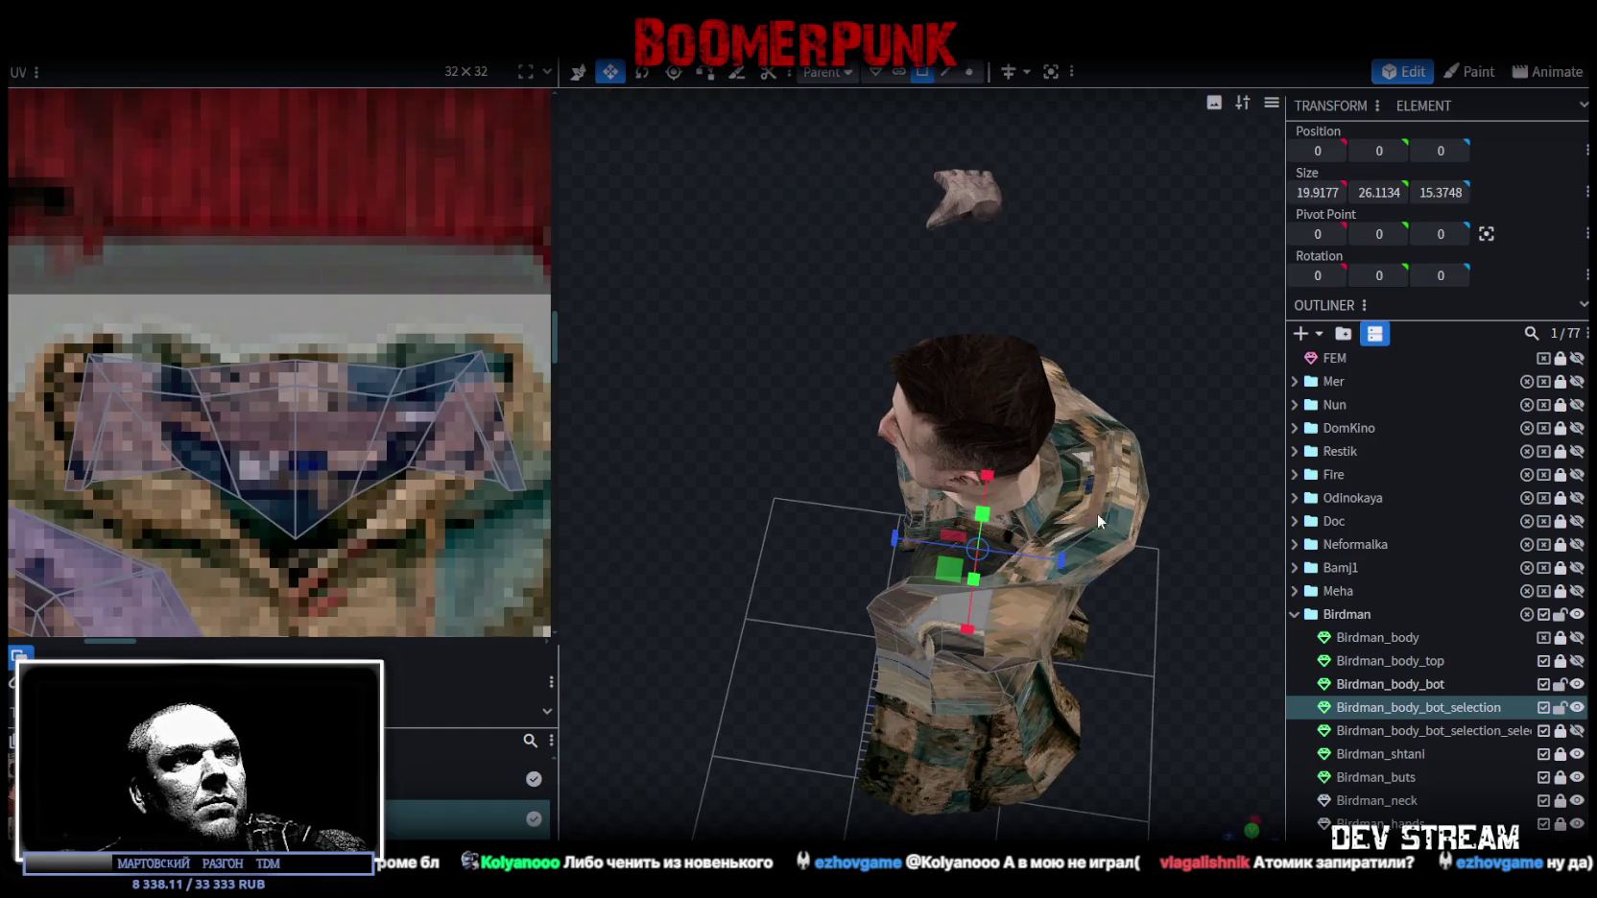
scroll(160, 382, "down", 2)
Mirror the shoulder UV face and move its vertices up onto the hoodie collar.
left_click_drag(78, 336, 417, 450)
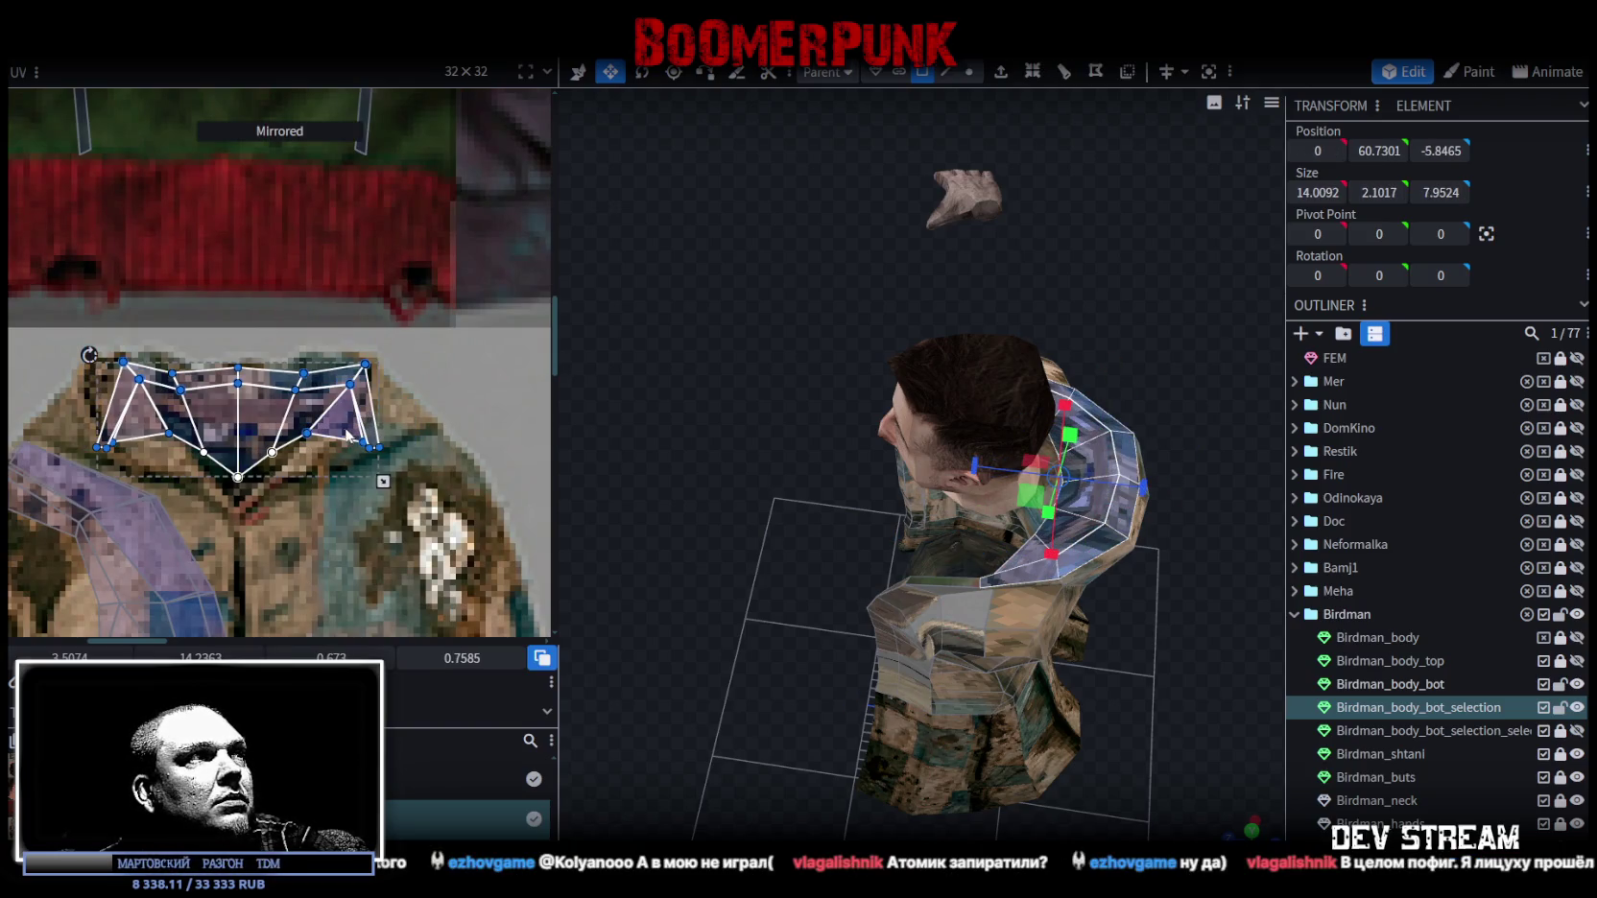
scroll(343, 433, "up", 1)
mouse_move(868, 518)
left_mouse_down()
mouse_move(680, 527)
mouse_move(571, 480)
mouse_move(616, 484)
mouse_move(585, 476)
left_mouse_up()
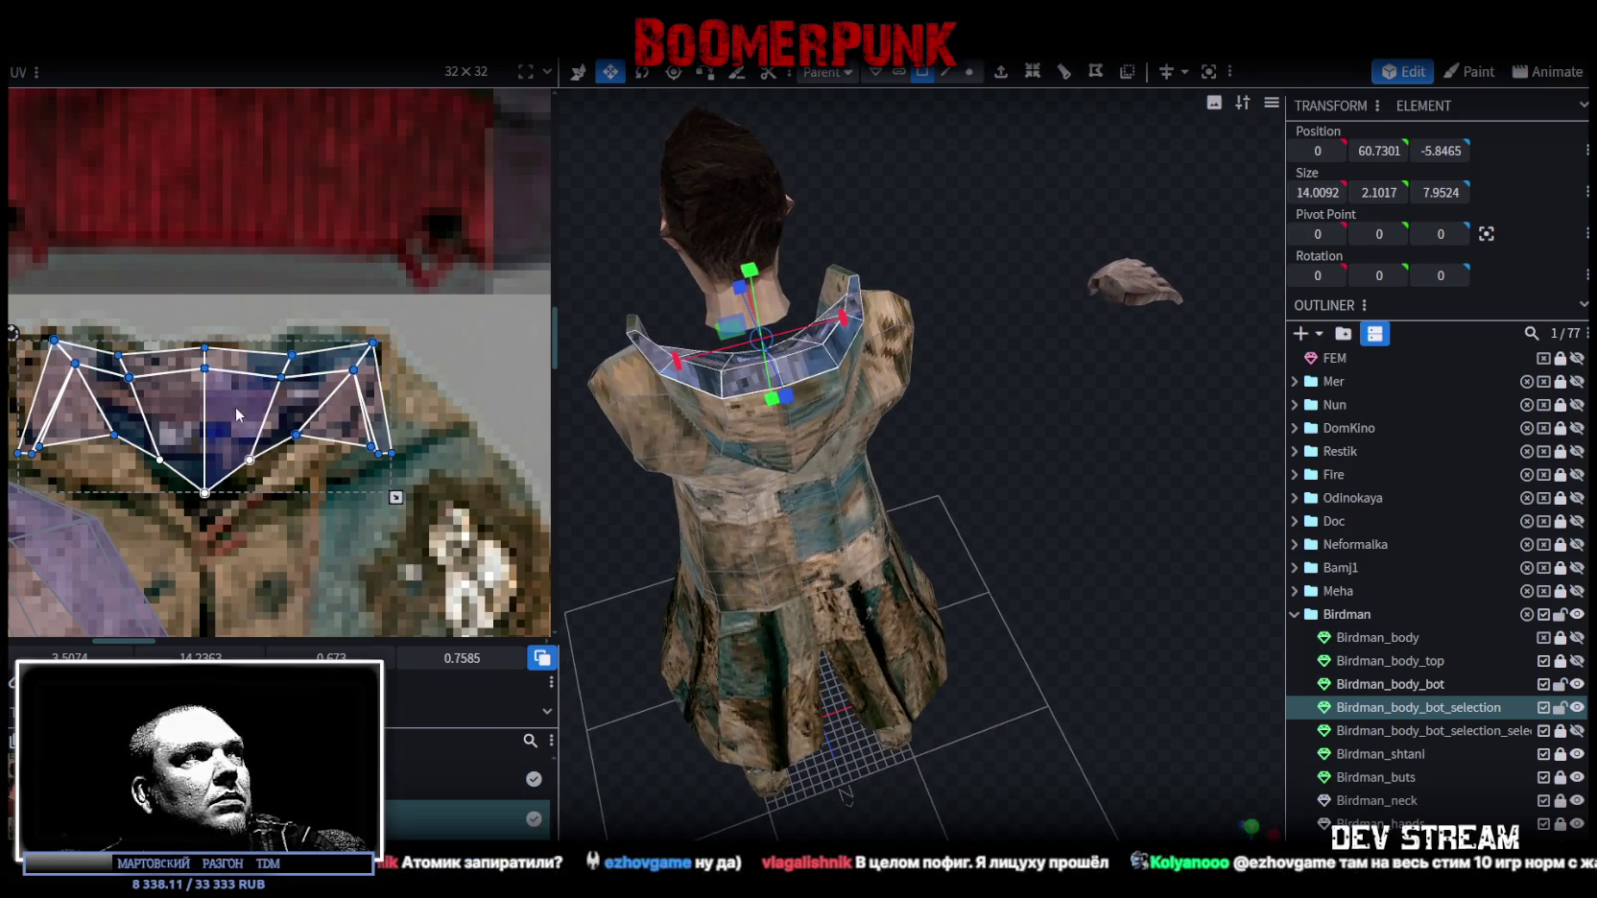
left_click(295, 370)
left_click_drag(308, 388, 262, 351)
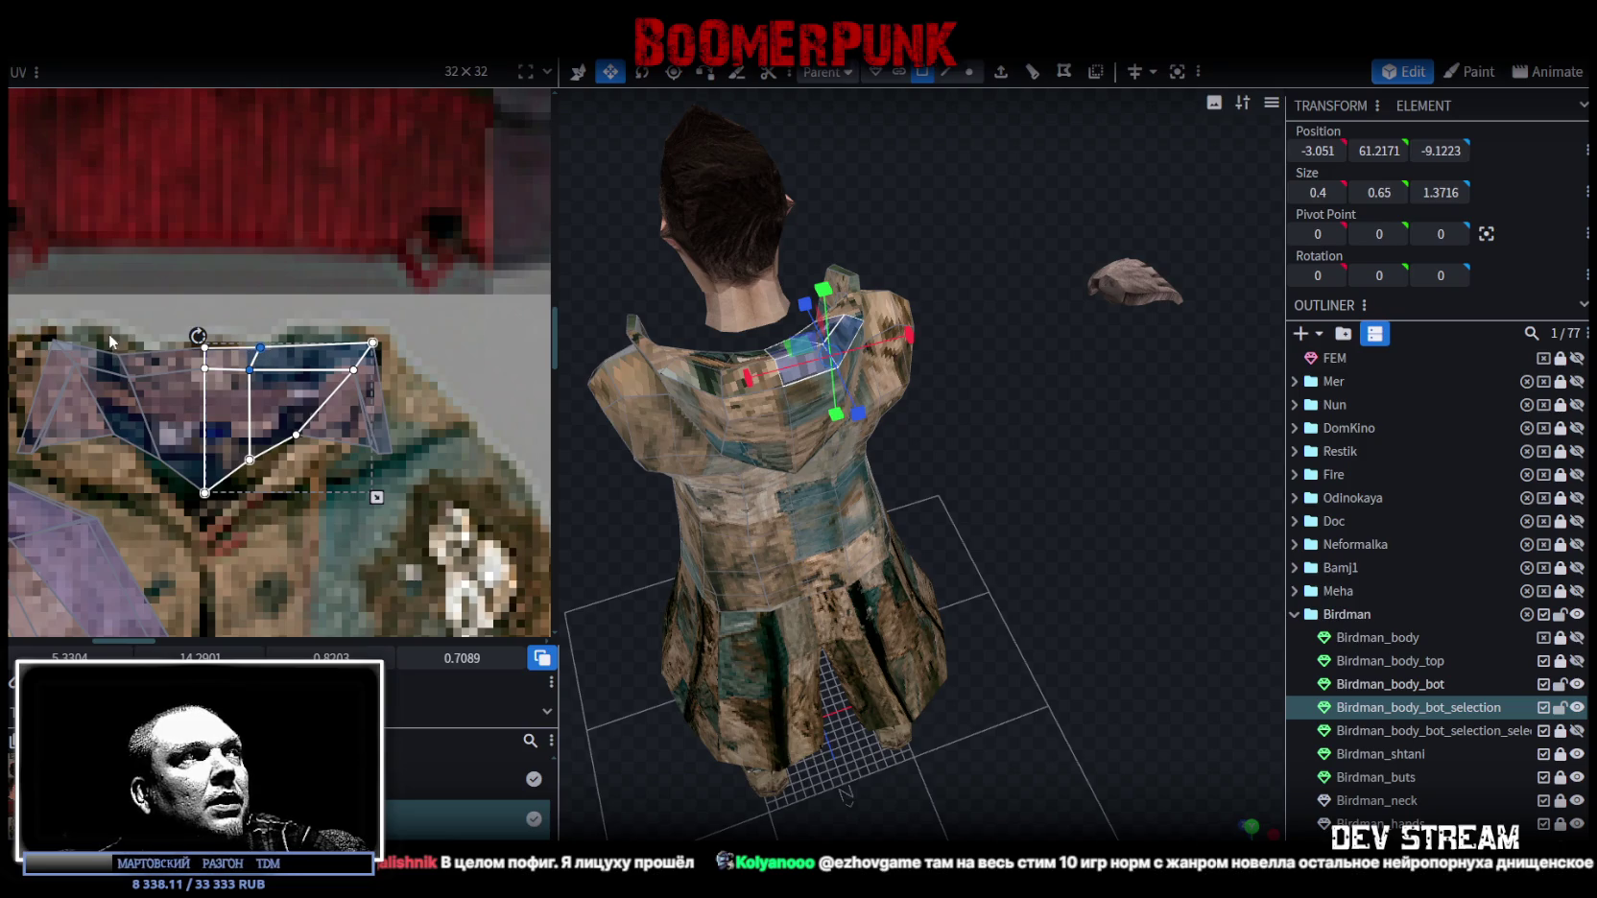
key("ctrl+z")
left_click_drag(158, 383, 163, 368)
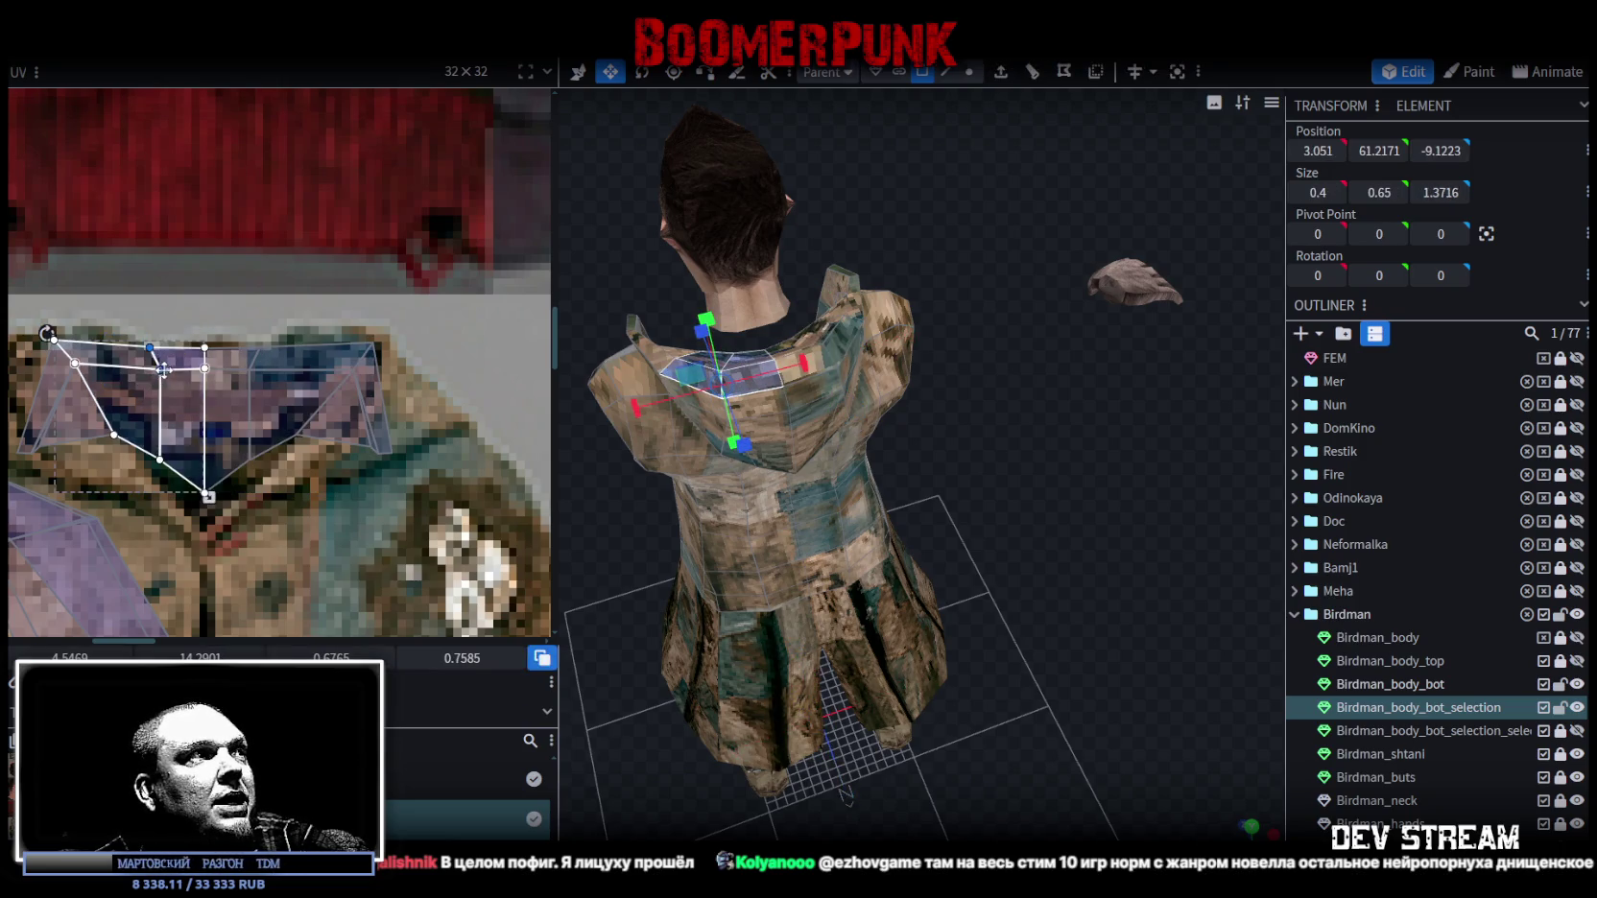
scroll(1459, 805, "down", 3)
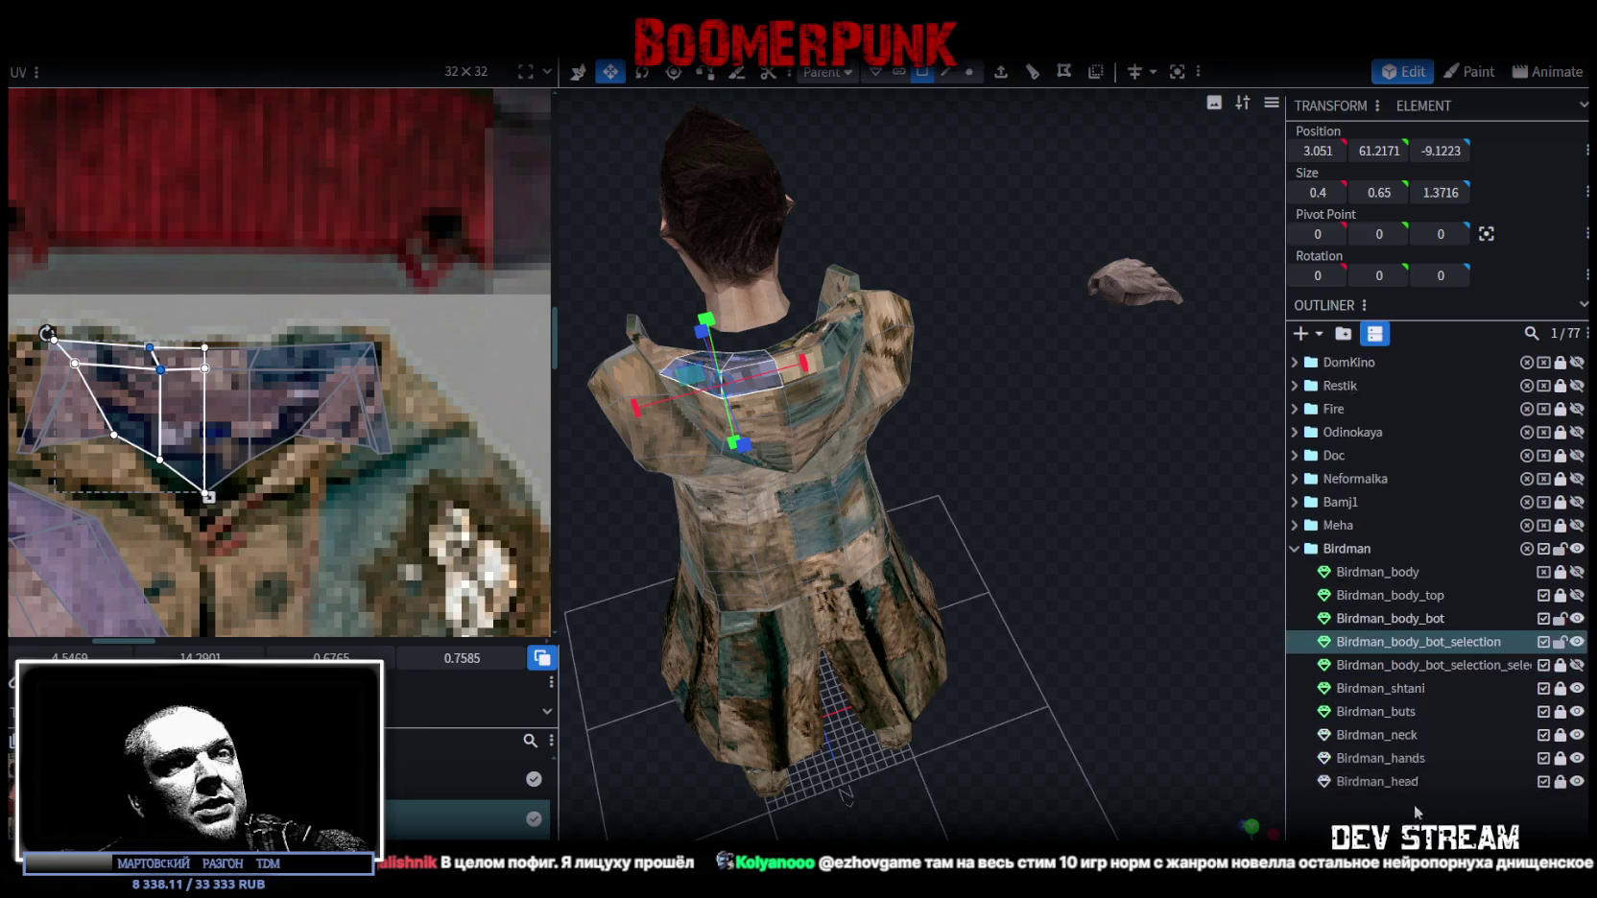
Nudge the jacket's upper-back UV vertices slightly down, then deselect the piece.
left_click(1137, 580)
mouse_move(1137, 580)
left_mouse_down()
mouse_move(1001, 564)
mouse_move(854, 519)
left_mouse_up()
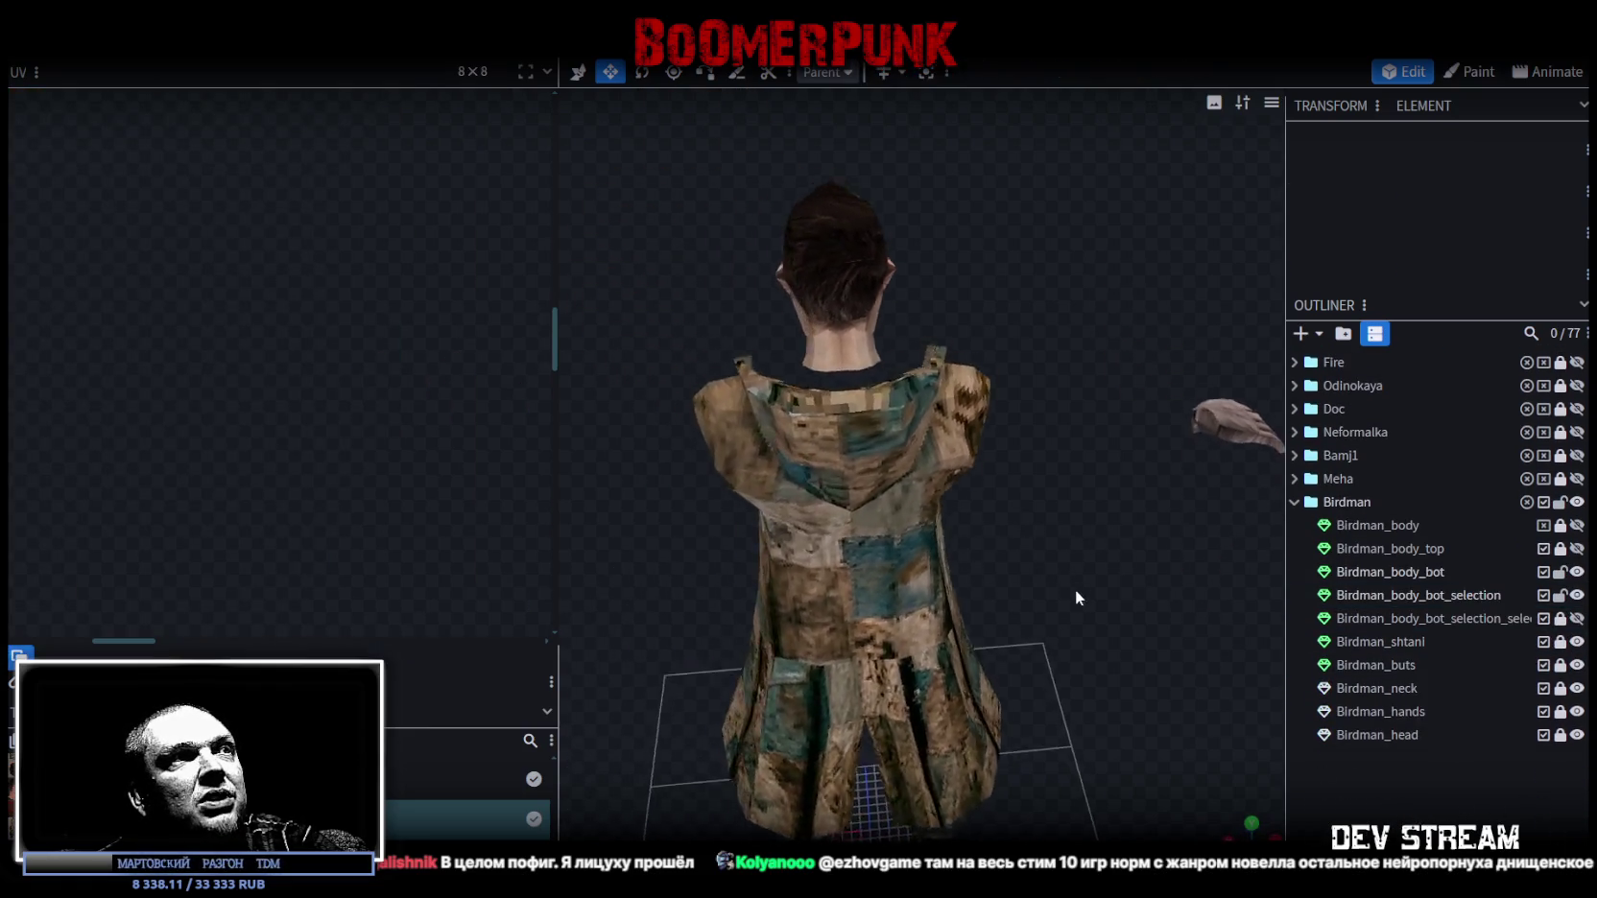
left_click(854, 518)
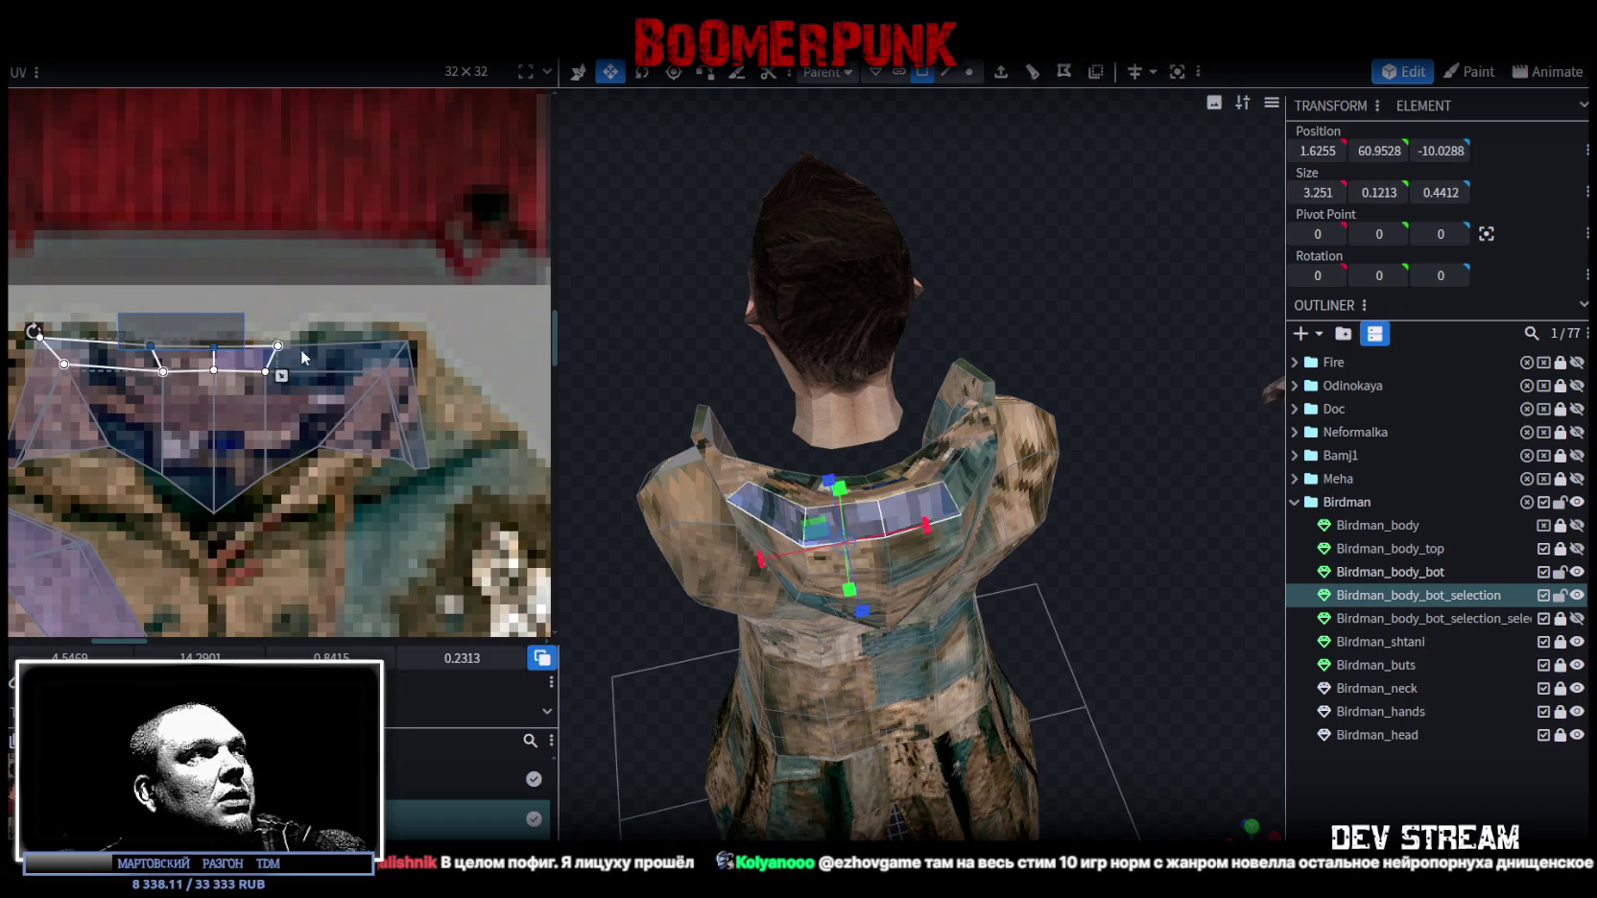
left_click_drag(129, 344, 307, 385)
scroll(307, 386, "up", 2)
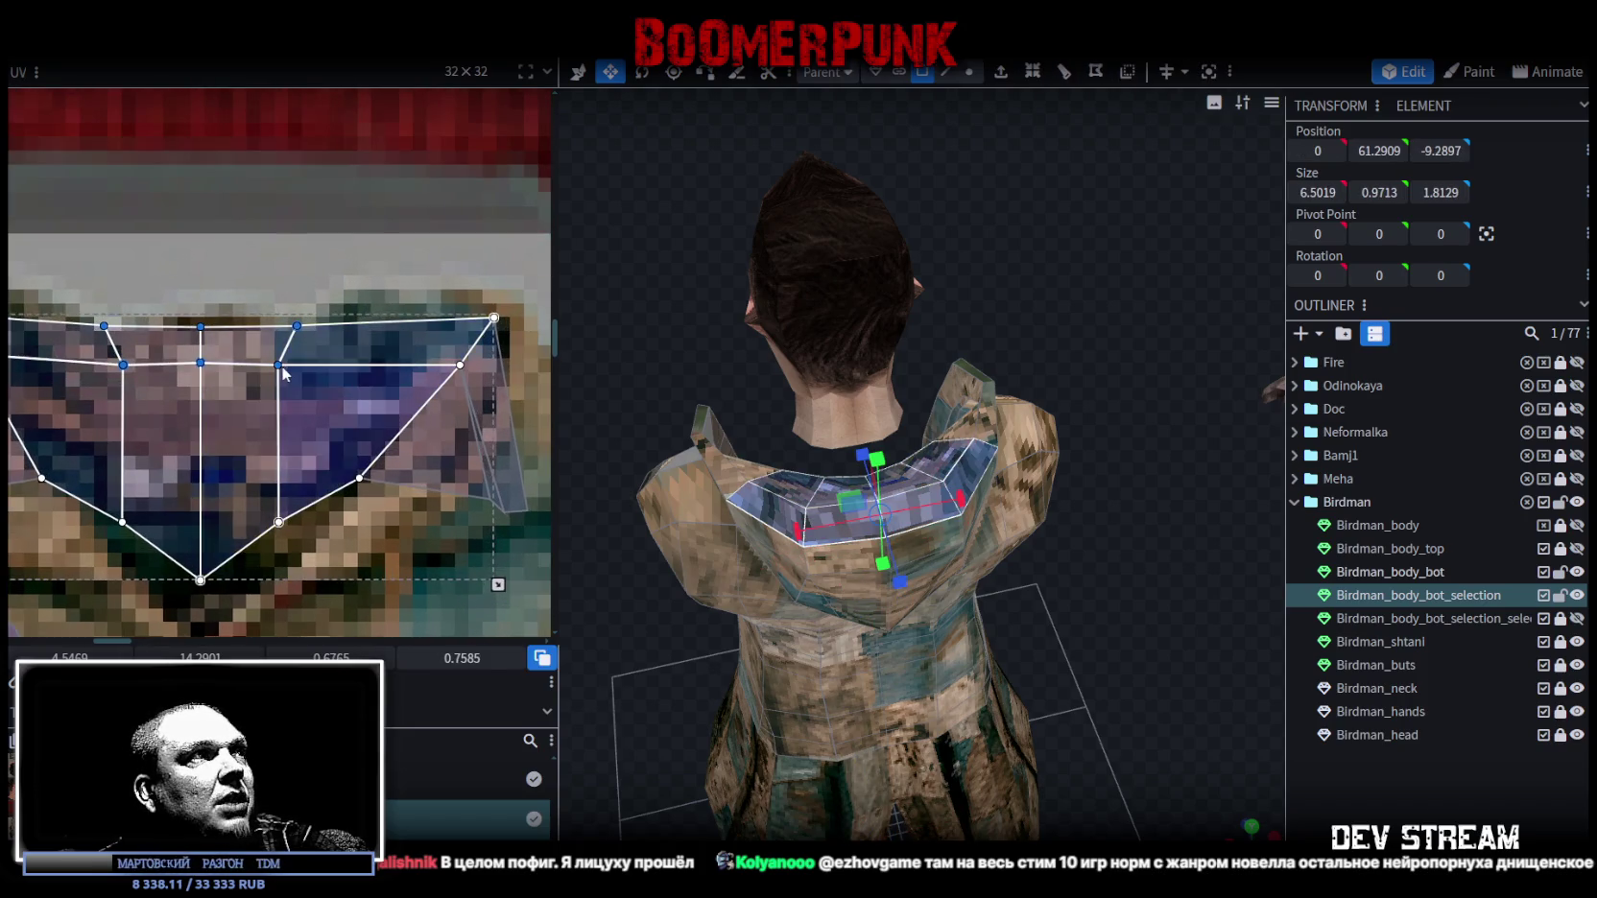
left_click_drag(278, 372, 278, 379)
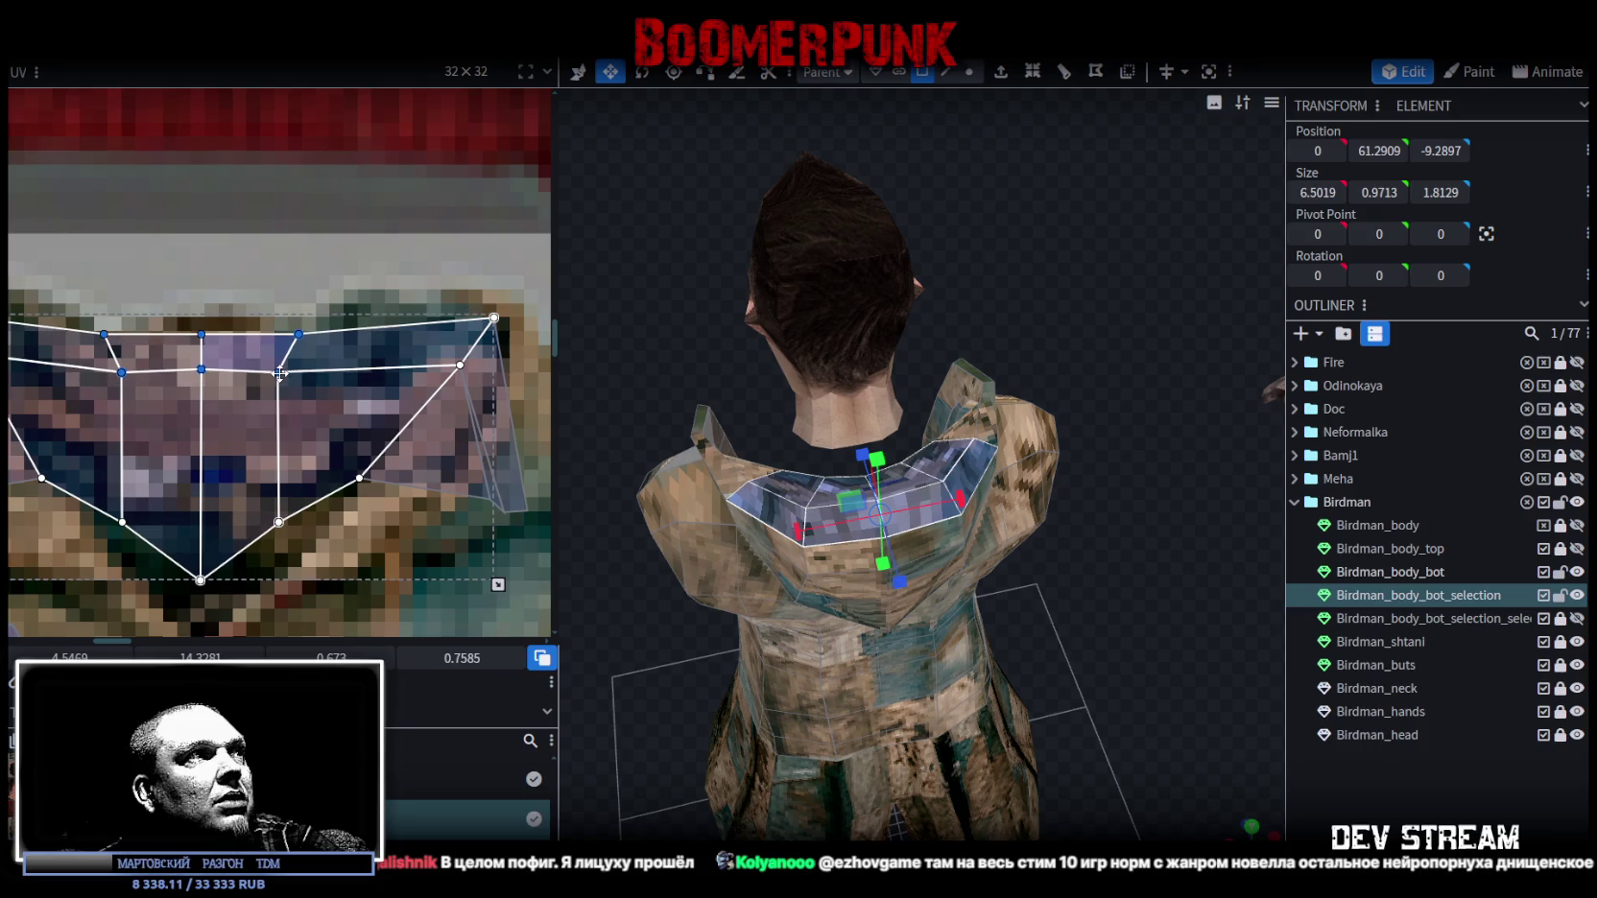
left_click(1440, 802)
mouse_move(1178, 706)
left_mouse_down()
mouse_move(729, 499)
mouse_move(1168, 461)
mouse_move(1110, 602)
mouse_move(1172, 603)
mouse_move(1166, 625)
mouse_move(1222, 657)
mouse_move(1244, 629)
left_mouse_up()
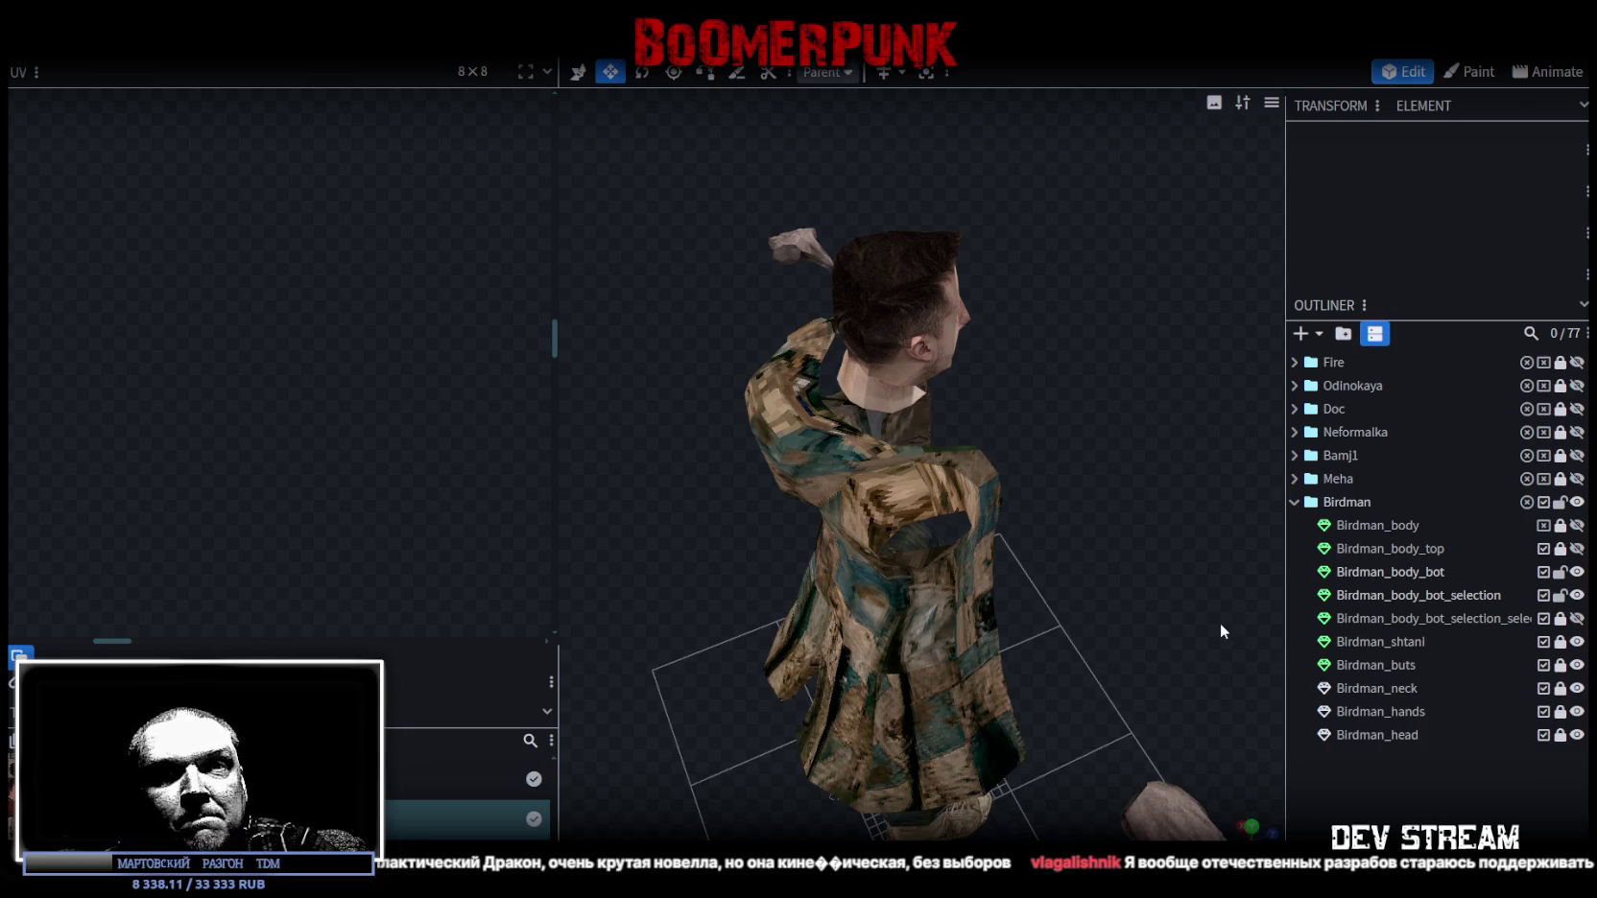
Move the jacket's lower armhole UV vertex up and left on the texture.
left_click(922, 451)
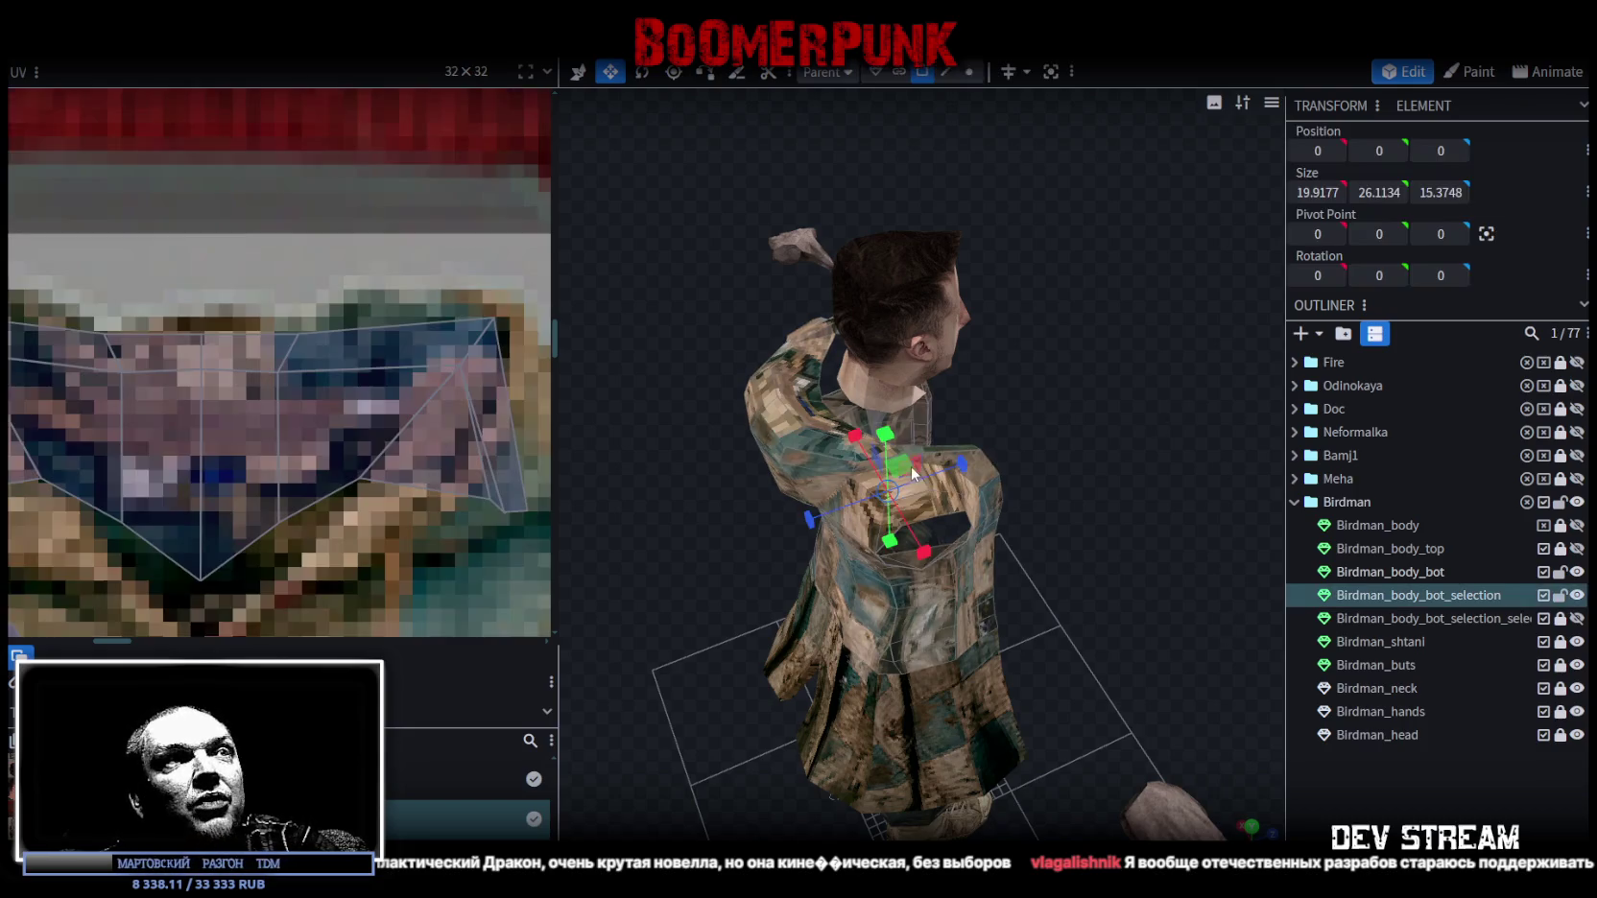
scroll(191, 402, "up", 2)
scroll(191, 402, "down", 3)
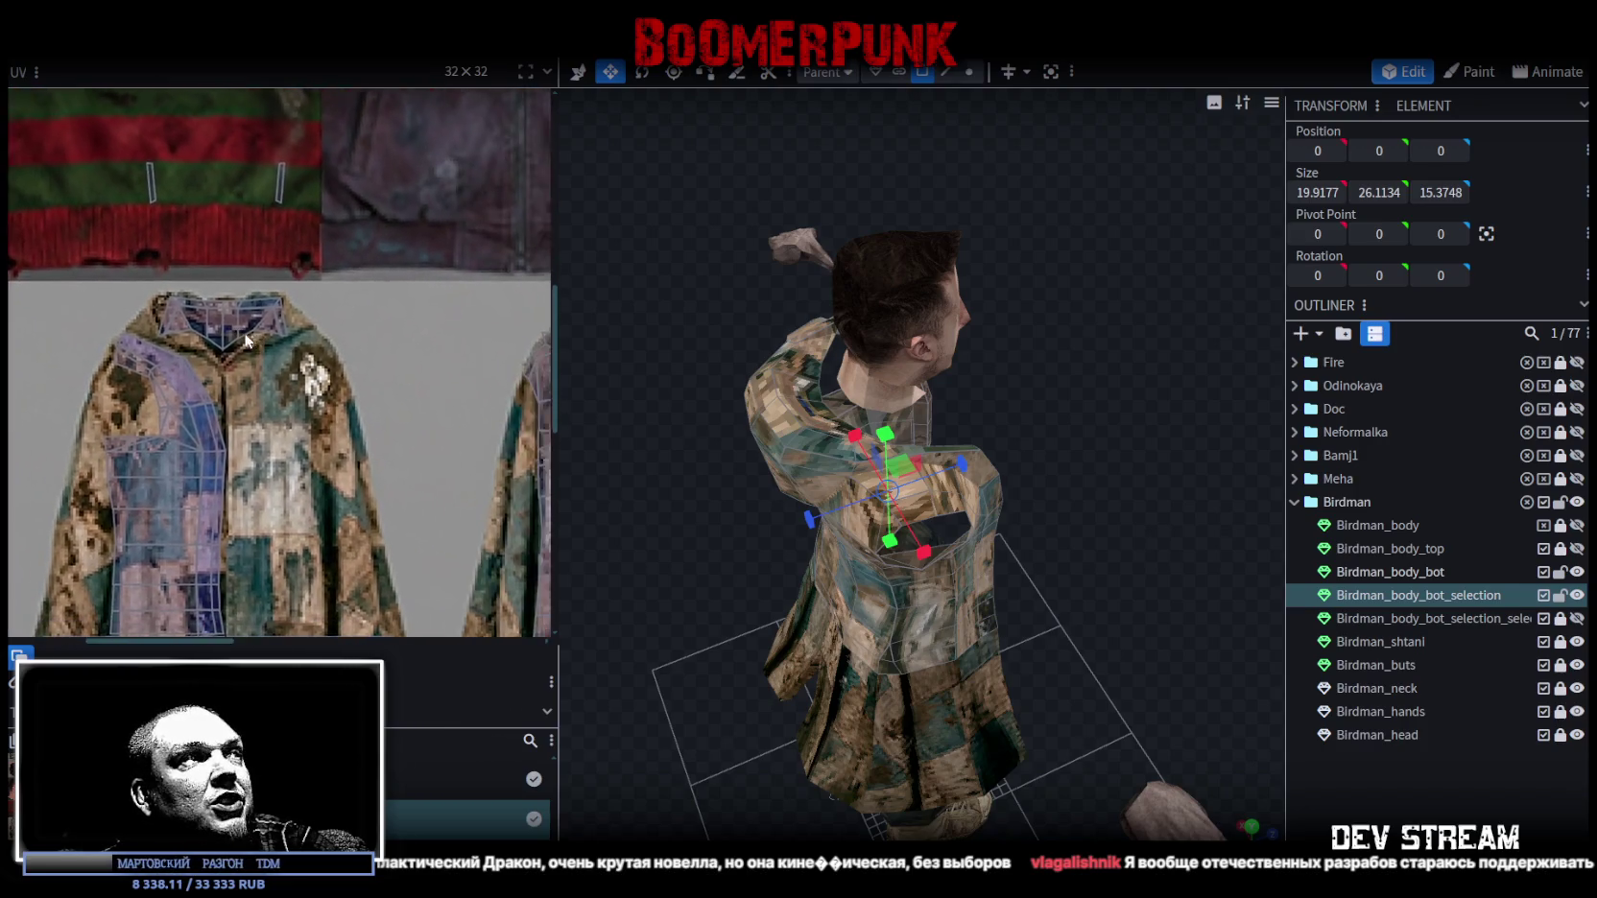
scroll(248, 334, "up", 2)
scroll(75, 405, "up", 3)
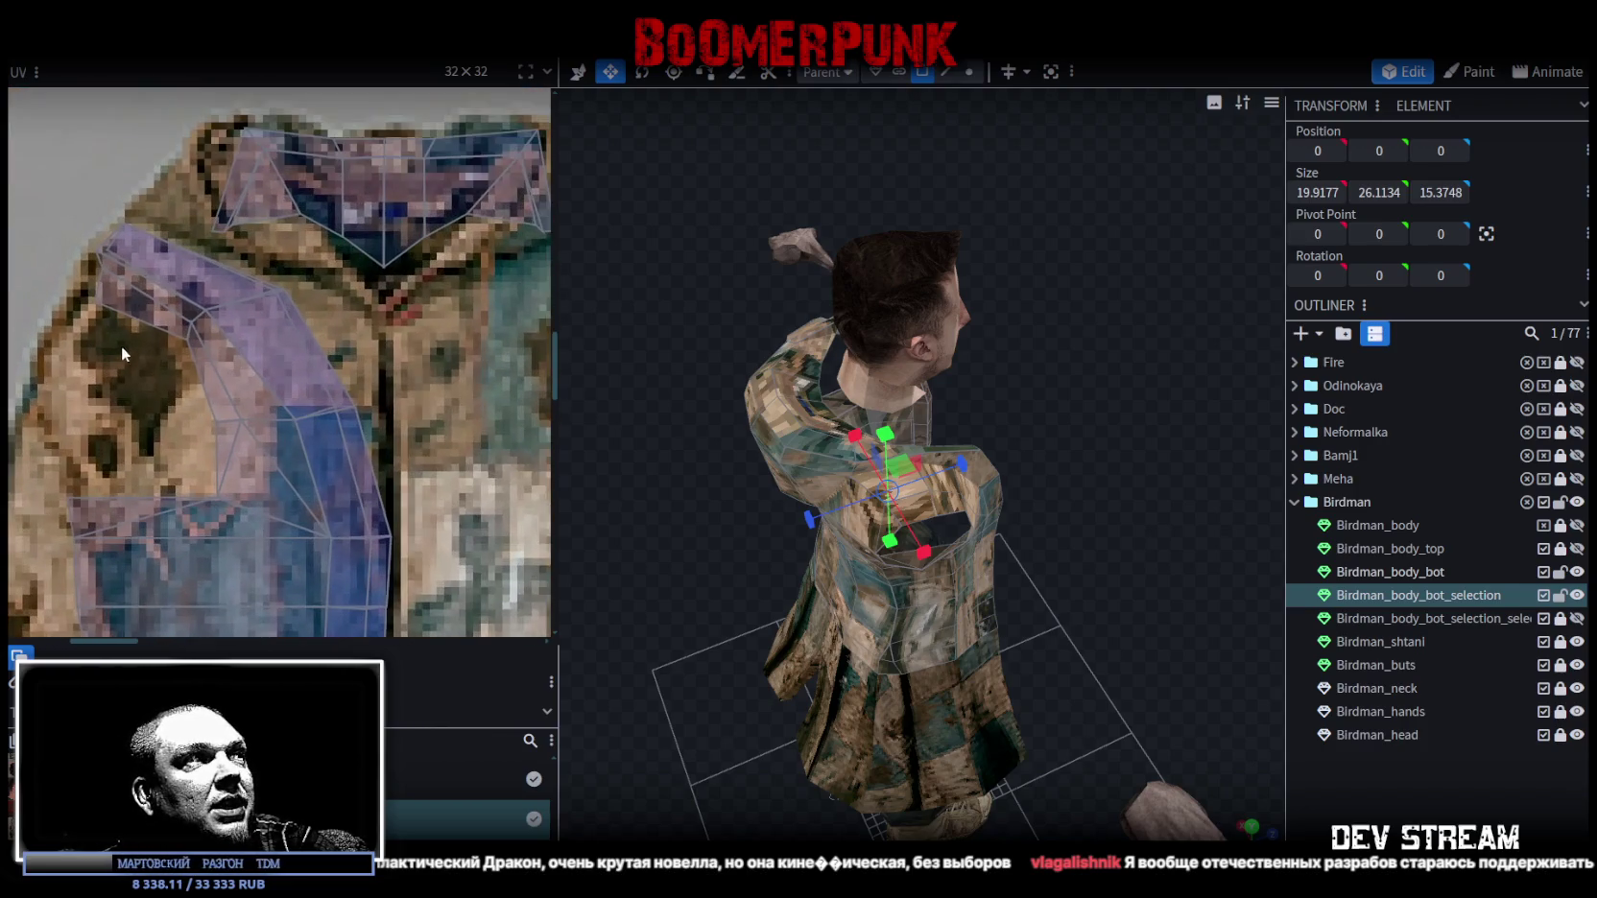
left_click(171, 338)
left_click(185, 342)
mouse_move(169, 402)
left_mouse_down()
mouse_move(231, 443)
mouse_move(211, 419)
left_mouse_up()
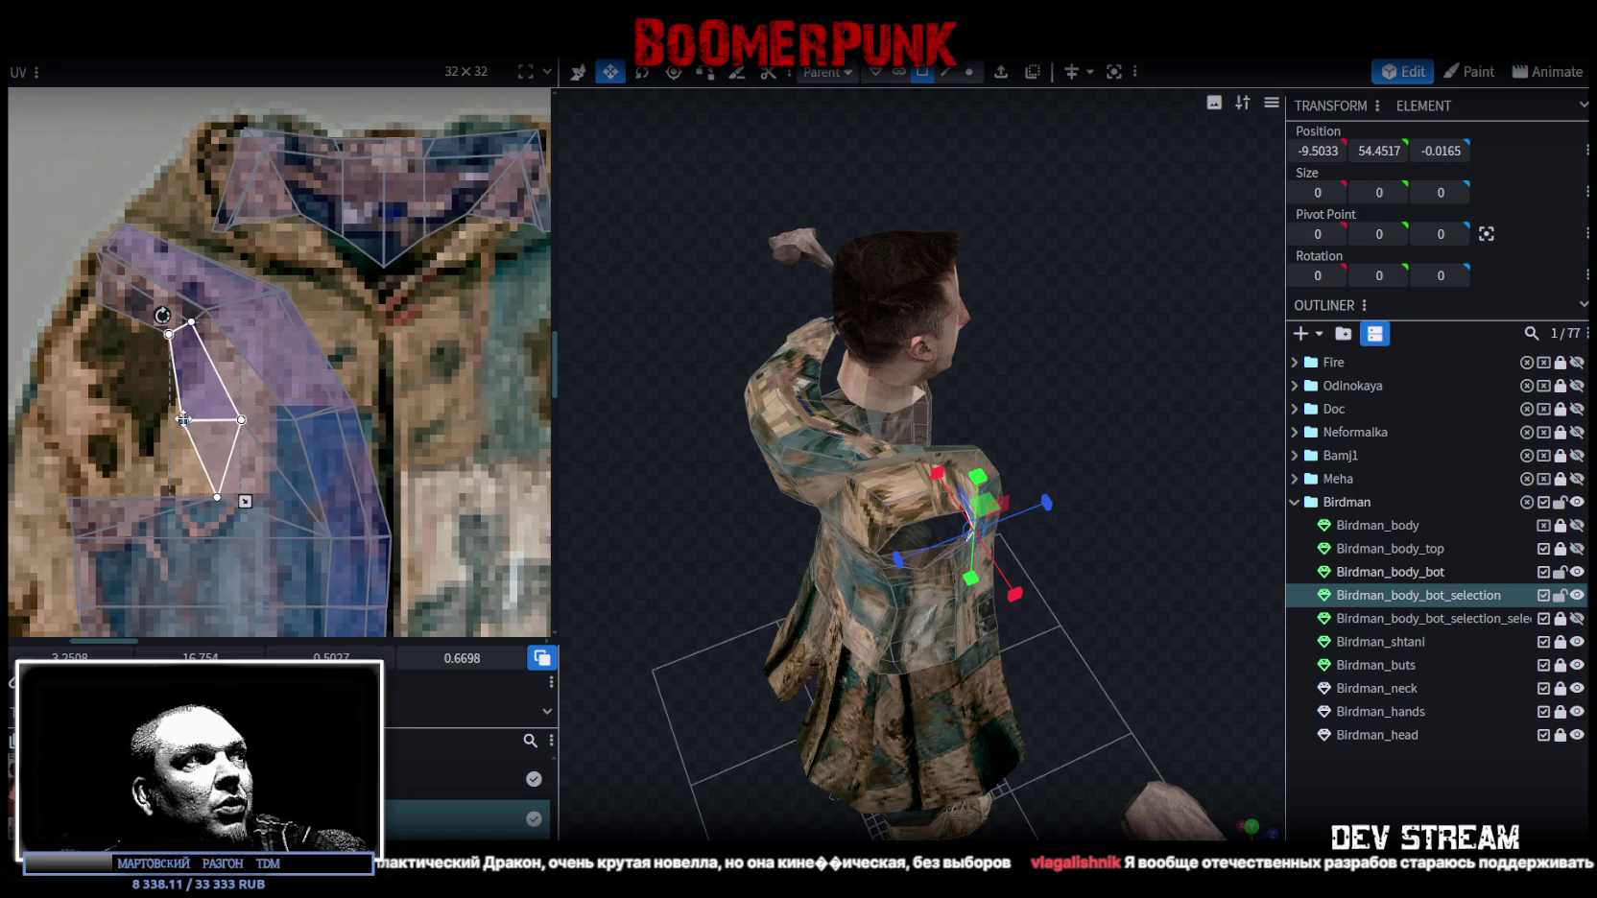
left_click(223, 501)
left_click_drag(227, 504, 176, 486)
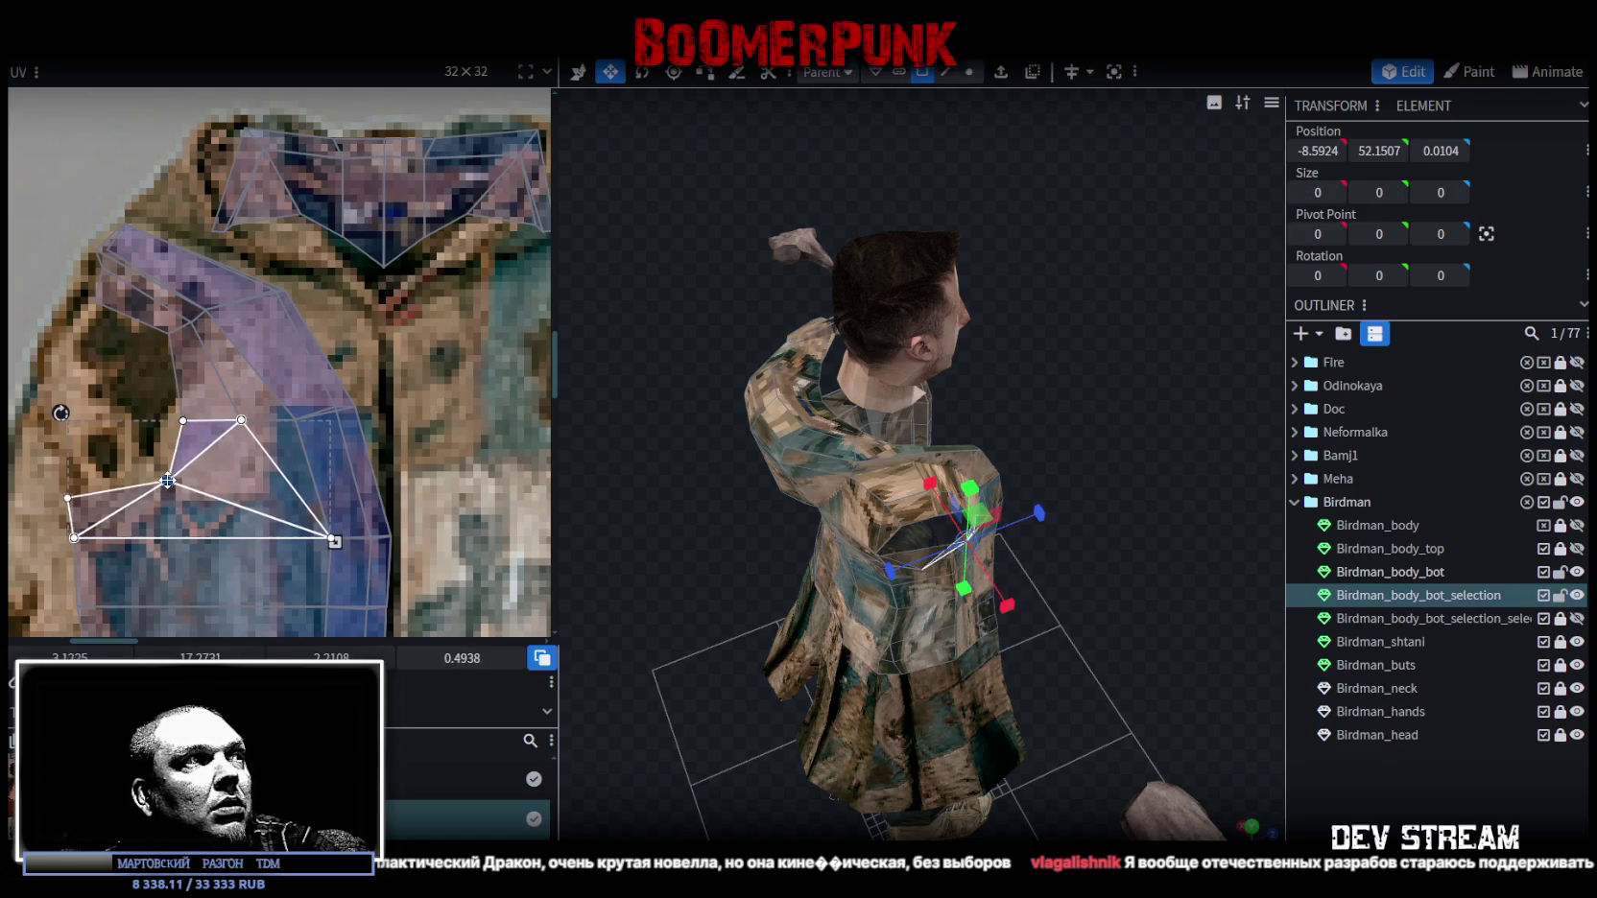
Widen the vertical side-strip UVs to the right and square off its bottom quad.
scroll(145, 342, "down", 2)
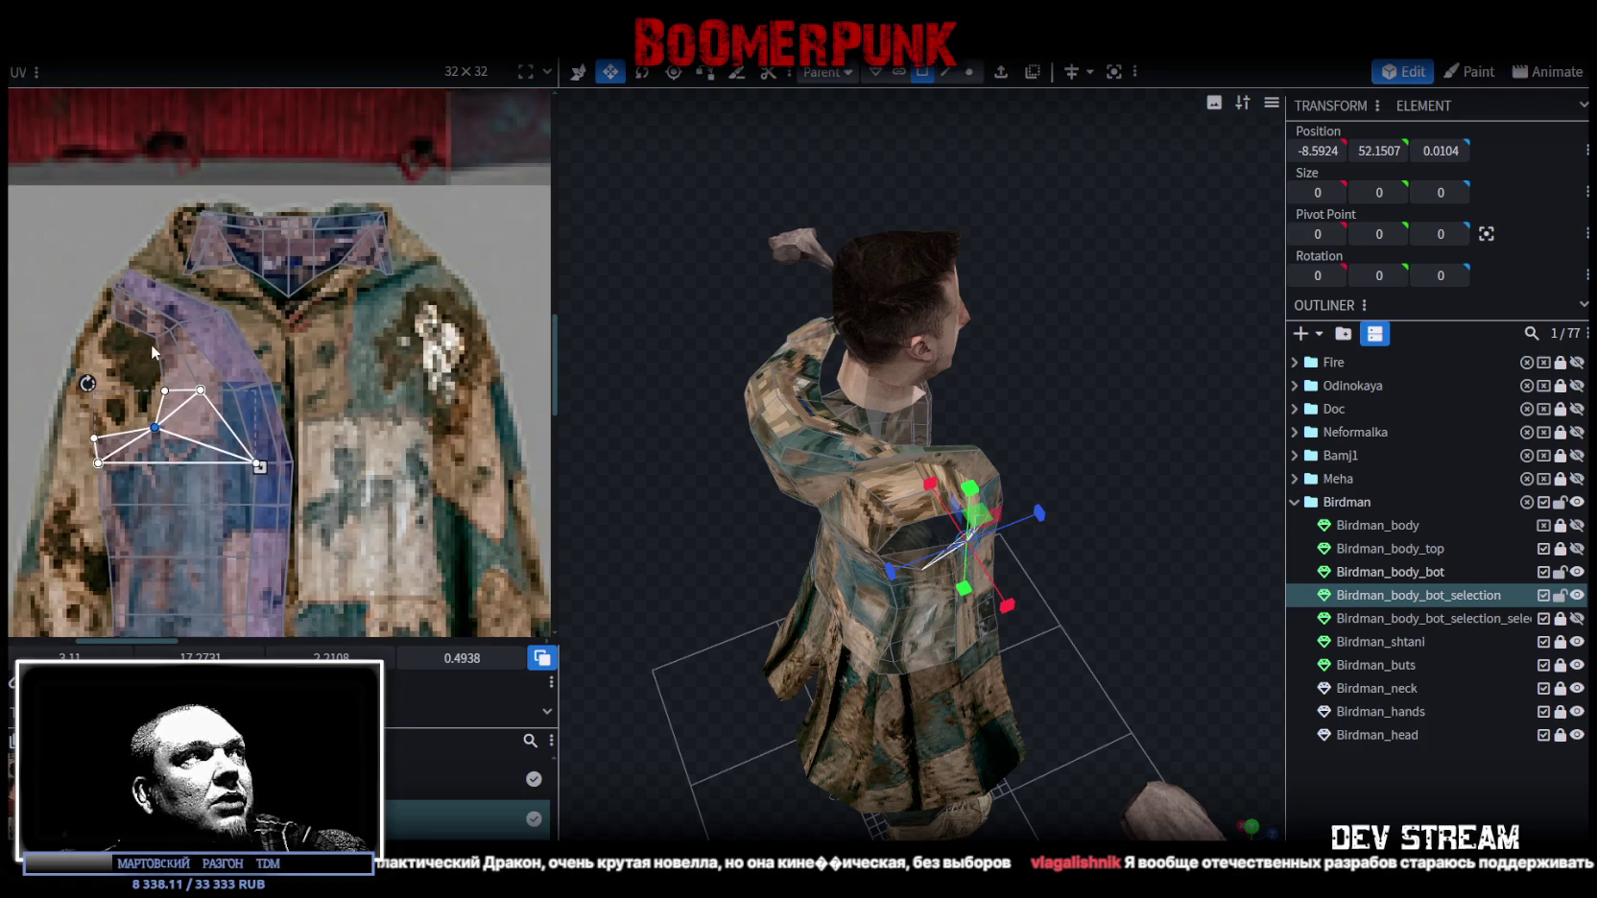
scroll(337, 415, "down", 3)
scroll(337, 414, "up", 2)
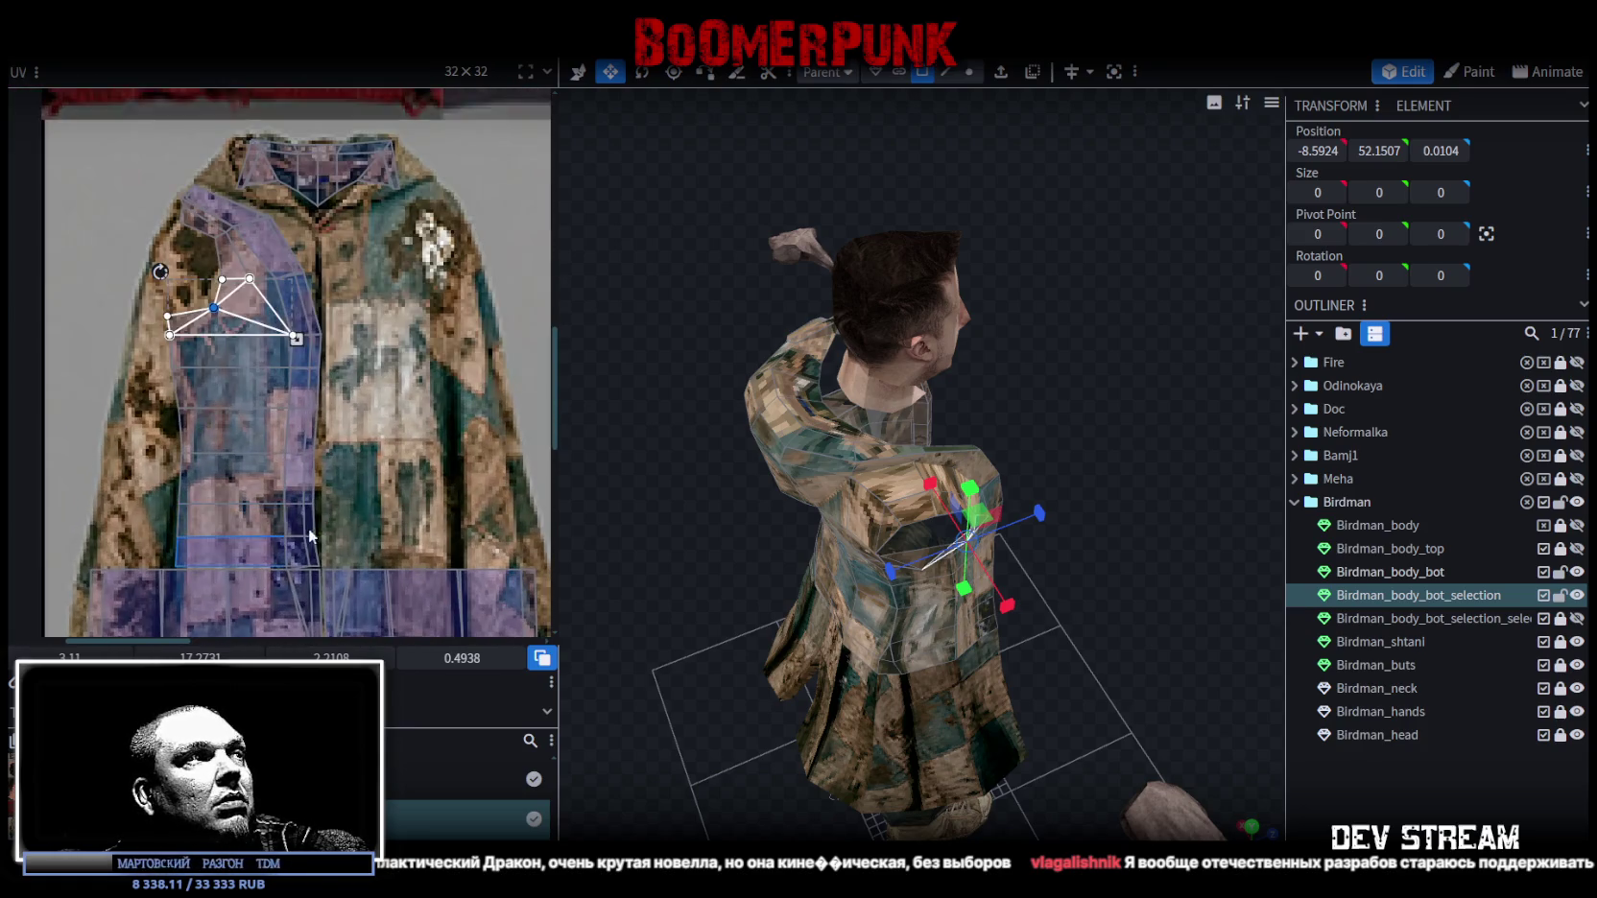
scroll(345, 423, "up", 1)
scroll(369, 395, "up", 1)
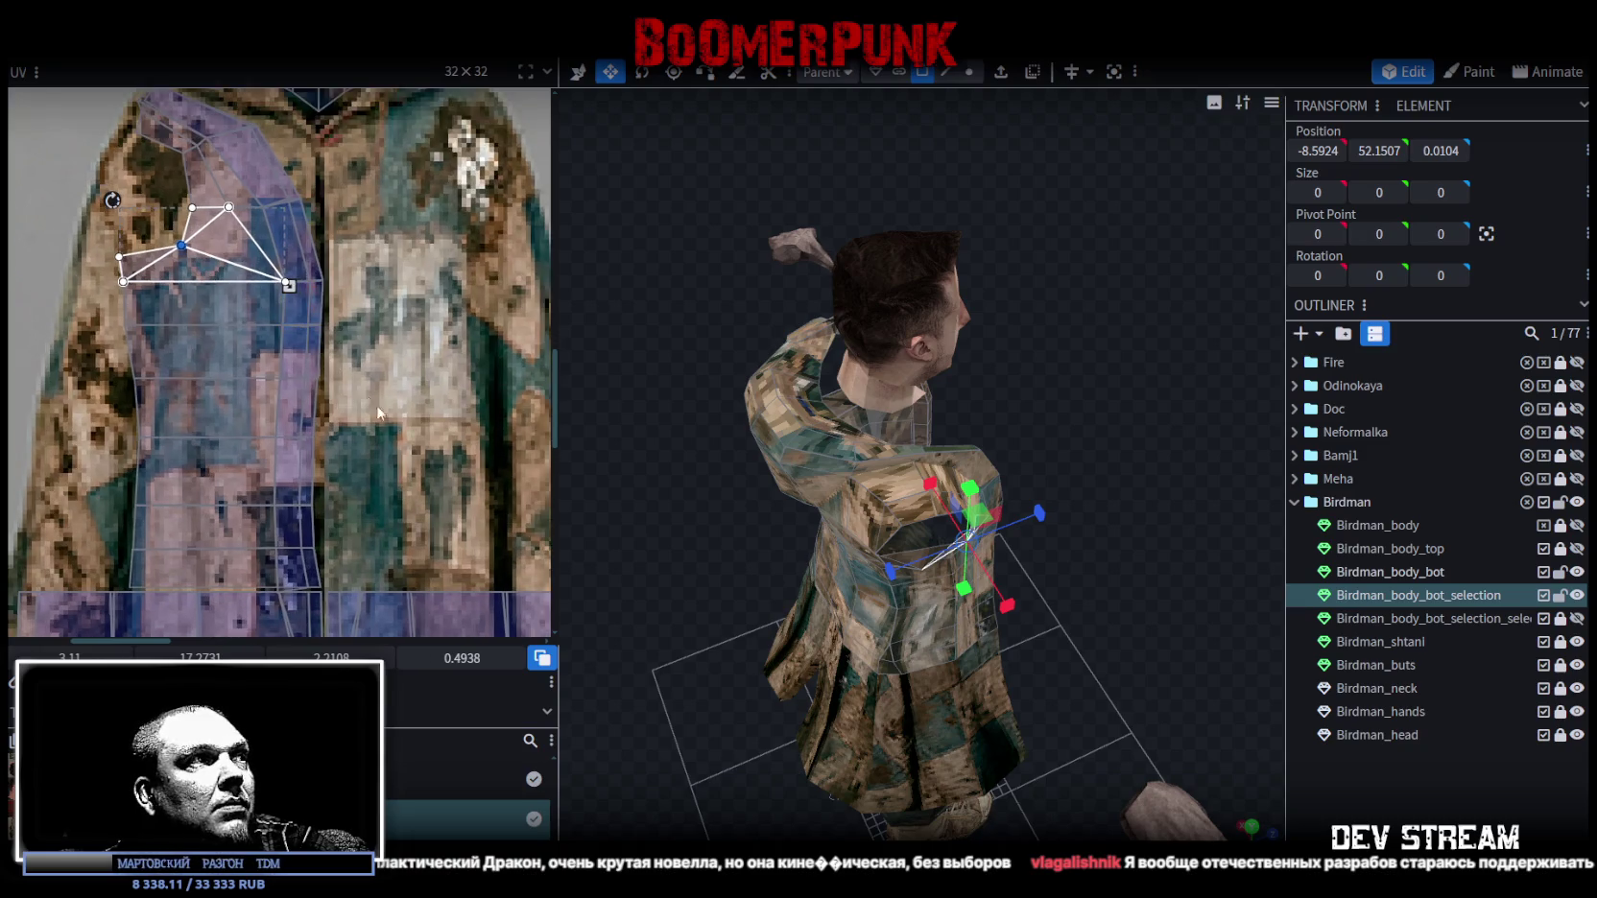
scroll(424, 352, "up", 1)
left_click_drag(281, 146, 337, 538)
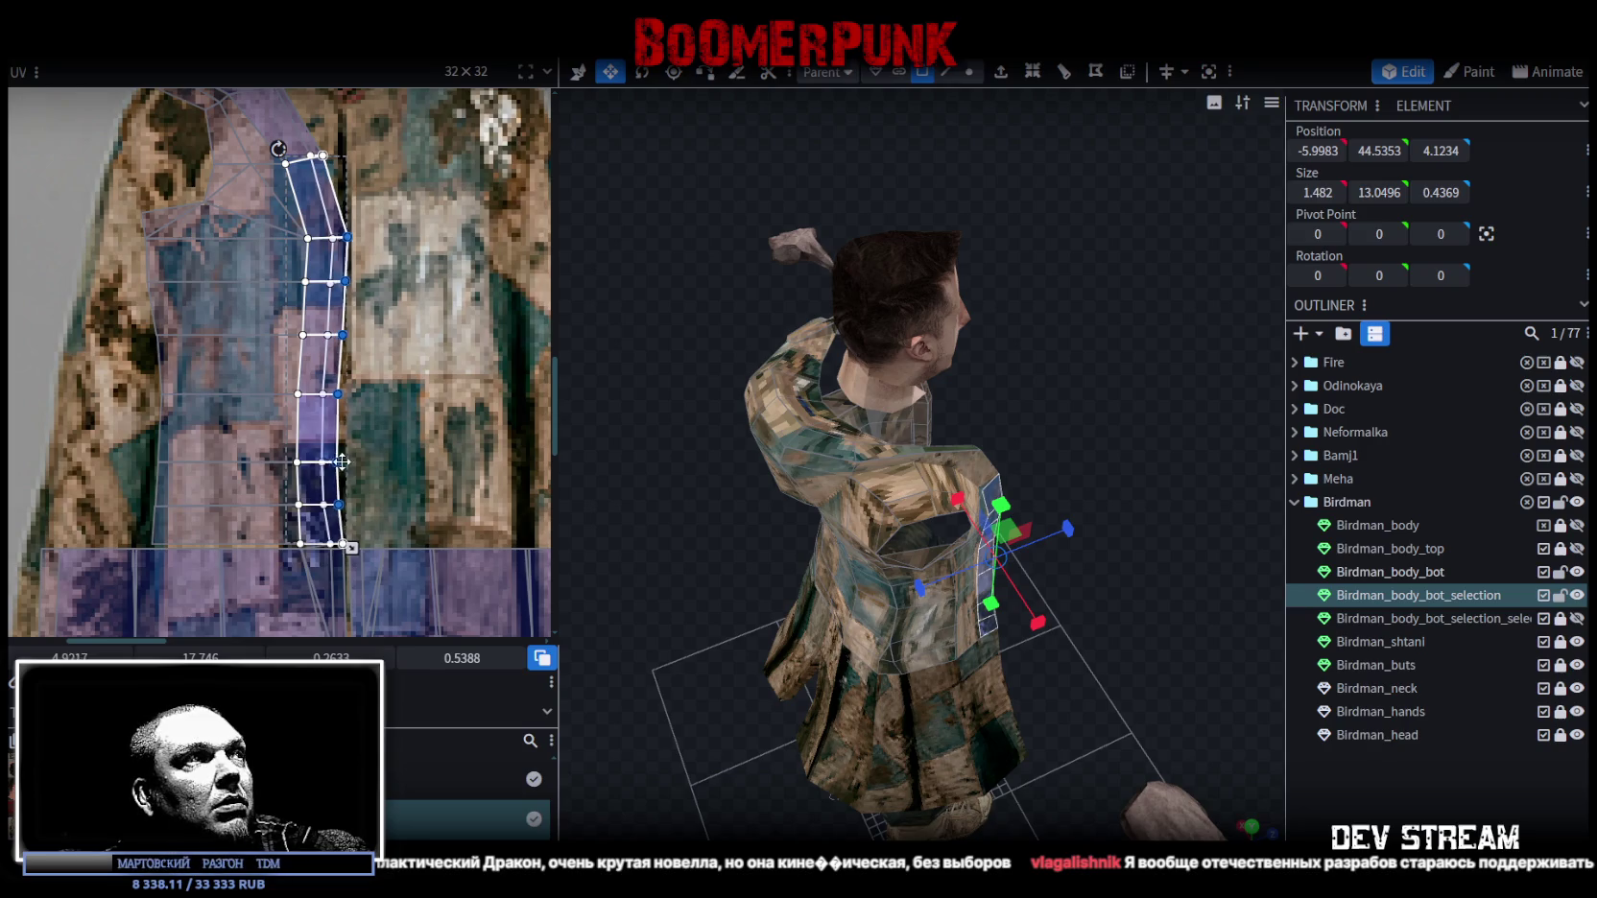
left_click_drag(334, 462, 357, 461)
scroll(357, 461, "up", 5)
left_click(323, 549)
left_click_drag(323, 552, 353, 549)
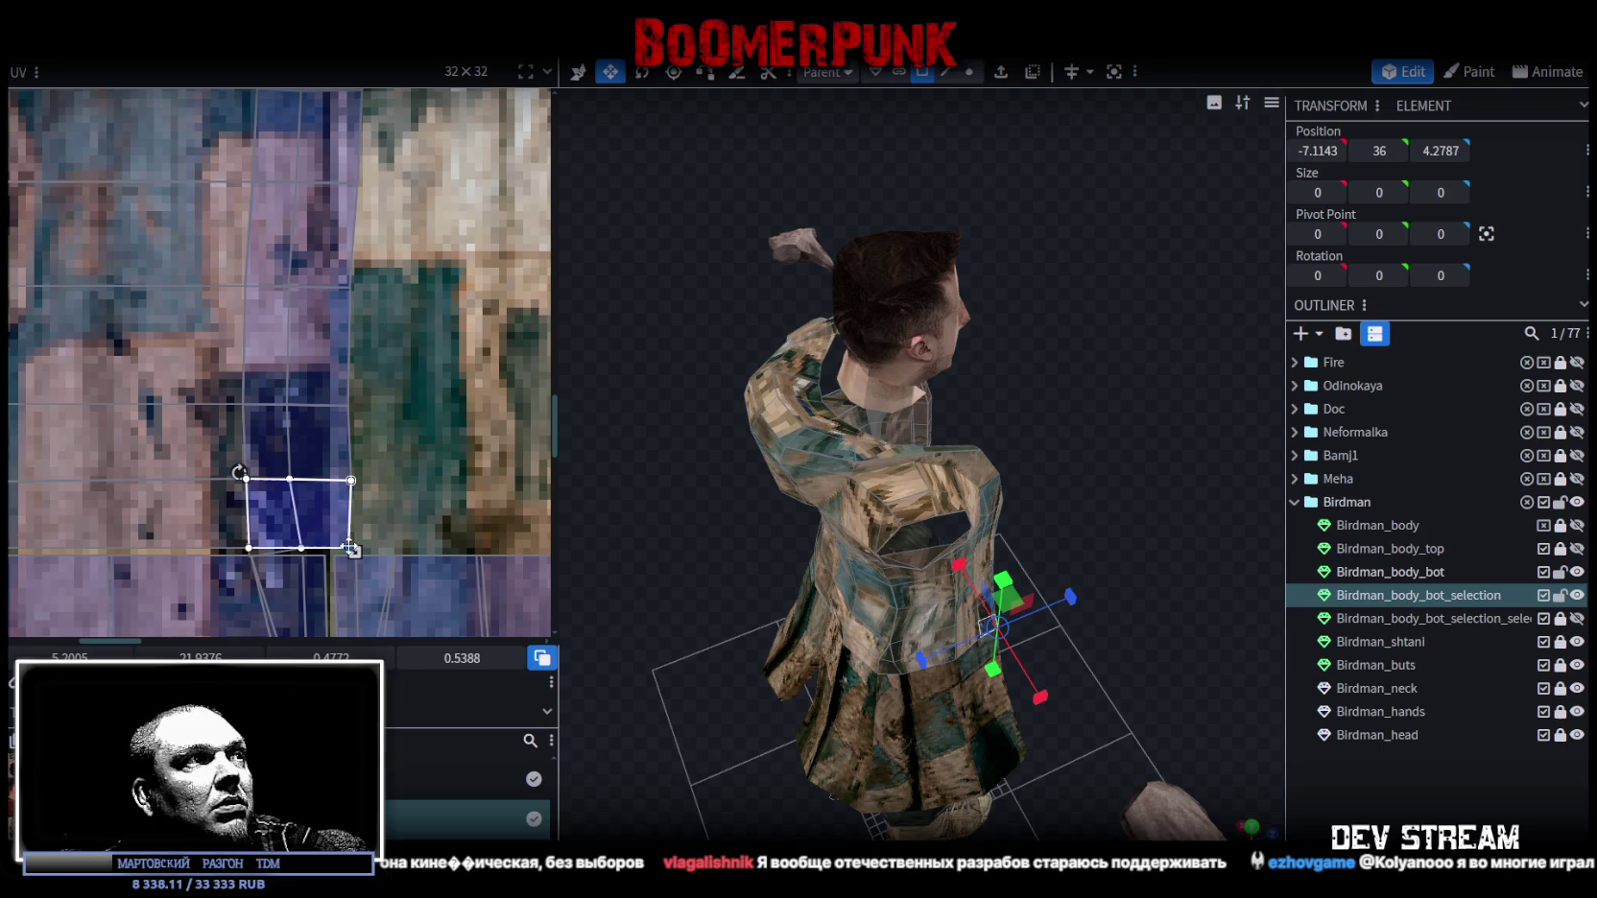
Shift the jacket side-panel UV vertices slightly left.
scroll(384, 499, "down", 4)
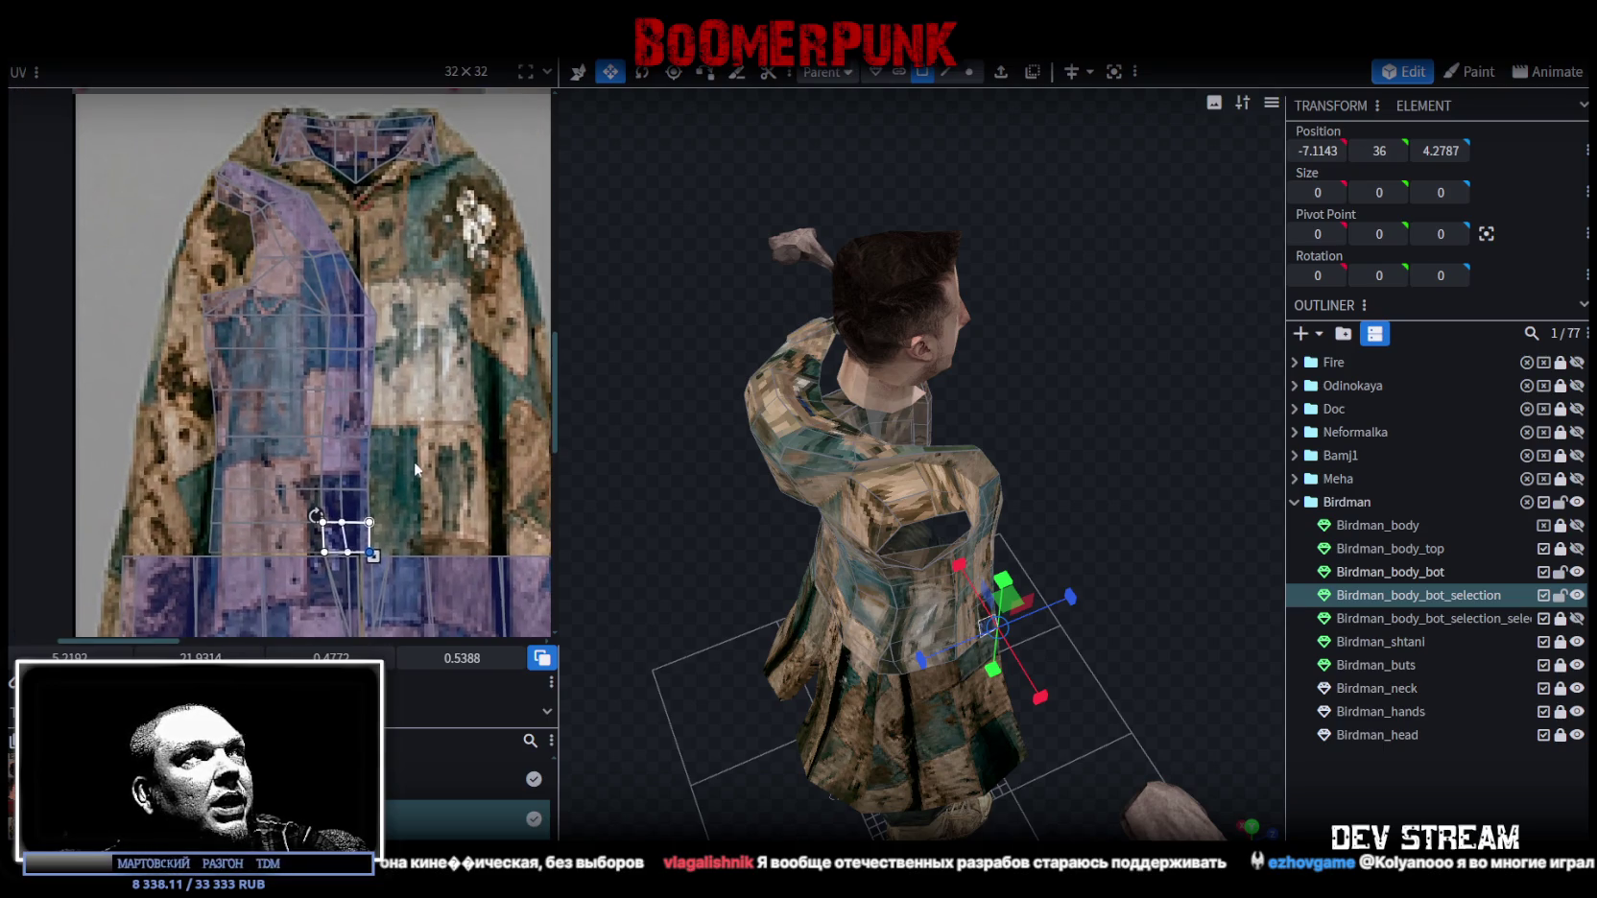
left_click_drag(195, 278, 443, 553)
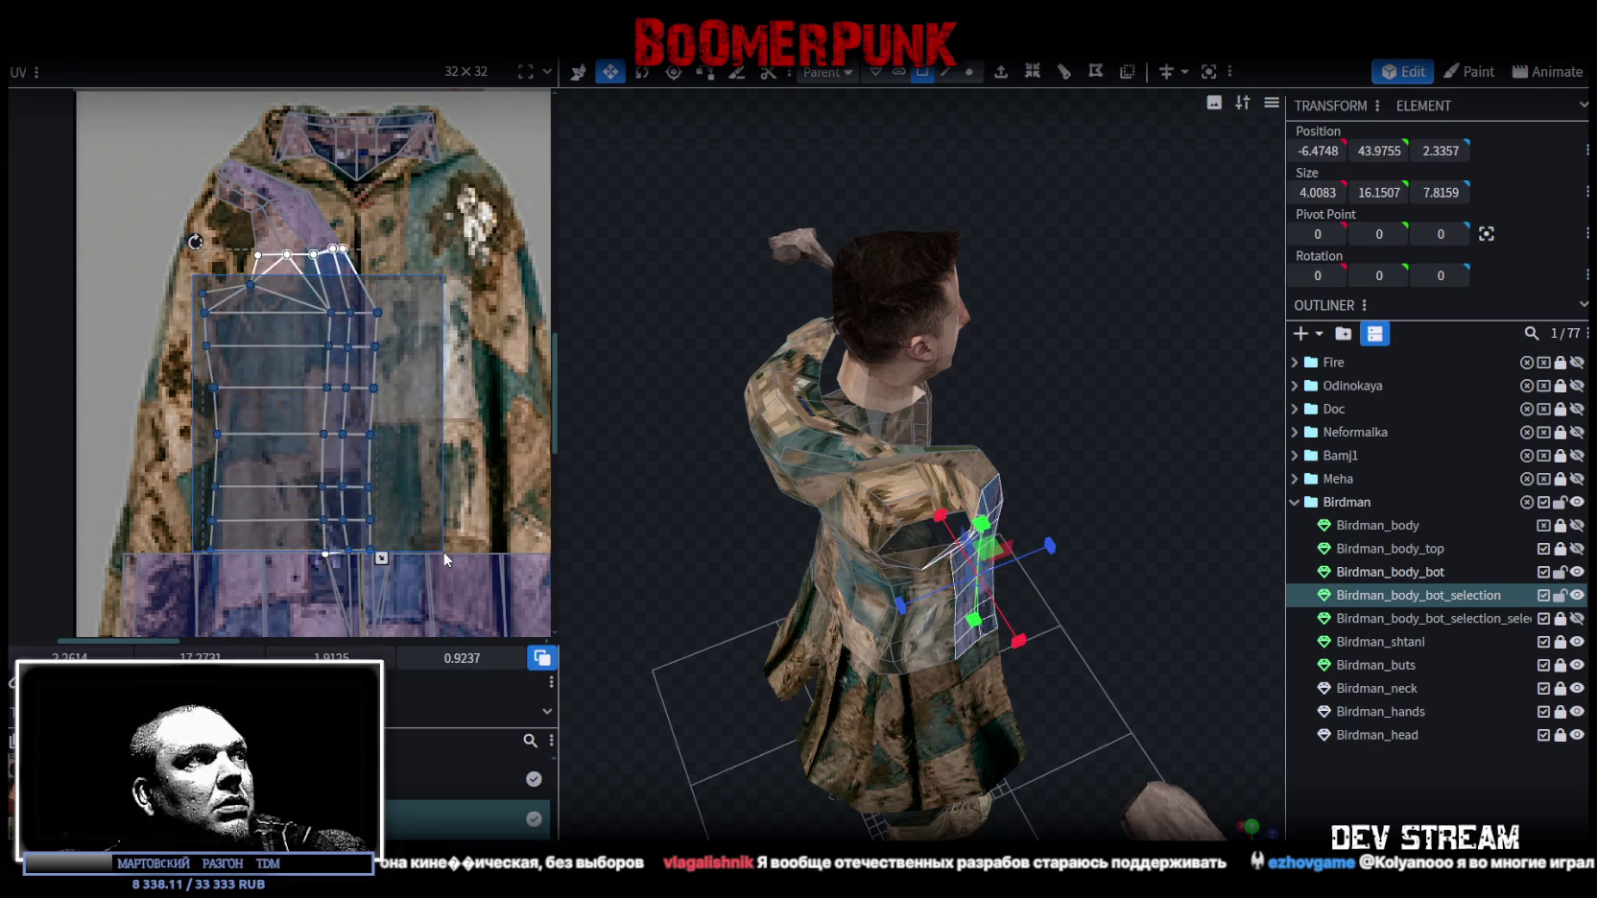
scroll(378, 491, "up", 2)
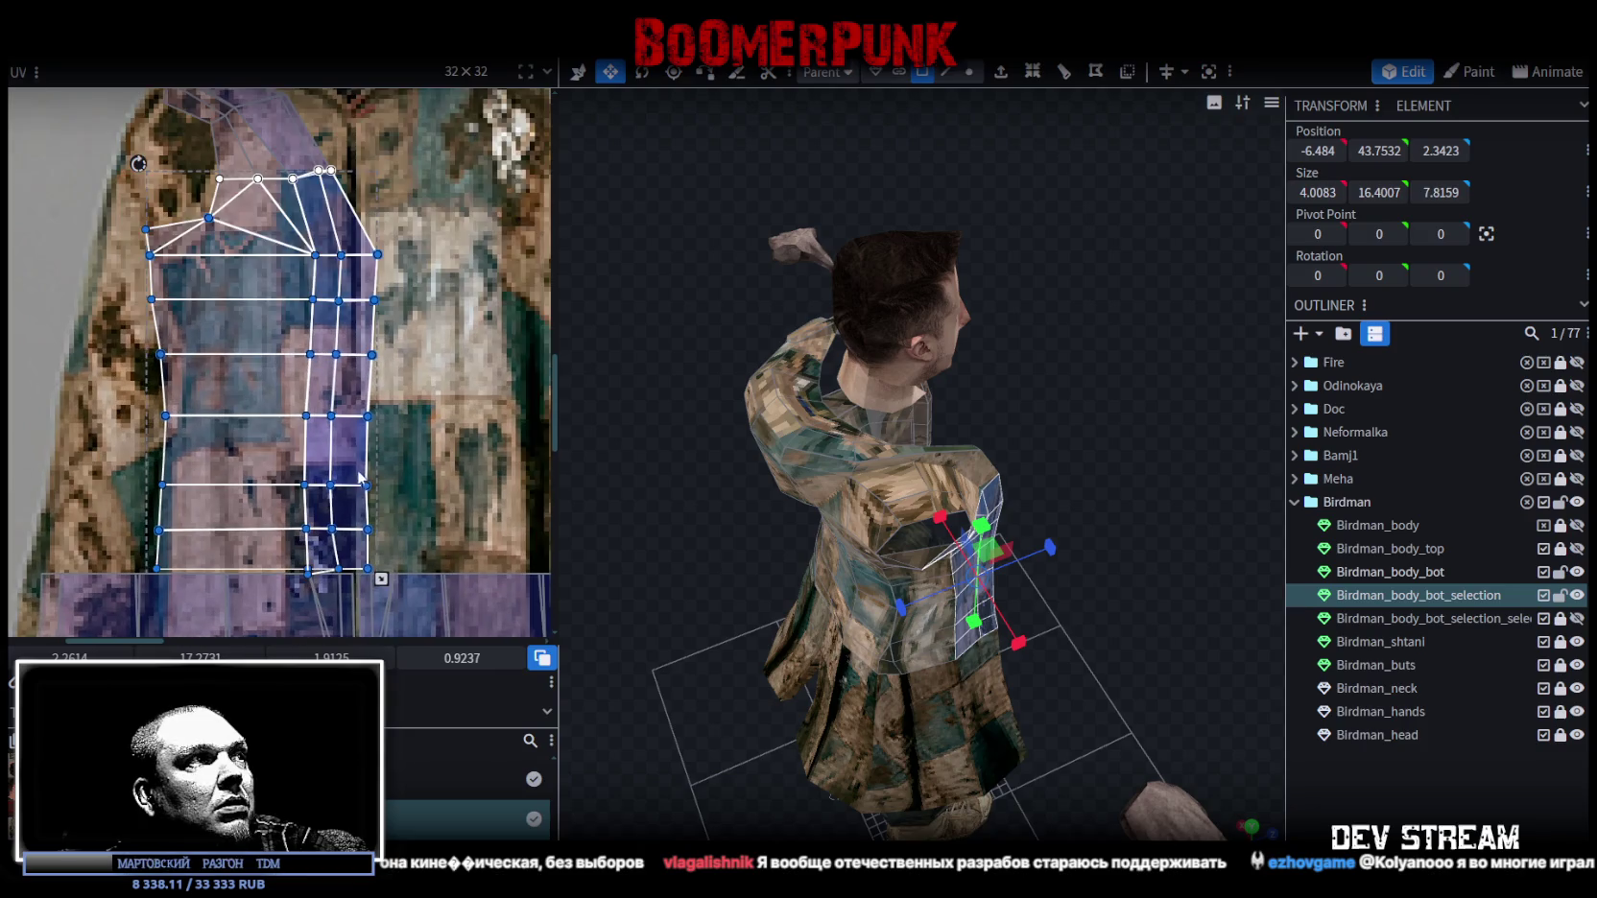
left_click_drag(365, 415, 342, 415)
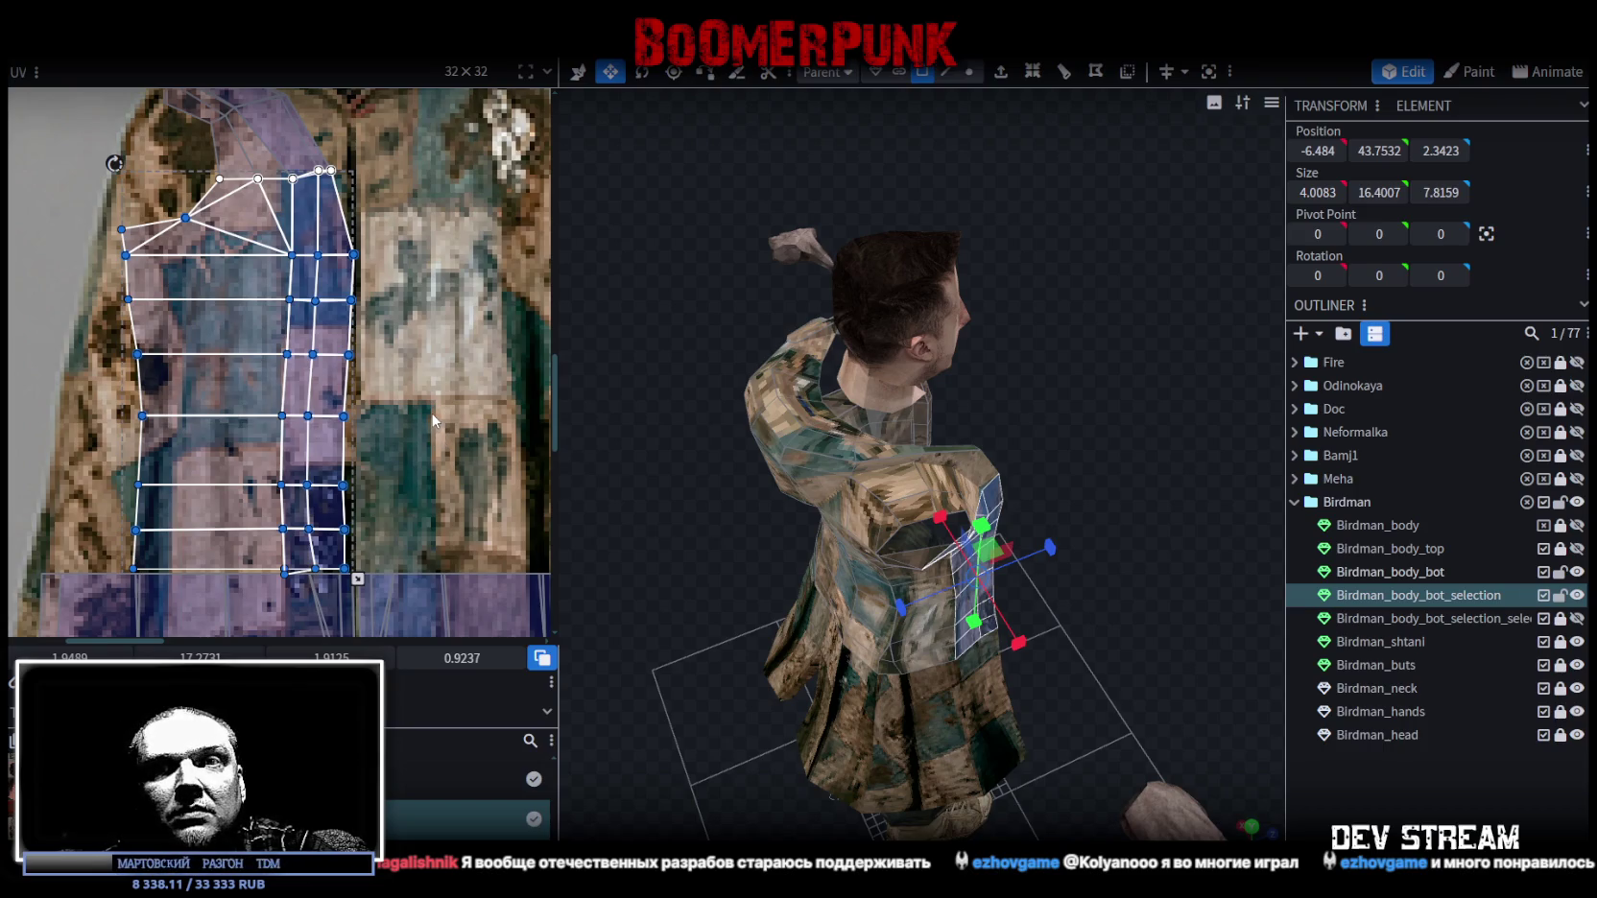
scroll(342, 472, "up", 5)
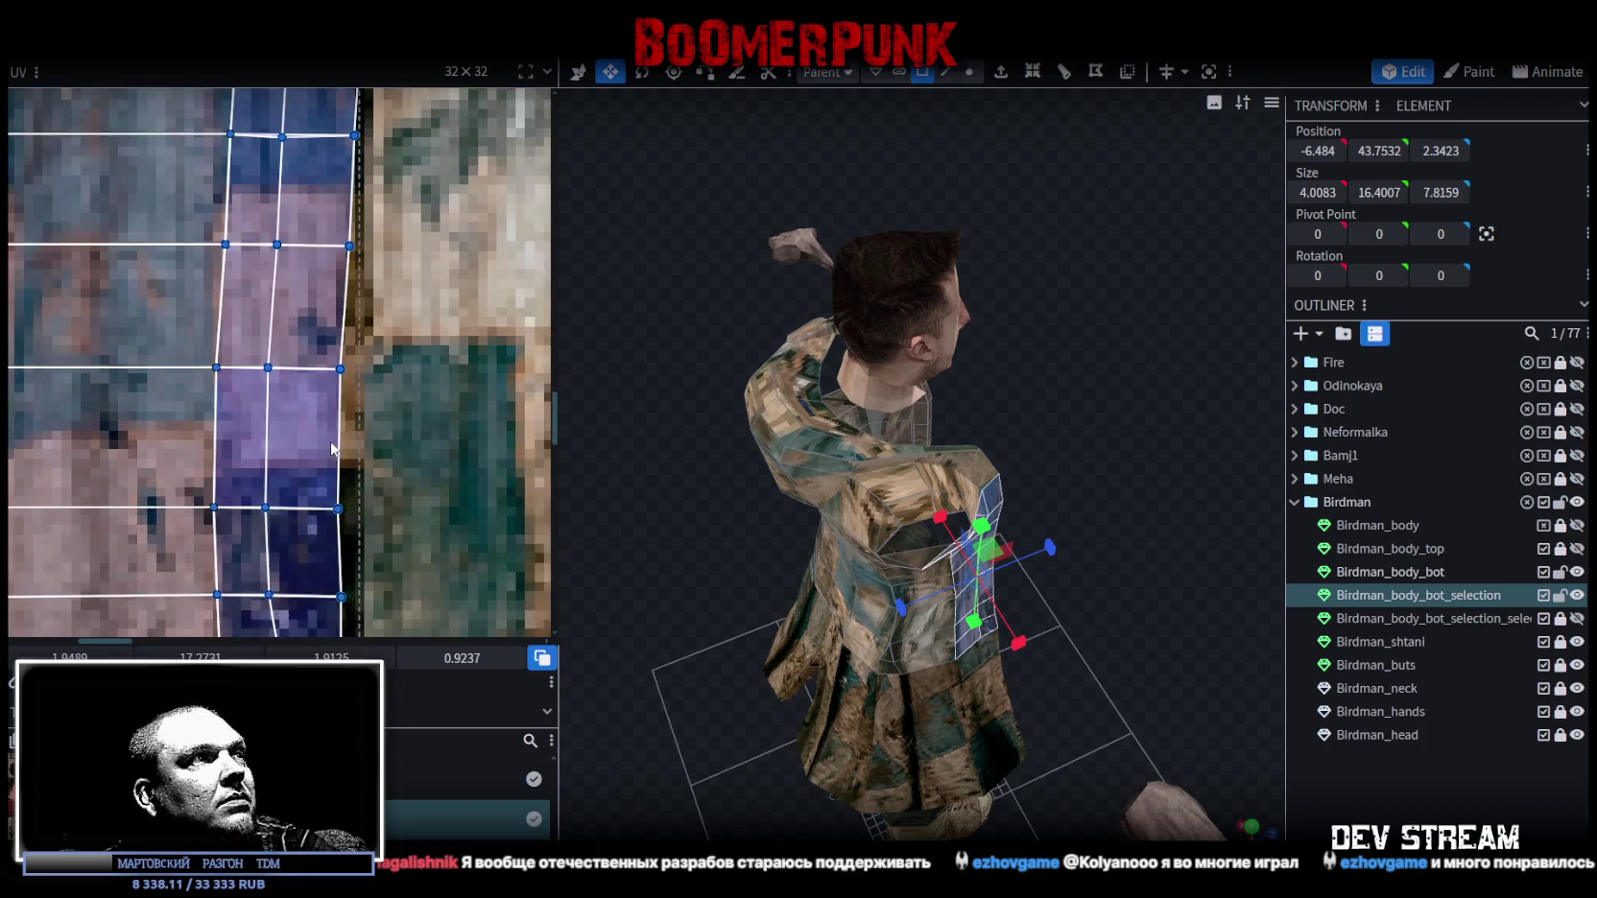
scroll(419, 470, "down", 4)
scroll(434, 432, "up", 1)
scroll(433, 425, "up", 2)
scroll(449, 571, "up", 2)
left_click_drag(304, 536, 379, 365)
left_click_drag(318, 524, 331, 528)
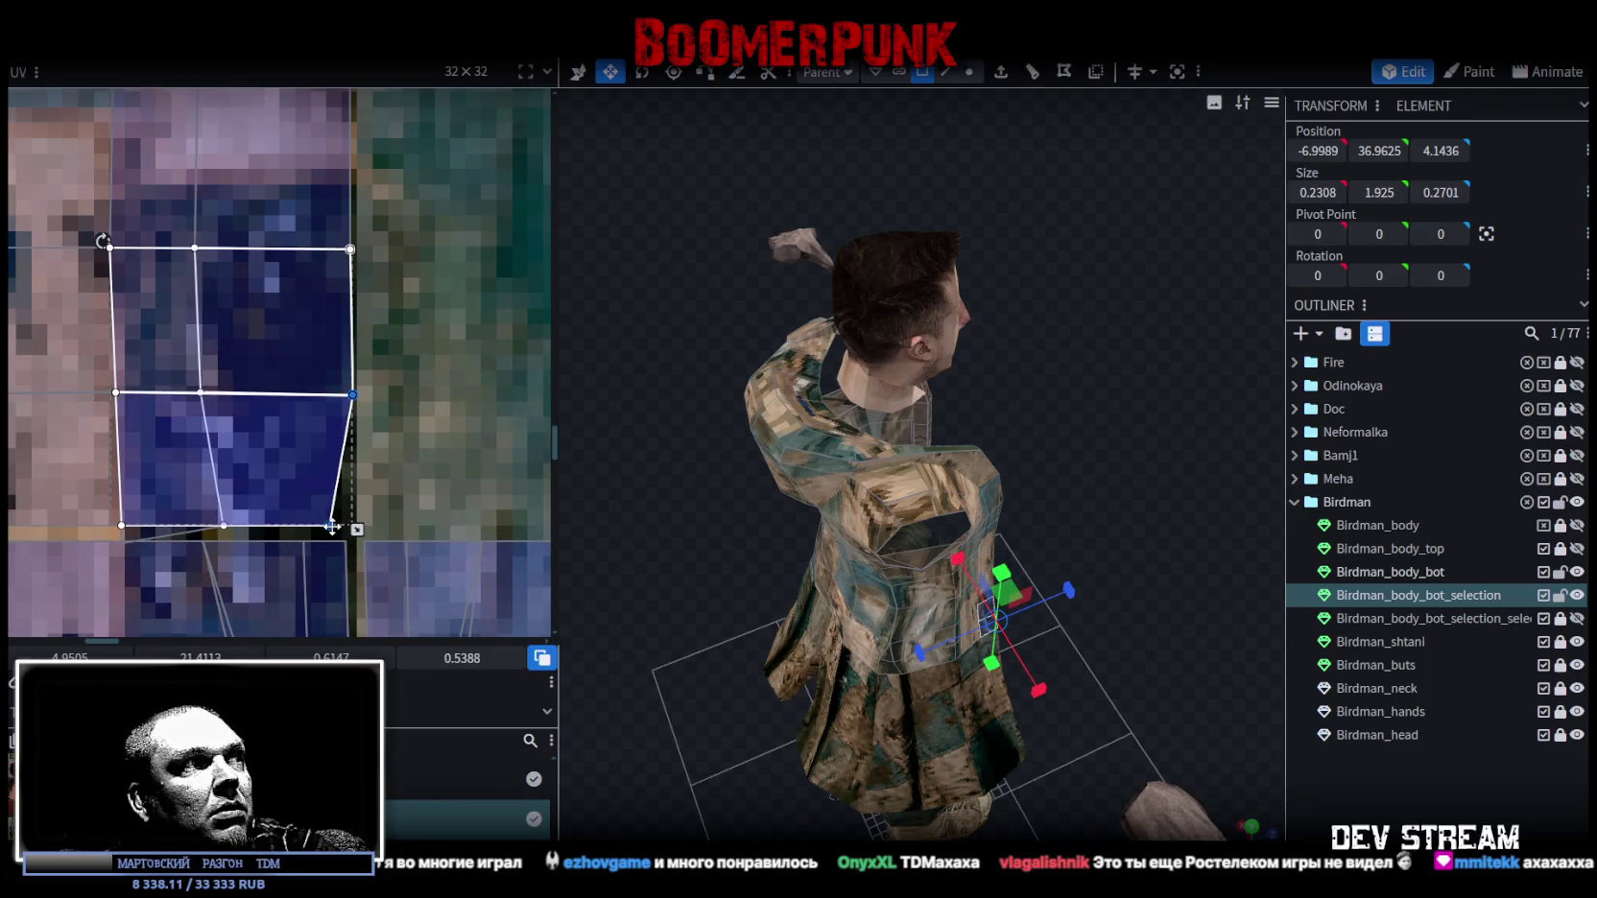
left_click(328, 527)
left_click_drag(322, 533, 348, 534)
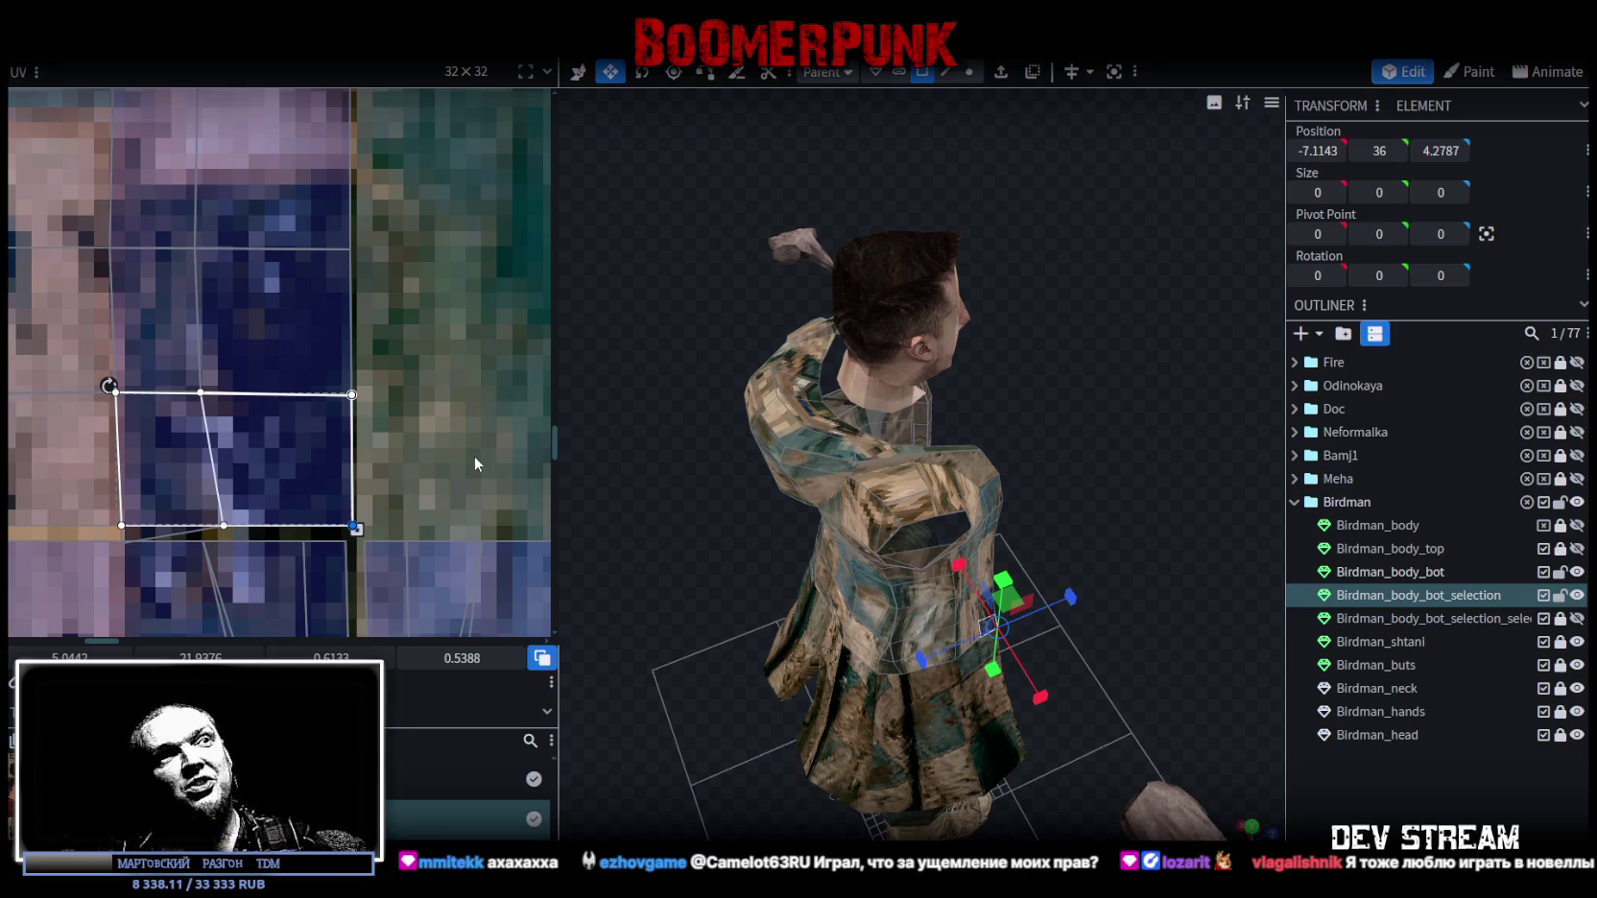
left_click(474, 455)
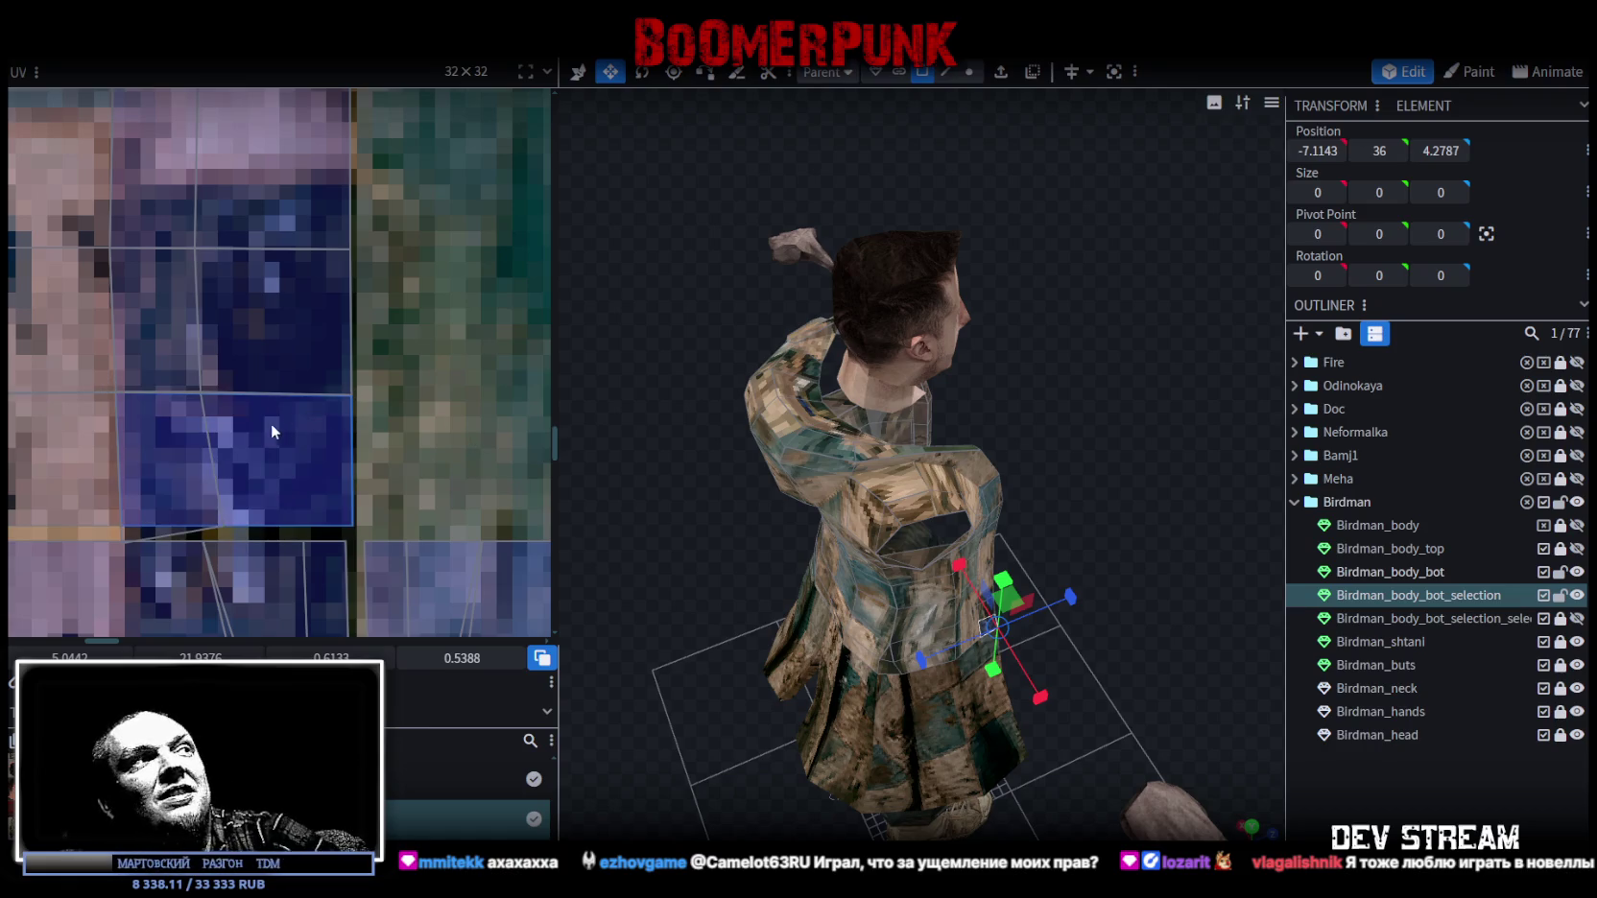
scroll(255, 423, "up", 2)
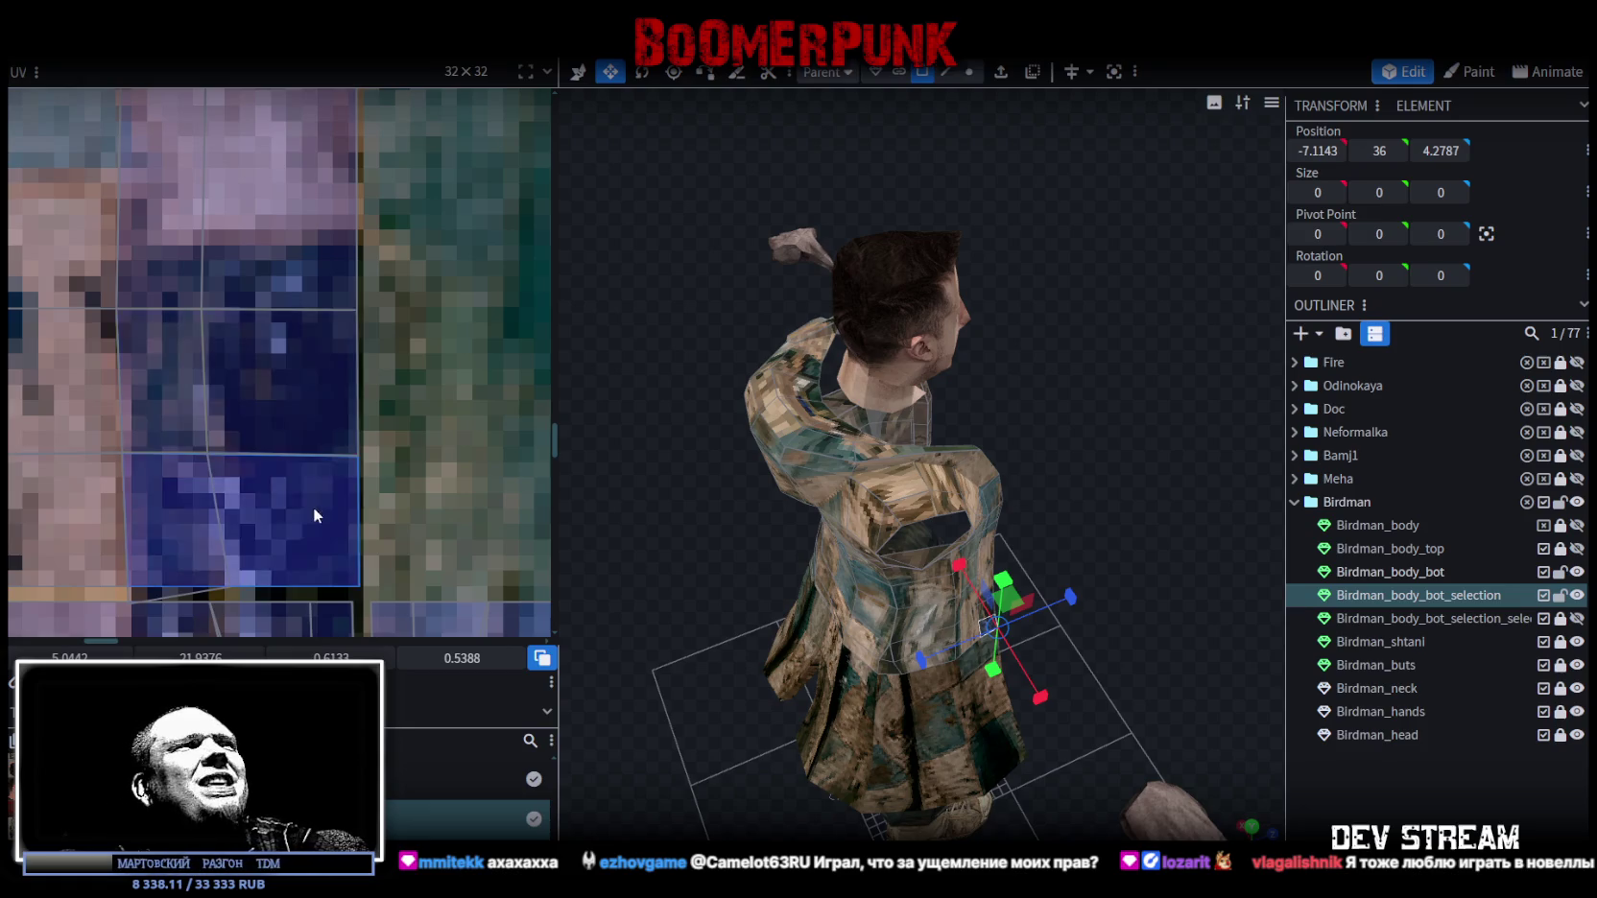
scroll(314, 509, "down", 4)
scroll(405, 458, "up", 1)
scroll(369, 446, "up", 1)
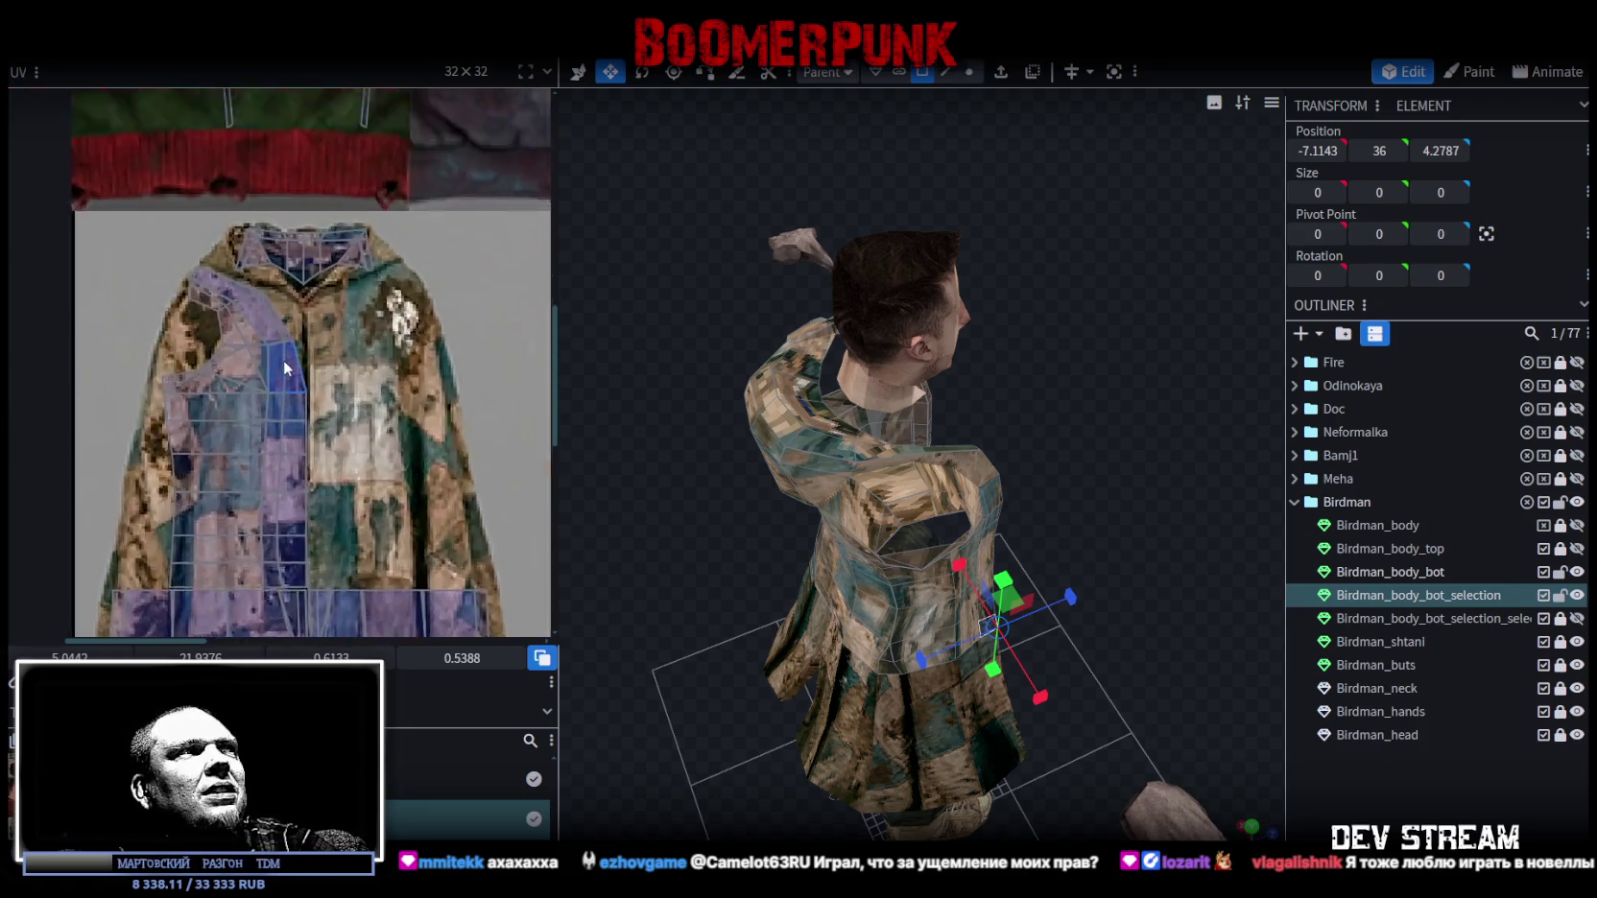
Select the blue side faces and line up their middle UV vertices vertically.
scroll(349, 395, "up", 2)
left_click(257, 422)
scroll(221, 425, "up", 2)
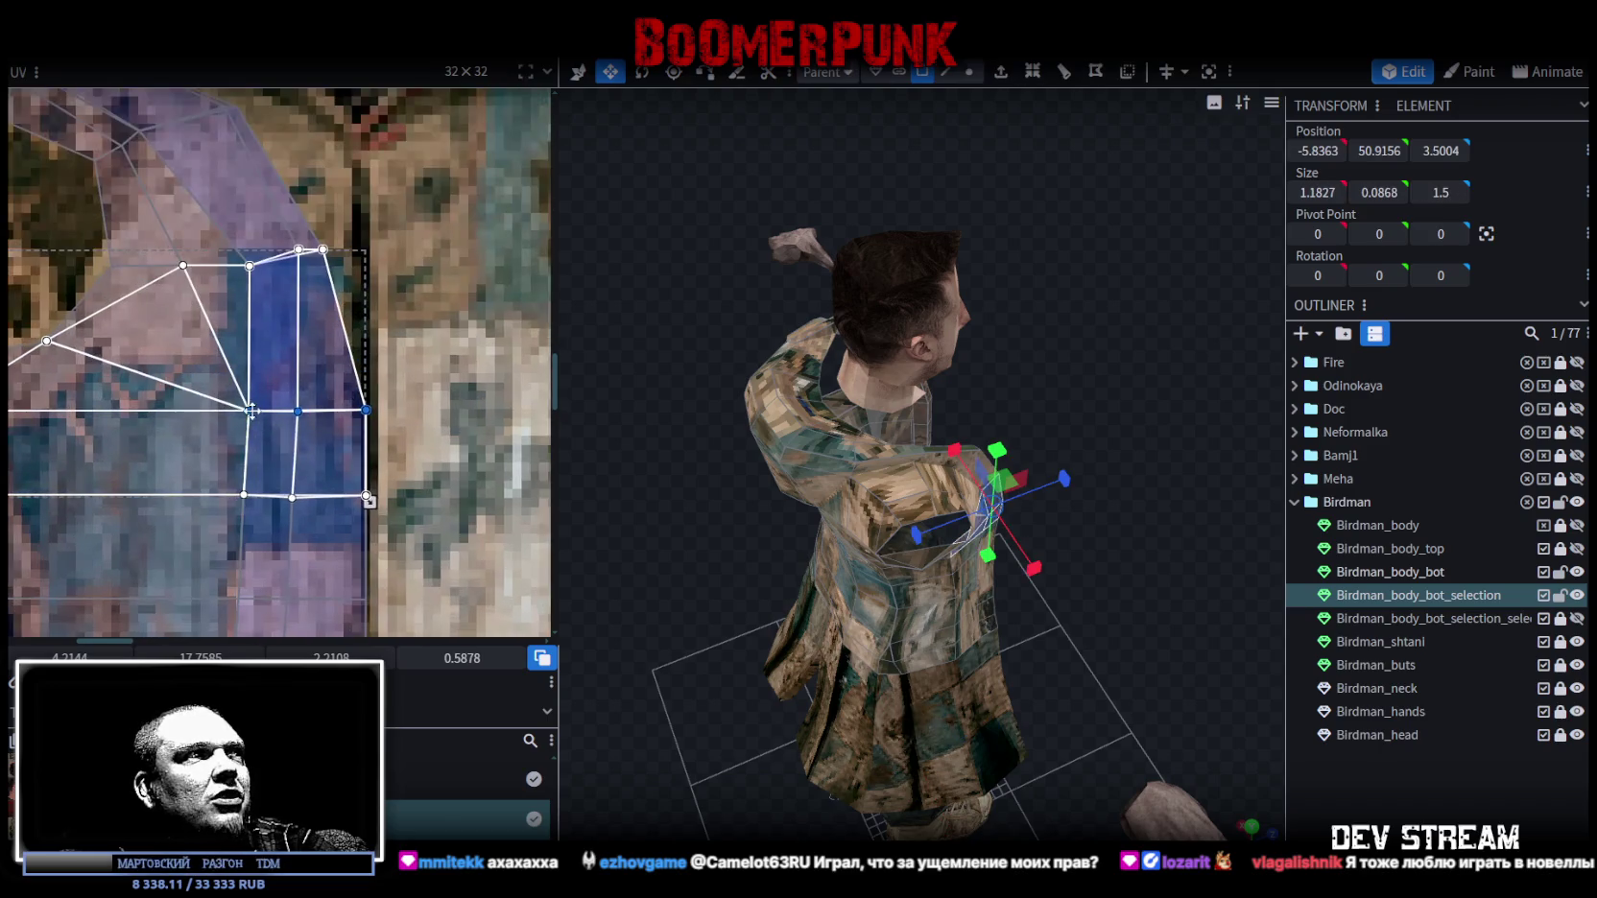
left_click(255, 412)
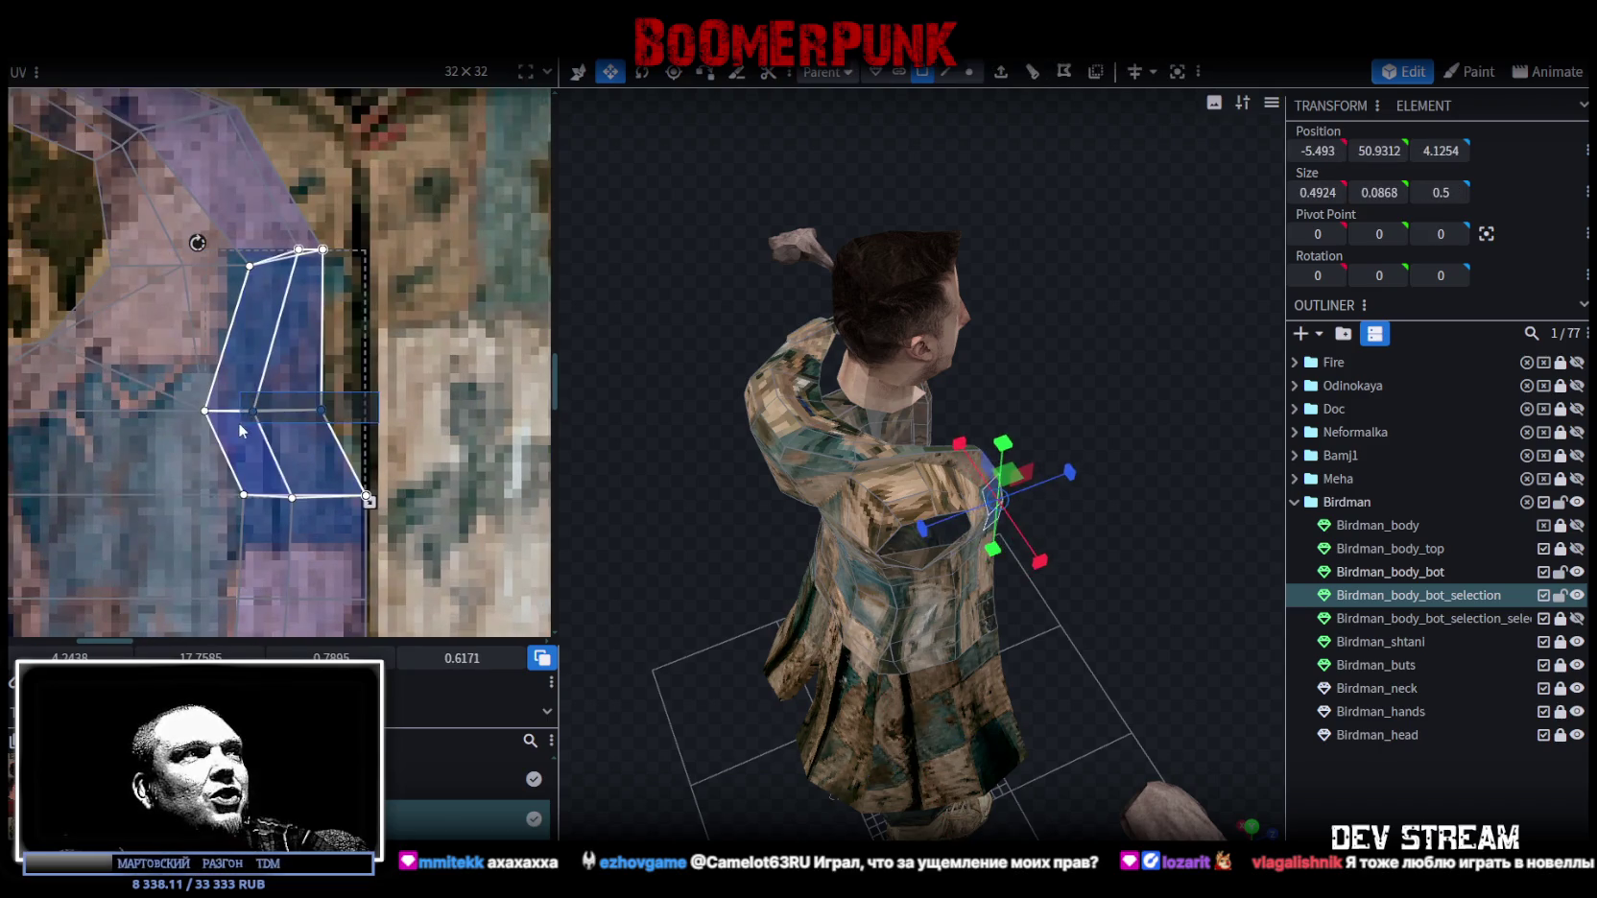
left_click_drag(254, 412, 298, 412)
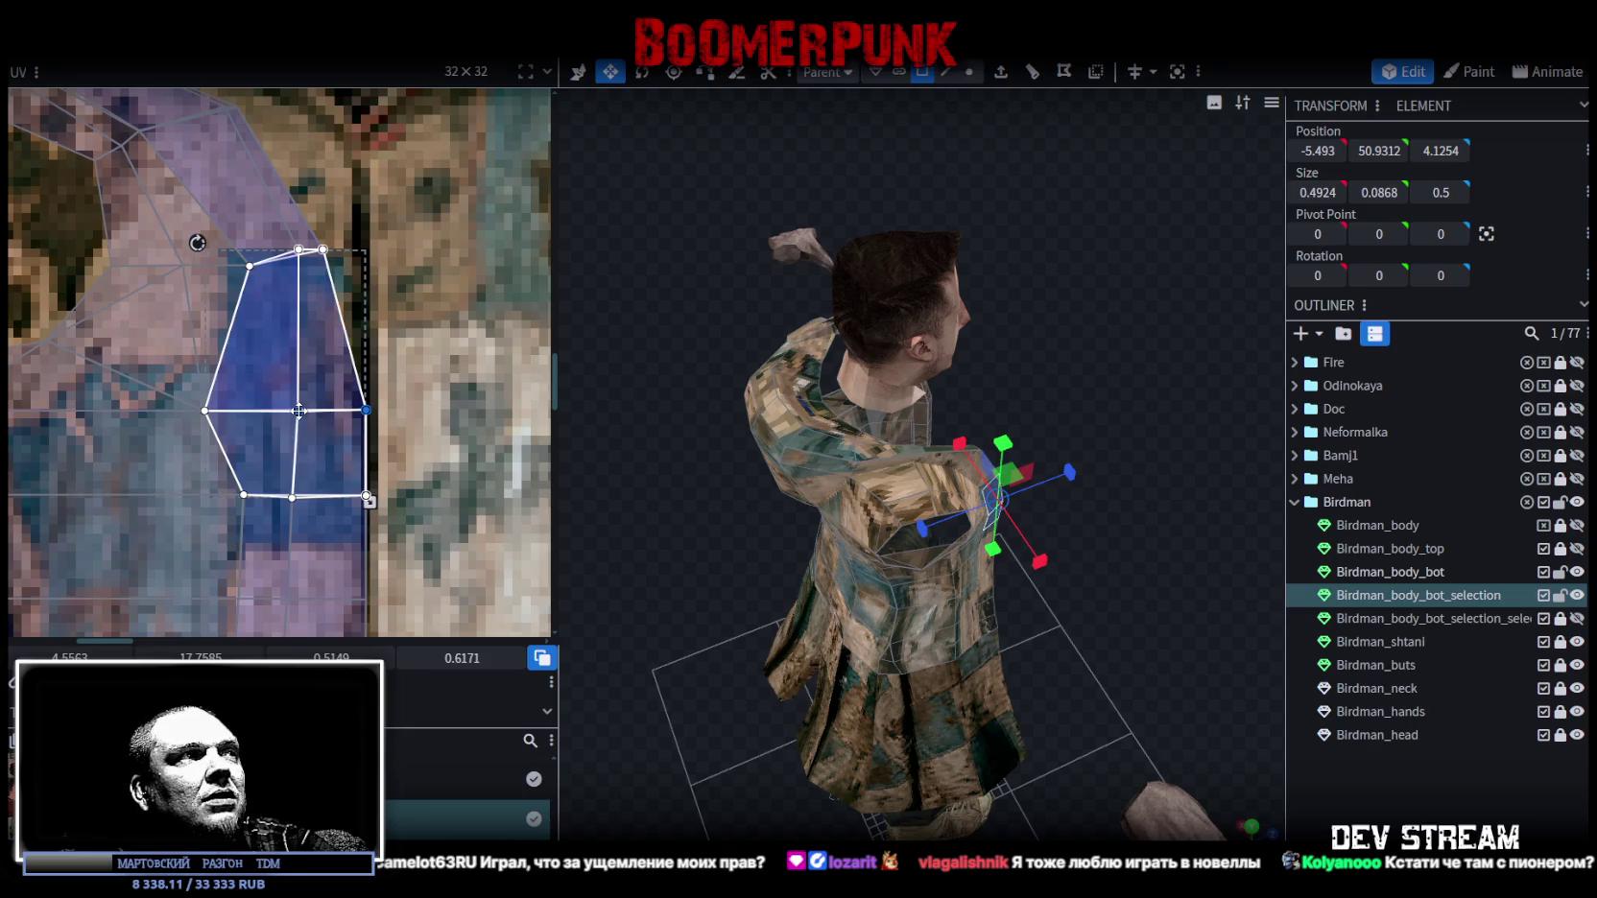
scroll(377, 473, "down", 1)
scroll(377, 474, "down", 1)
left_click(224, 487, "shift")
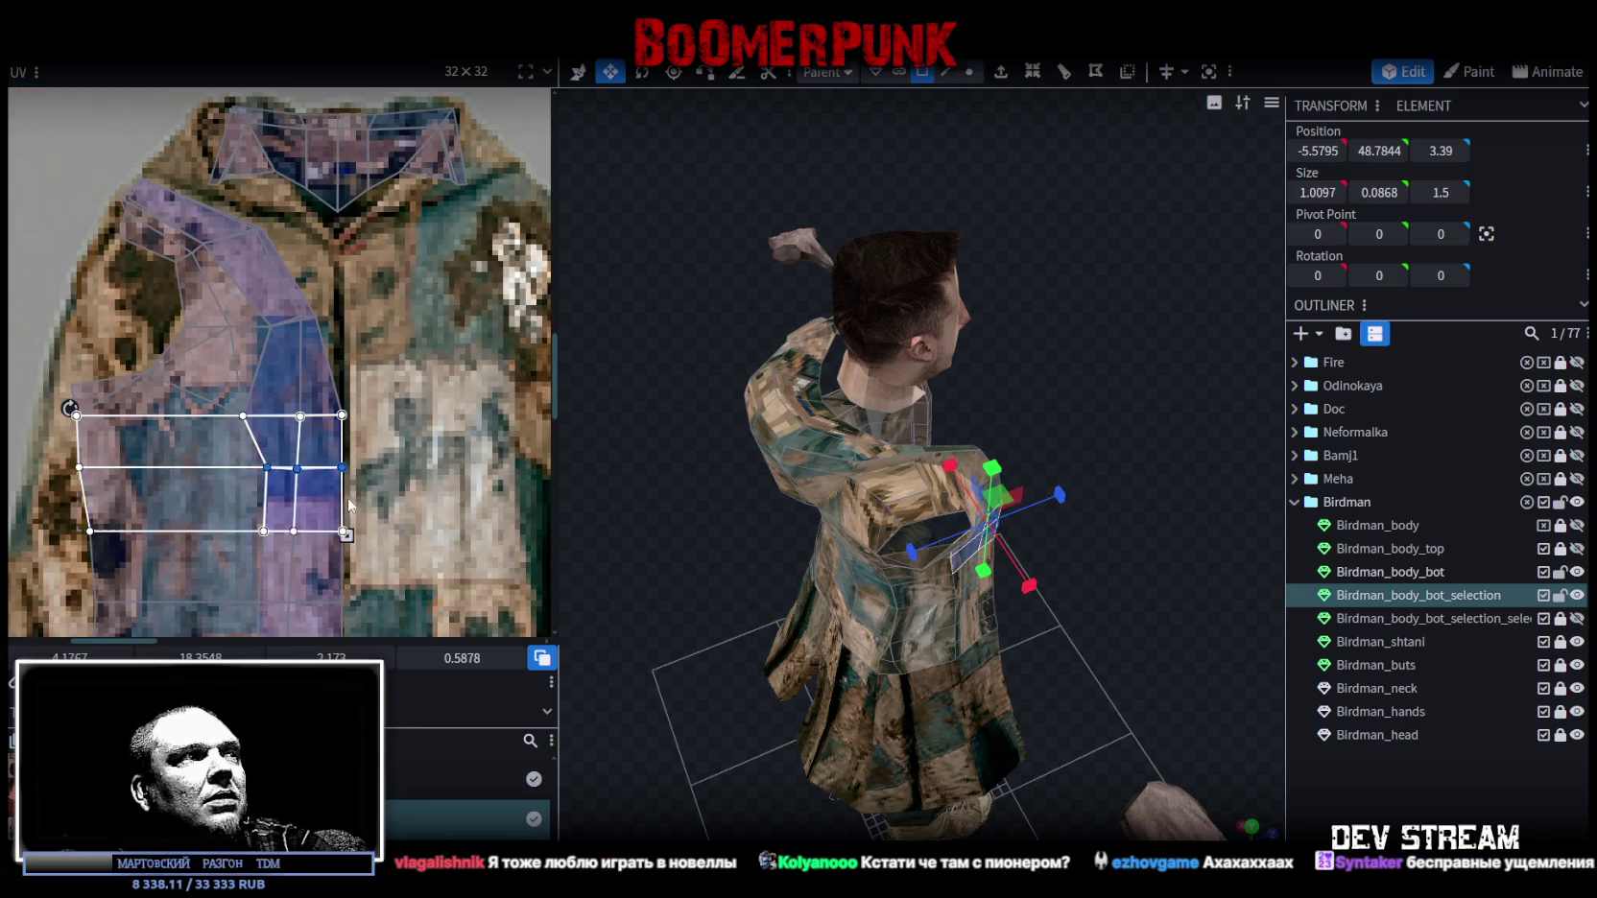
middle_click_drag(346, 501, 389, 270)
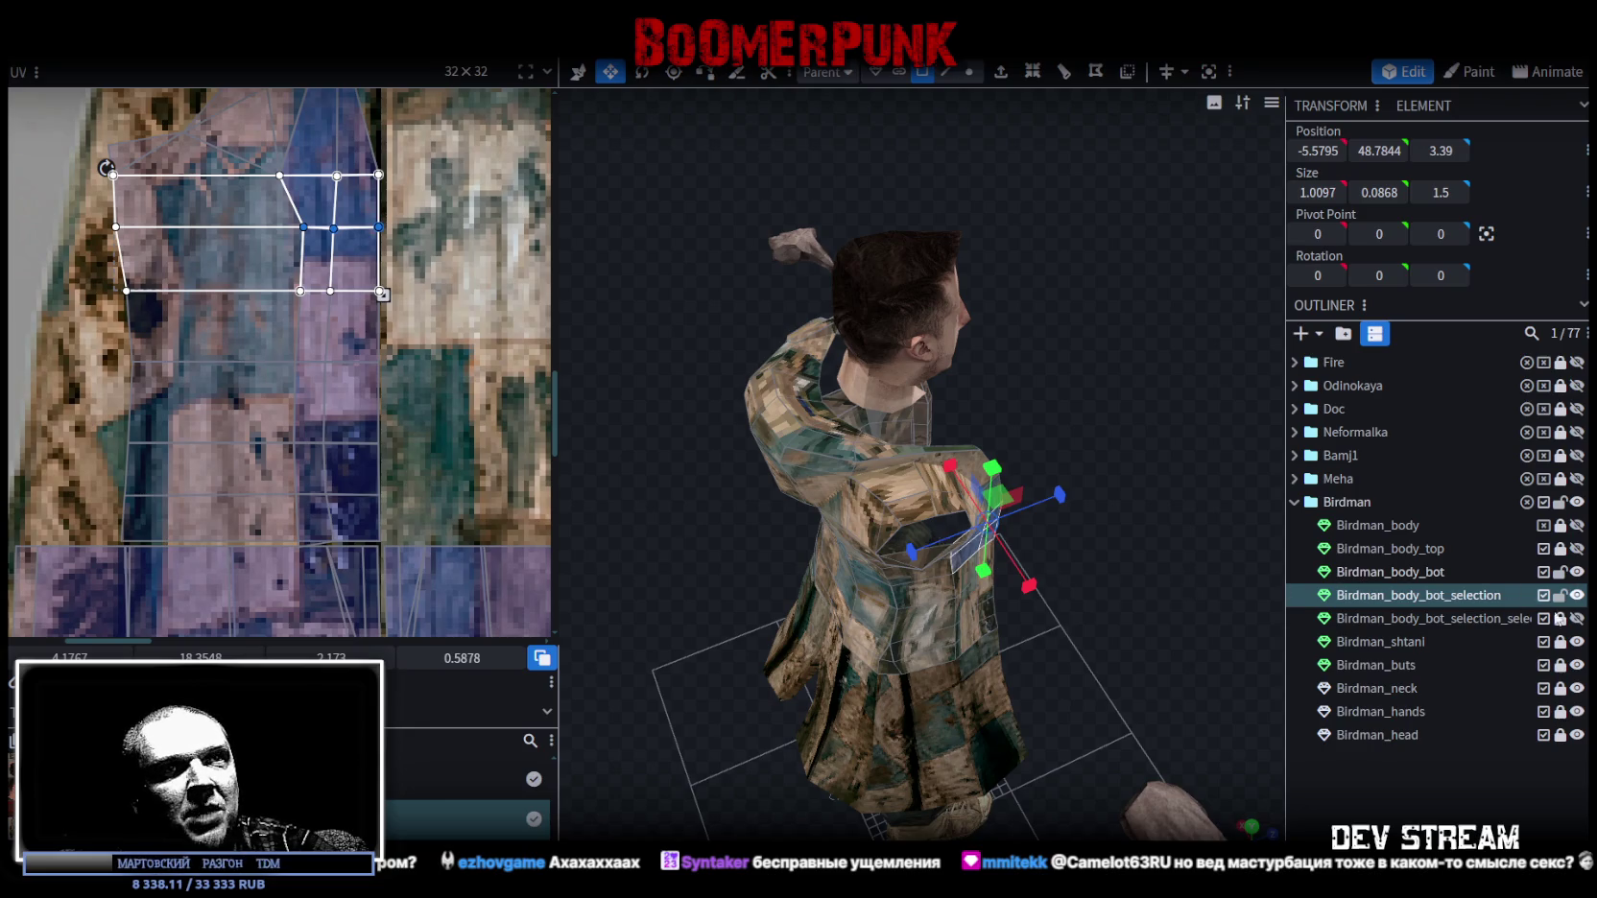
Lock Birdman_body_bot, then shift the side strip's middle column of UV vertices left.
left_click(1563, 572)
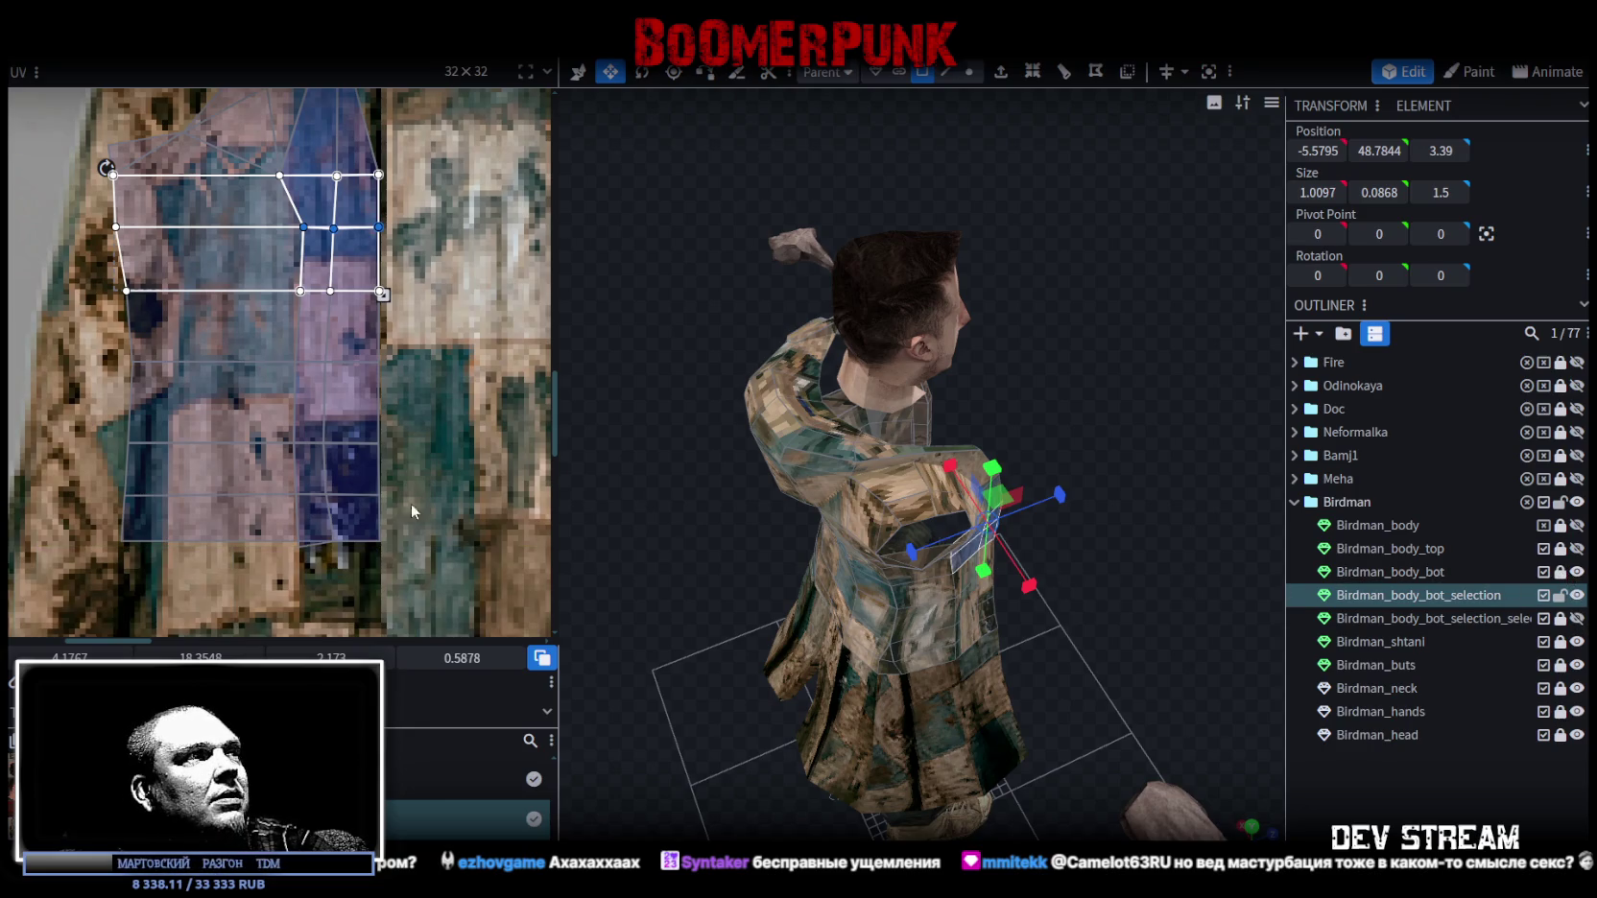
left_click_drag(266, 582, 302, 262, "shift")
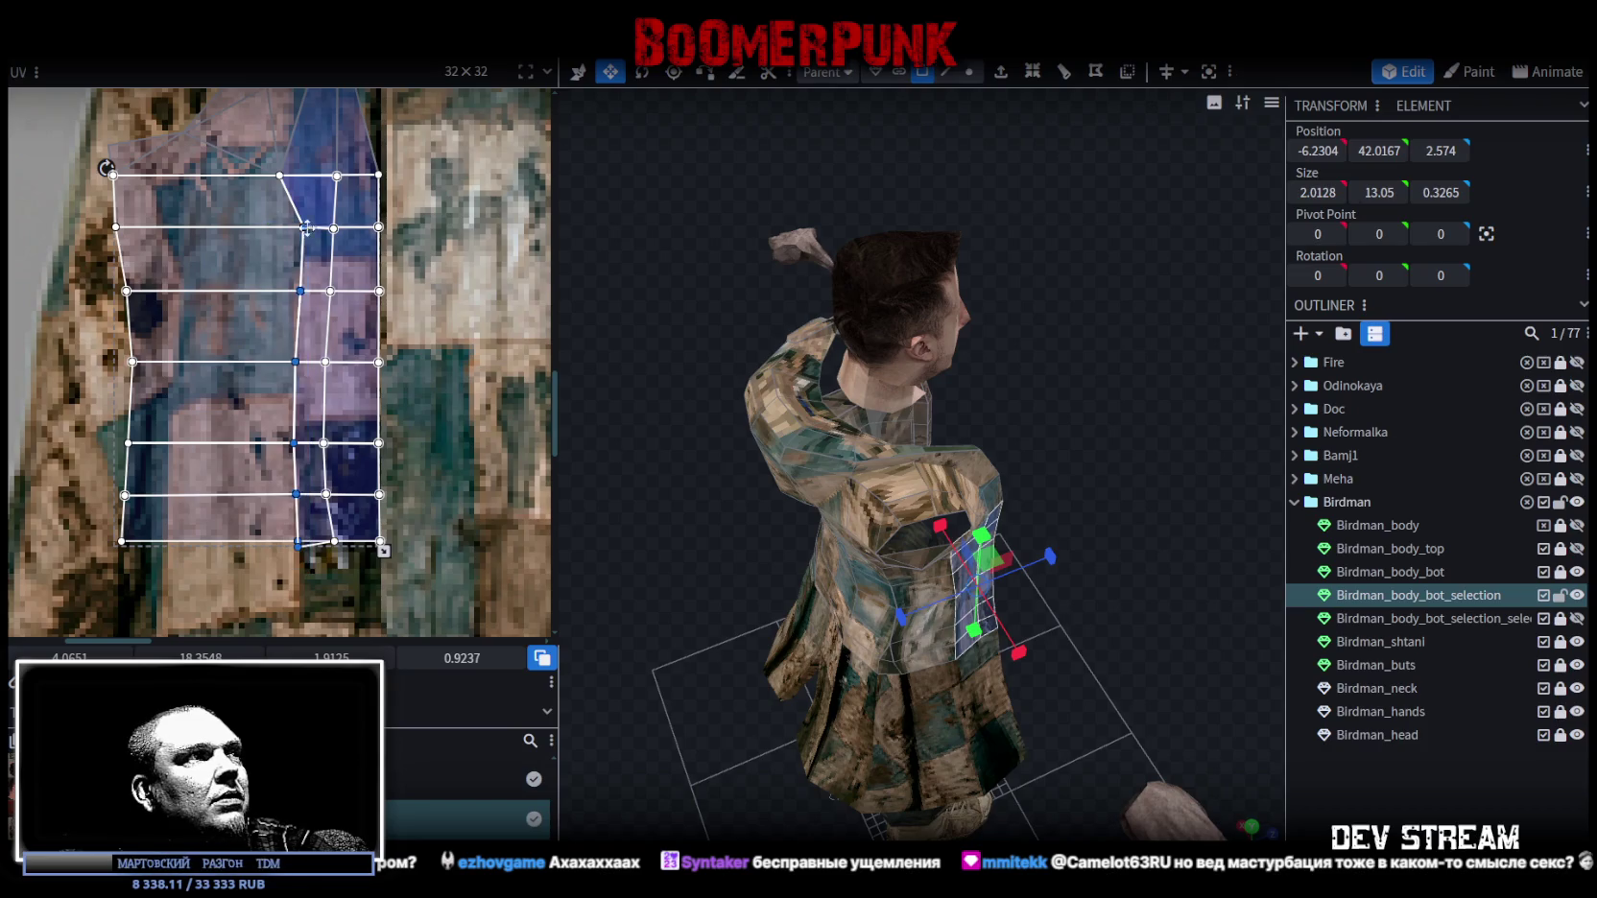
left_click_drag(294, 444, 270, 443)
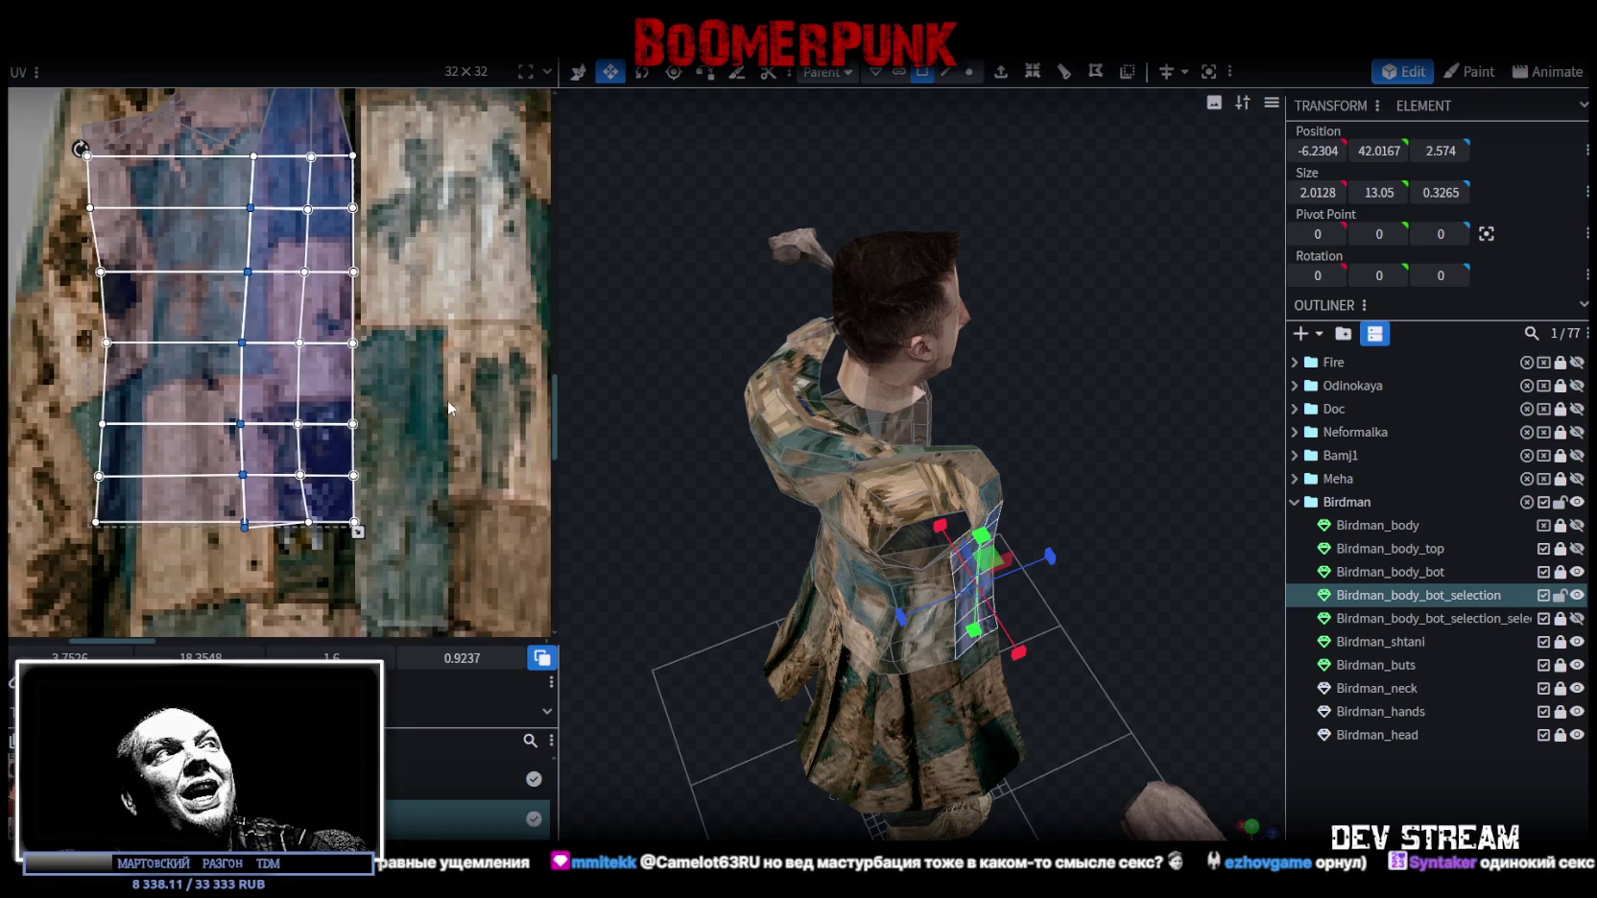
scroll(447, 400, "down", 2)
scroll(434, 463, "up", 3)
scroll(369, 454, "down", 3)
scroll(389, 440, "up", 1)
scroll(396, 432, "down", 1)
scroll(384, 405, "up", 1)
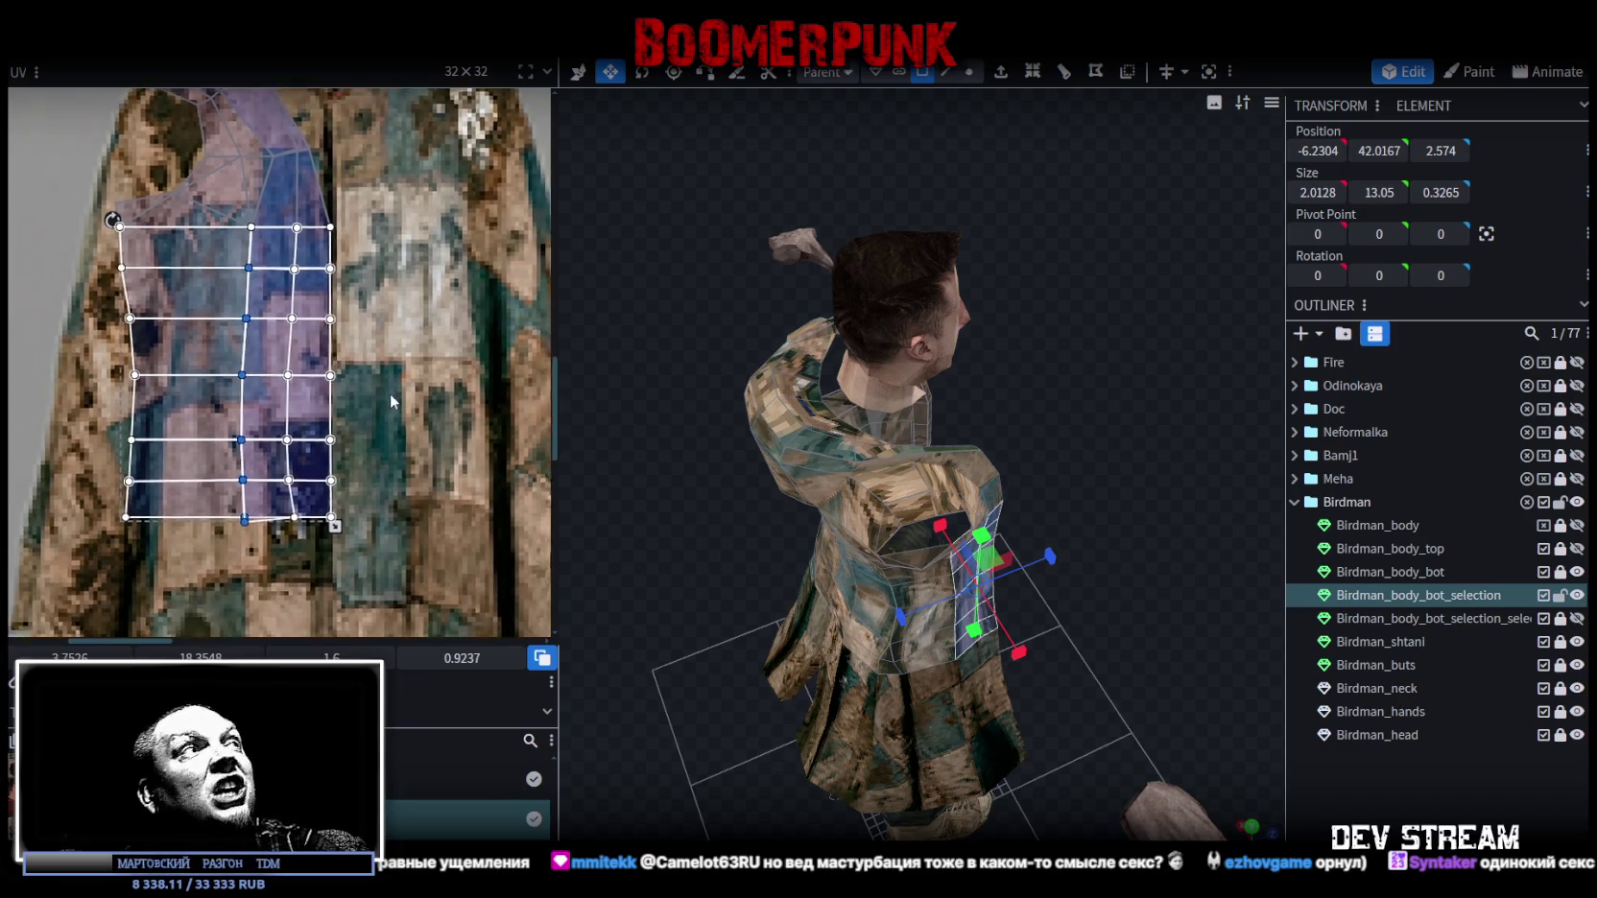
scroll(388, 396, "down", 1)
Add the upper armpit faces to the selection and reselect Birdman_body_bot_selection.
left_click(287, 215)
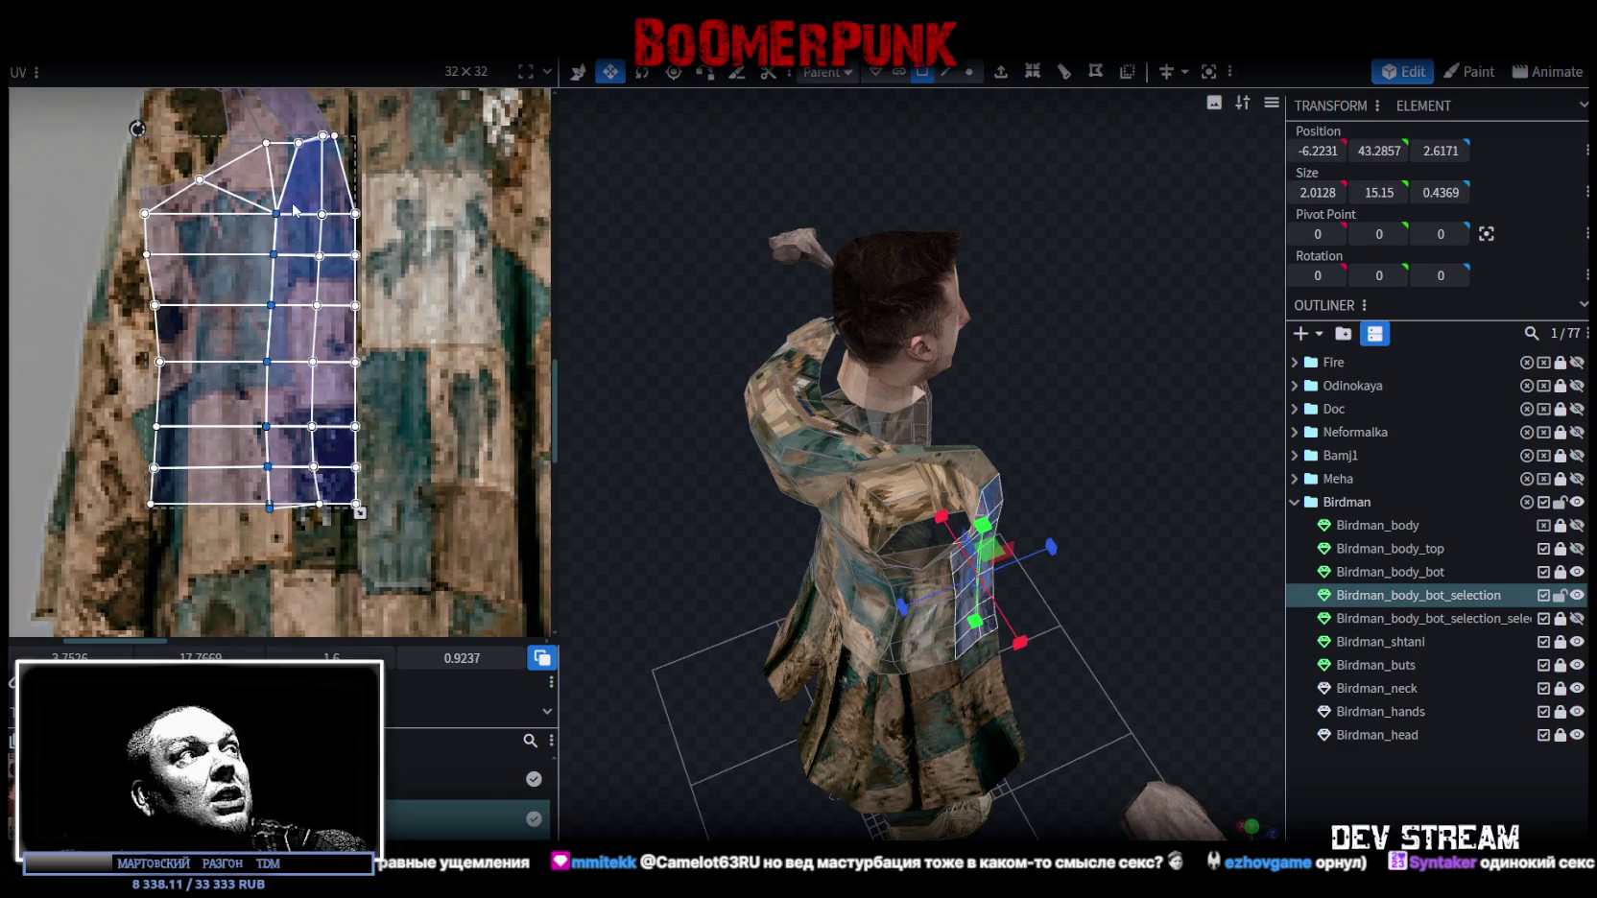
scroll(284, 341, "up", 2)
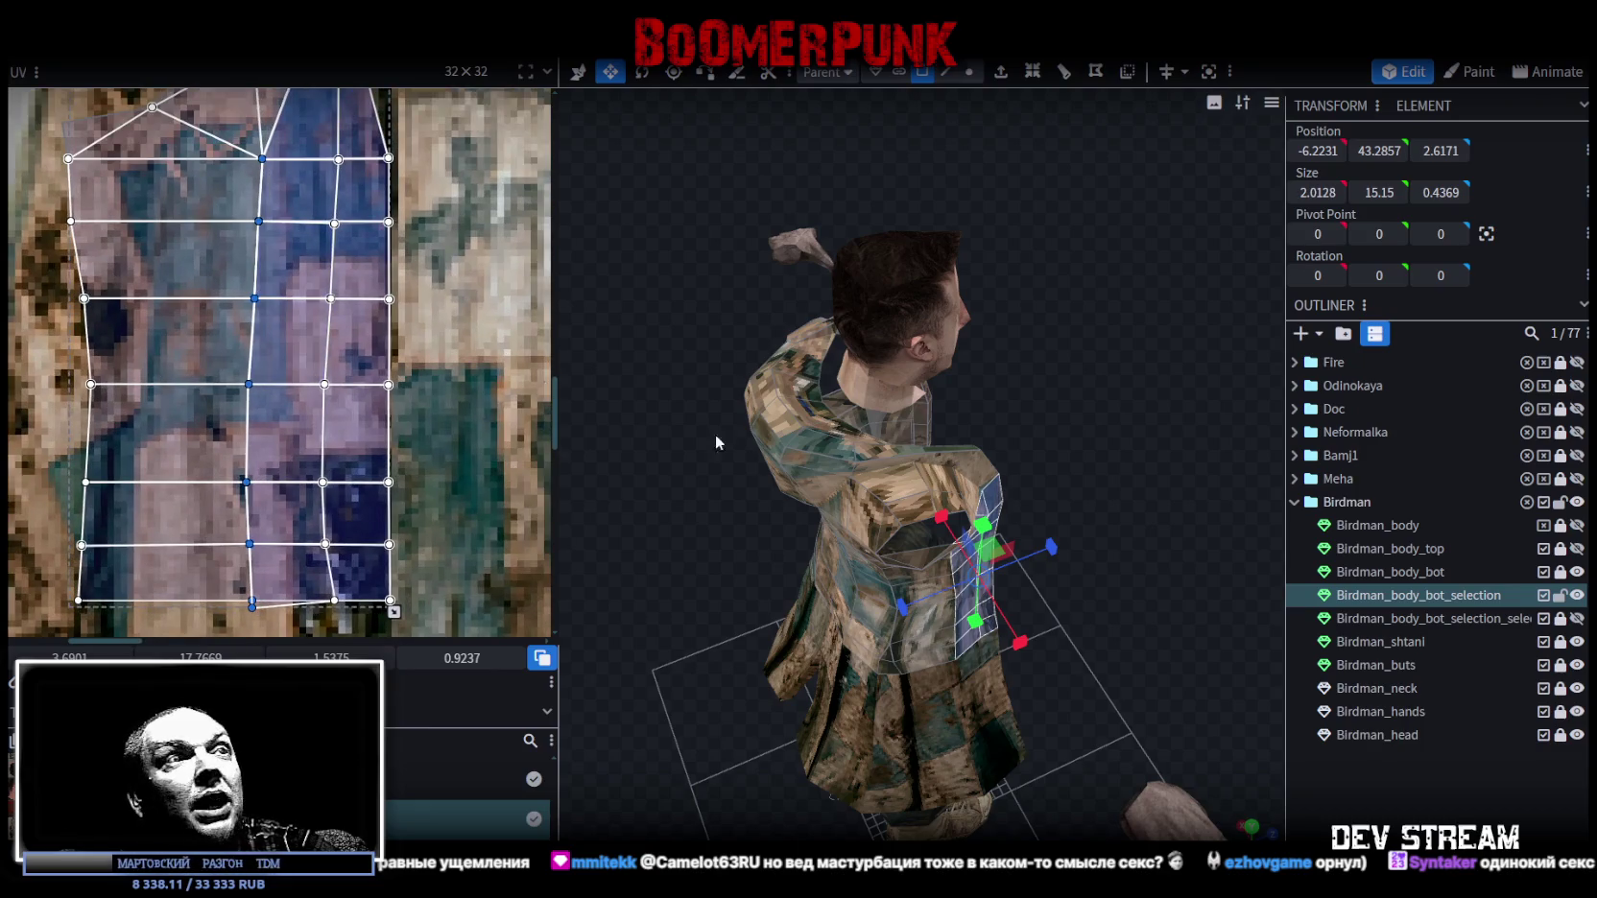
mouse_move(624, 410)
left_mouse_down()
mouse_move(1102, 553)
mouse_move(1001, 493)
mouse_move(960, 505)
left_mouse_up()
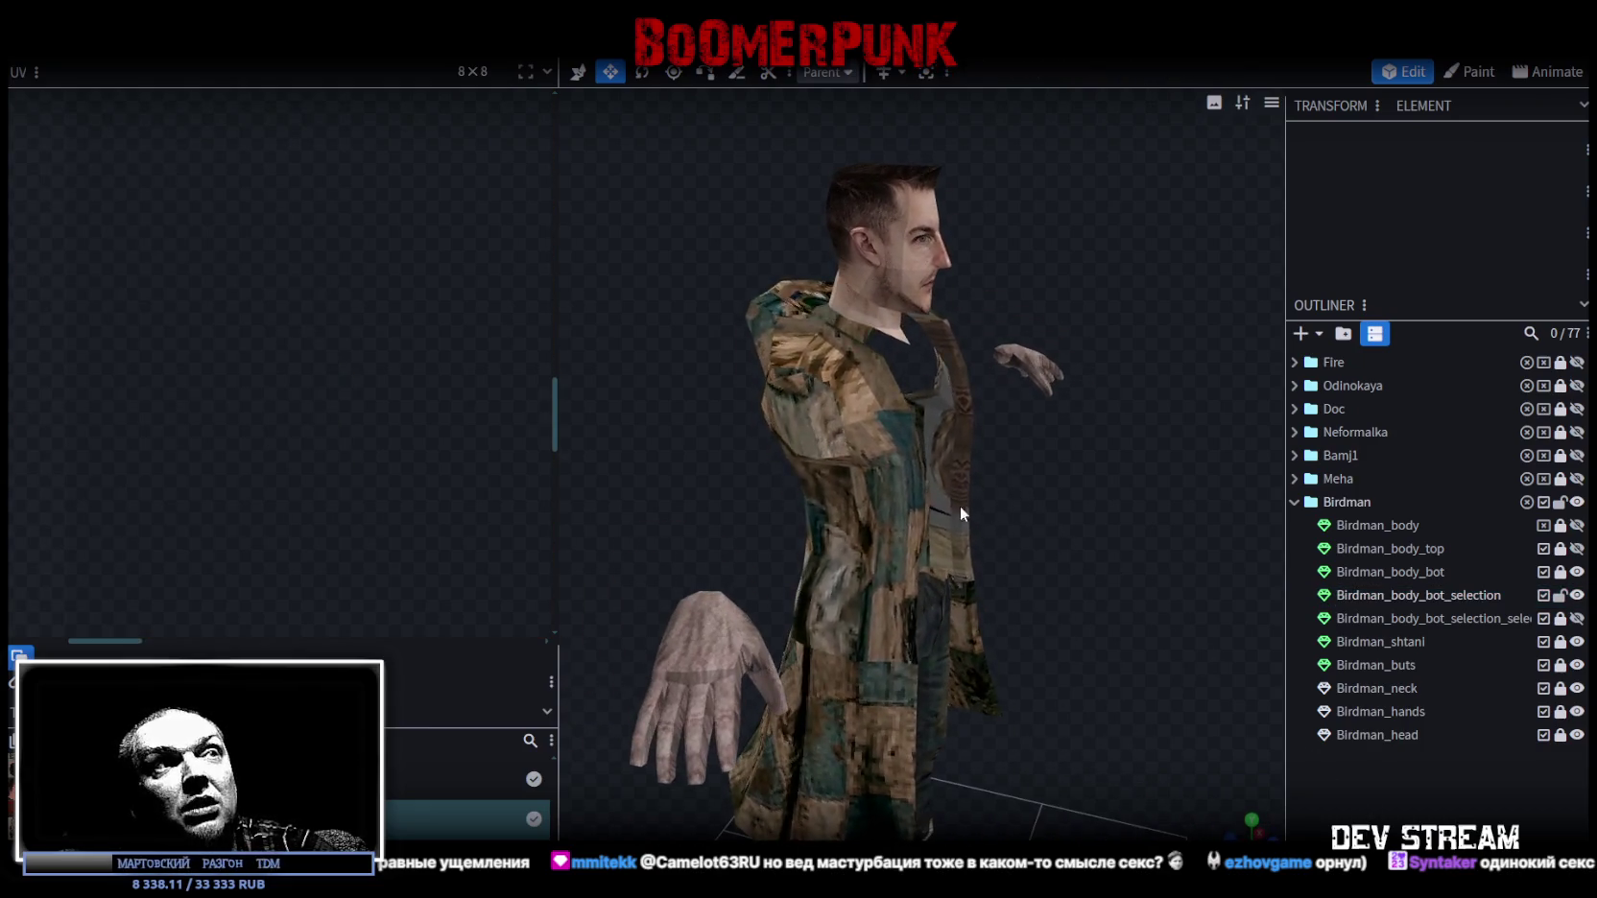
left_click(960, 505)
mouse_move(1076, 628)
left_mouse_down()
mouse_move(1202, 641)
mouse_move(961, 646)
left_mouse_up()
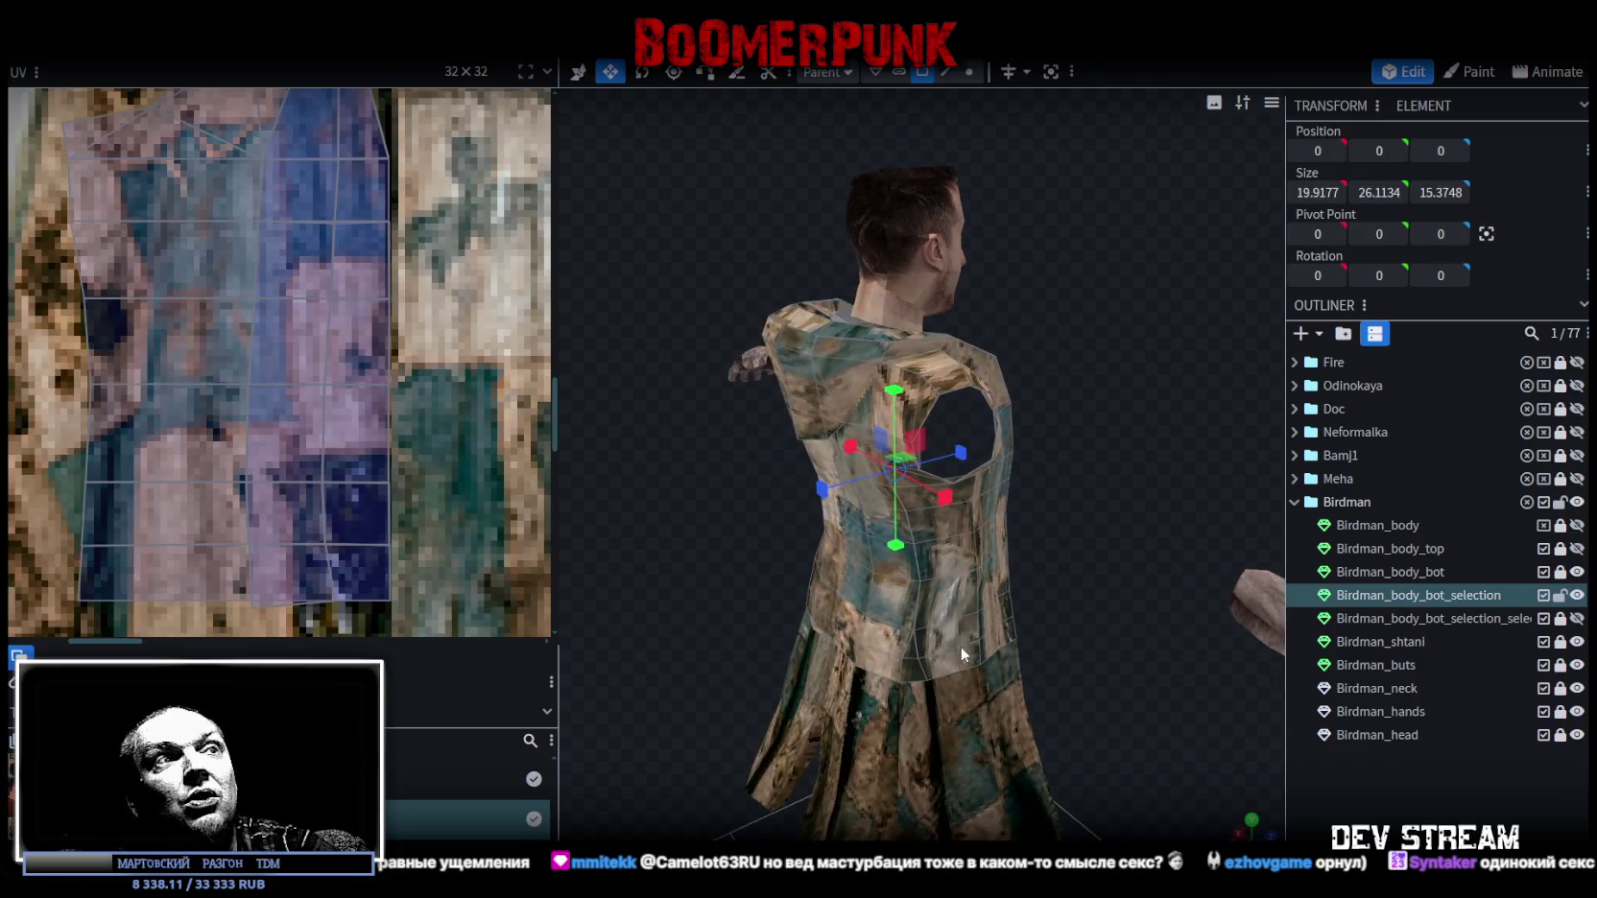
left_click(961, 646)
scroll(215, 336, "down", 3)
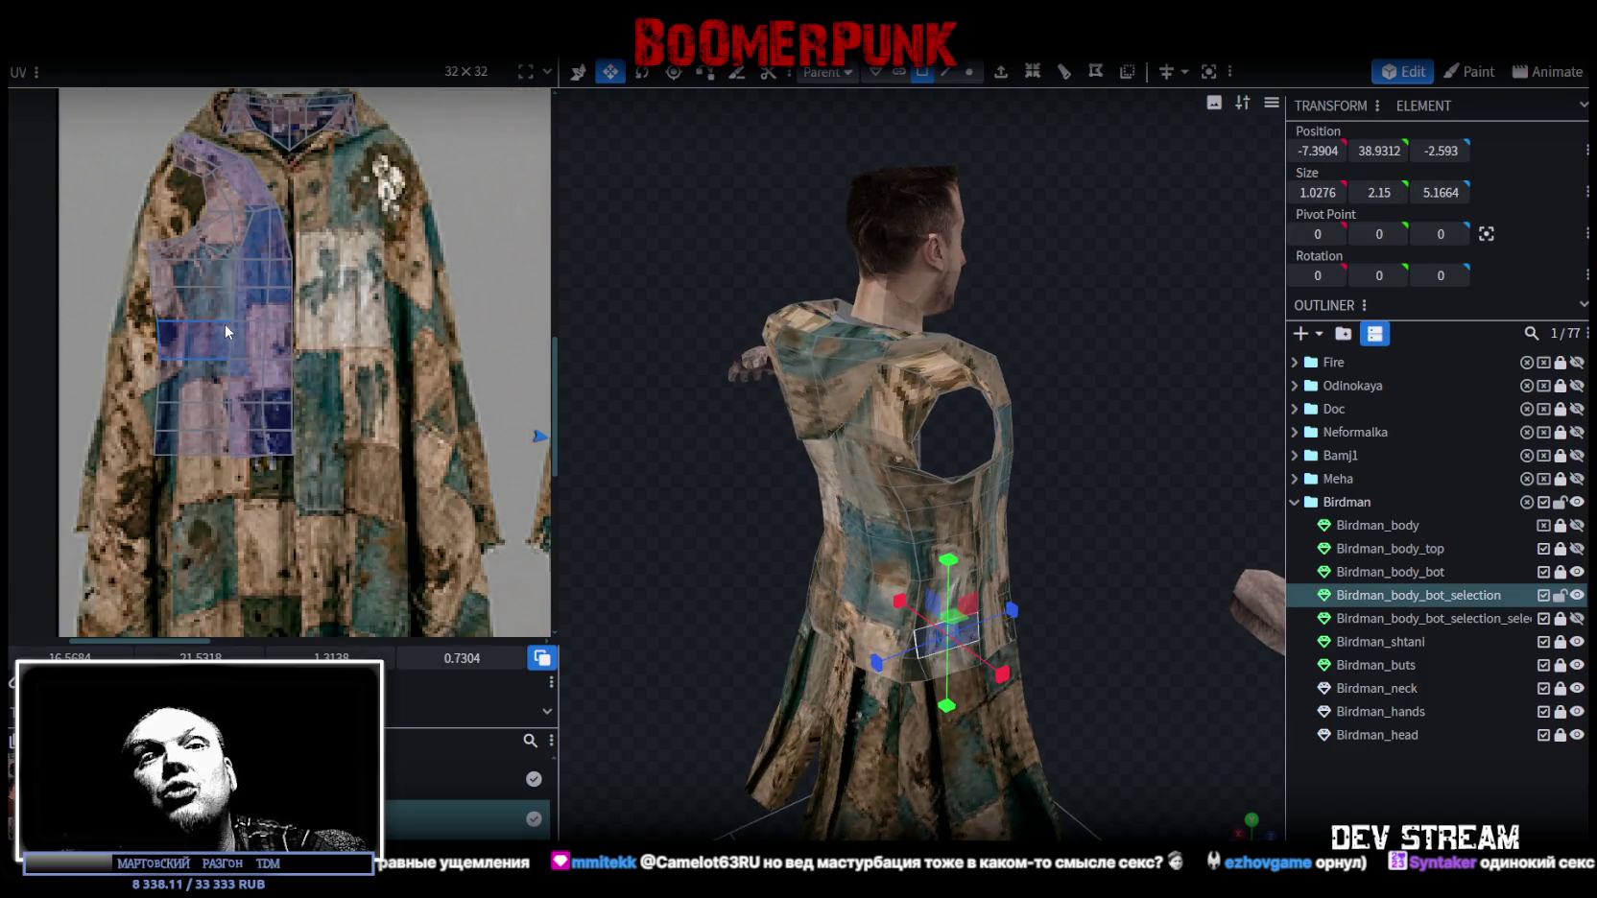
left_click(225, 320)
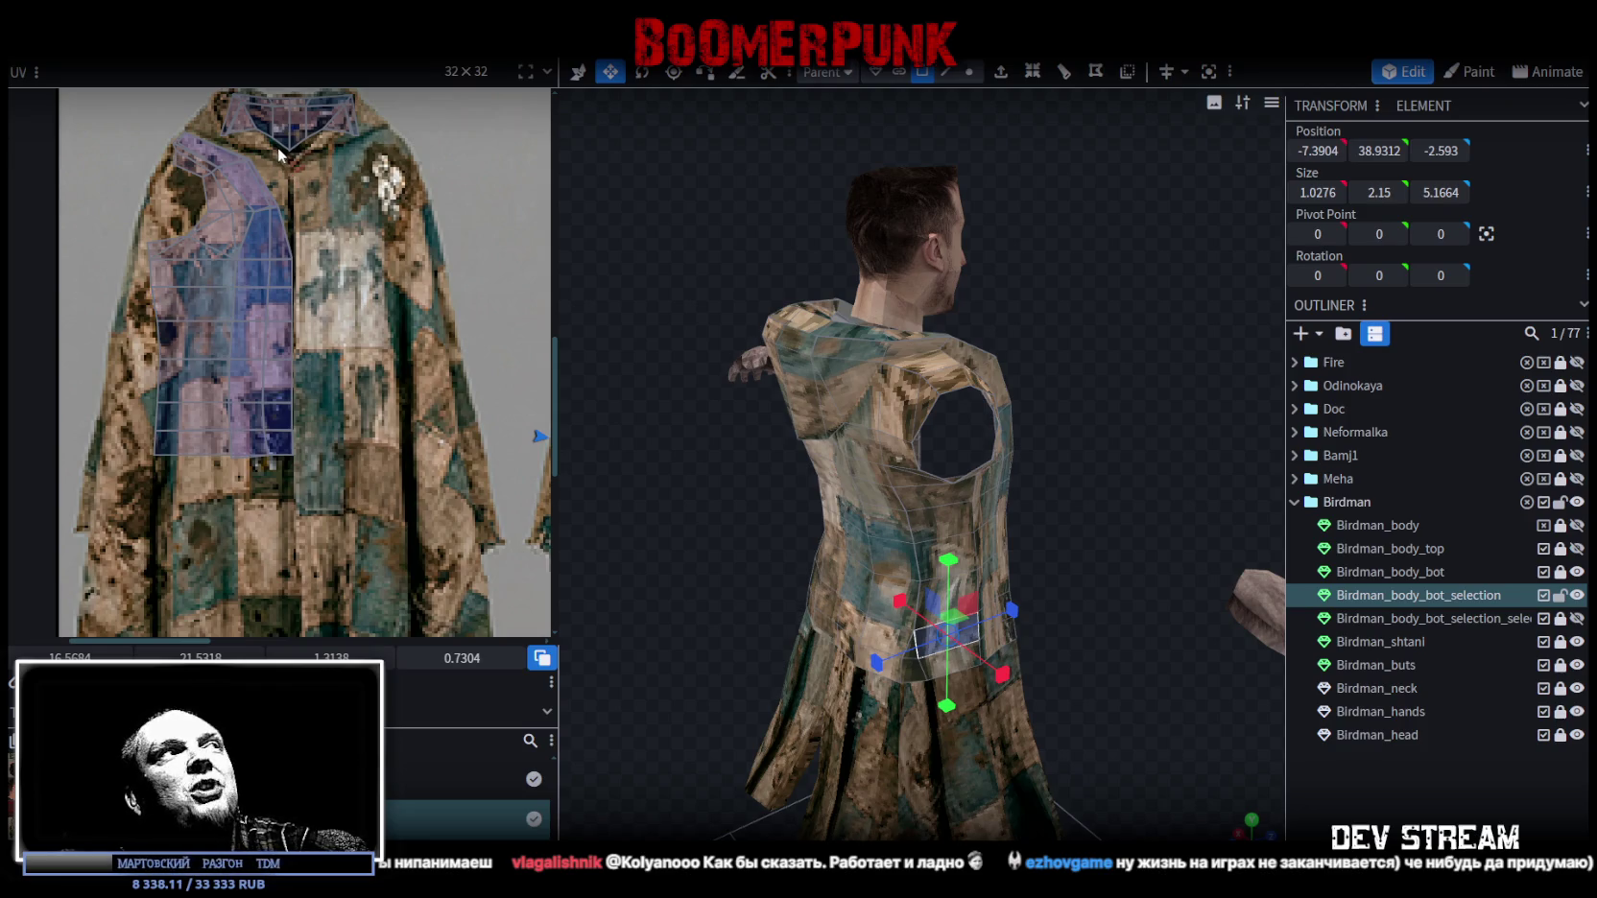
scroll(244, 146, "up", 2)
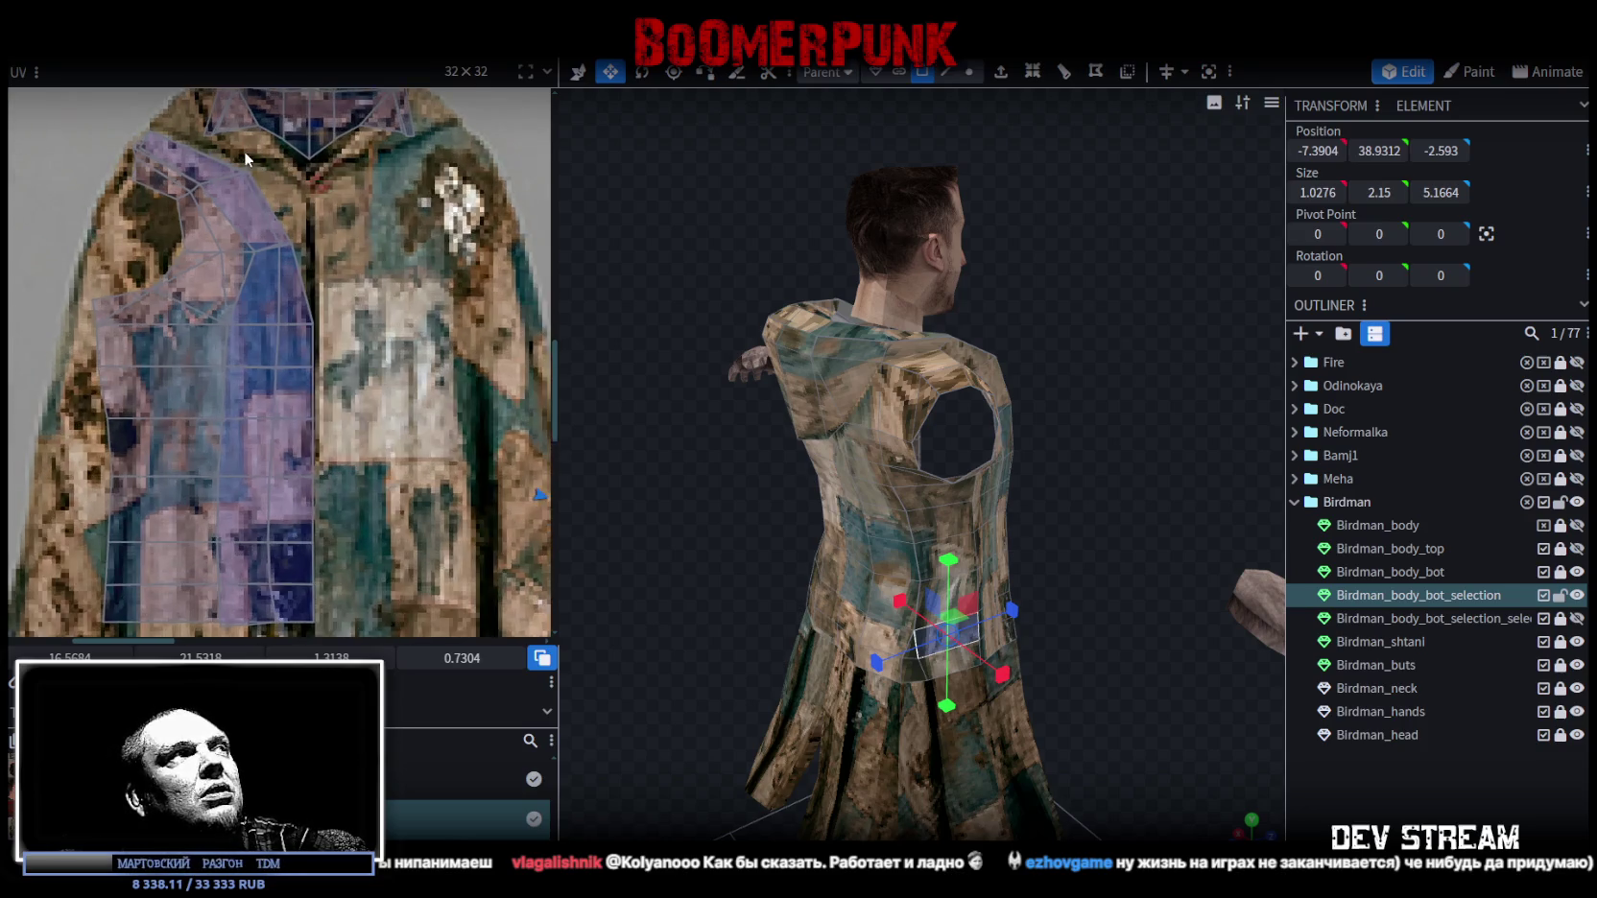
Pull the shoulder UV vertex up-right and move the lower-right vertex onto the seam.
scroll(250, 165, "up", 2)
scroll(256, 213, "up", 2)
left_click(259, 238)
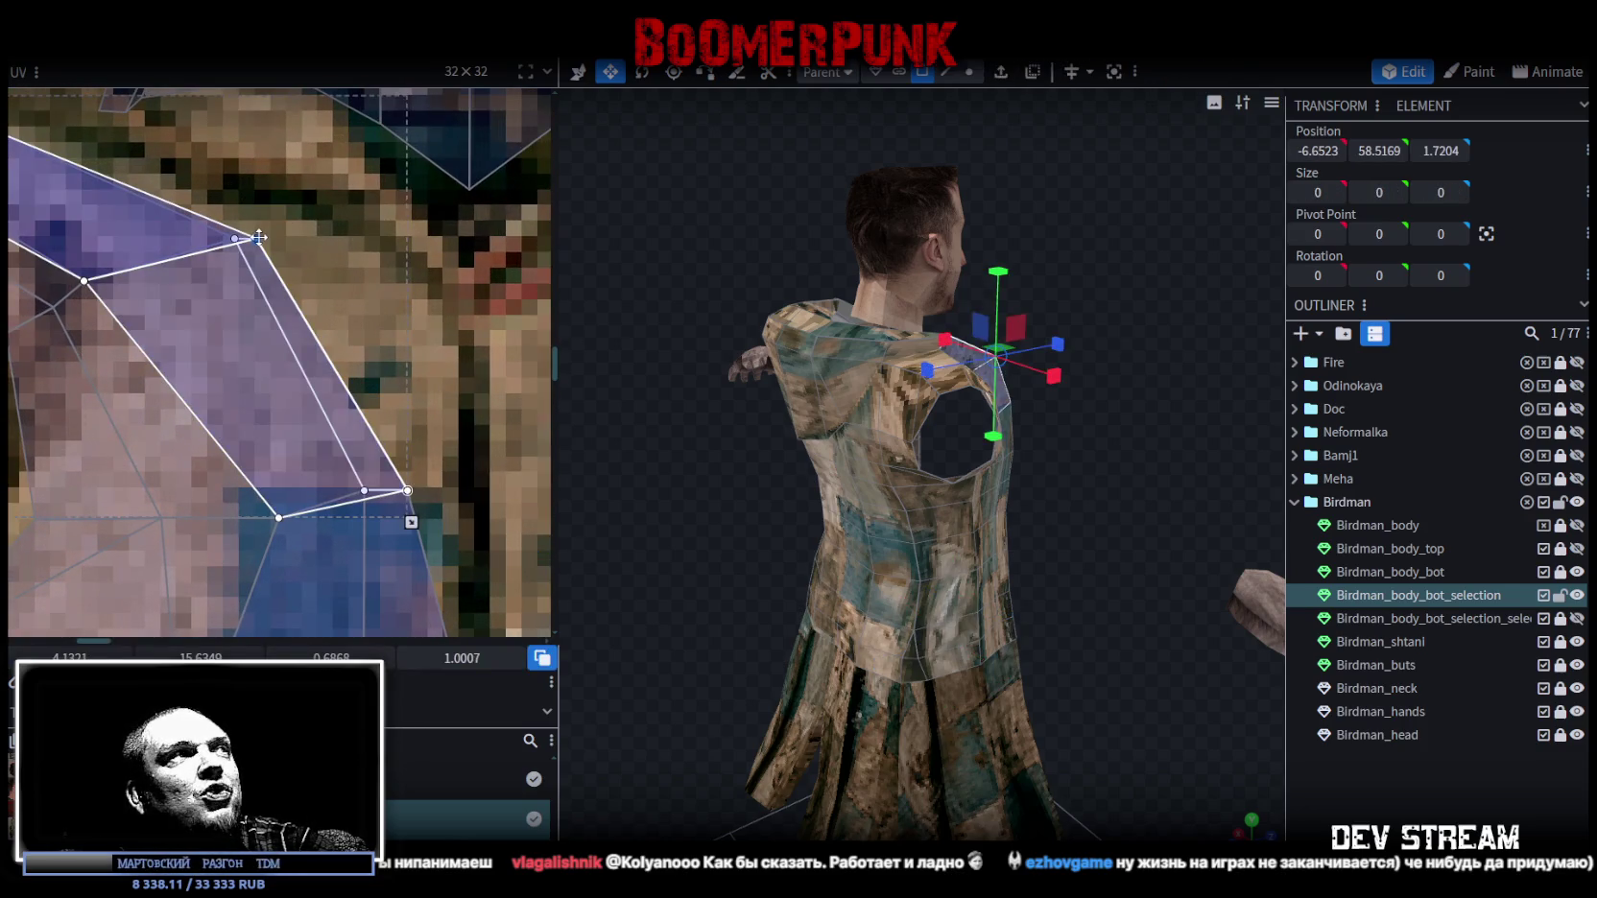
left_click_drag(258, 238, 307, 208)
scroll(400, 314, "down", 3)
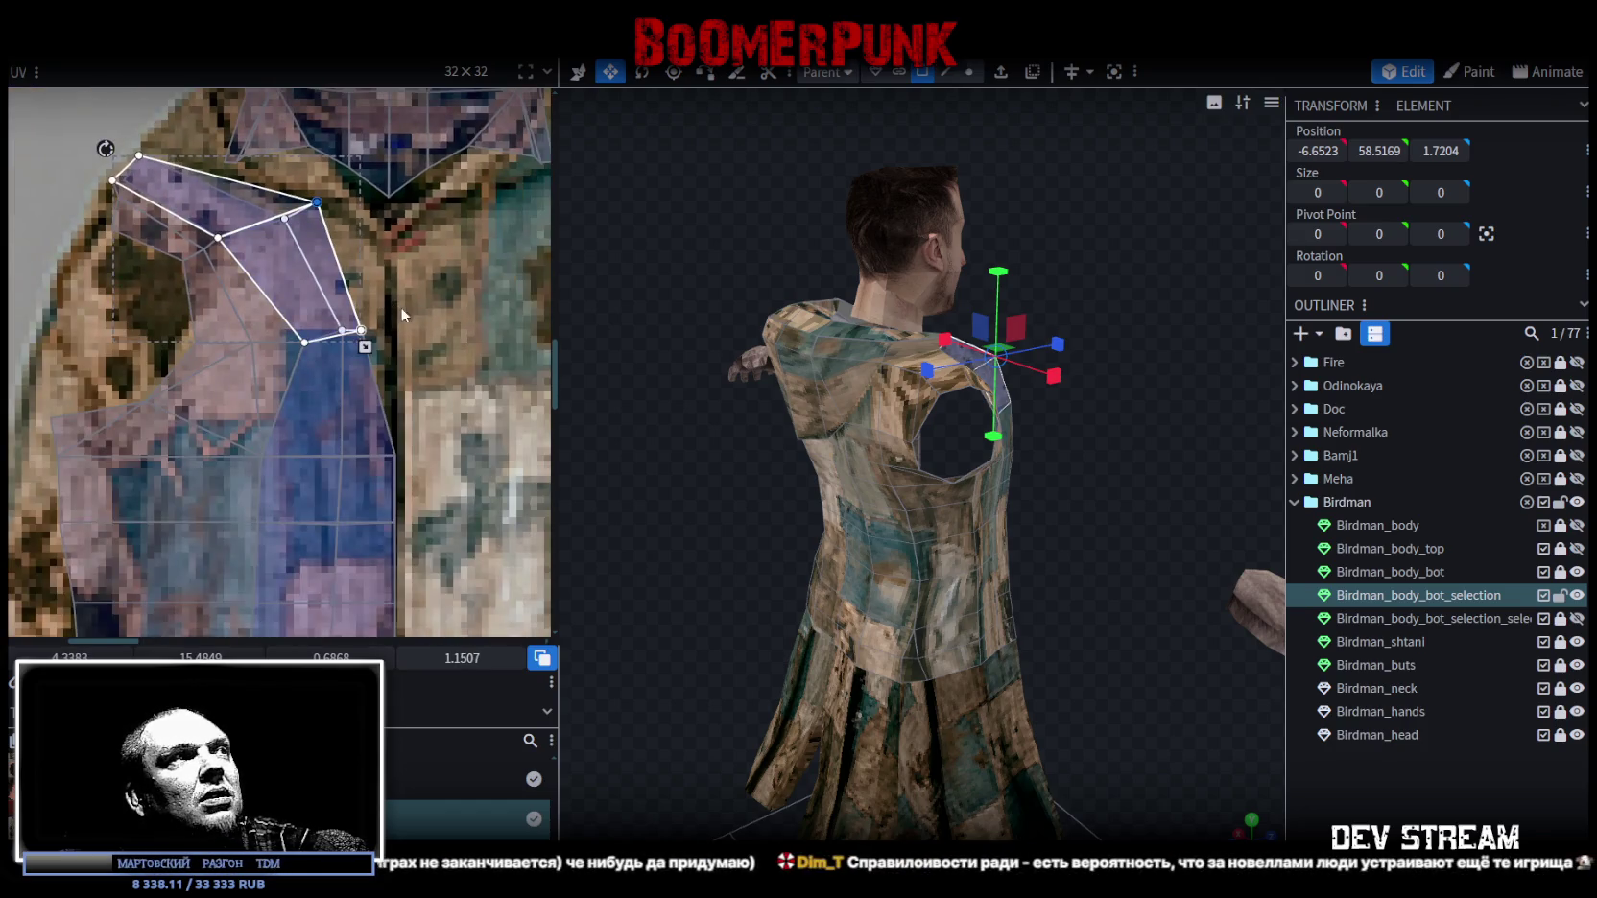
scroll(401, 314, "up", 2)
scroll(401, 314, "up", 1)
left_click_drag(322, 346, 378, 336)
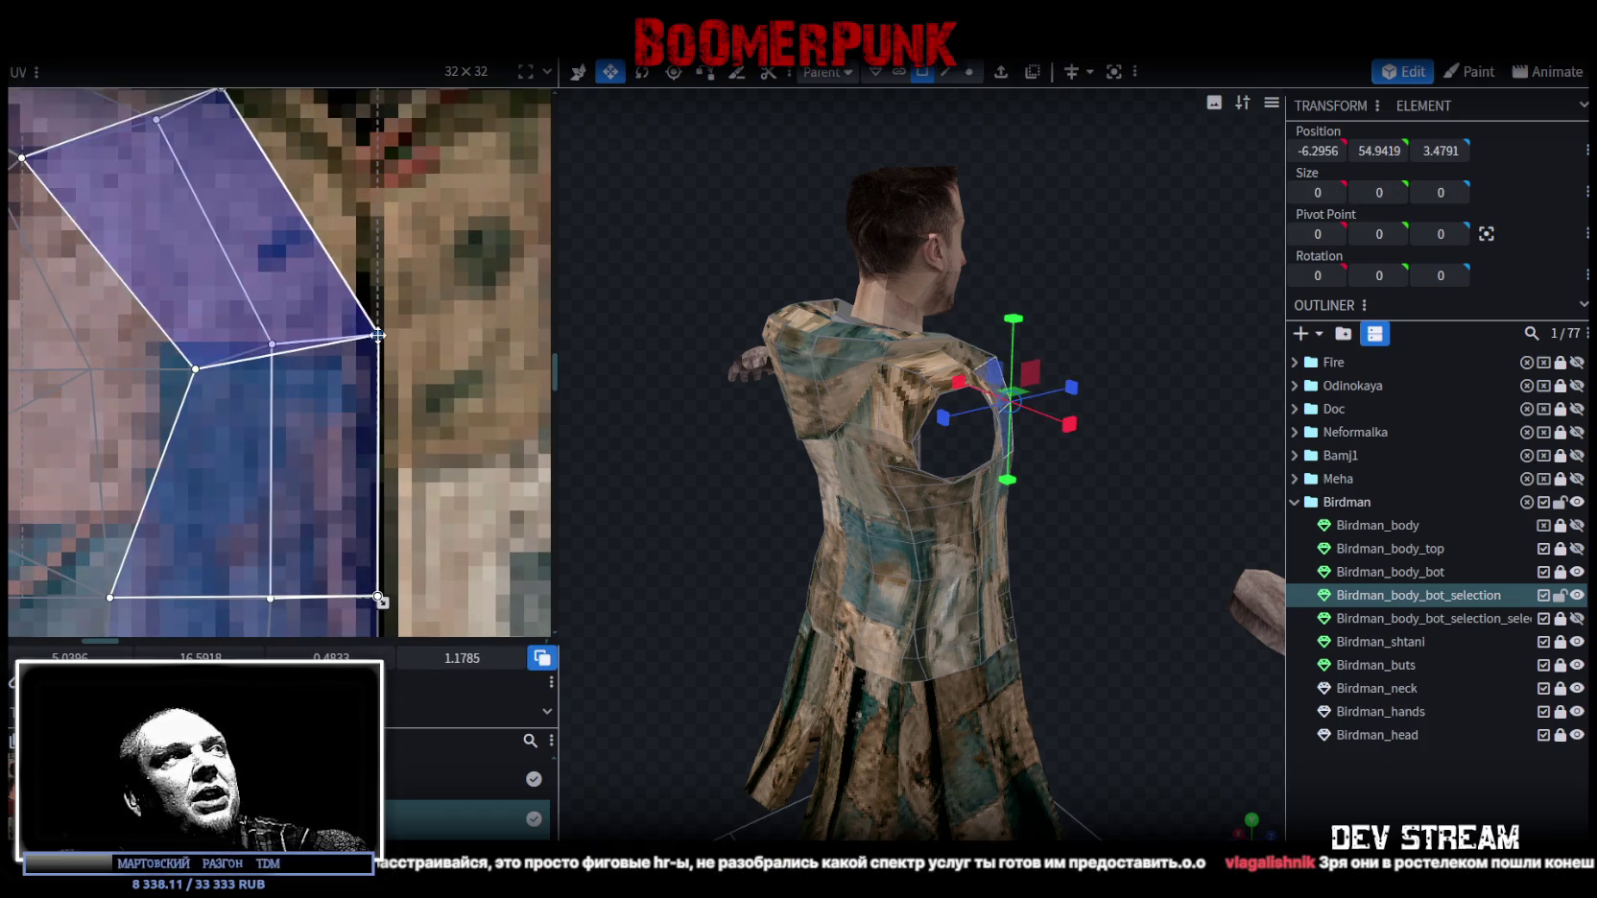
Select the middle and edge armhole UV vertices, then orbit the model to the front.
scroll(377, 336, "down", 2)
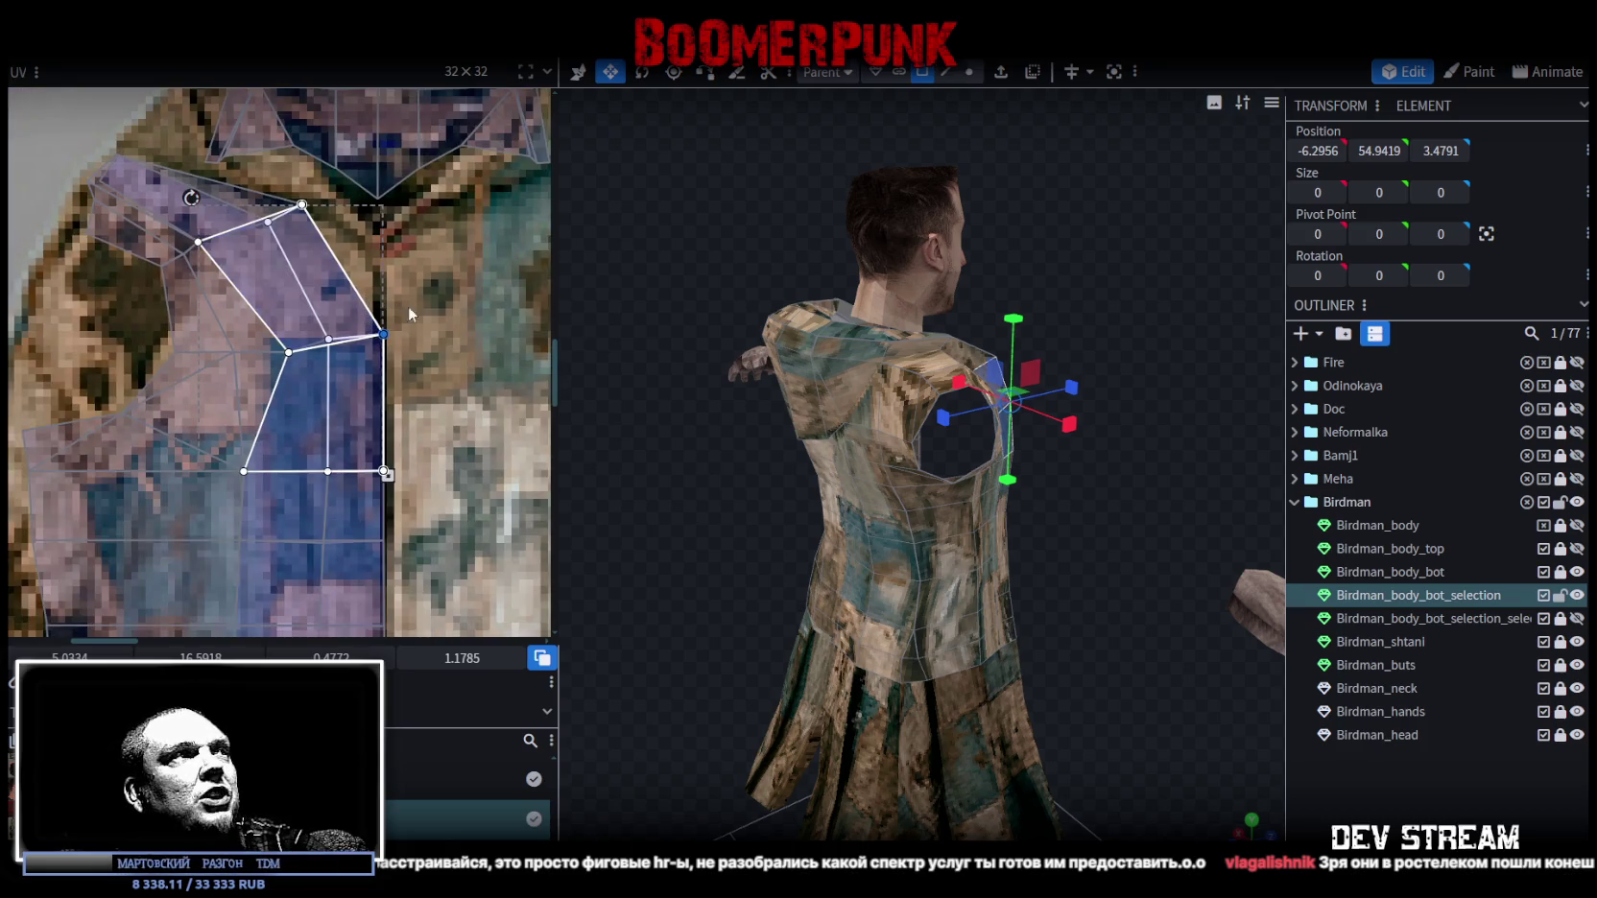
middle_click_drag(407, 313, 420, 280)
mouse_move(145, 279)
left_mouse_down()
mouse_move(299, 342)
mouse_move(287, 307)
left_mouse_up()
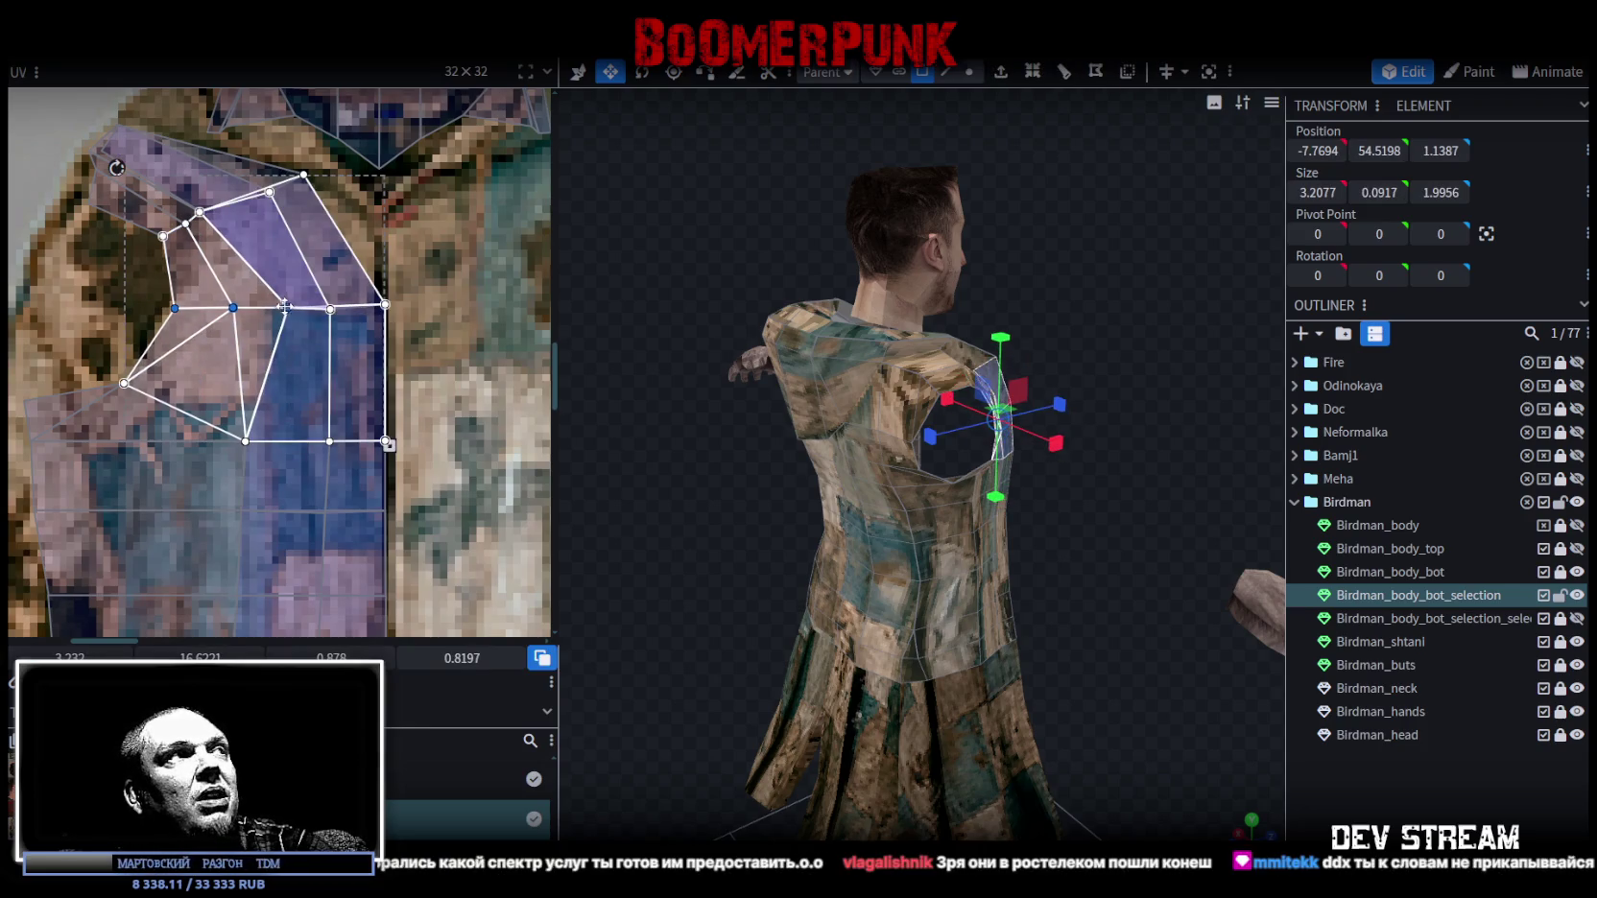
scroll(203, 279, "down", 3)
scroll(202, 279, "up", 3)
left_click_drag(334, 227, 293, 325)
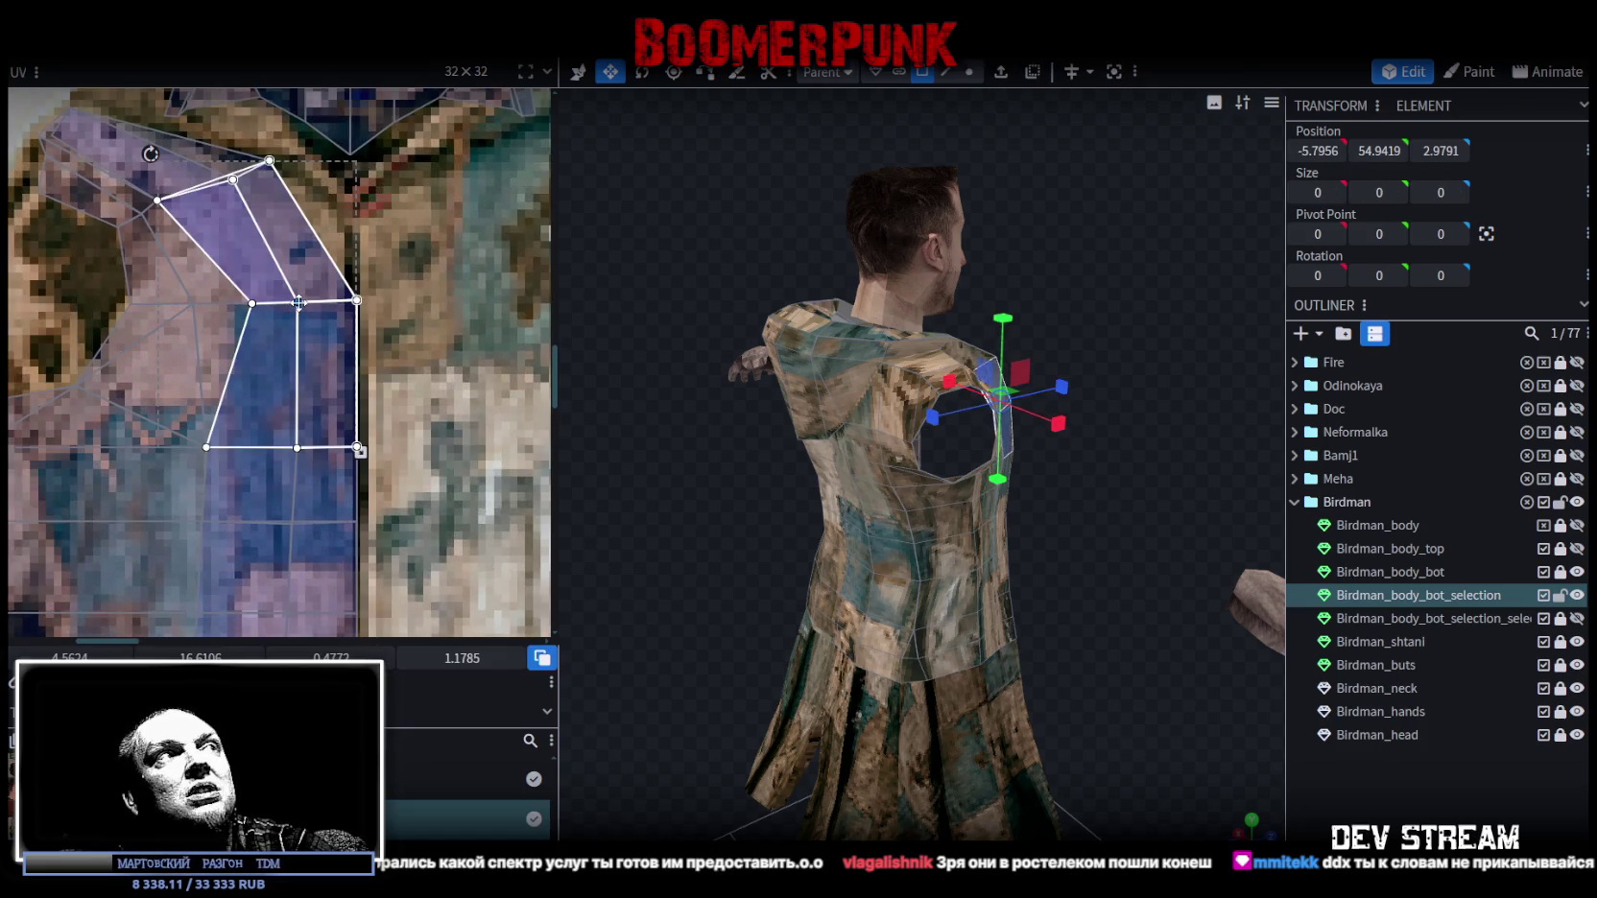
scroll(327, 304, "down", 3)
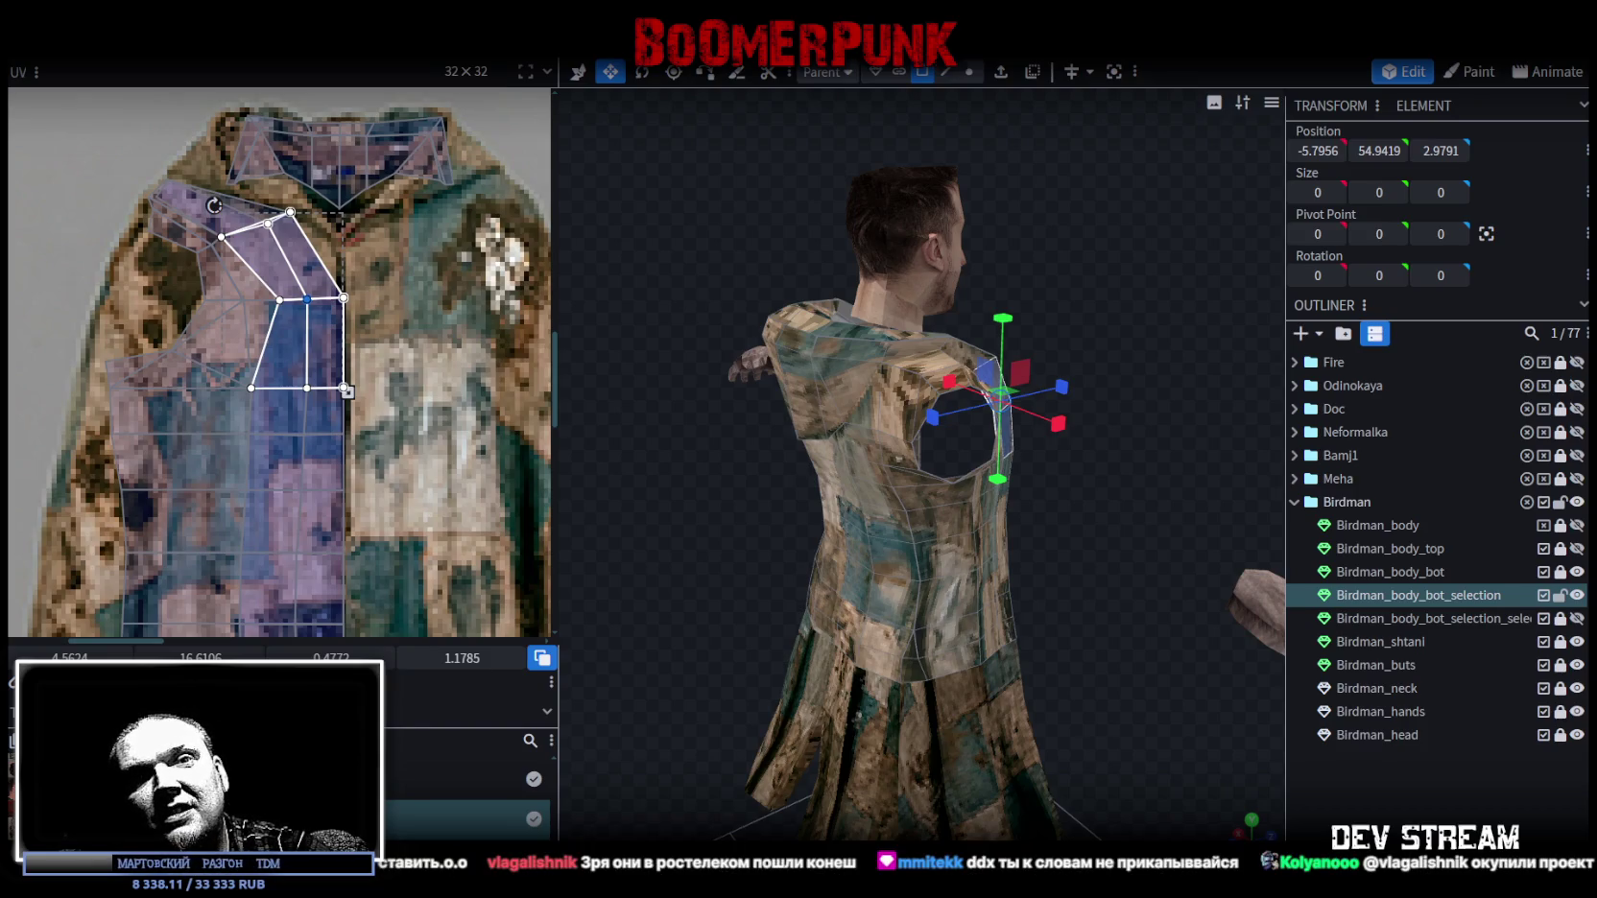
mouse_move(1023, 272)
left_mouse_down()
mouse_move(1041, 449)
mouse_move(1111, 469)
mouse_move(1111, 497)
left_mouse_up()
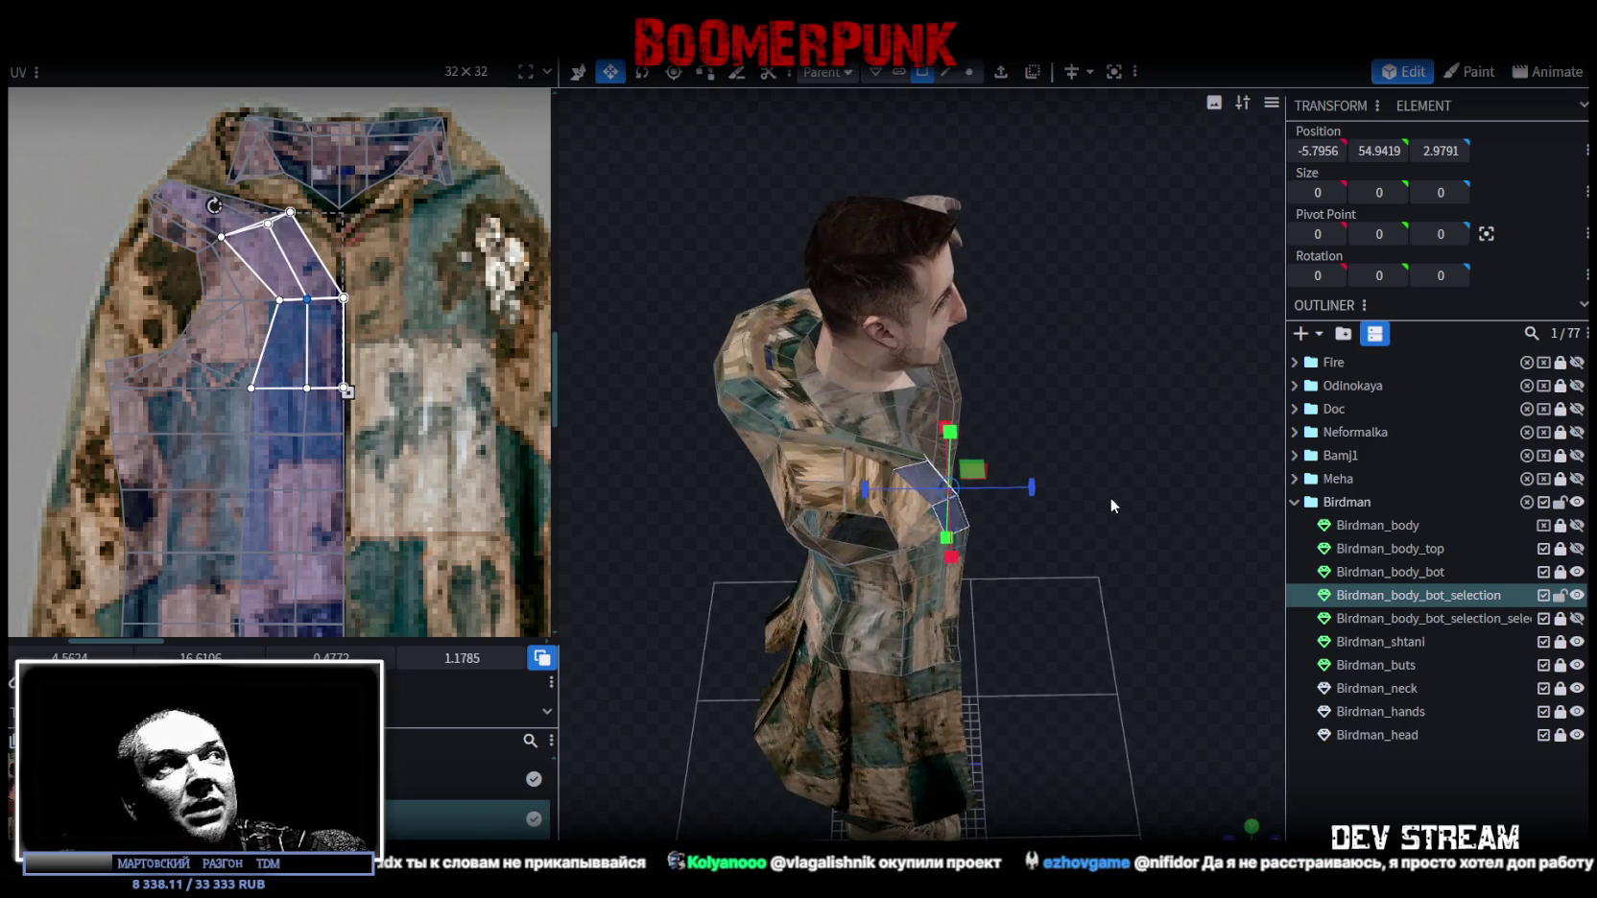
Drag the armhole face UV vertices up-right, then nudge the lower group slightly left.
scroll(41, 176, "up", 3)
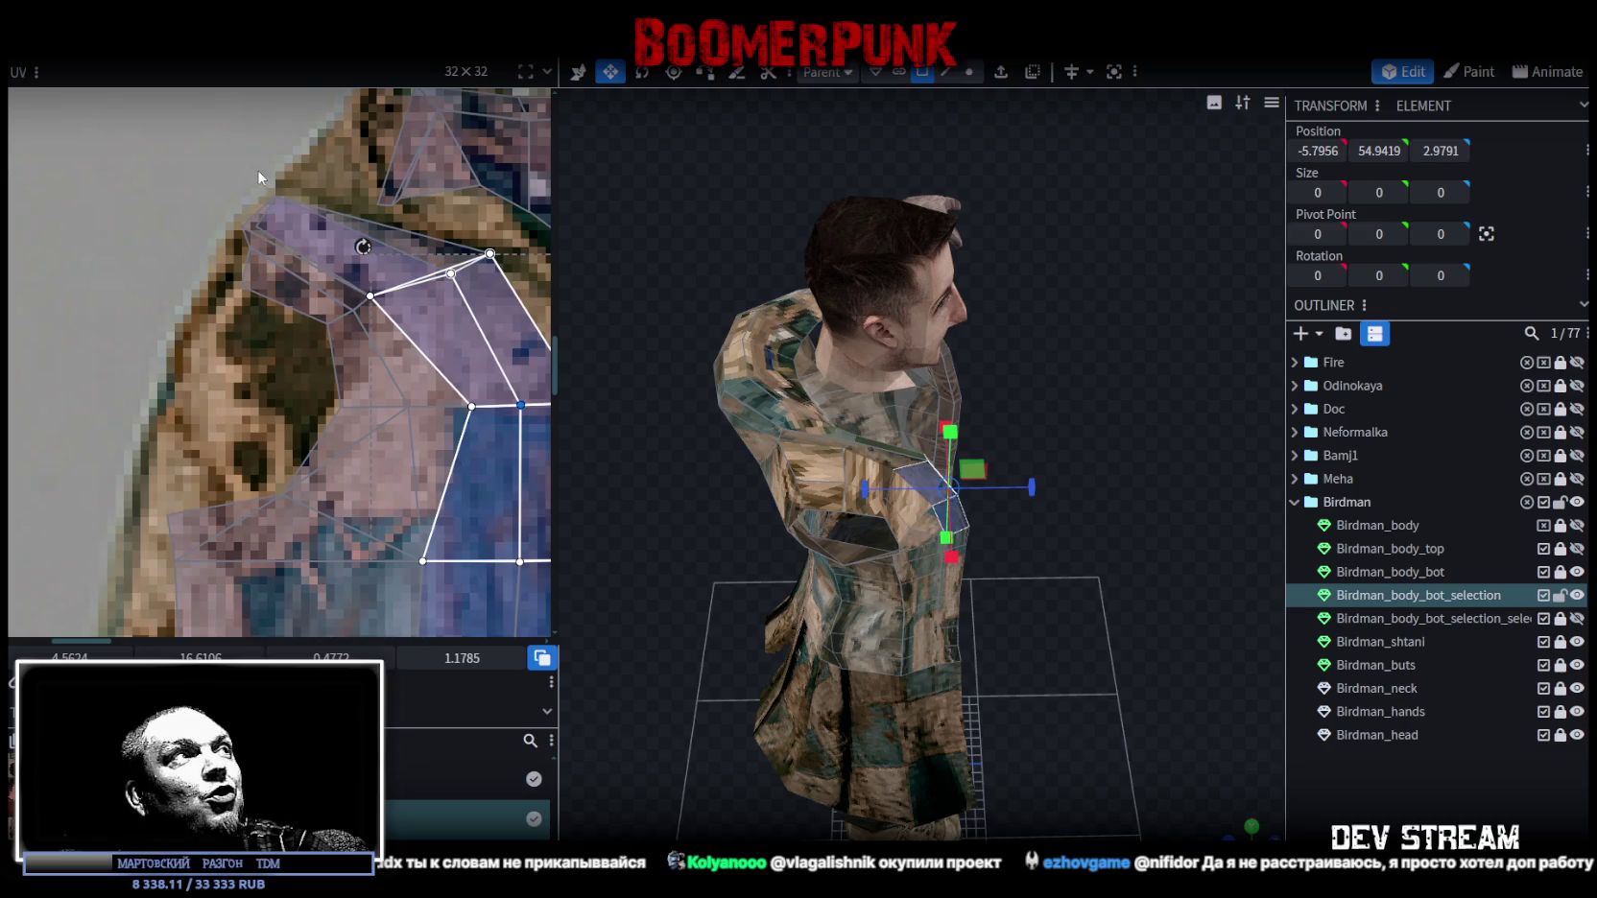
left_click(280, 197)
mouse_move(280, 192)
left_mouse_down()
mouse_move(289, 180)
mouse_move(283, 324)
mouse_move(225, 309)
left_mouse_up()
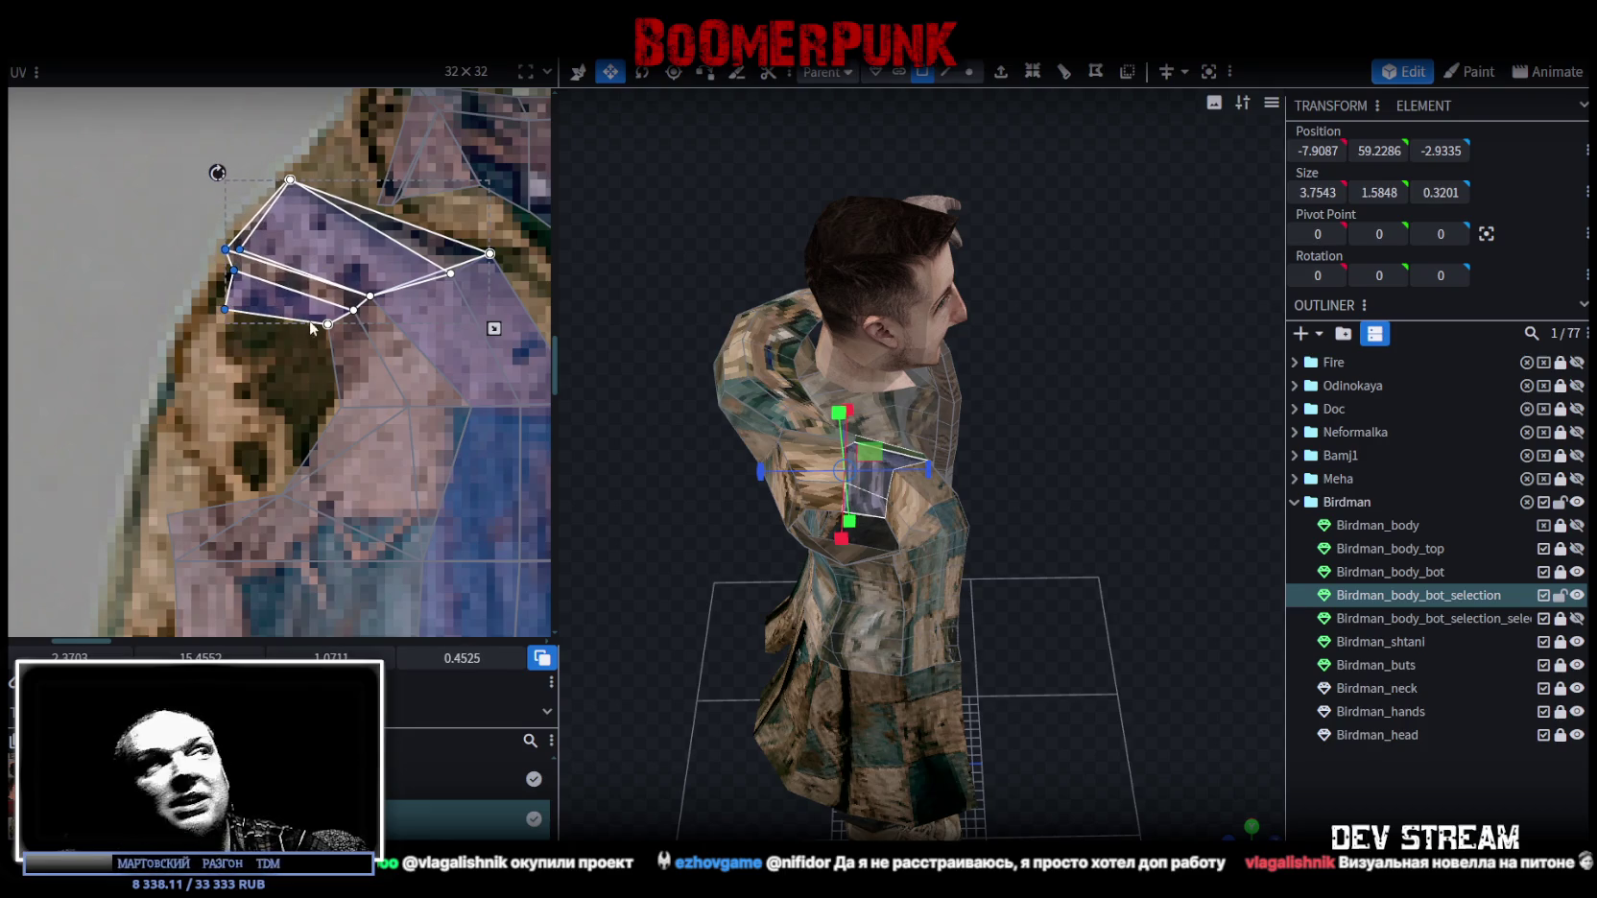
mouse_move(284, 347)
left_mouse_down()
mouse_move(388, 293)
mouse_move(314, 333)
left_mouse_up()
left_click(315, 391)
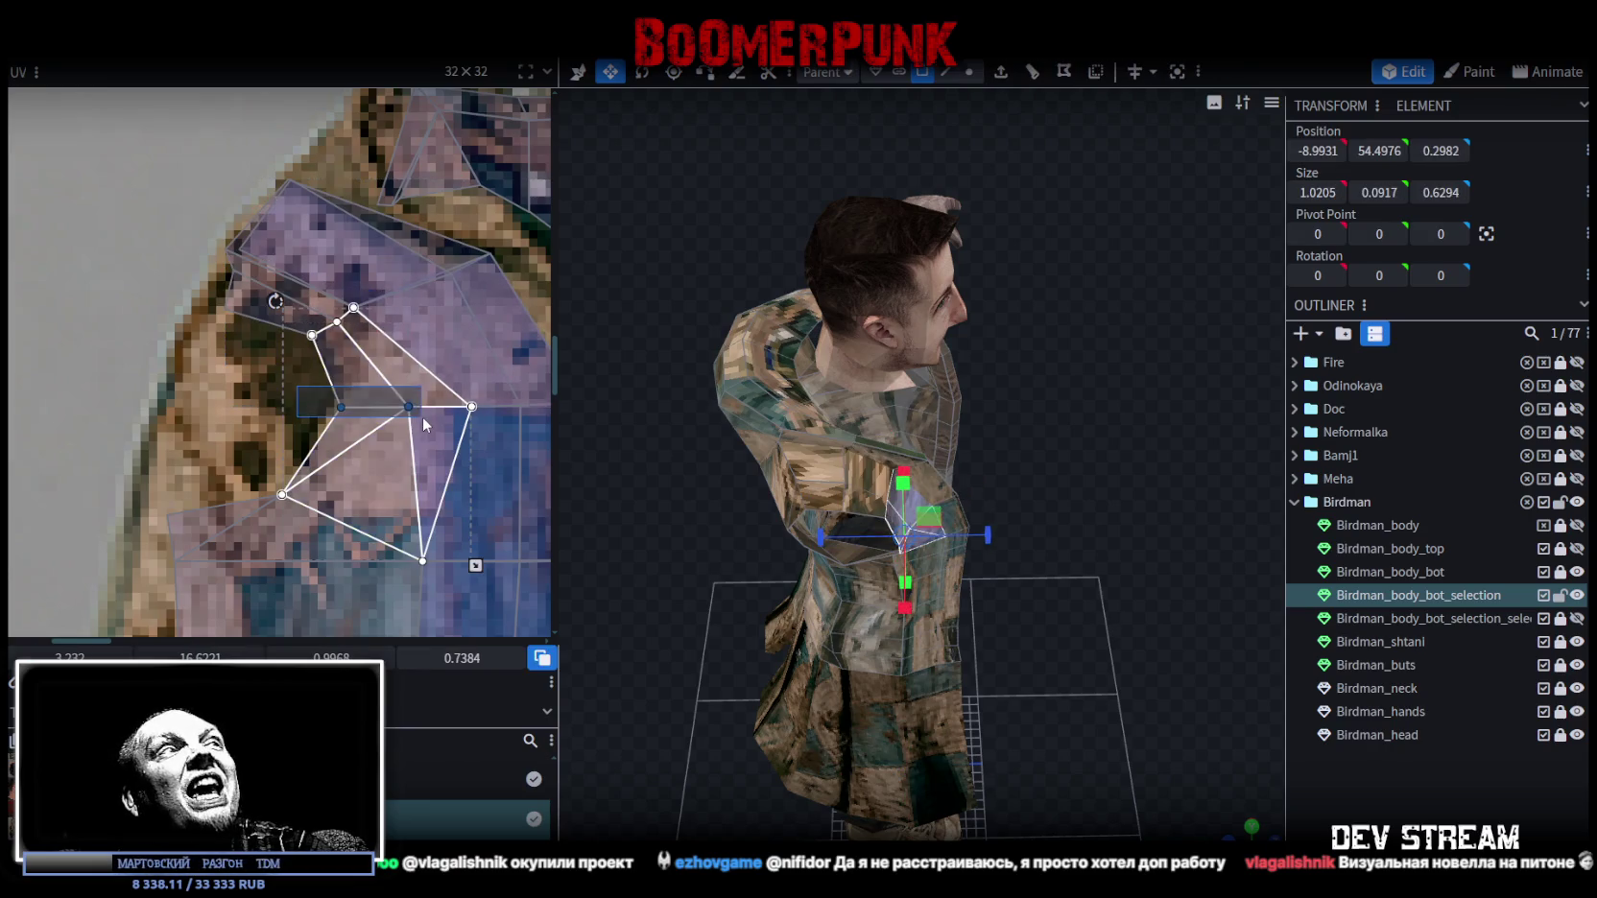
left_click_drag(389, 406, 385, 406)
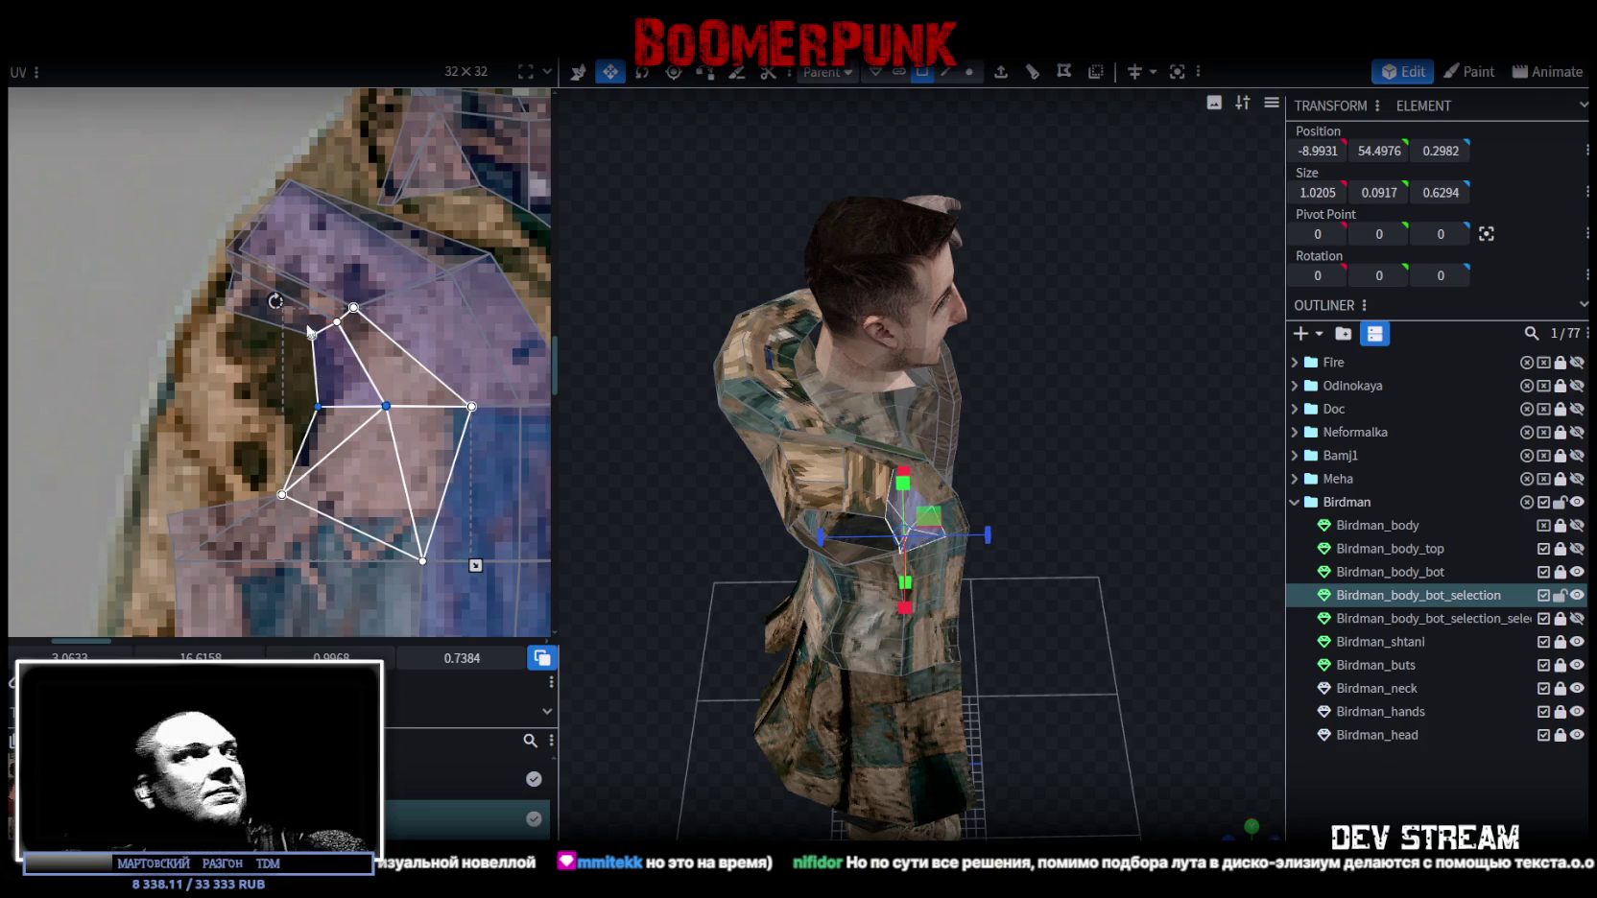
Select the shoulder faces and move two of their UV vertices down-left on the hoodie texture.
left_click(288, 331)
left_click(340, 315, "shift")
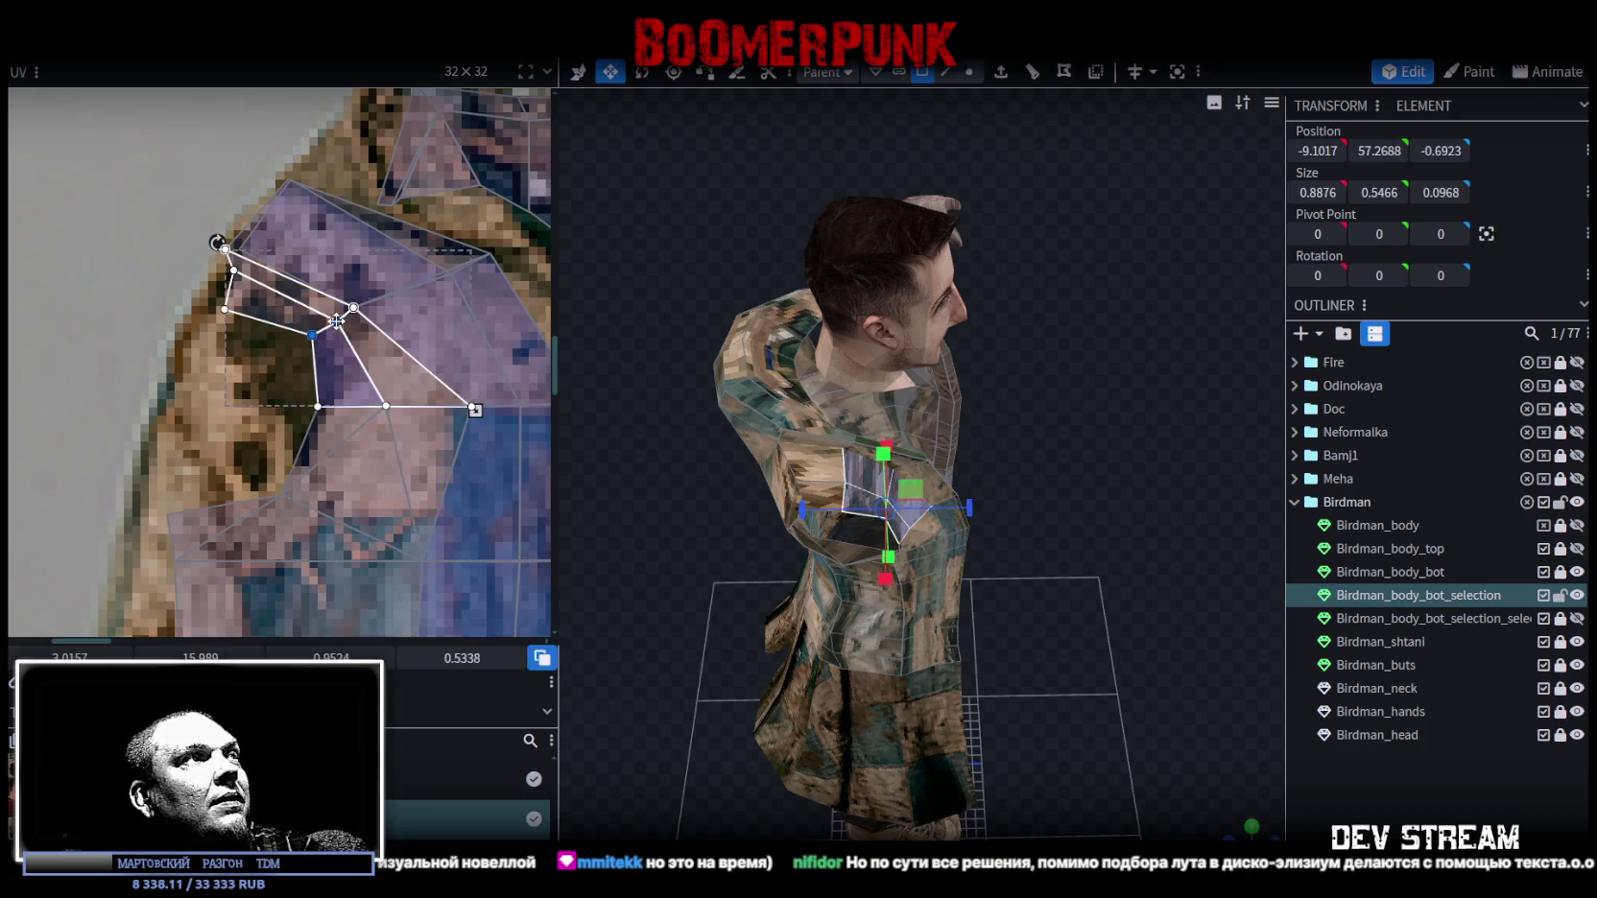
left_click(333, 325, "shift")
left_click_drag(971, 502, 1054, 457)
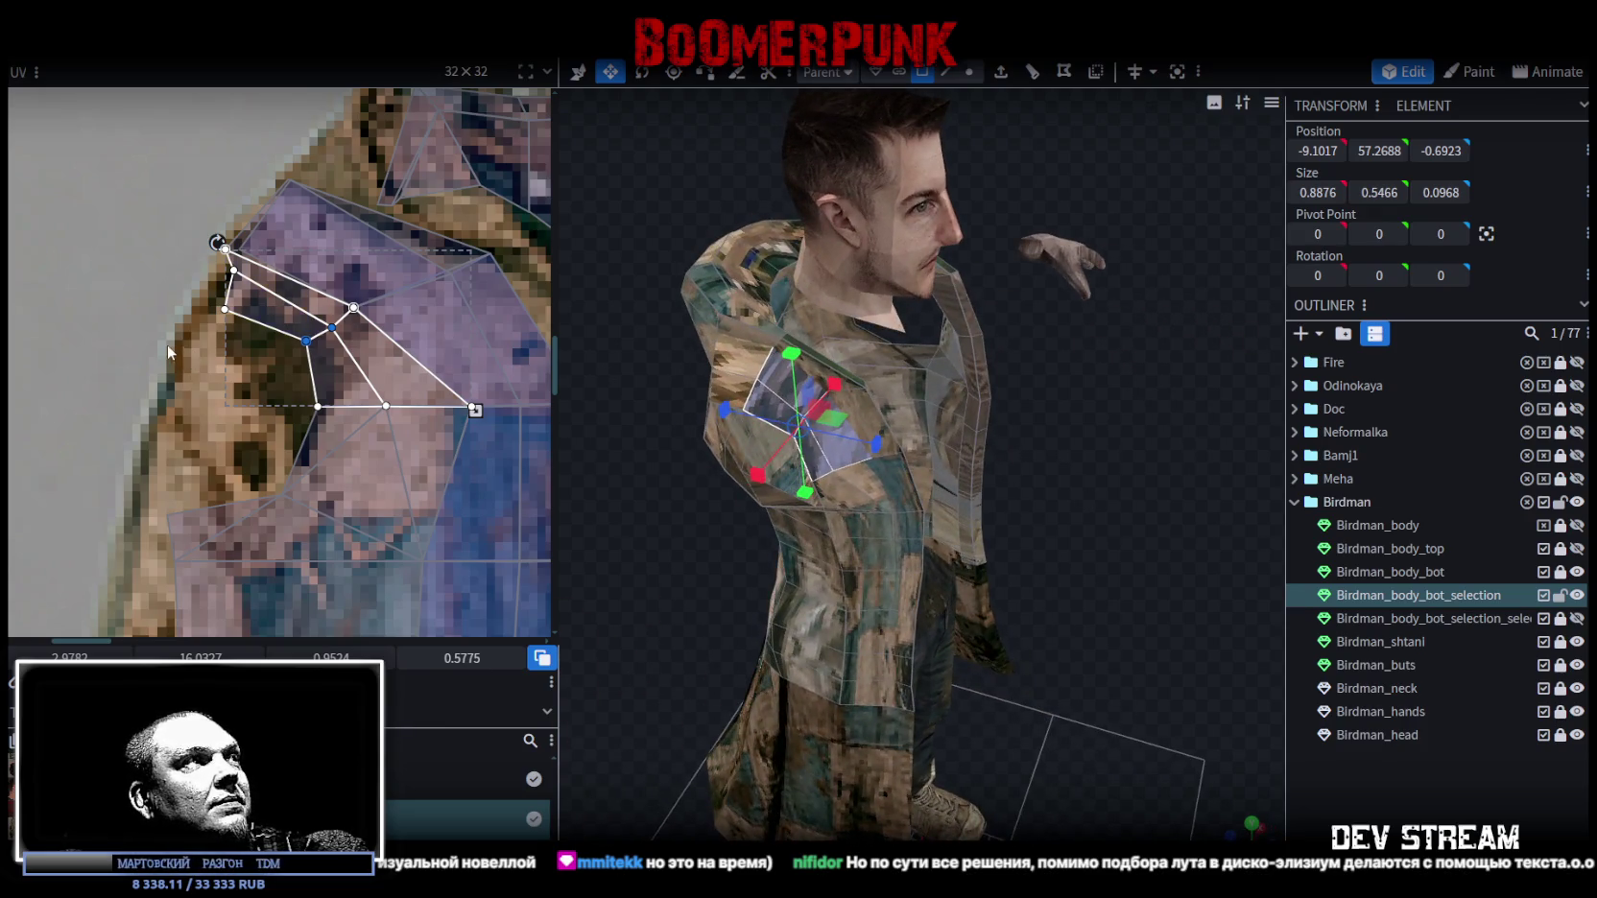
left_click(224, 309)
left_click(305, 340, "shift")
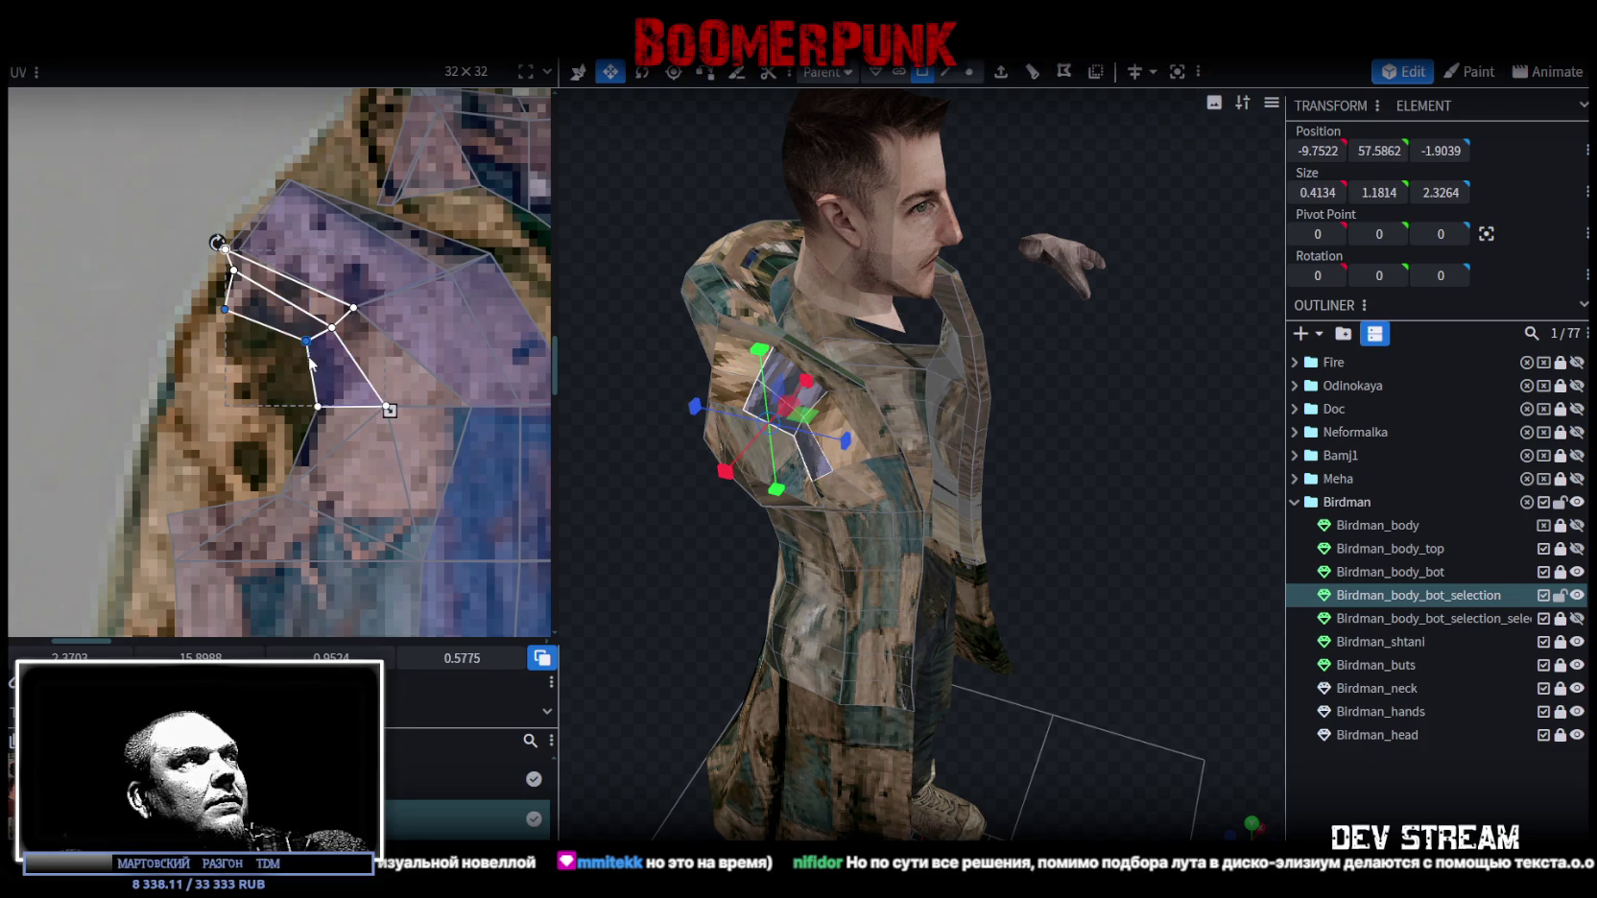
left_click_drag(304, 340, 288, 369)
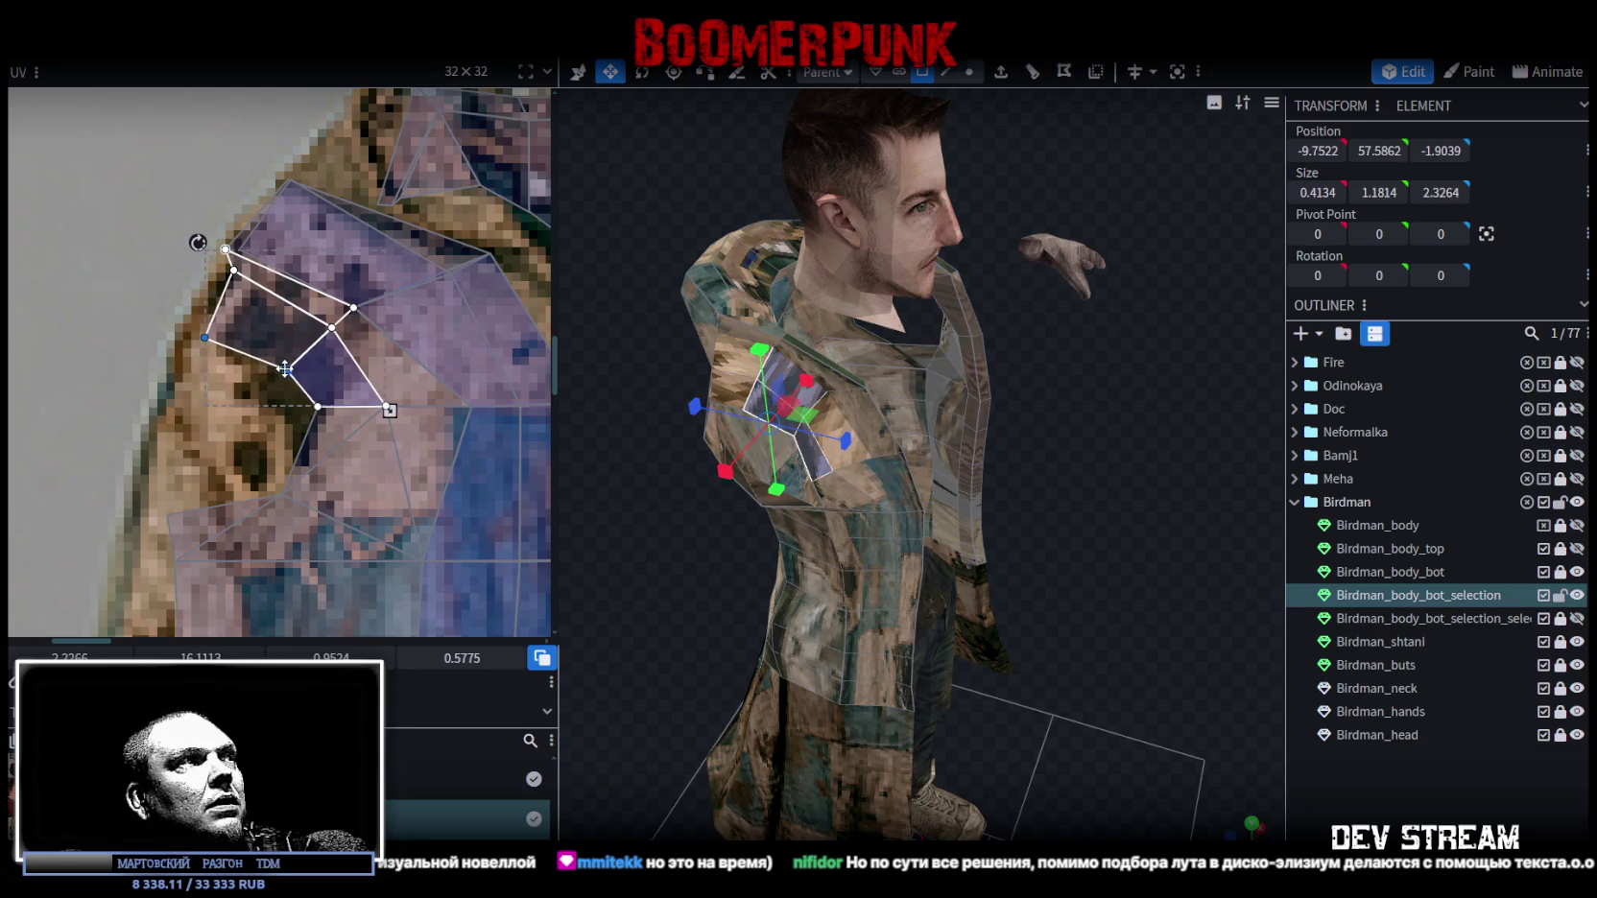
Pull a single shoulder UV vertex and a corner vertex down-left to tighten the shoulder polygon.
left_click(234, 271)
left_click_drag(235, 270, 213, 297)
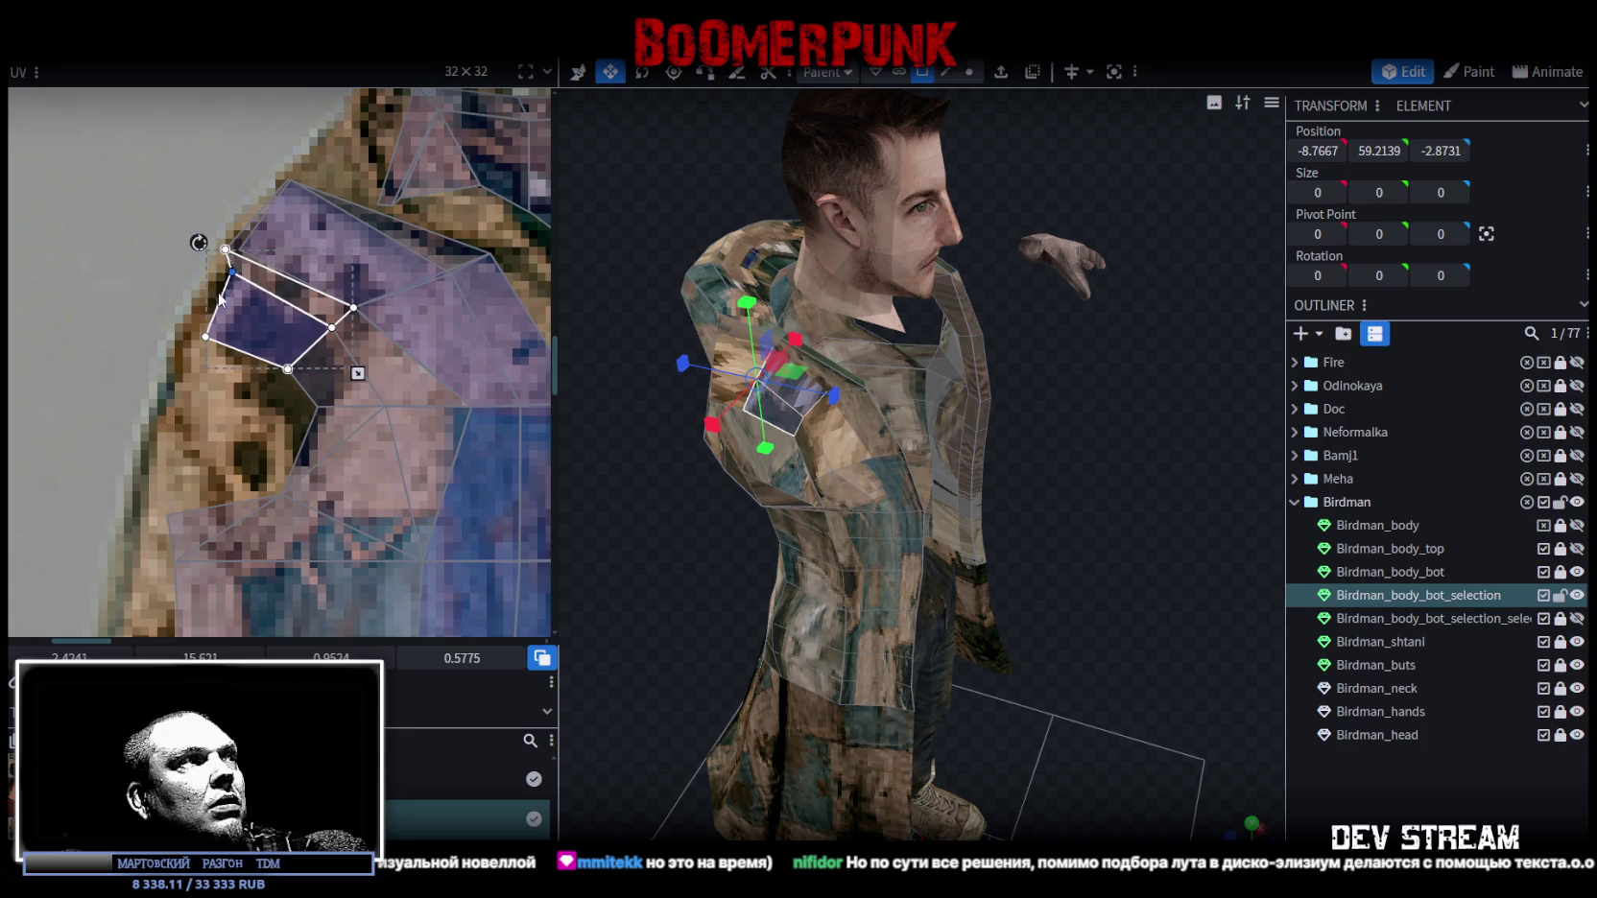
left_click(318, 337)
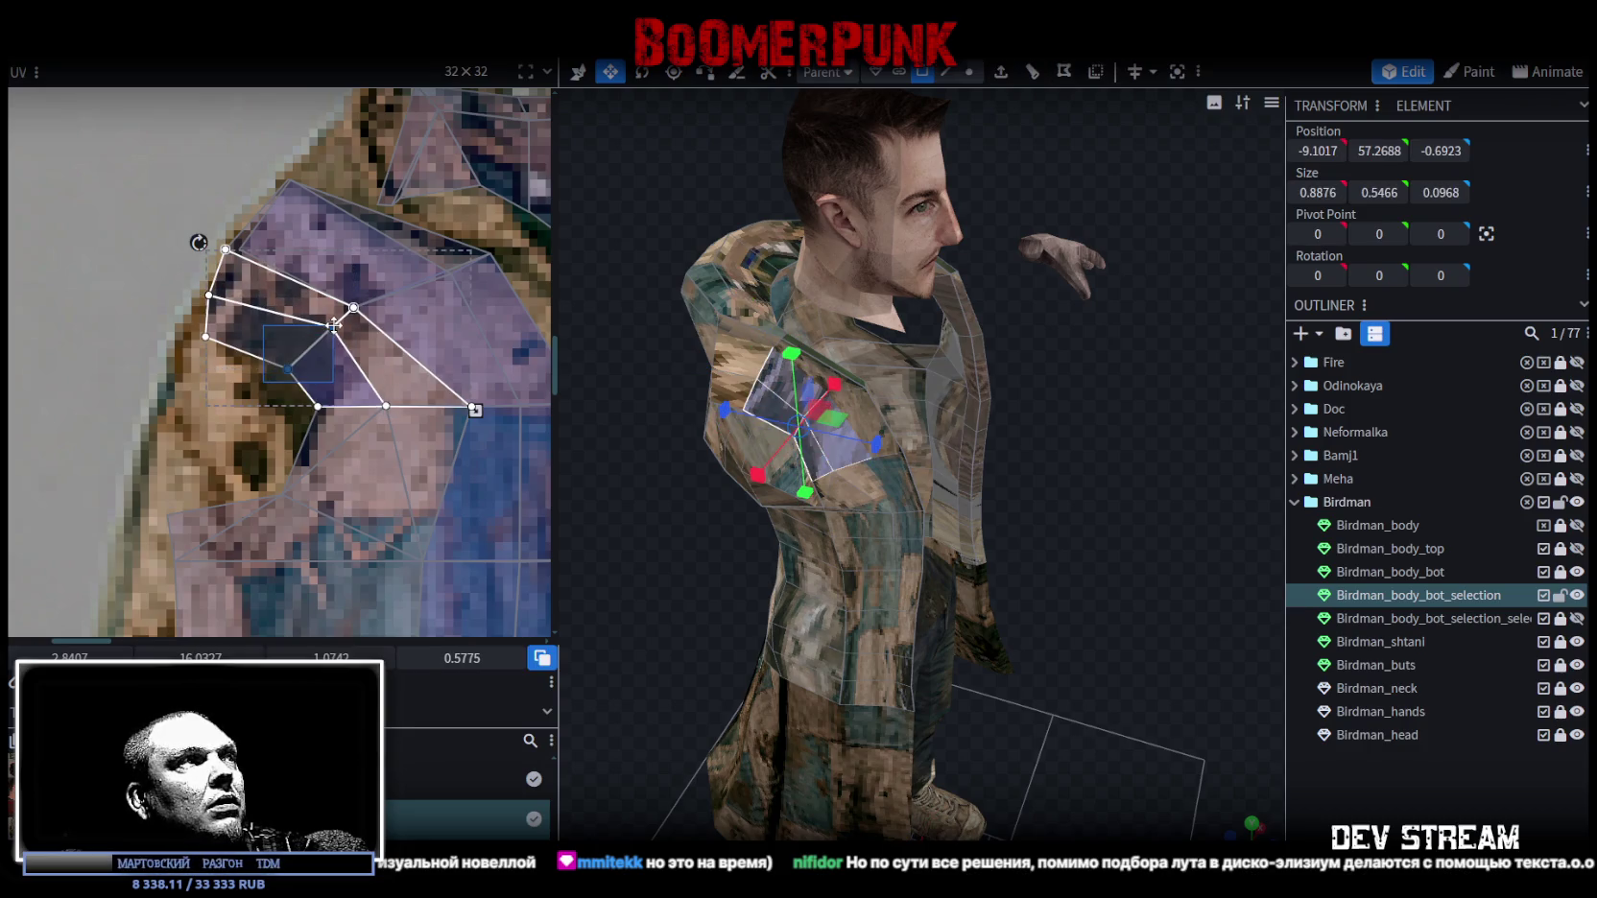
left_click(319, 406)
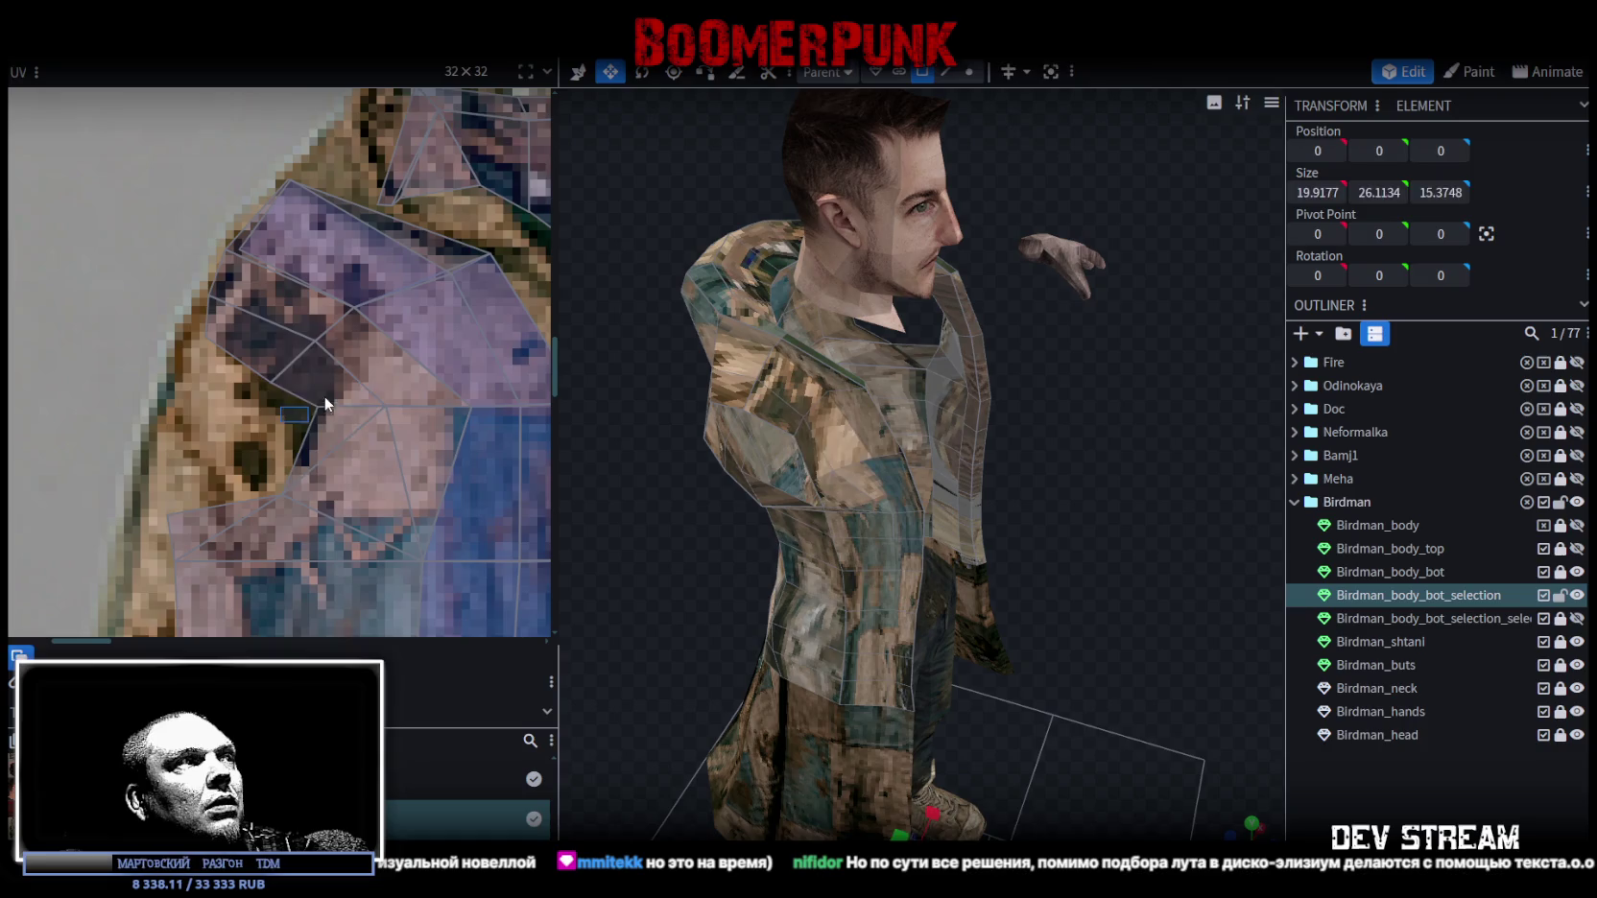
left_click_drag(318, 406, 288, 423)
Check the shoulder from the back, then select the Birdman_body_bot_selection mesh.
mouse_move(1093, 502)
left_mouse_down()
mouse_move(865, 440)
mouse_move(1172, 438)
mouse_move(1192, 505)
mouse_move(929, 375)
left_mouse_up()
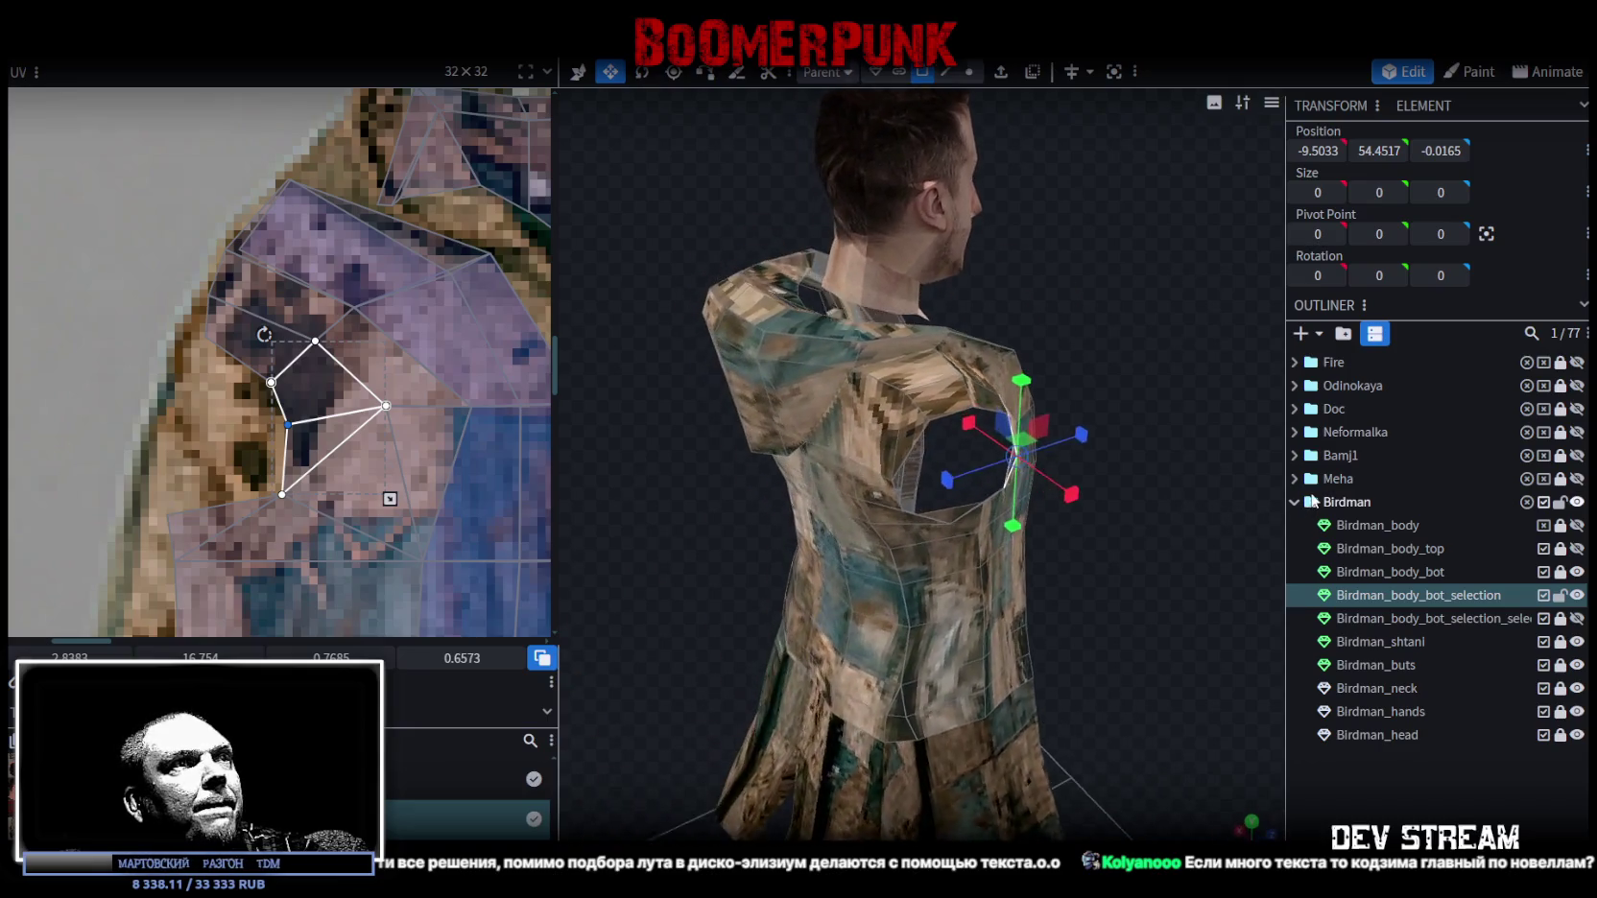
left_click(911, 376)
mouse_move(1116, 584)
left_mouse_down()
mouse_move(1032, 494)
mouse_move(1360, 762)
mouse_move(1197, 641)
left_mouse_up()
left_click(1360, 762)
left_click(924, 603)
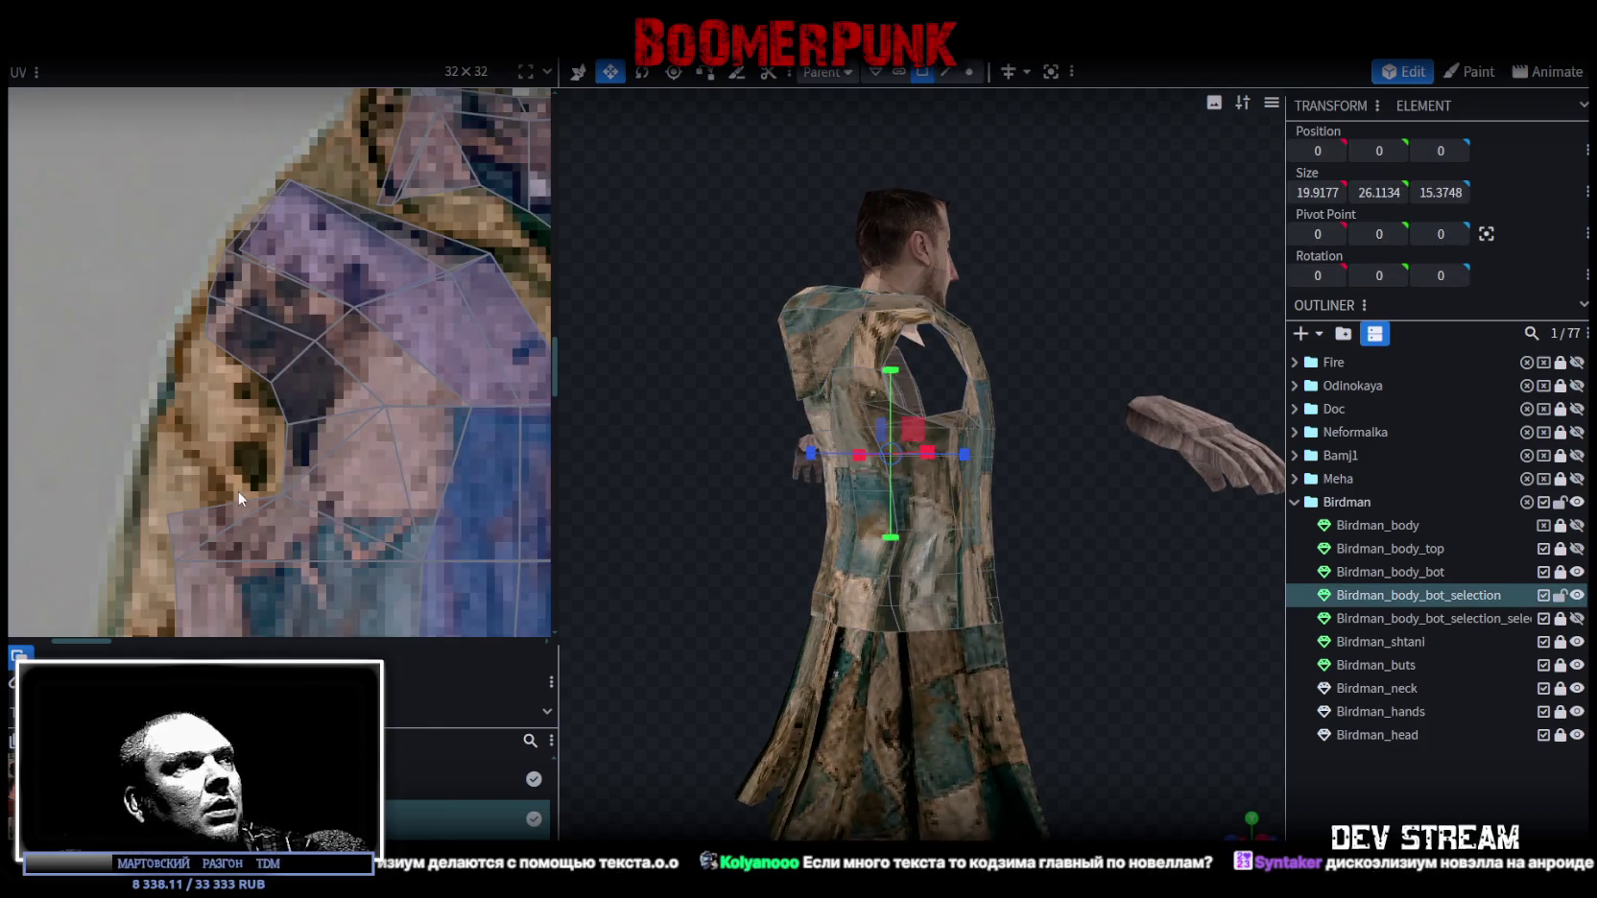
Bring the jacket's waist faces into view in the UV editor and select a region of them.
scroll(246, 324, "down", 3)
scroll(332, 310, "down", 3)
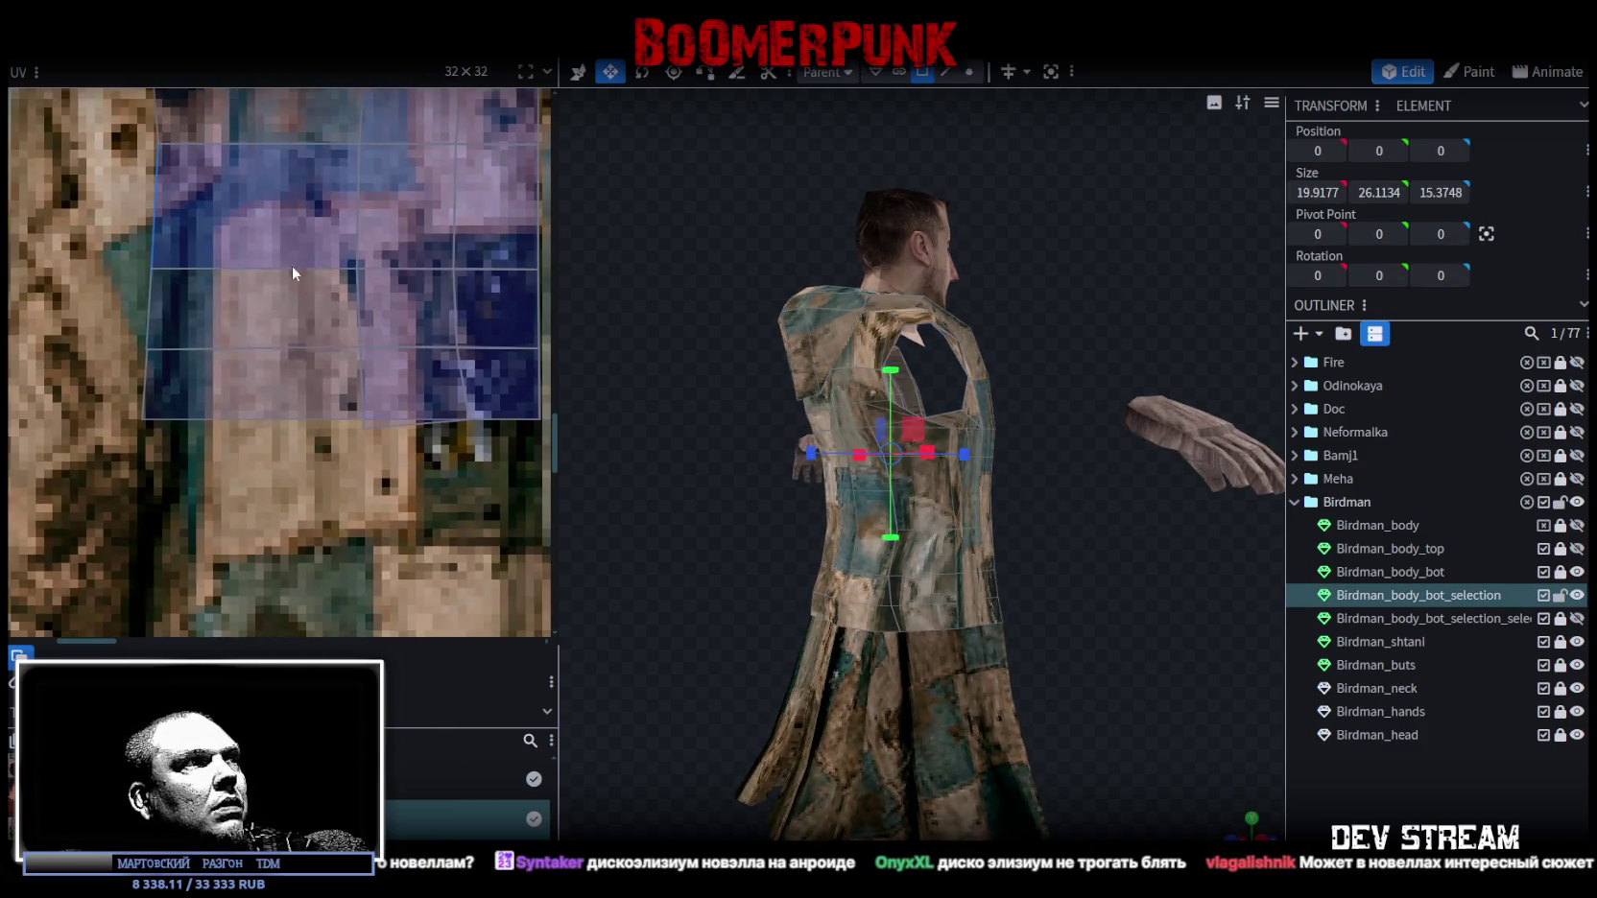
middle_click_drag(255, 354, 209, 380)
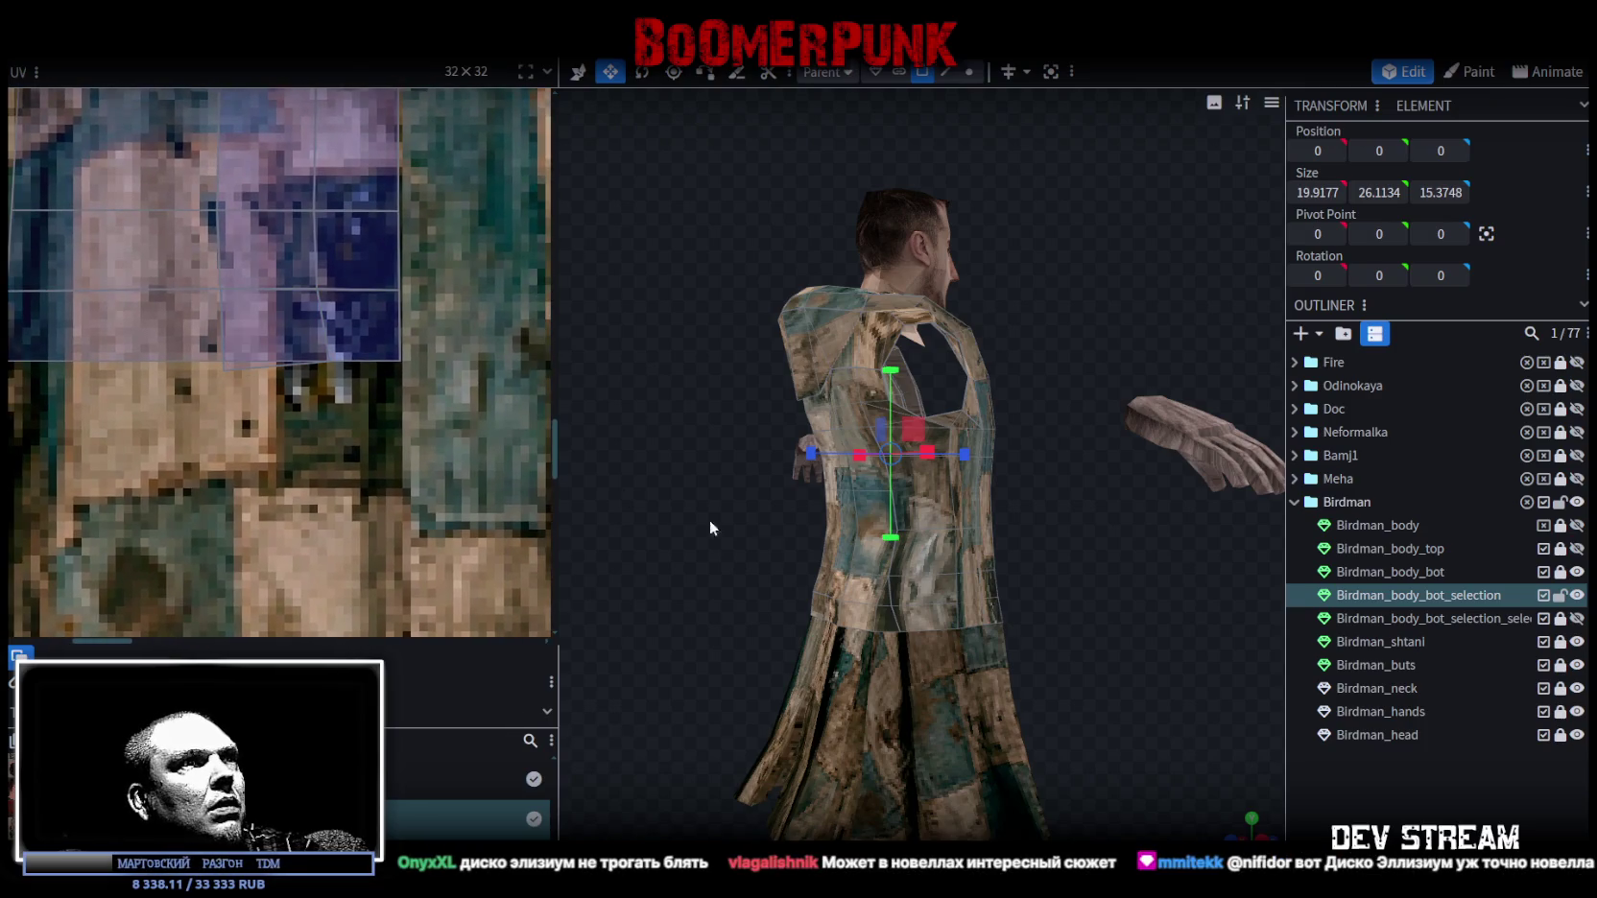
left_click(885, 622)
scroll(320, 396, "down", 3)
scroll(392, 418, "down", 2)
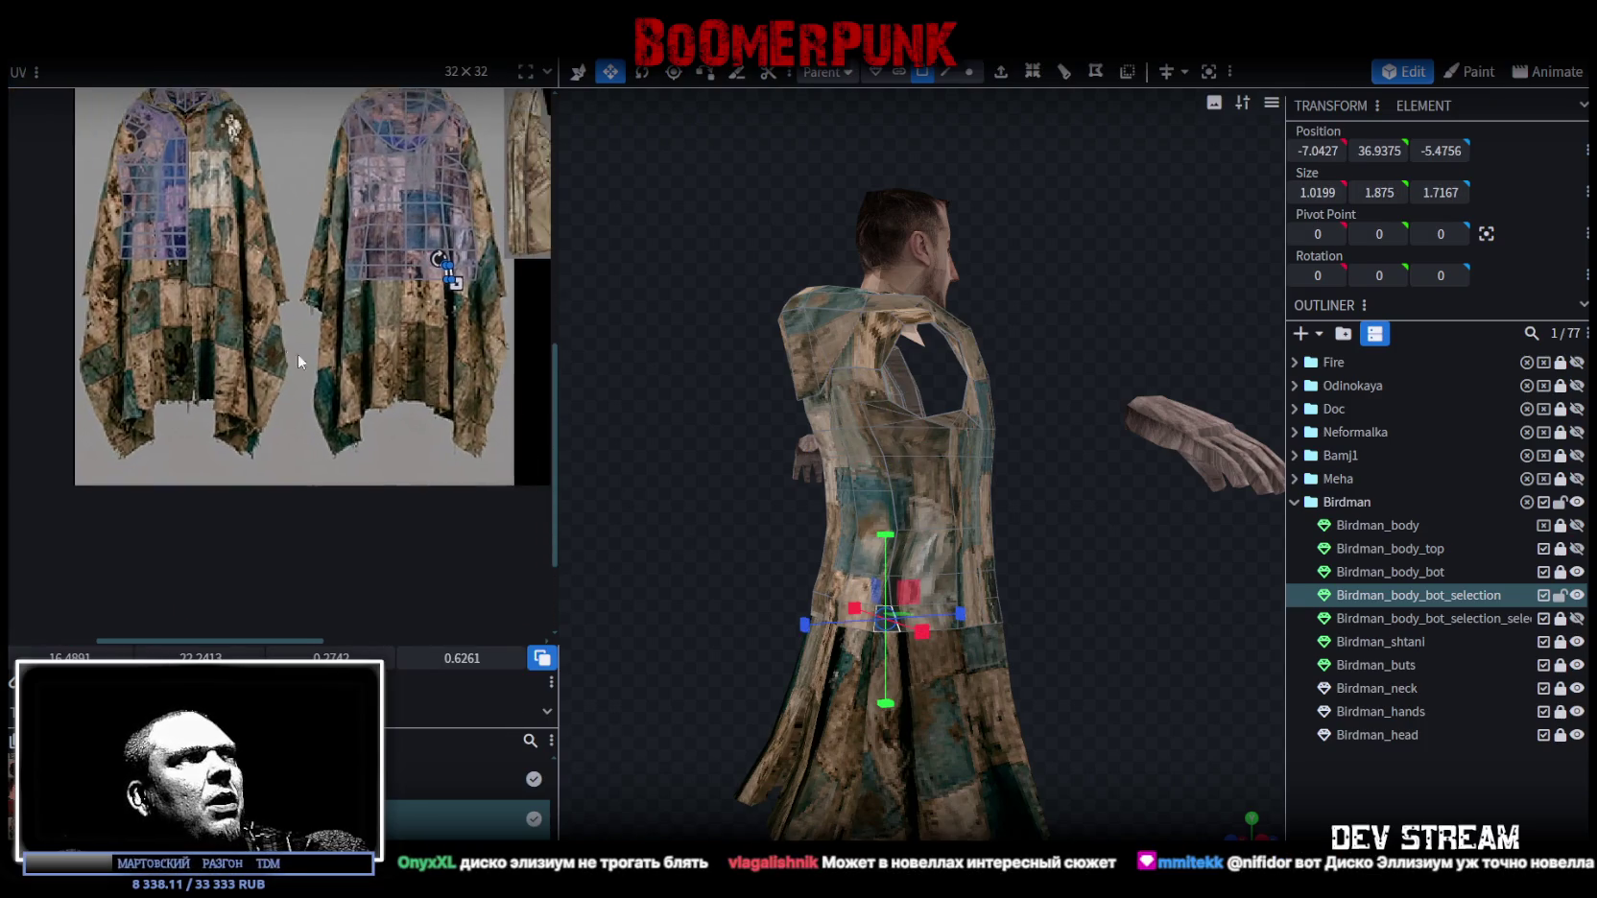
scroll(297, 354, "down", 1)
scroll(320, 383, "up", 5)
scroll(356, 363, "up", 3)
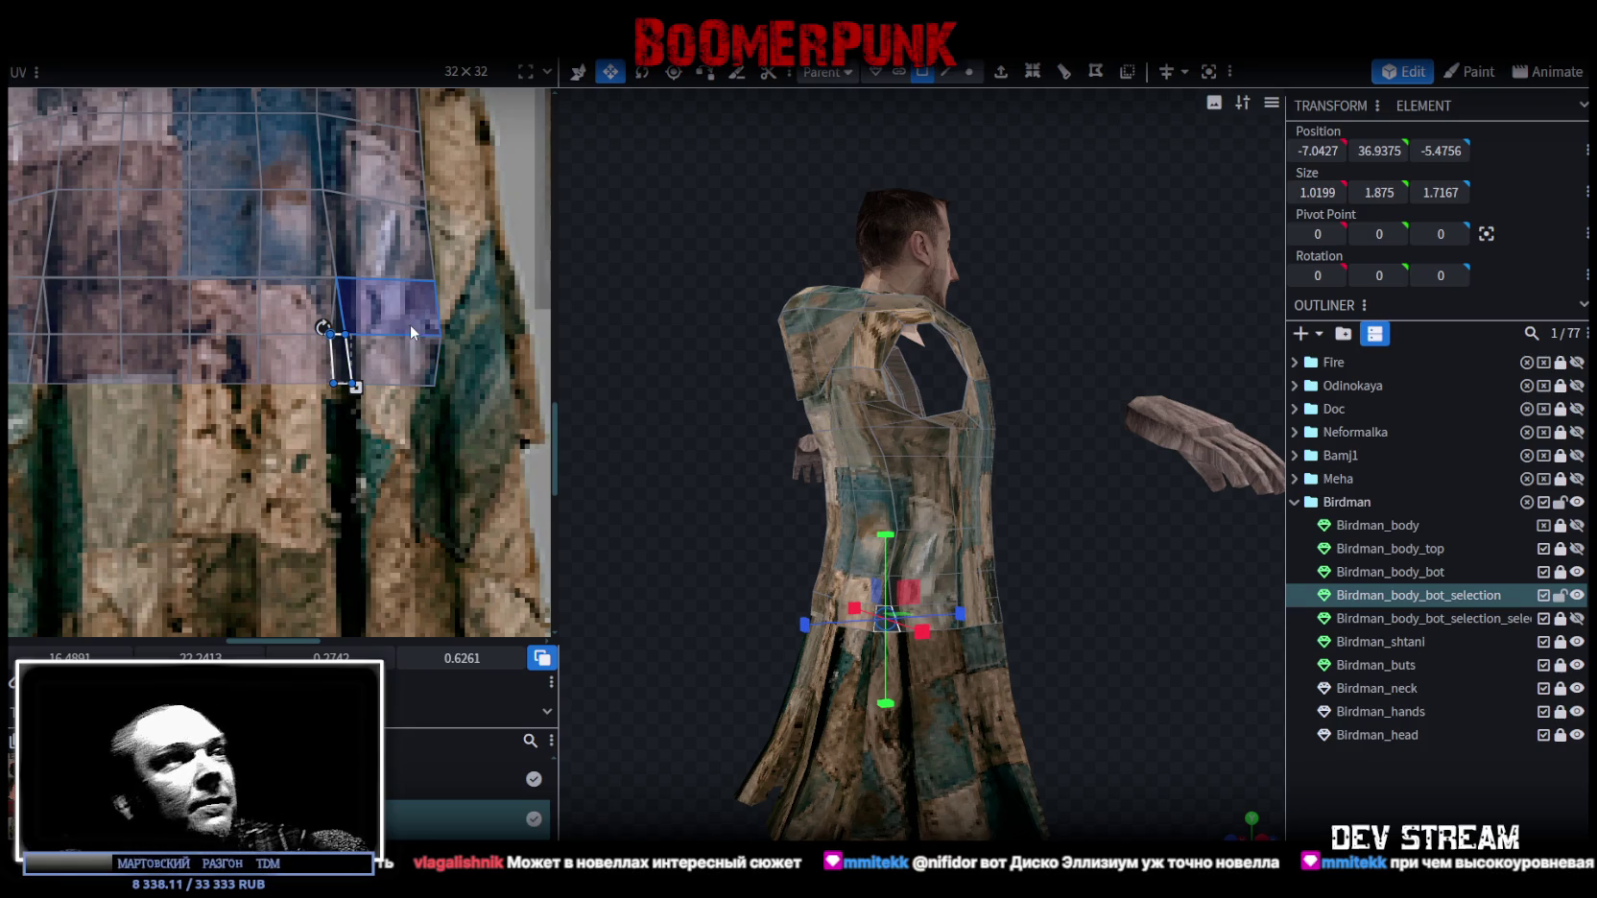
scroll(309, 389, "up", 2)
scroll(329, 546, "up", 1)
mouse_move(365, 499)
left_mouse_down()
mouse_move(326, 341)
mouse_move(299, 342)
left_mouse_up()
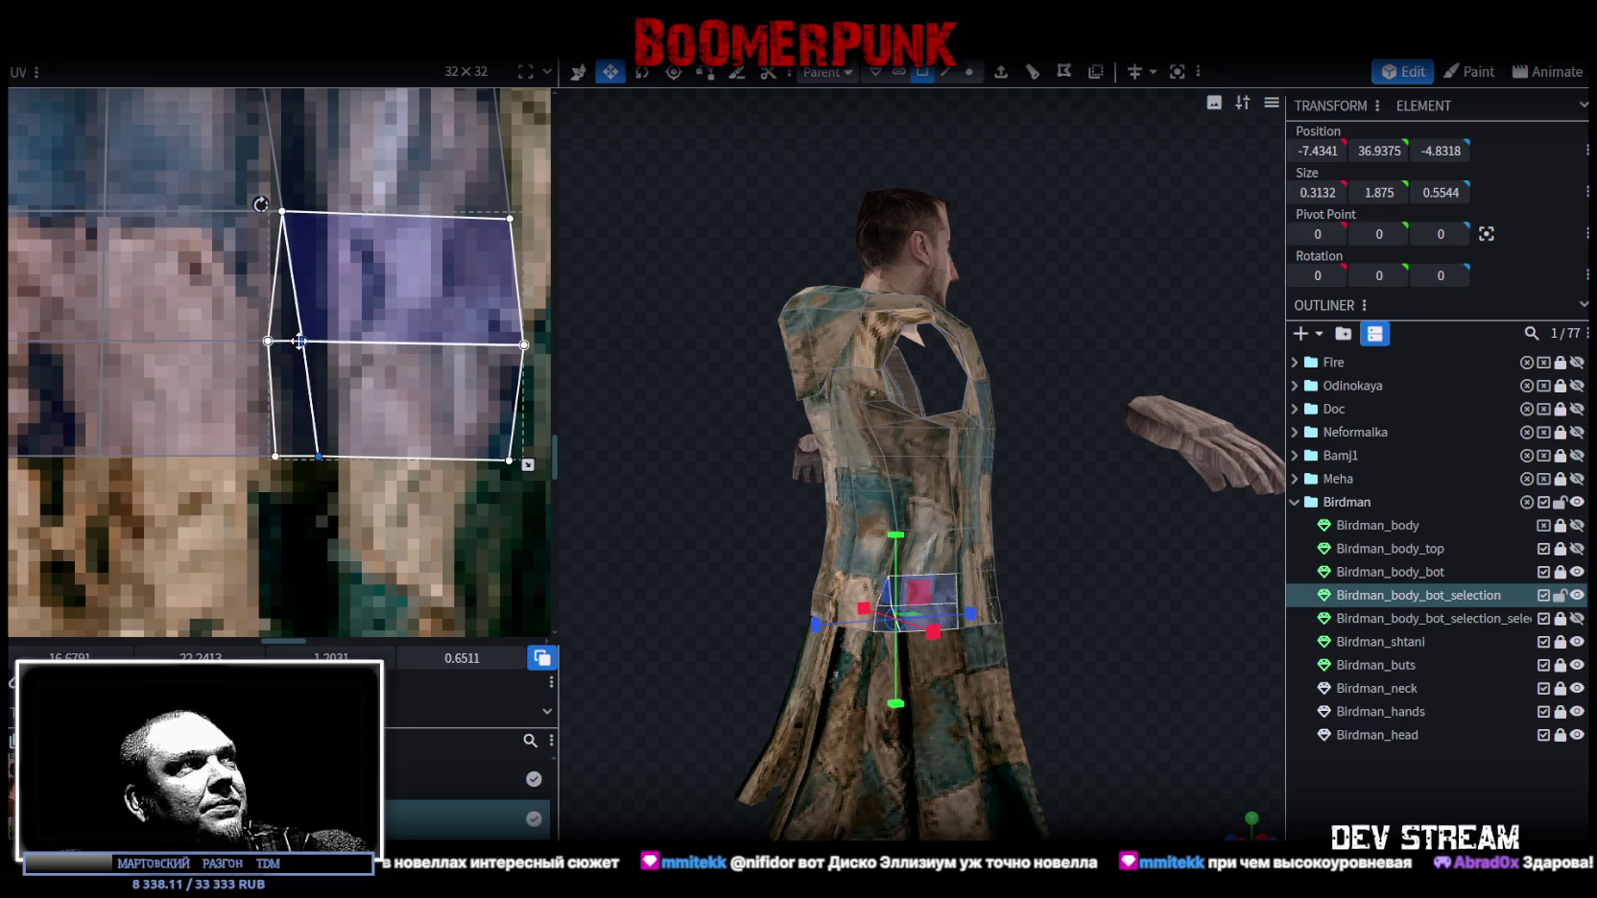
Slide the narrow waist face left on the hoodie texture, then deselect and view the back.
scroll(298, 342, "up", 2)
left_click(394, 278)
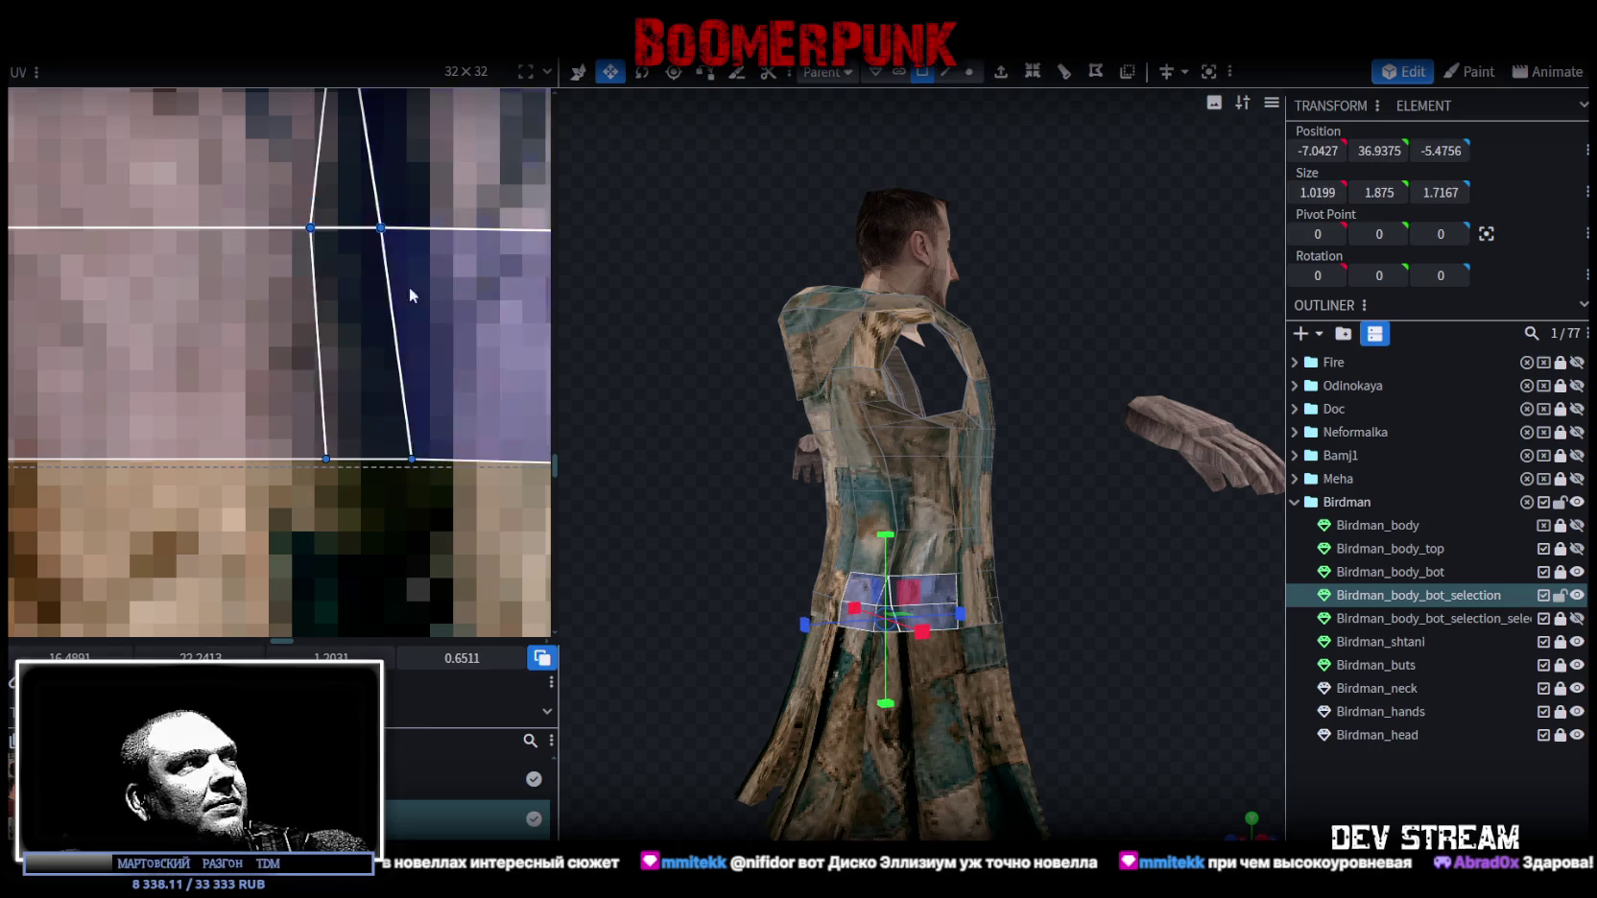
left_click_drag(348, 428, 301, 428)
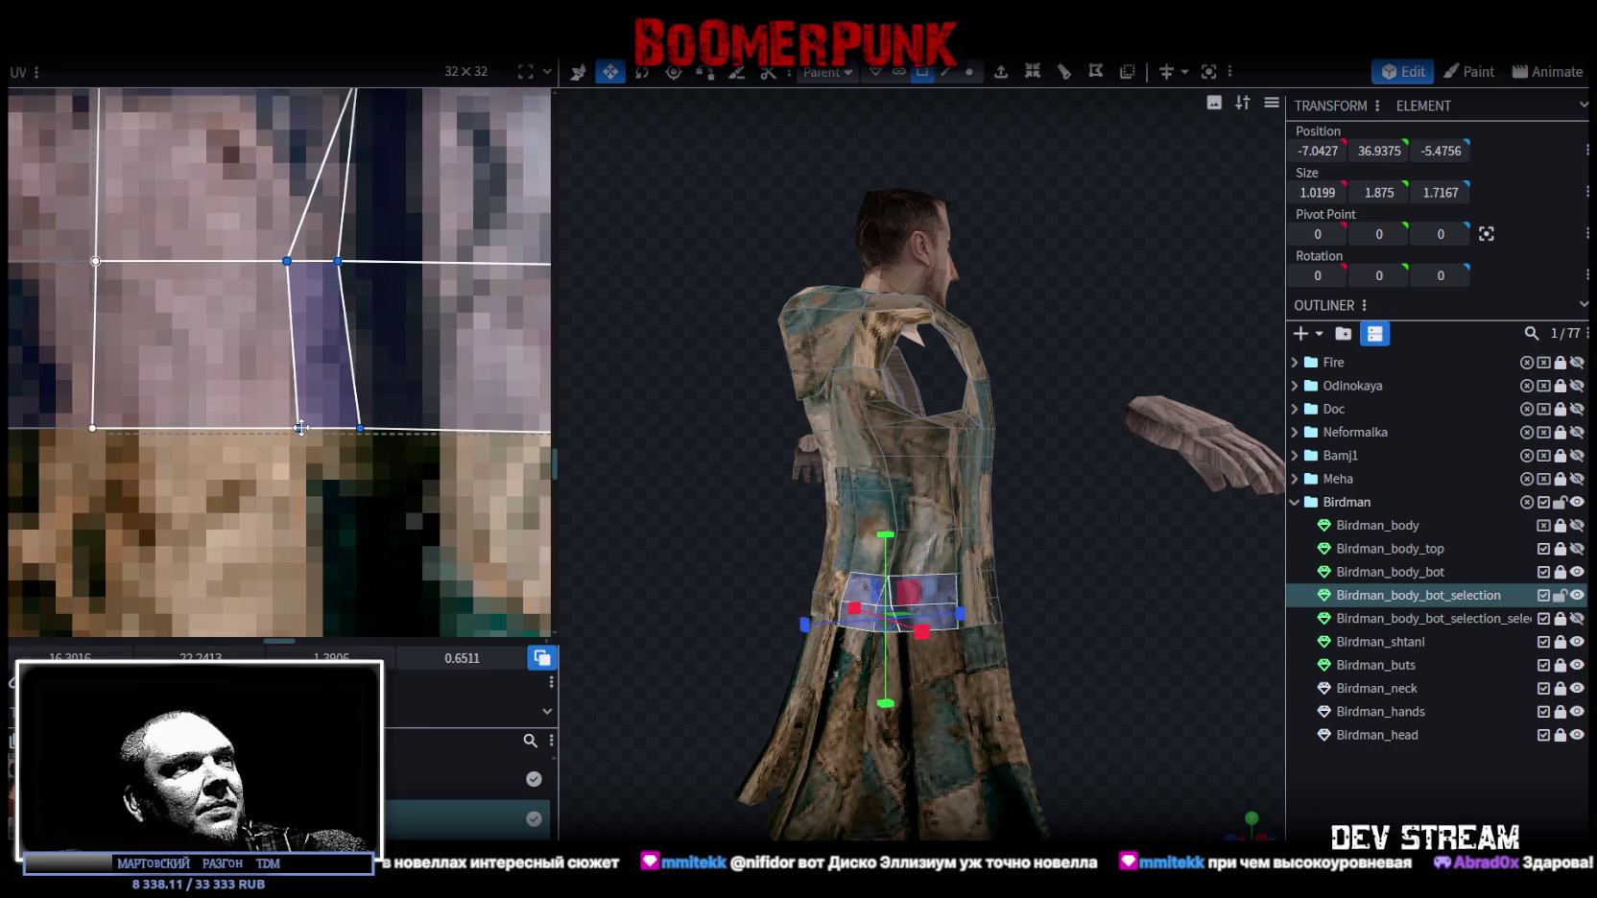
scroll(484, 450, "down", 2)
scroll(254, 438, "down", 2)
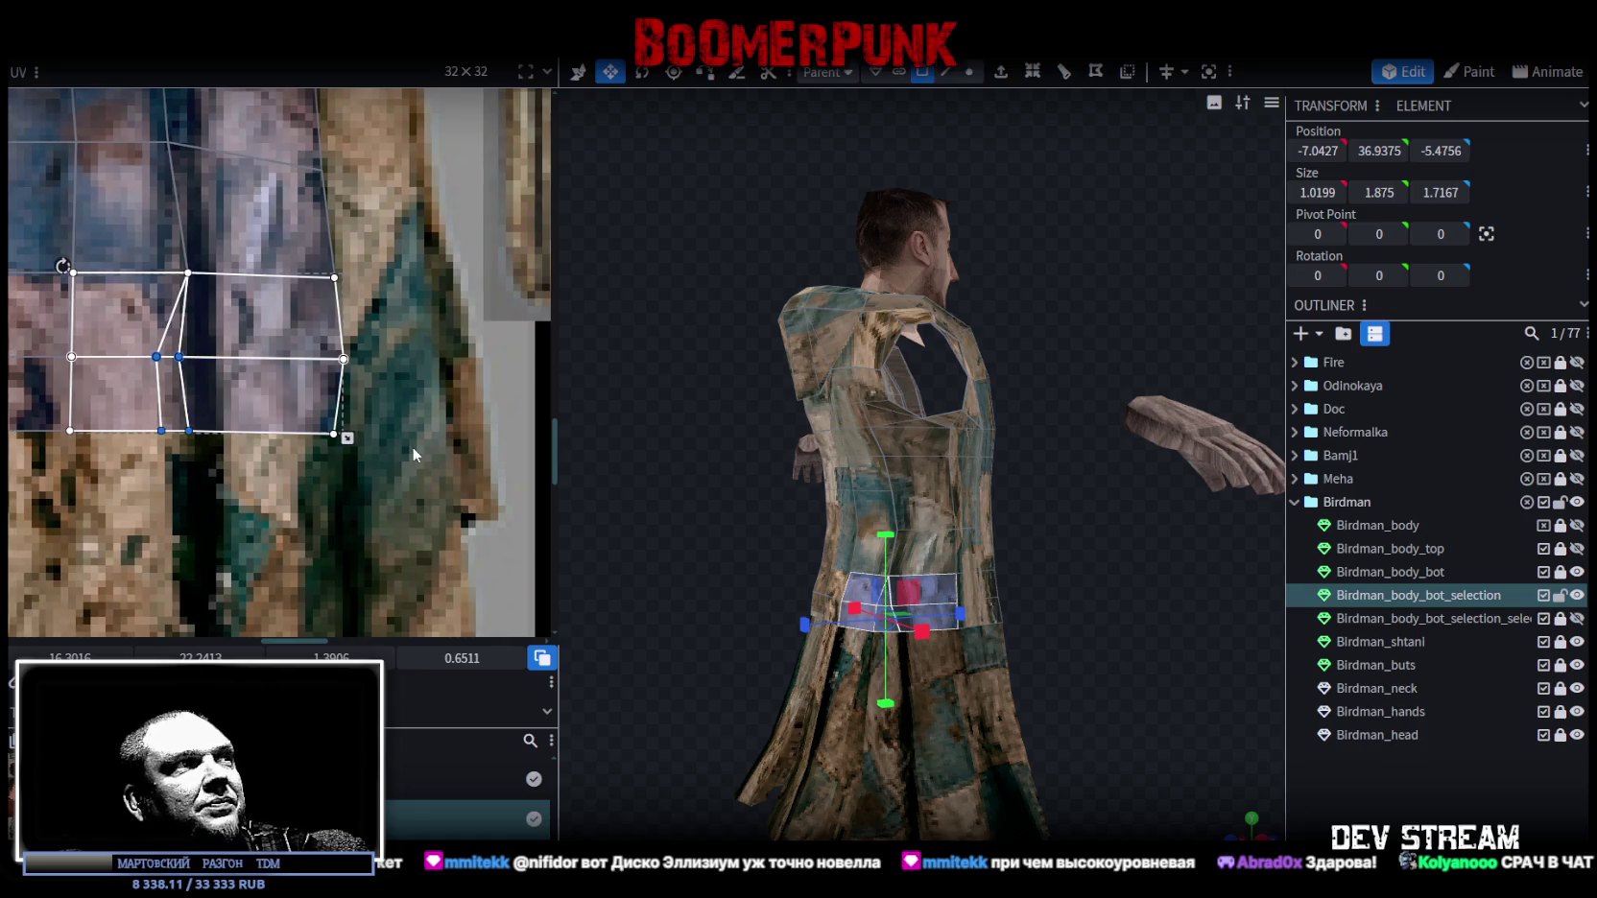
left_click(312, 431)
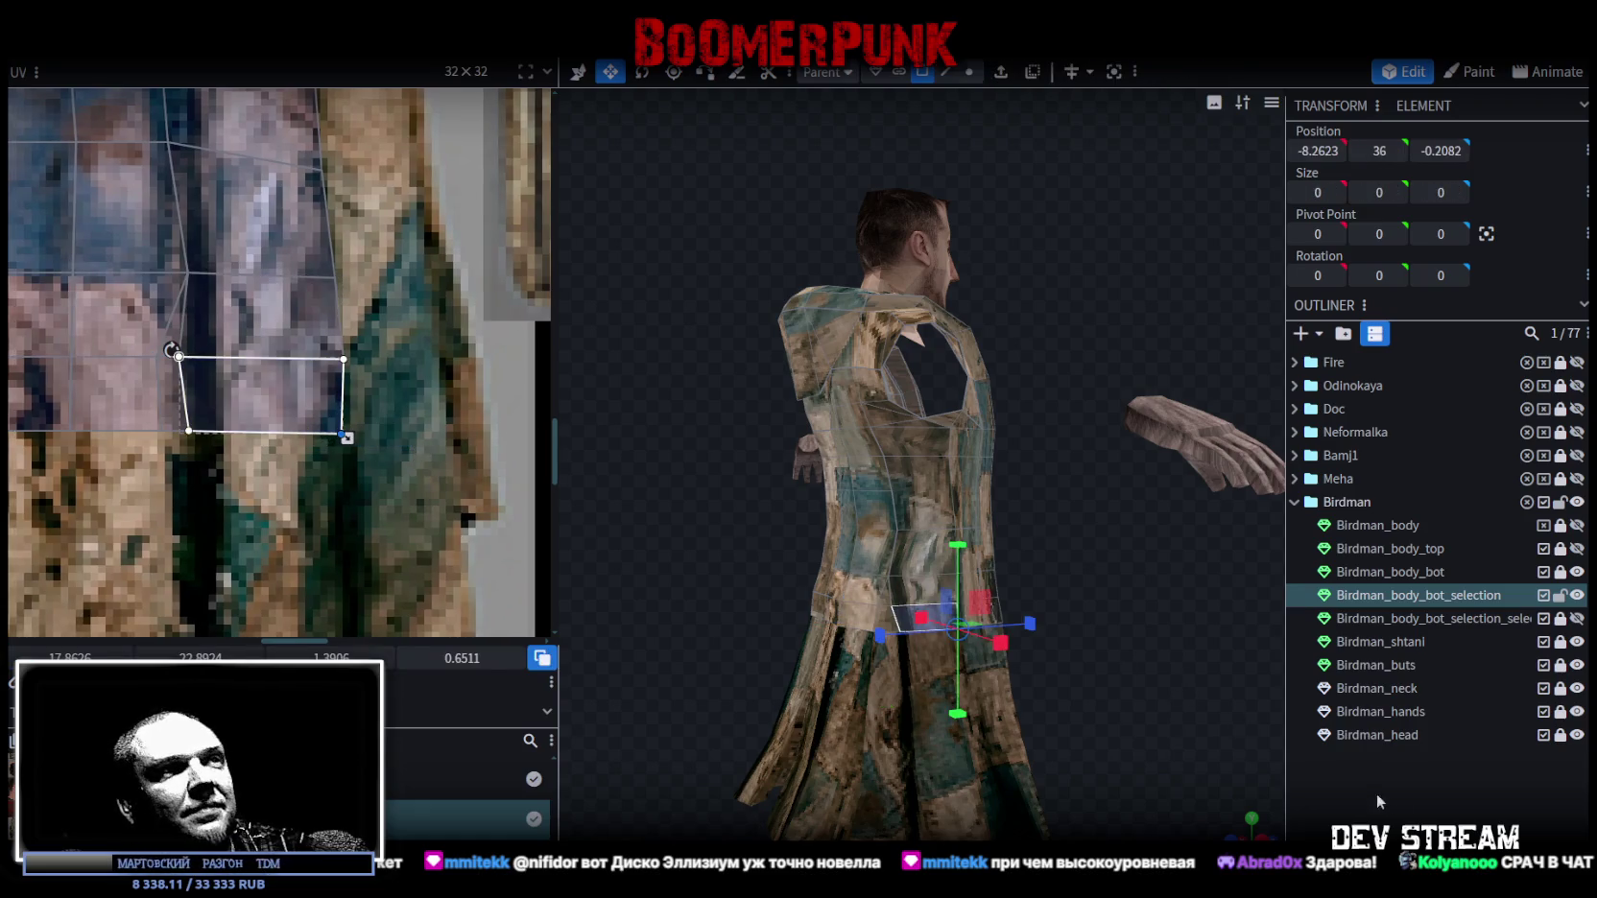
left_click(1101, 662)
mouse_move(1063, 634)
left_mouse_down()
mouse_move(1152, 655)
mouse_move(1085, 606)
mouse_move(1167, 616)
mouse_move(1164, 631)
left_mouse_up()
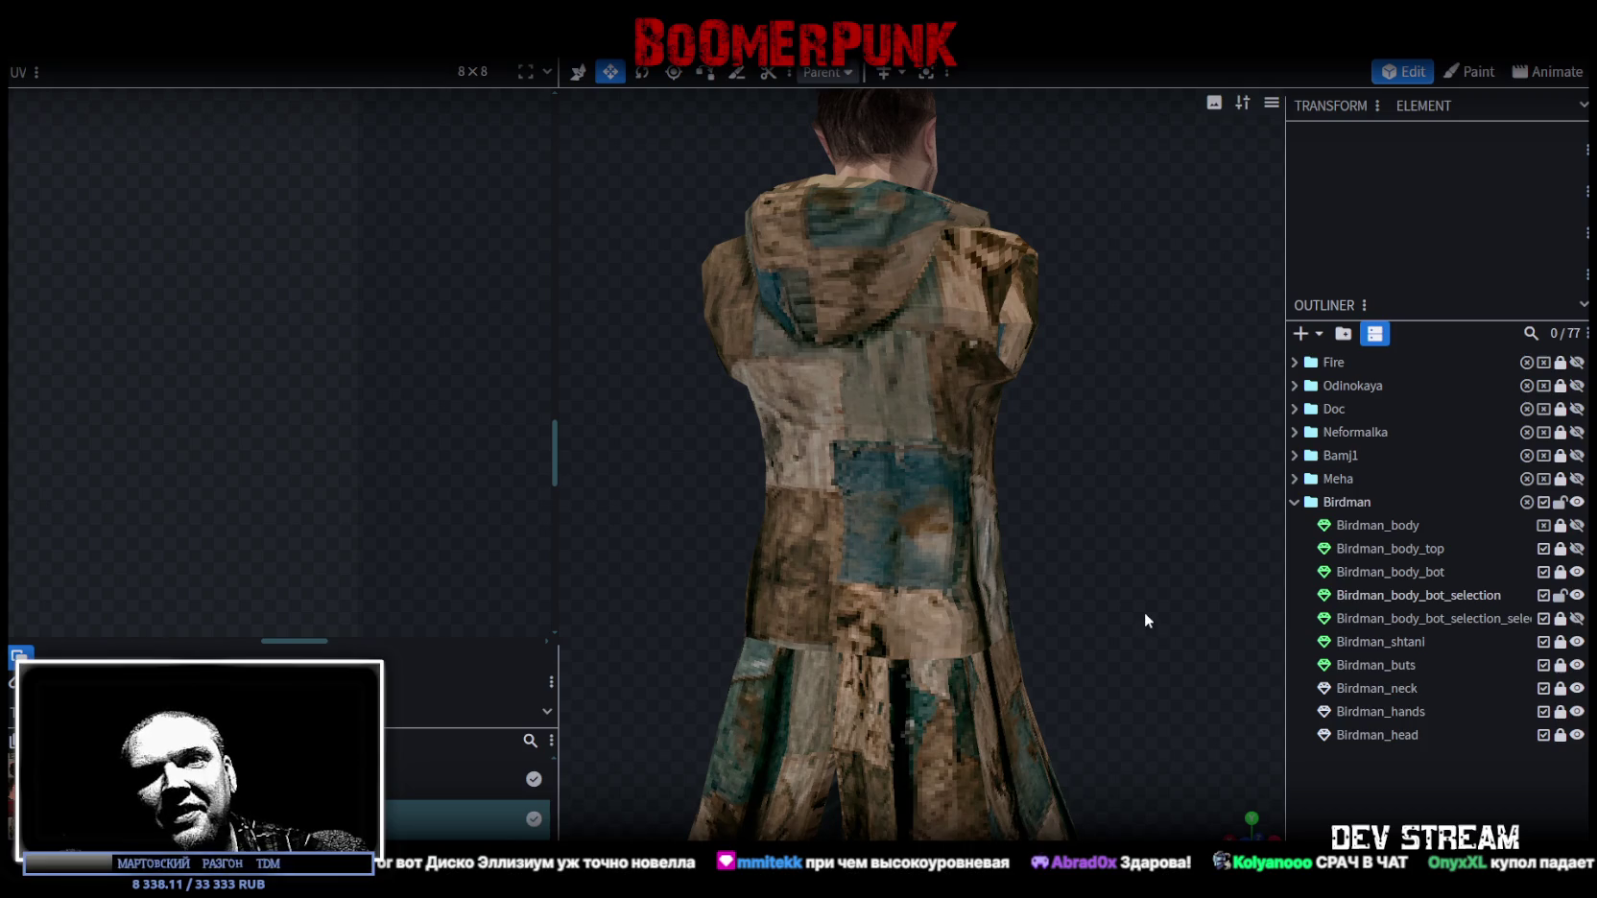
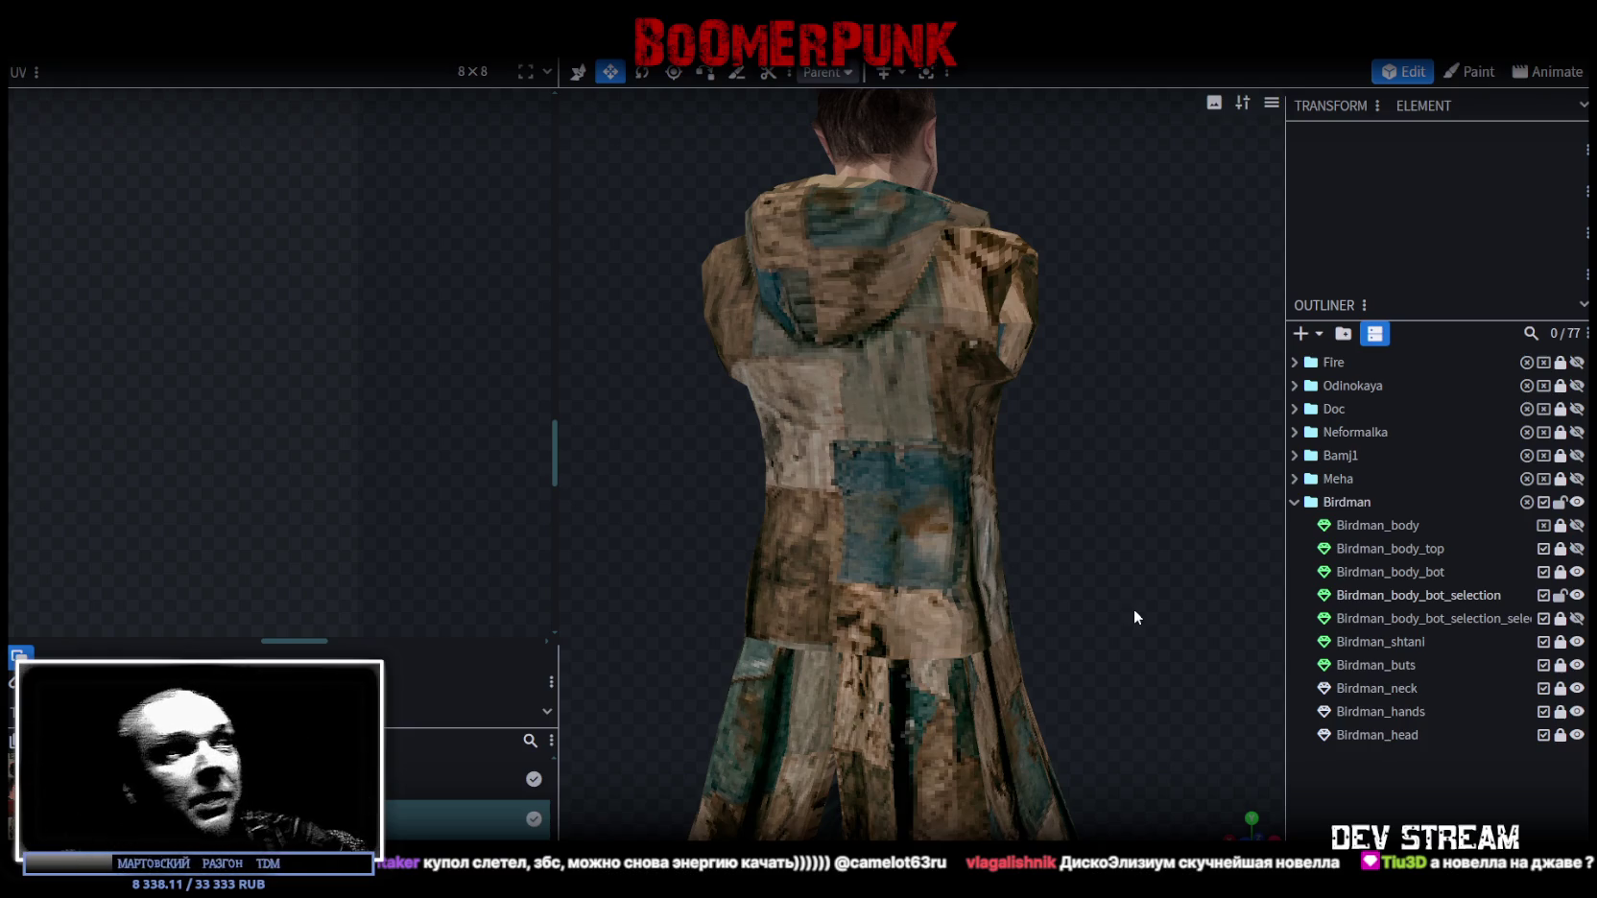
Select the three lower-back UV rows of the coat mesh and shorten them vertically.
left_click(879, 617)
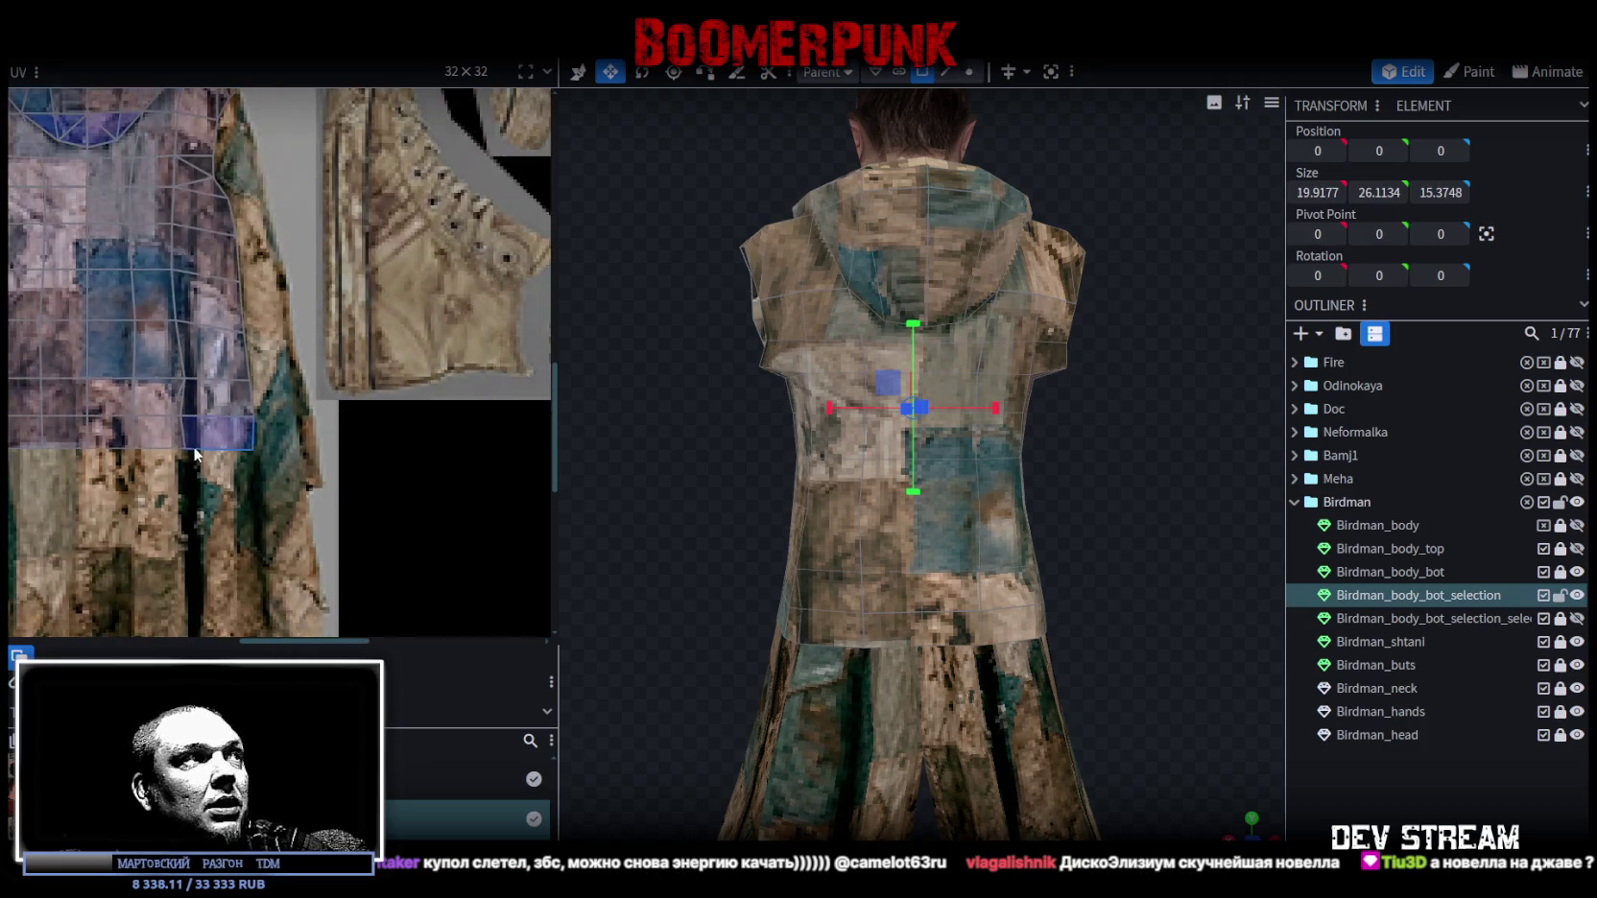
scroll(194, 454, "down", 3)
scroll(125, 455, "up", 5)
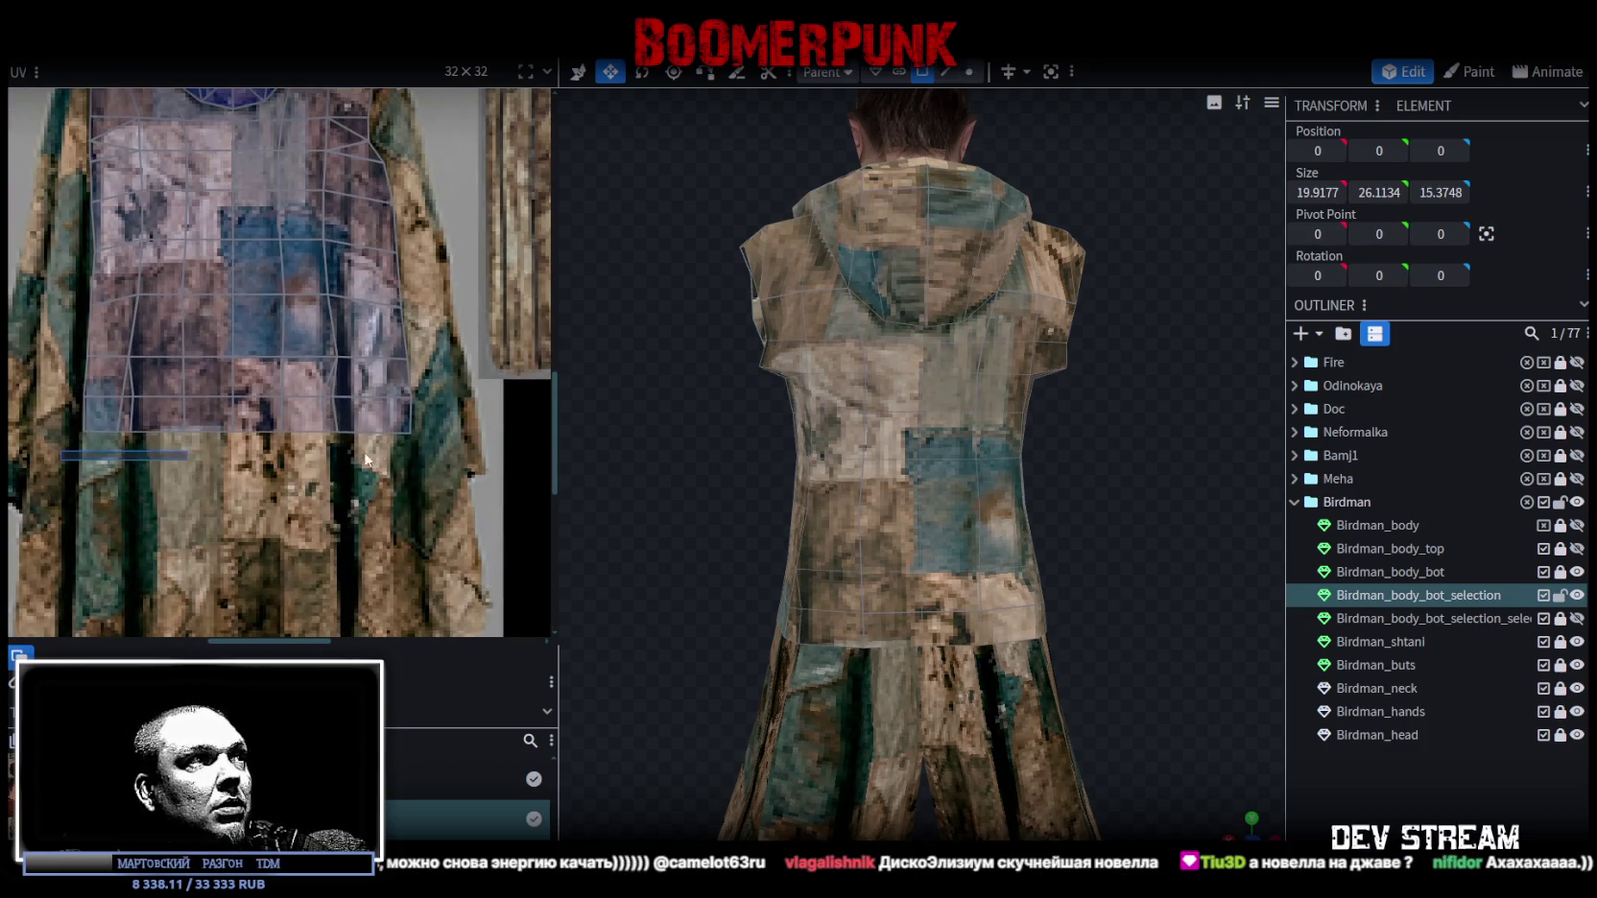
left_click_drag(366, 460, 391, 432)
scroll(443, 427, "up", 3)
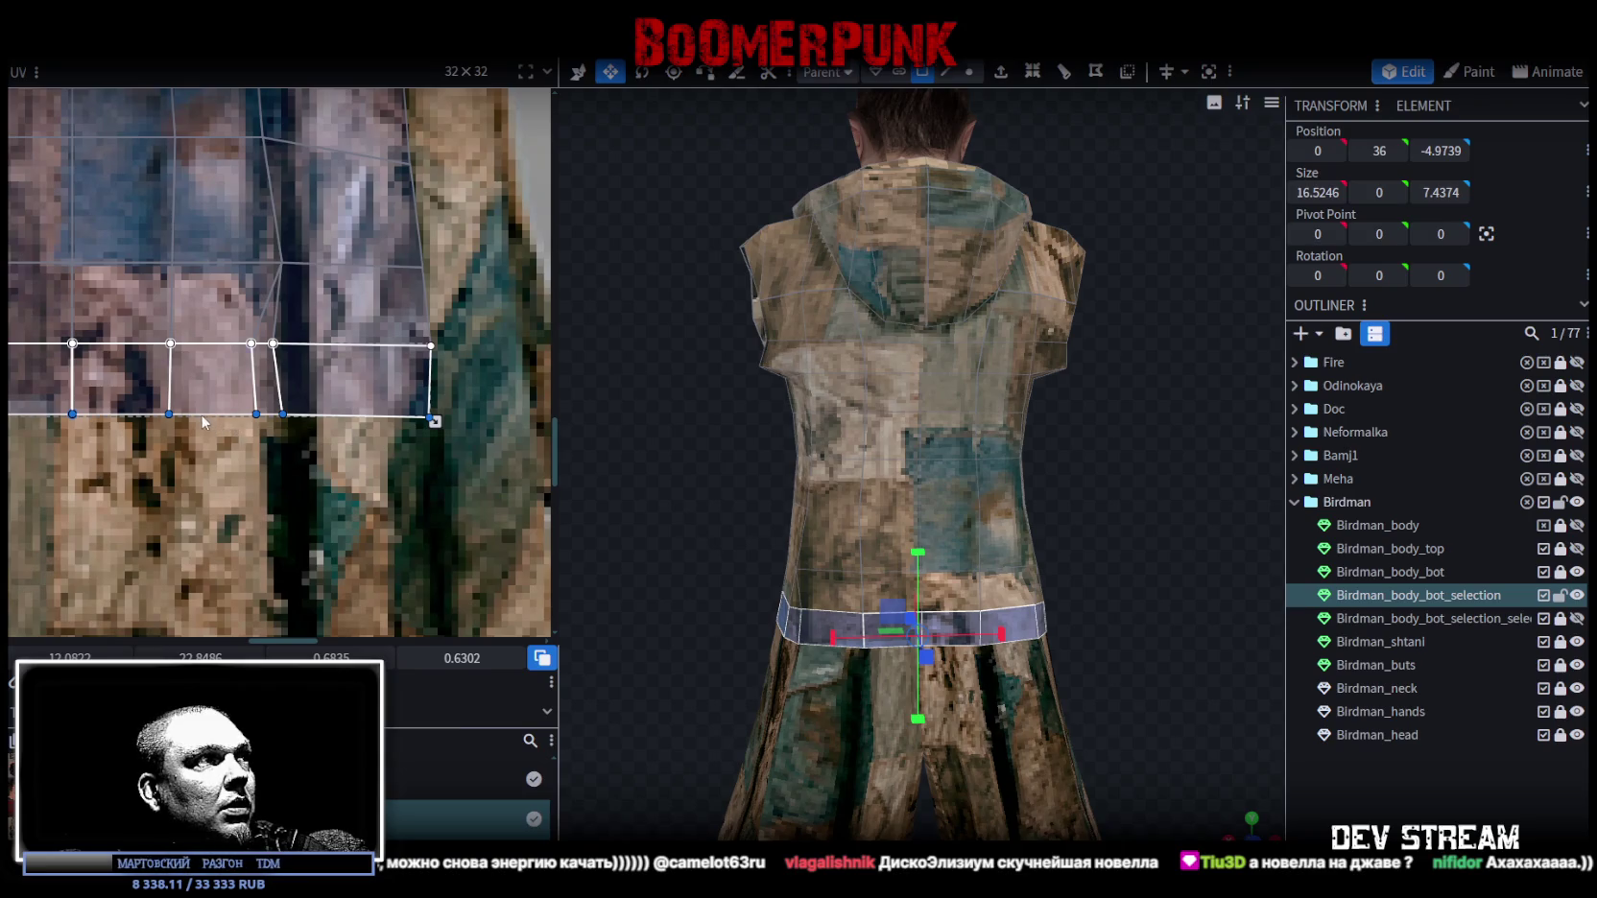
scroll(206, 425, "down", 4)
scroll(288, 470, "up", 1)
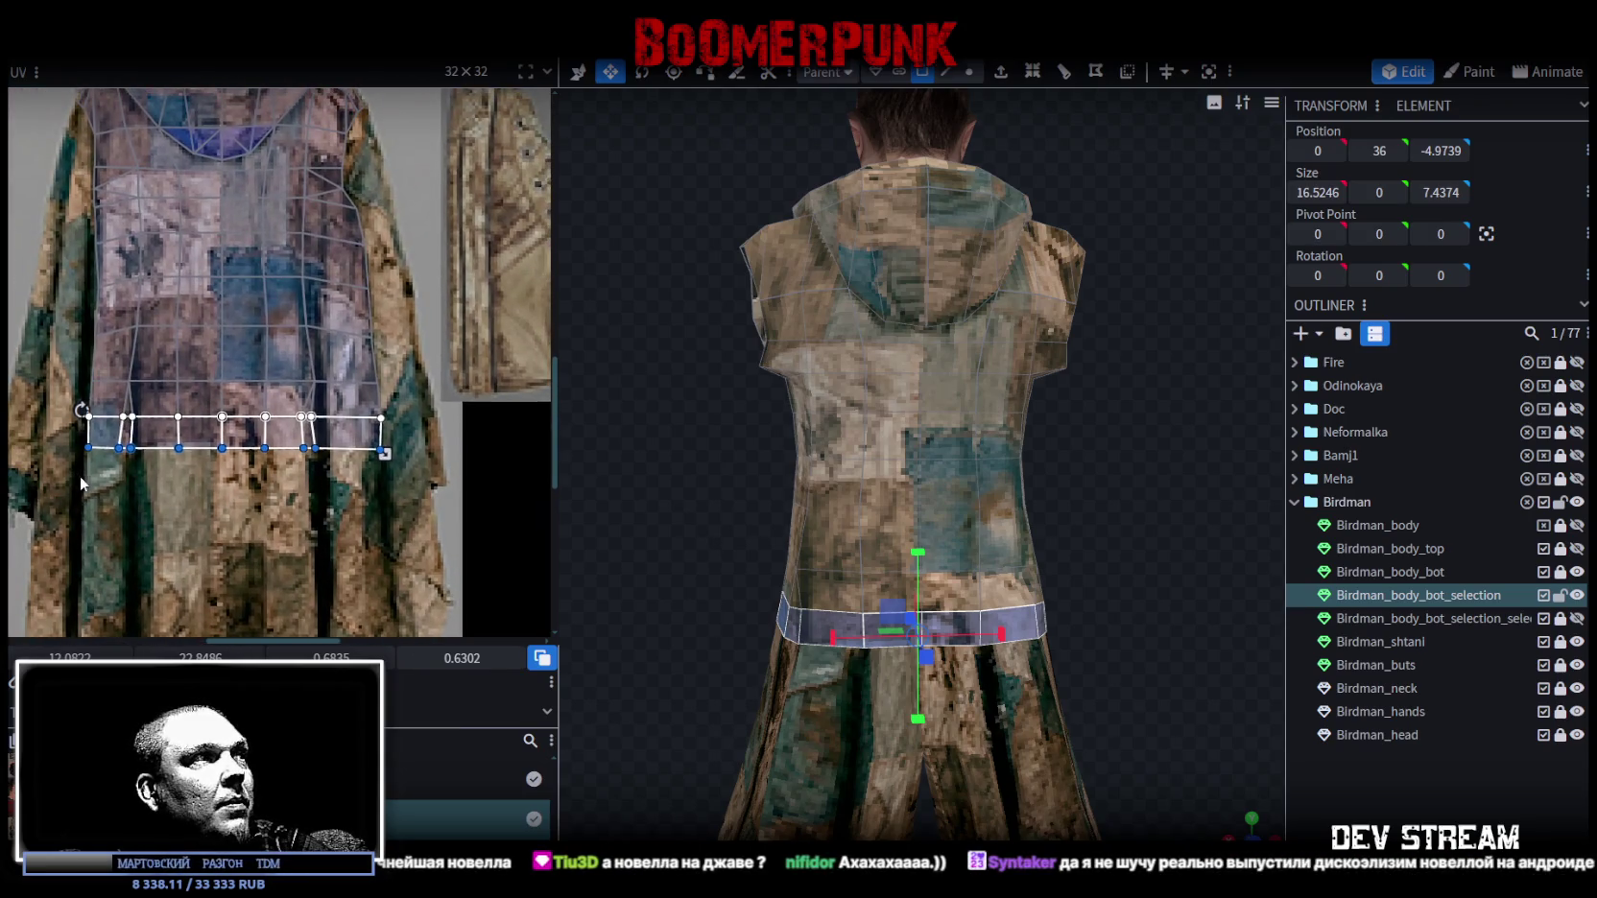
left_click_drag(79, 477, 429, 312)
scroll(238, 438, "up", 2)
left_click_drag(252, 477, 251, 463)
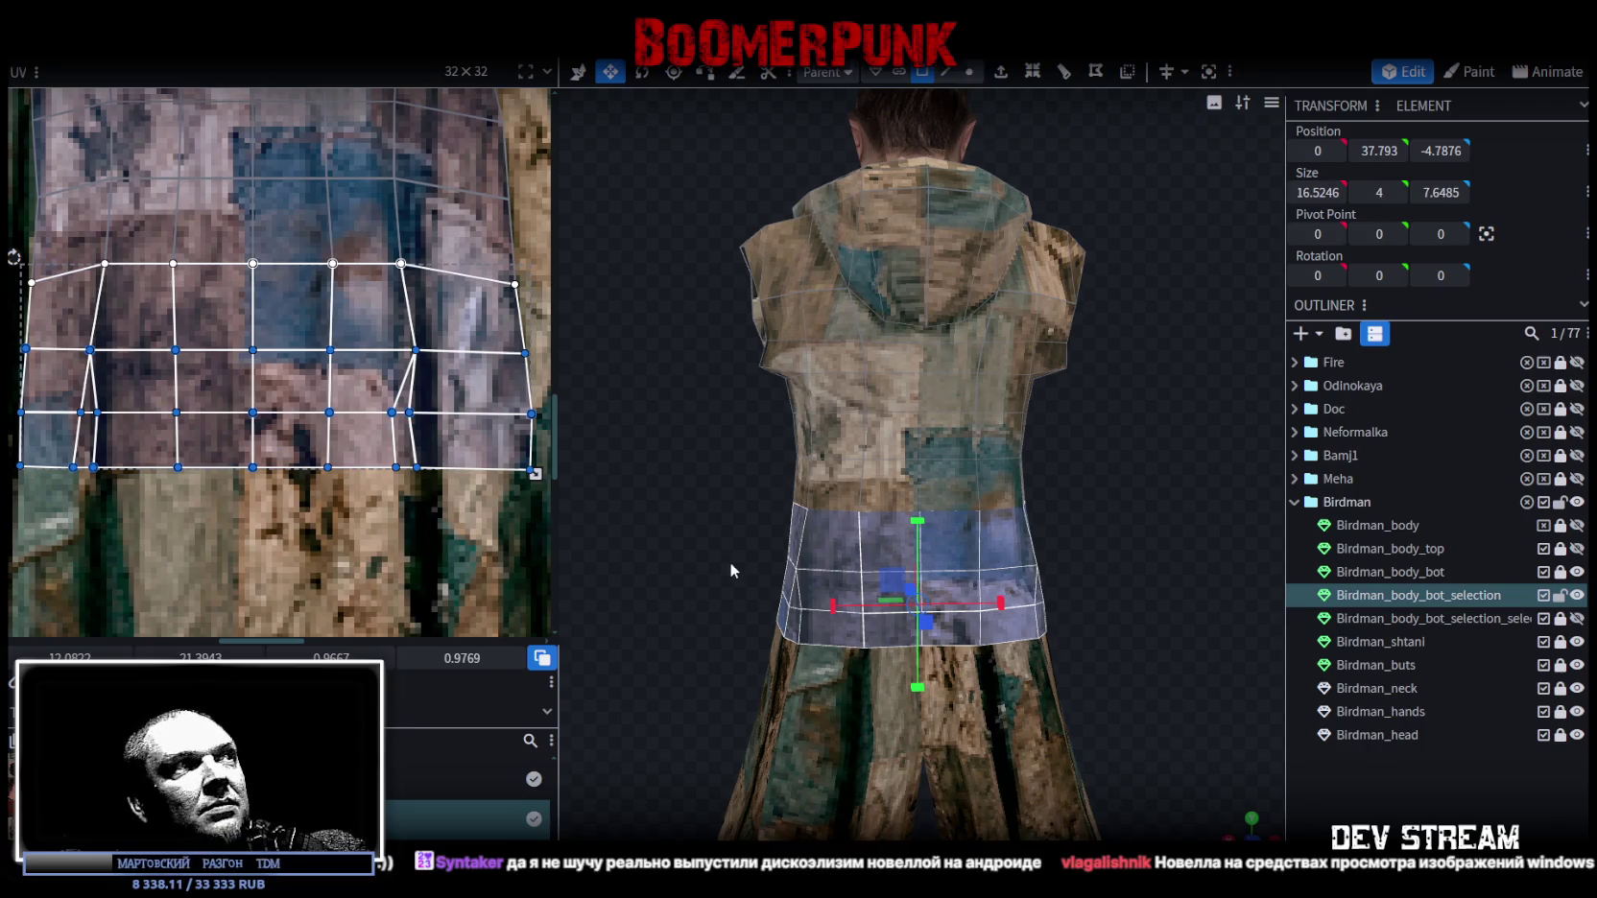
middle_click_drag(457, 474, 439, 490)
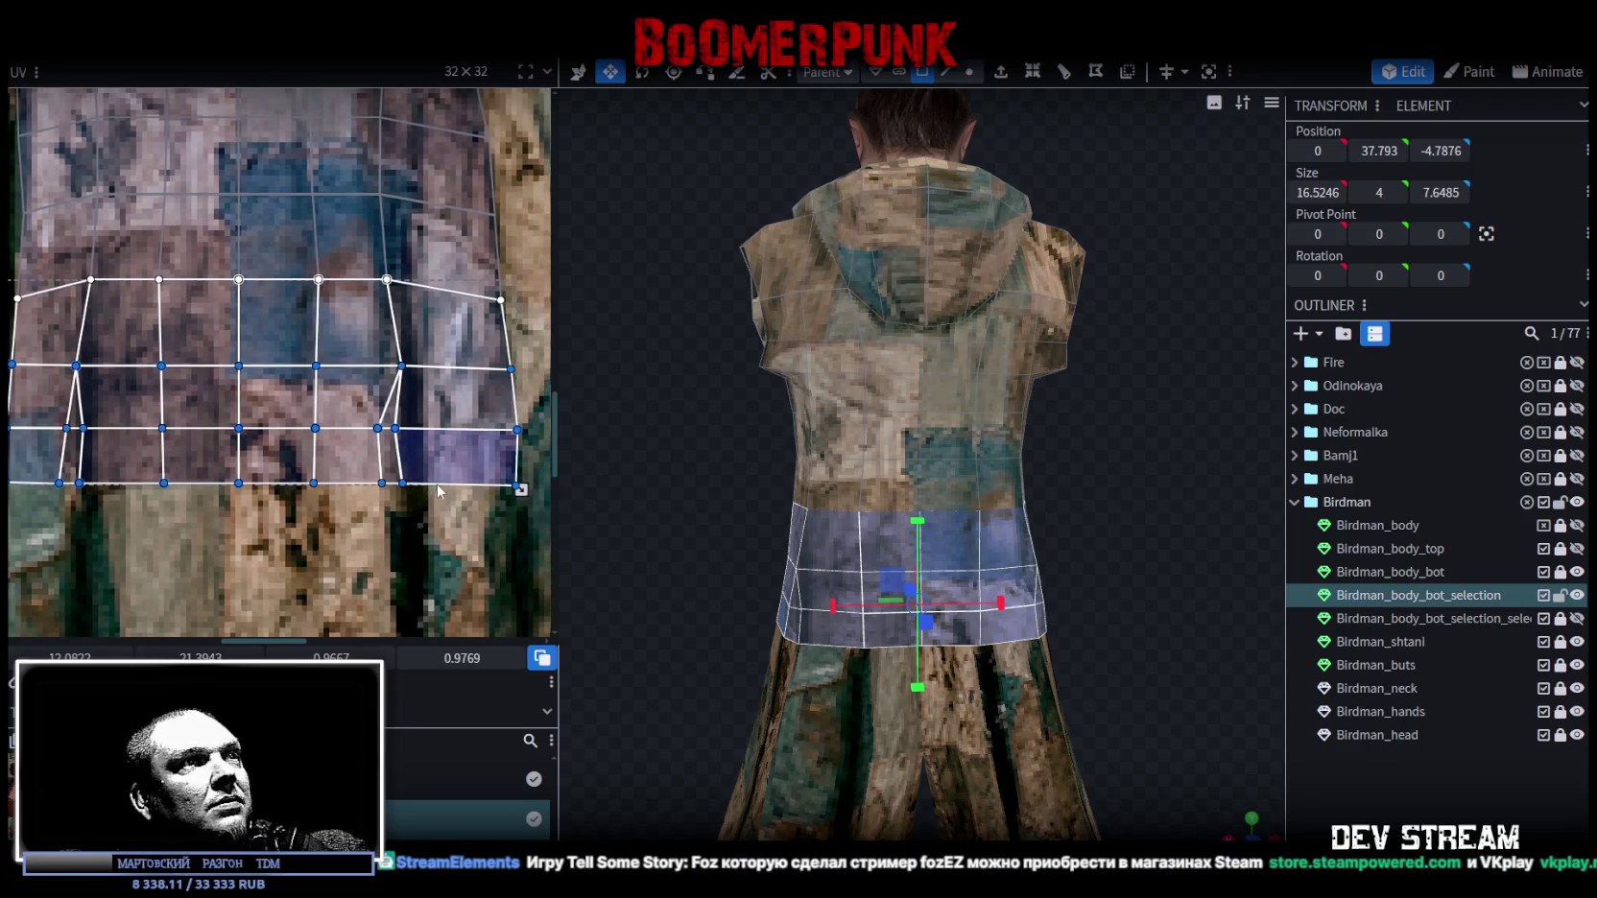
mouse_move(964, 576)
left_mouse_down()
mouse_move(768, 552)
mouse_move(880, 554)
mouse_move(773, 558)
left_mouse_up()
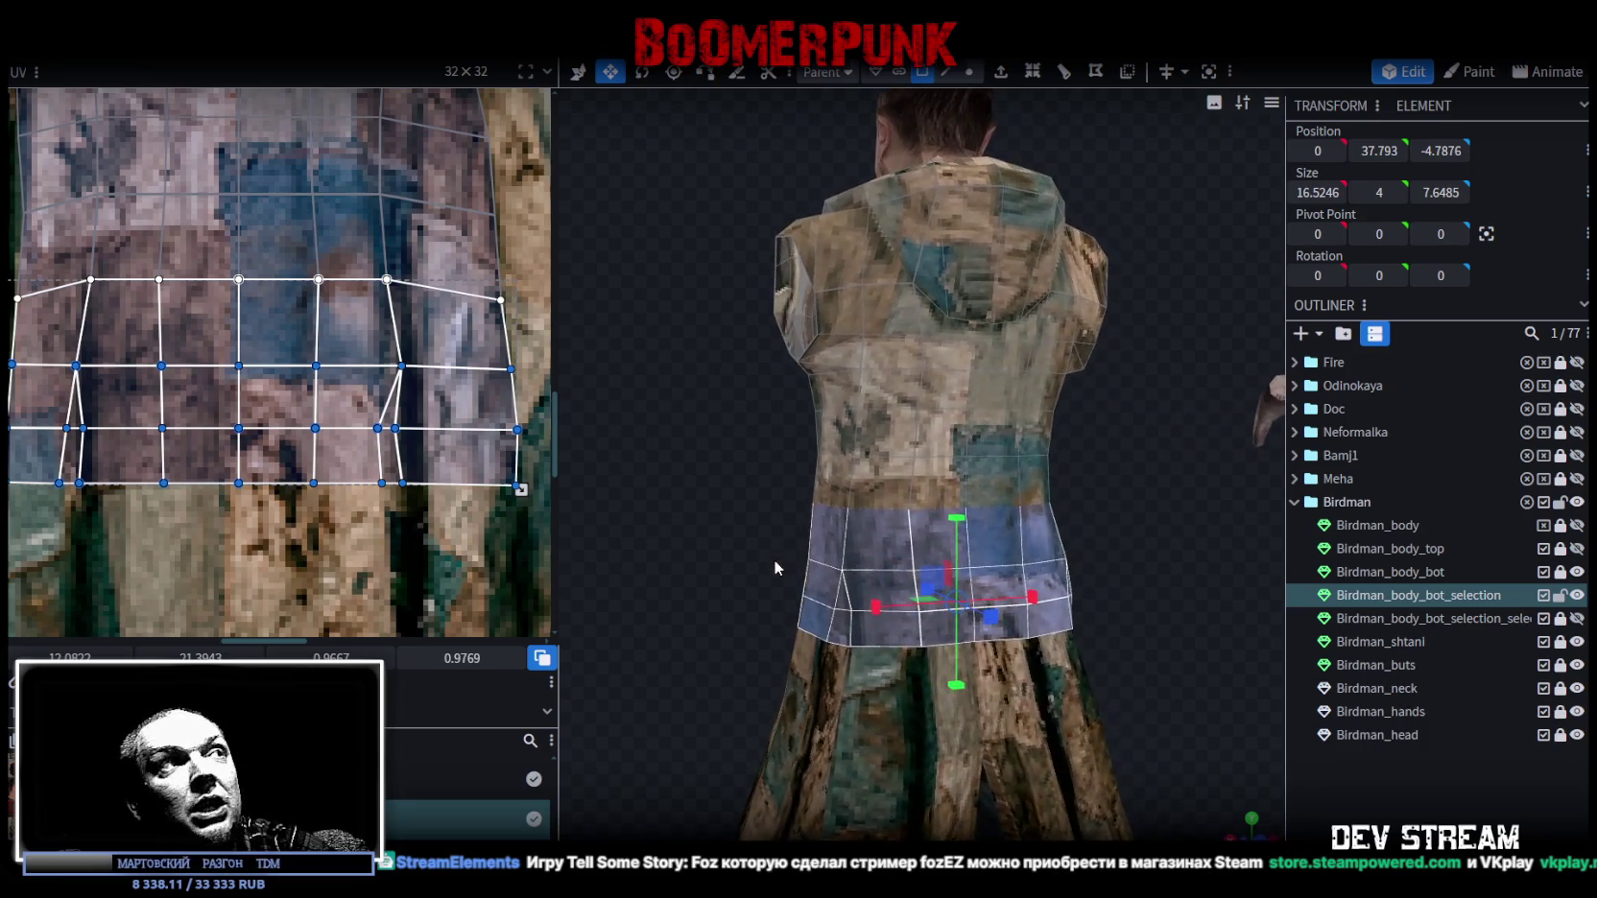
Shift one side face's UV corners to the right, then clear the selection.
left_click(412, 519)
scroll(394, 429, "up", 3)
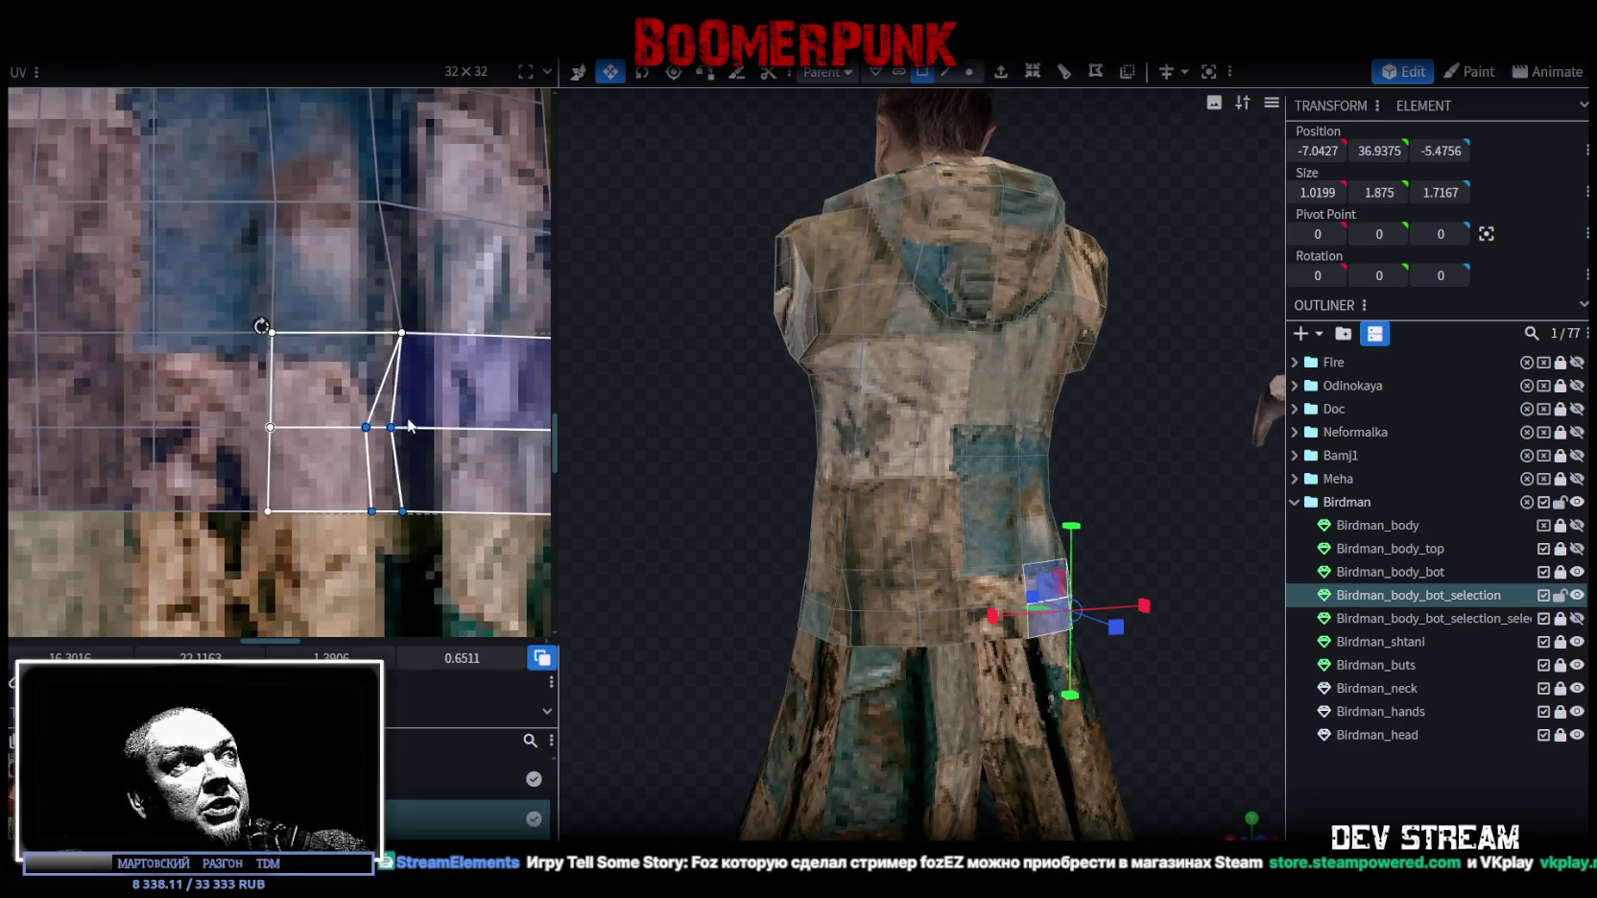
left_click_drag(394, 429, 427, 429)
mouse_move(1061, 684)
left_mouse_down()
mouse_move(1003, 715)
mouse_move(1019, 705)
left_mouse_up()
left_click(1363, 793)
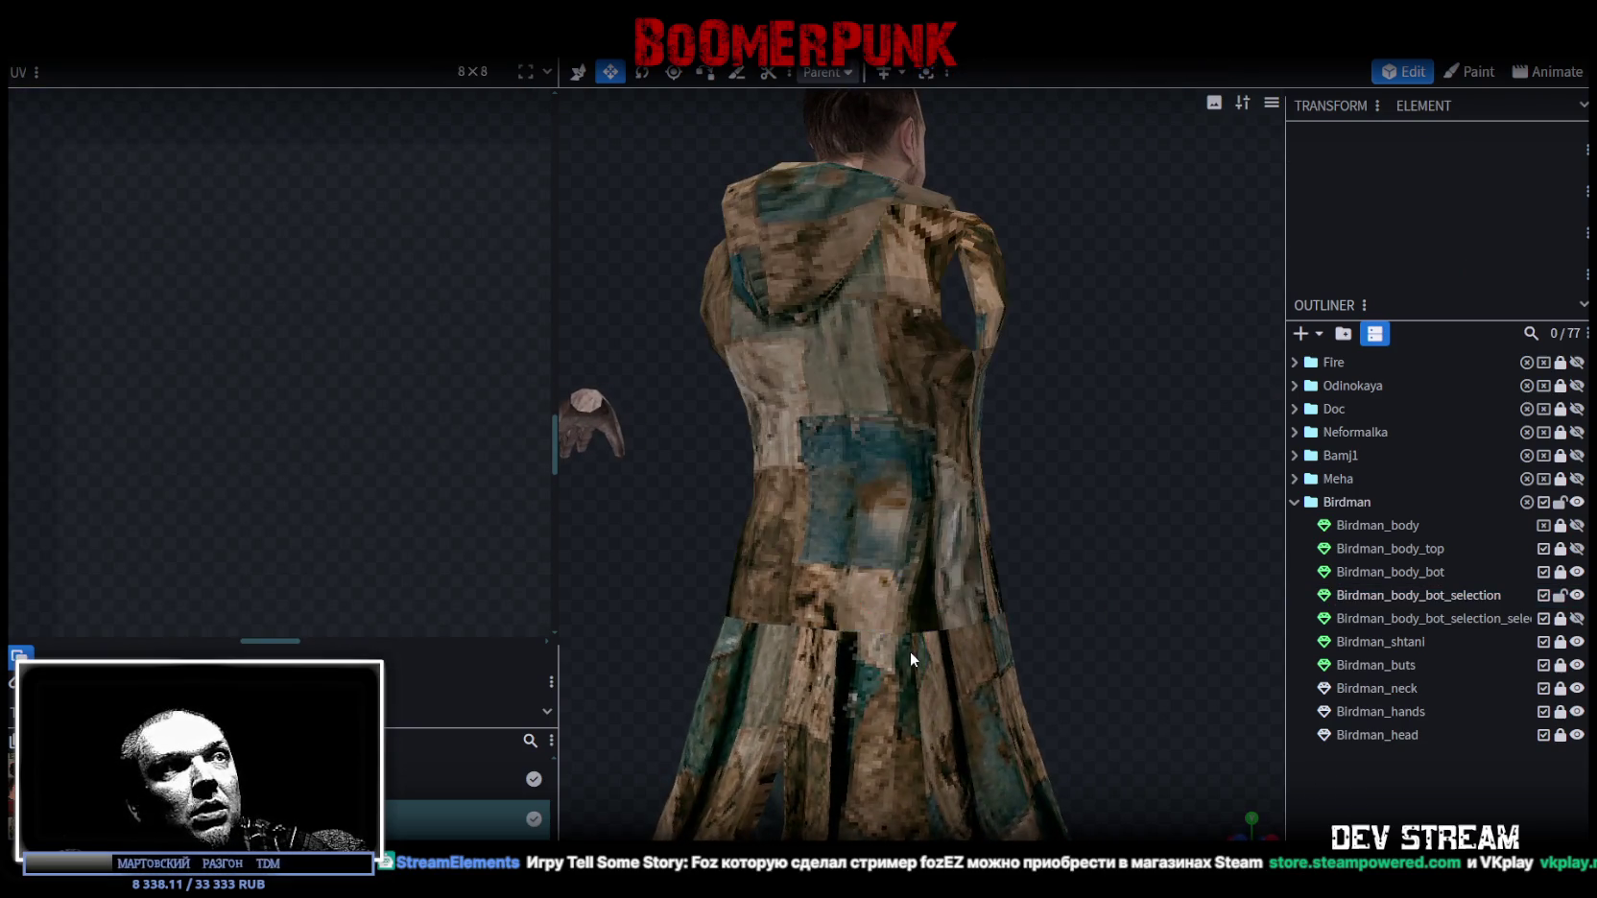
Reselect the coat mesh, unlock Birdman_body_bot in the Outliner, and centre its UV mesh.
left_click(854, 575)
scroll(419, 546, "down", 2)
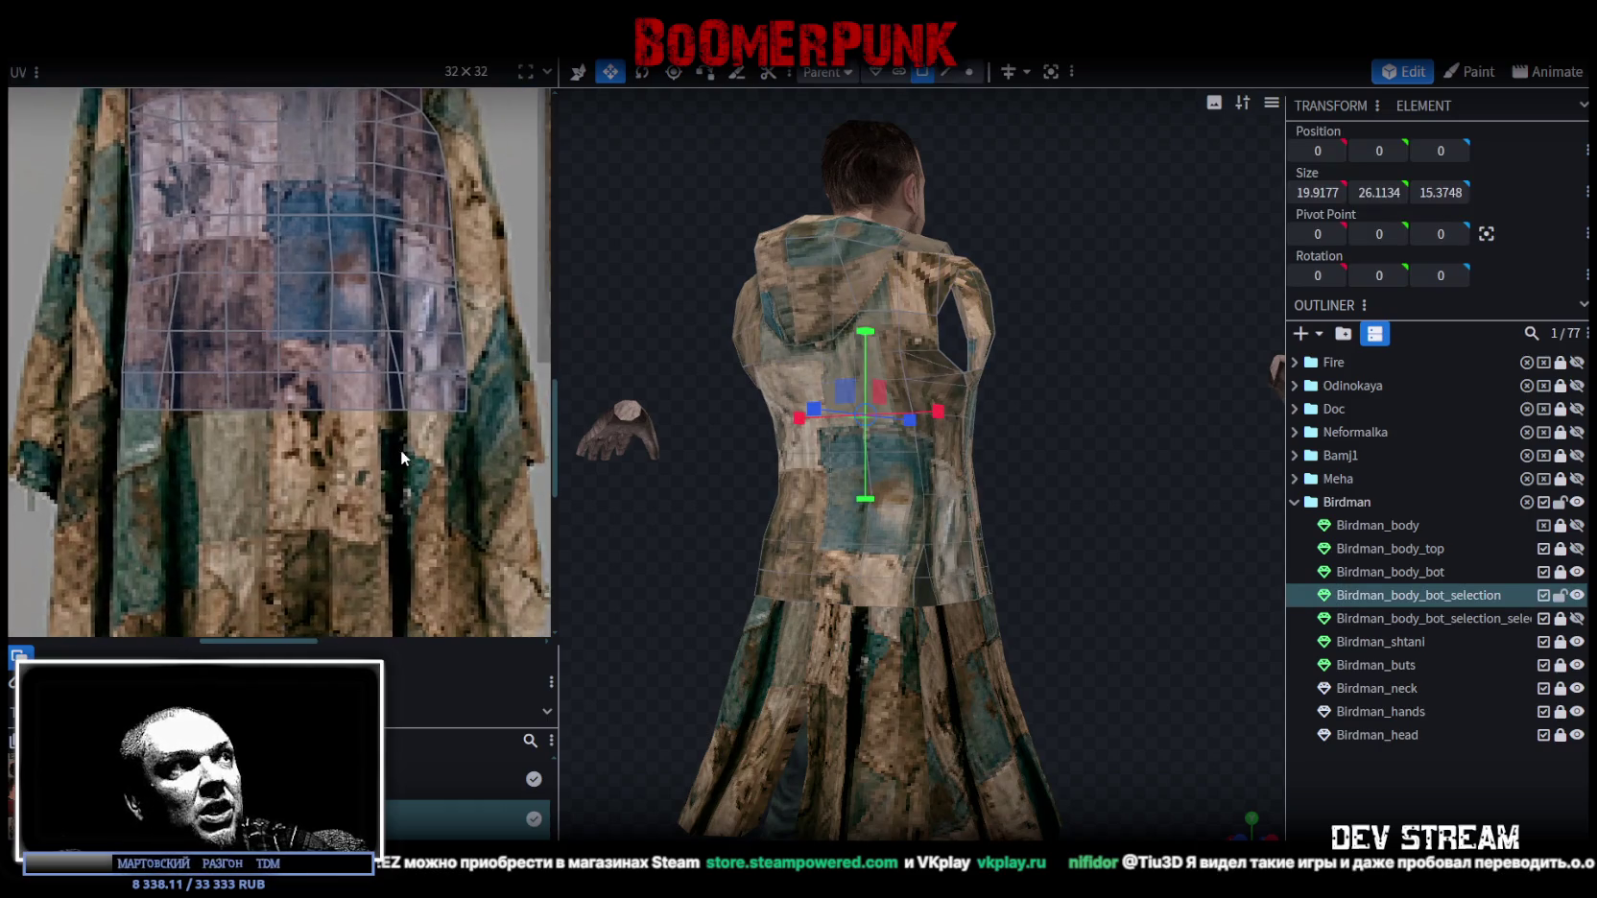
scroll(455, 471, "down", 2)
scroll(500, 515, "down", 3)
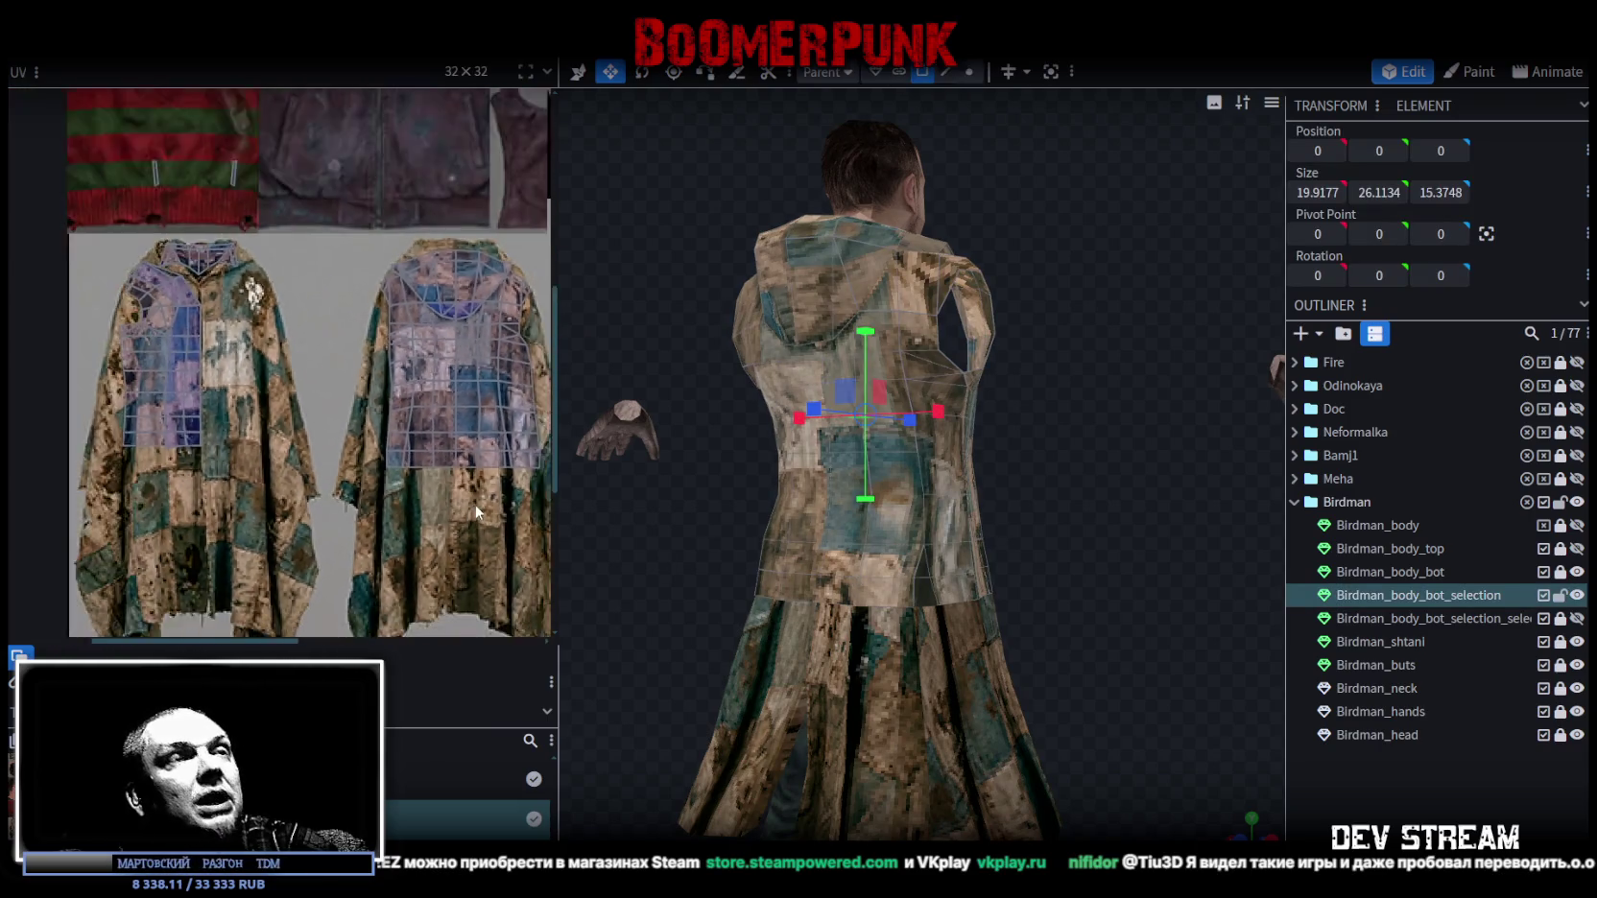
mouse_move(641, 538)
left_mouse_down()
mouse_move(1142, 607)
mouse_move(1187, 595)
left_mouse_up()
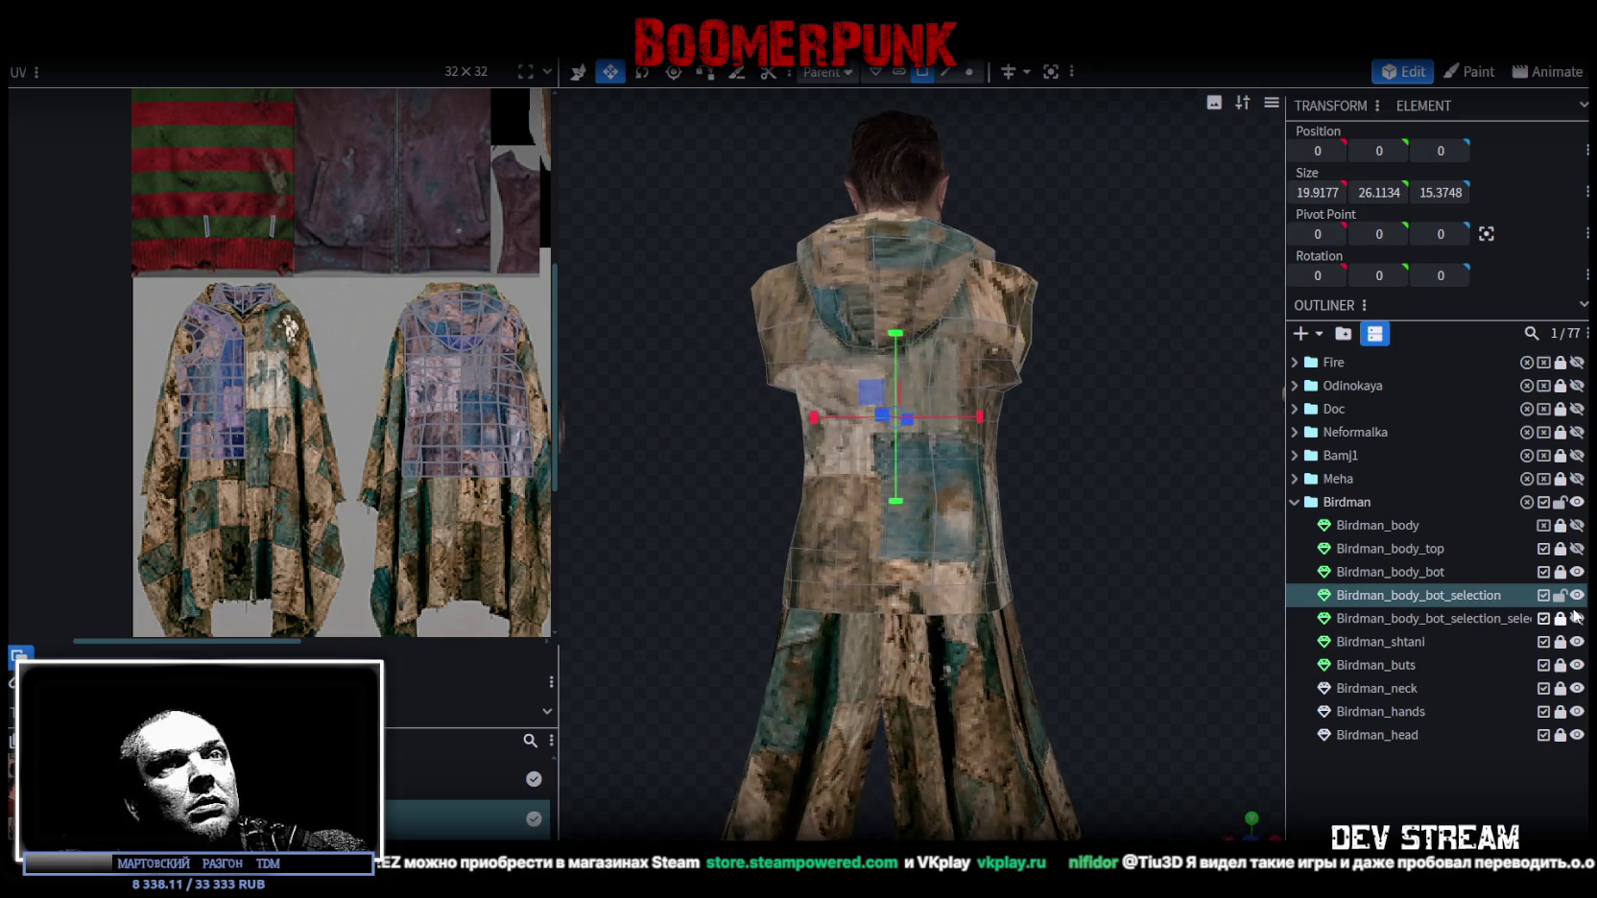
left_click(1560, 572)
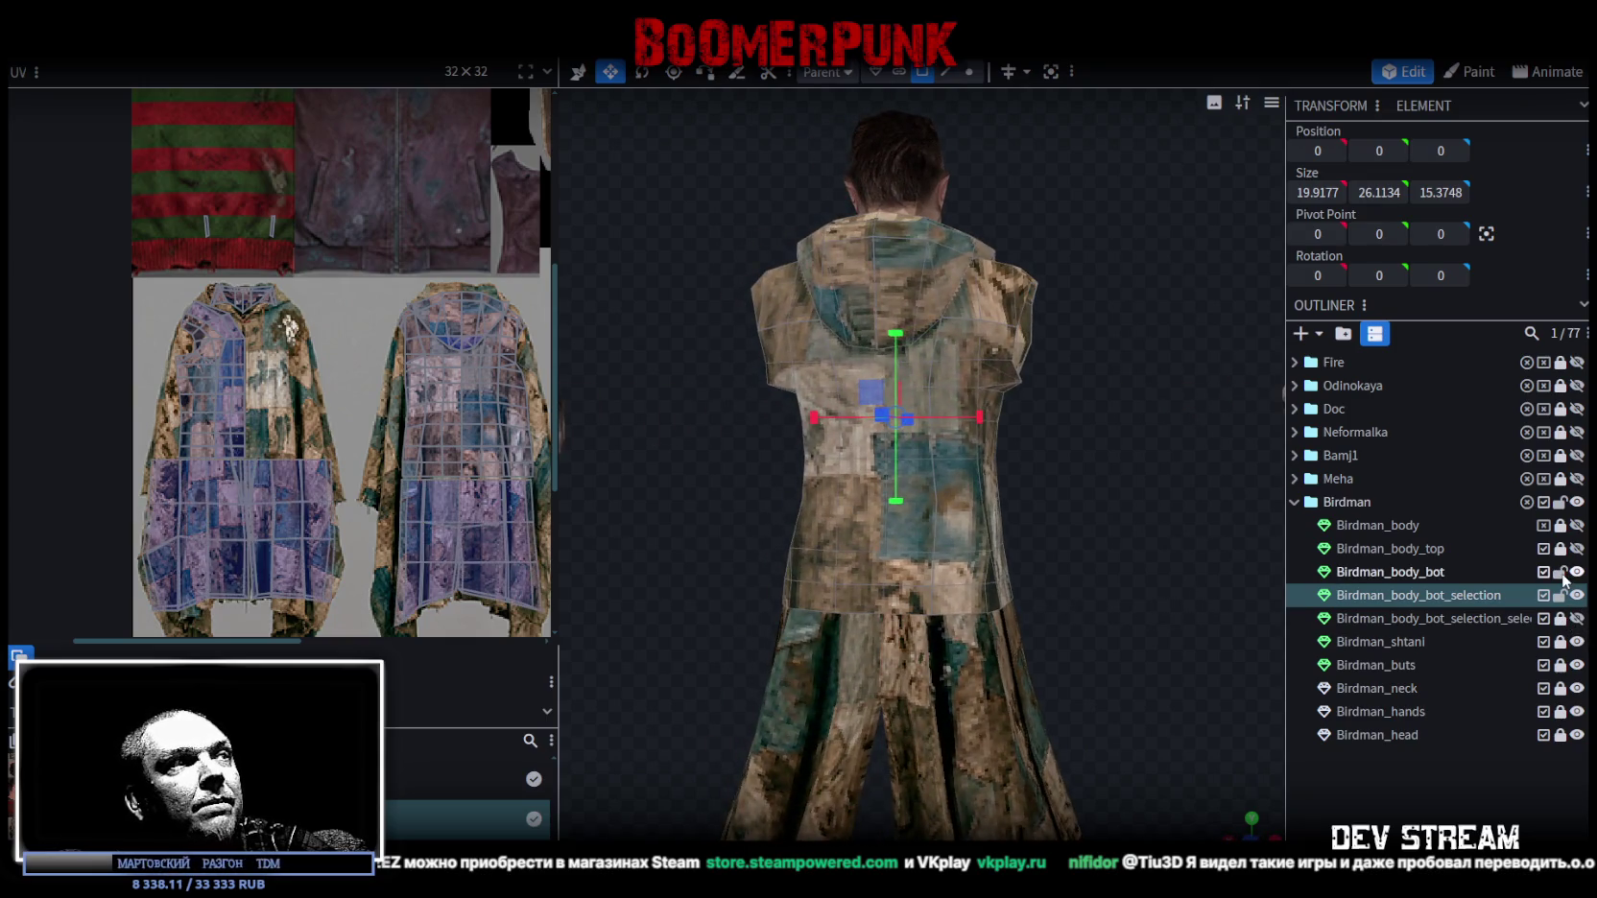
scroll(537, 514, "up", 2)
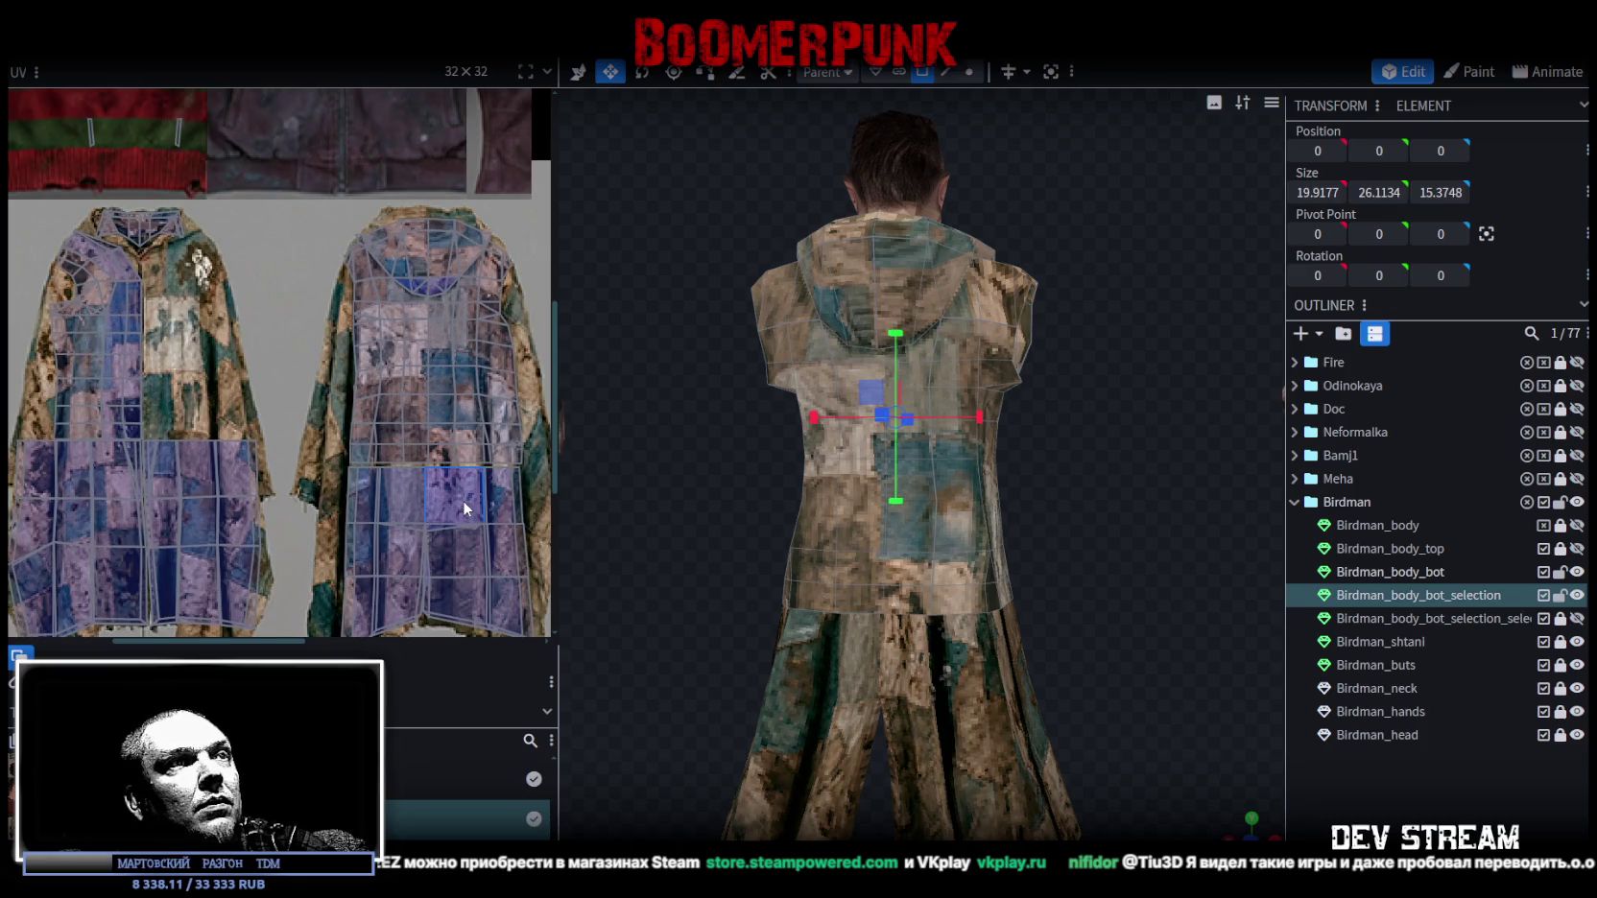
scroll(475, 484, "up", 2)
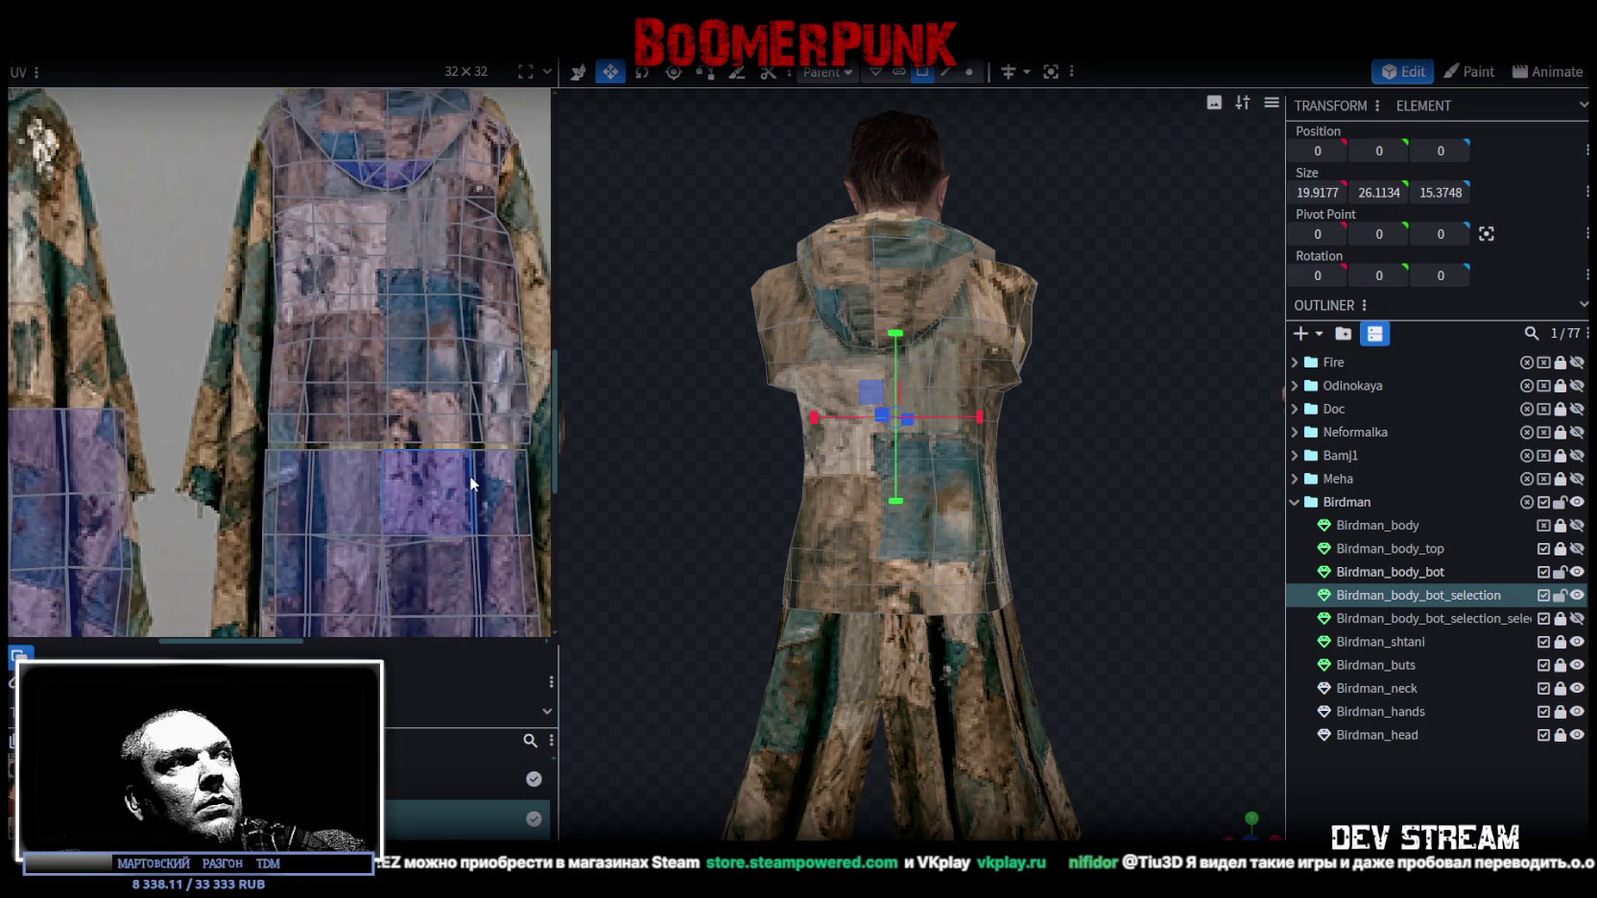
scroll(475, 459, "down", 1)
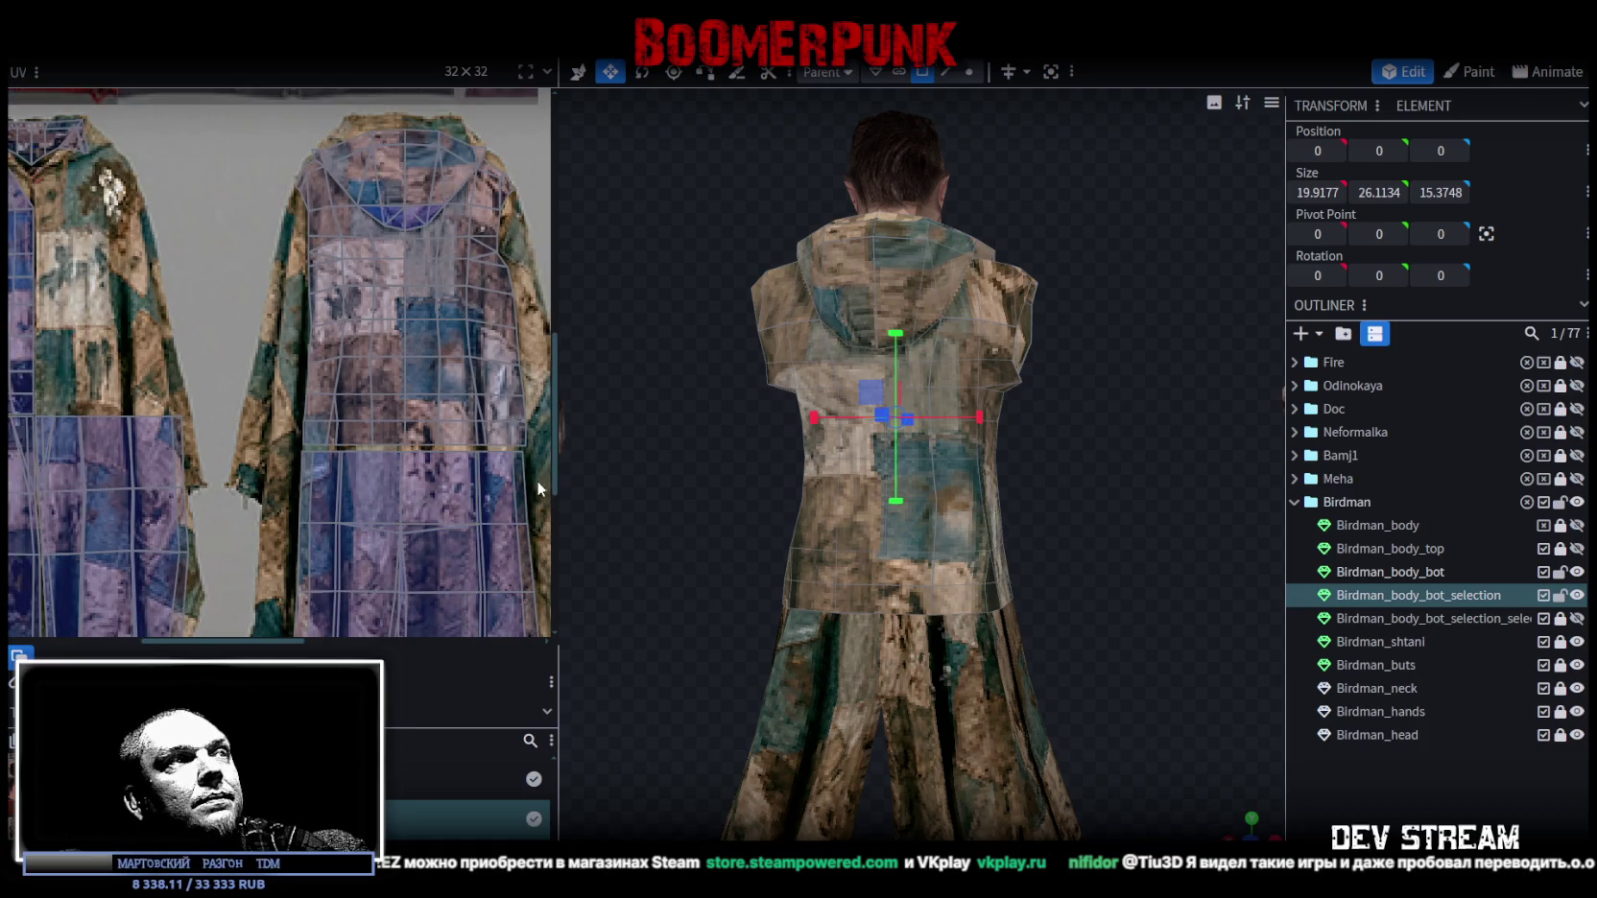
middle_click_drag(540, 489, 393, 457)
scroll(394, 457, "up", 1)
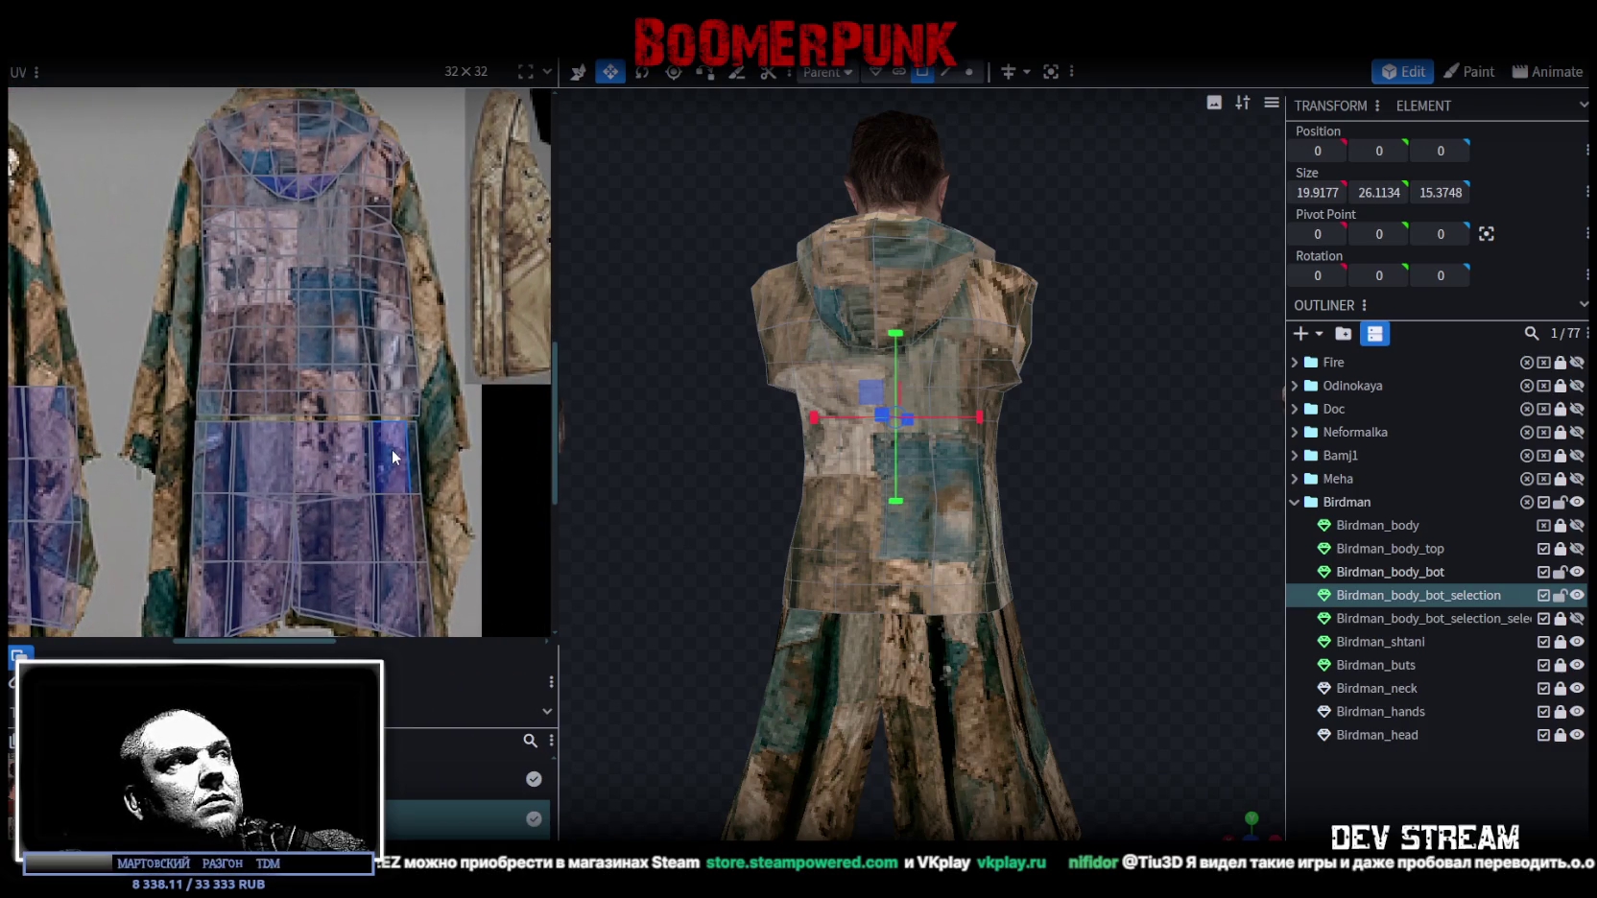
mouse_move(777, 478)
left_mouse_down()
mouse_move(939, 553)
mouse_move(1092, 595)
mouse_move(1124, 573)
mouse_move(1035, 610)
mouse_move(728, 604)
mouse_move(837, 548)
mouse_move(1003, 541)
mouse_move(957, 581)
left_mouse_up()
Select Birdman_body_bot_selection and box-select a band of UV faces on the coat texture.
left_click(1124, 573)
left_click(957, 582)
scroll(282, 421, "up", 4)
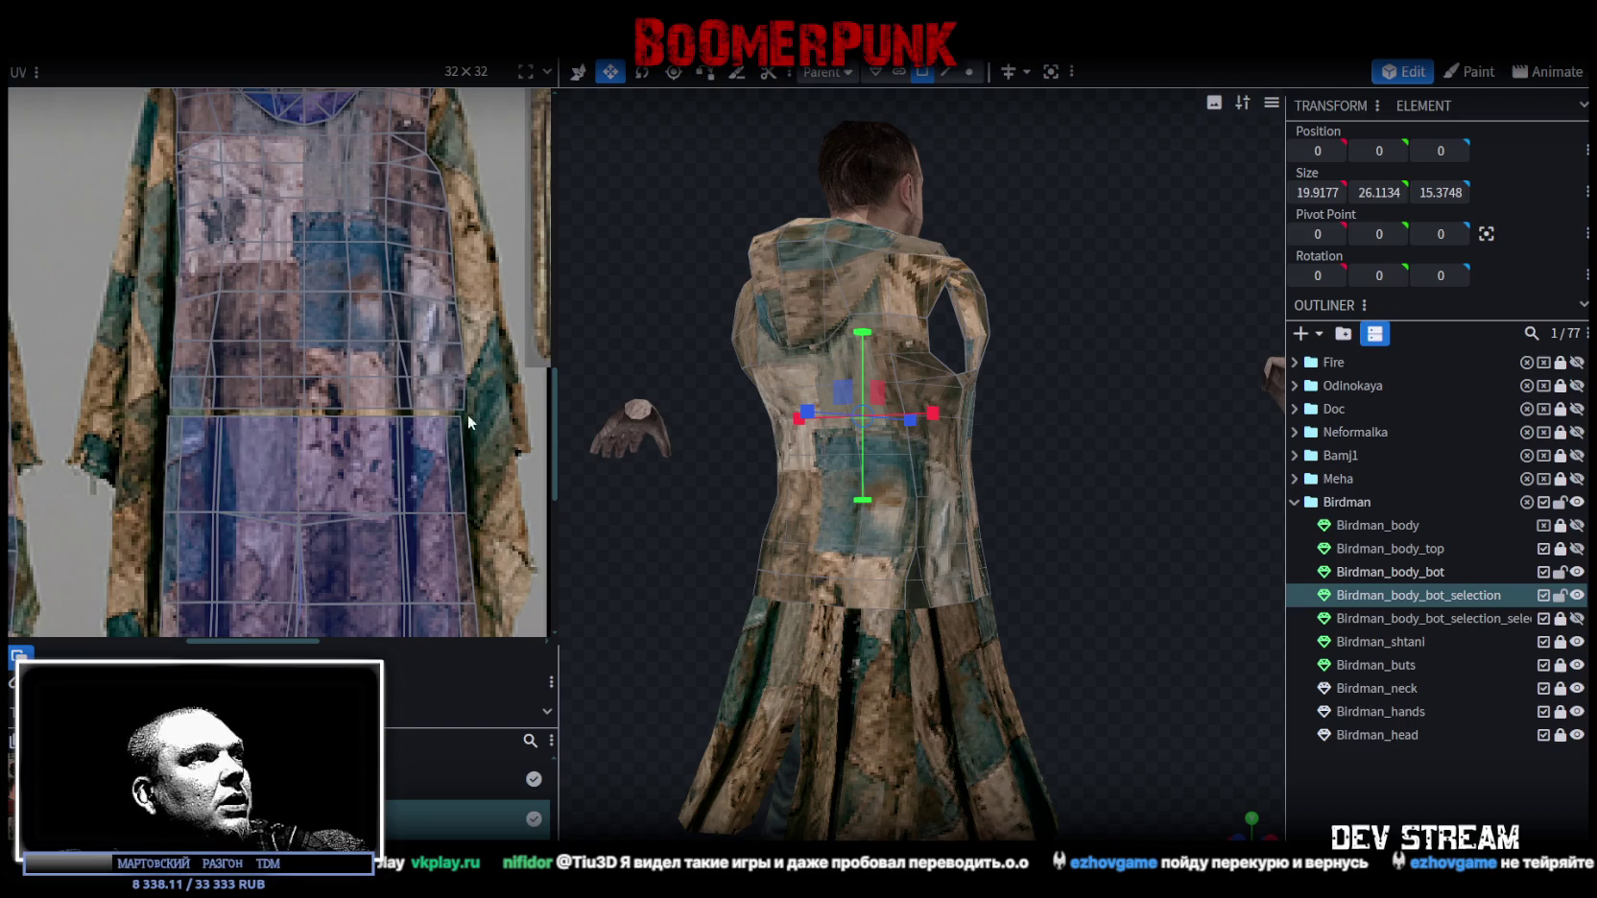
mouse_move(502, 411)
left_mouse_down()
mouse_move(346, 341)
mouse_move(350, 288)
left_mouse_up()
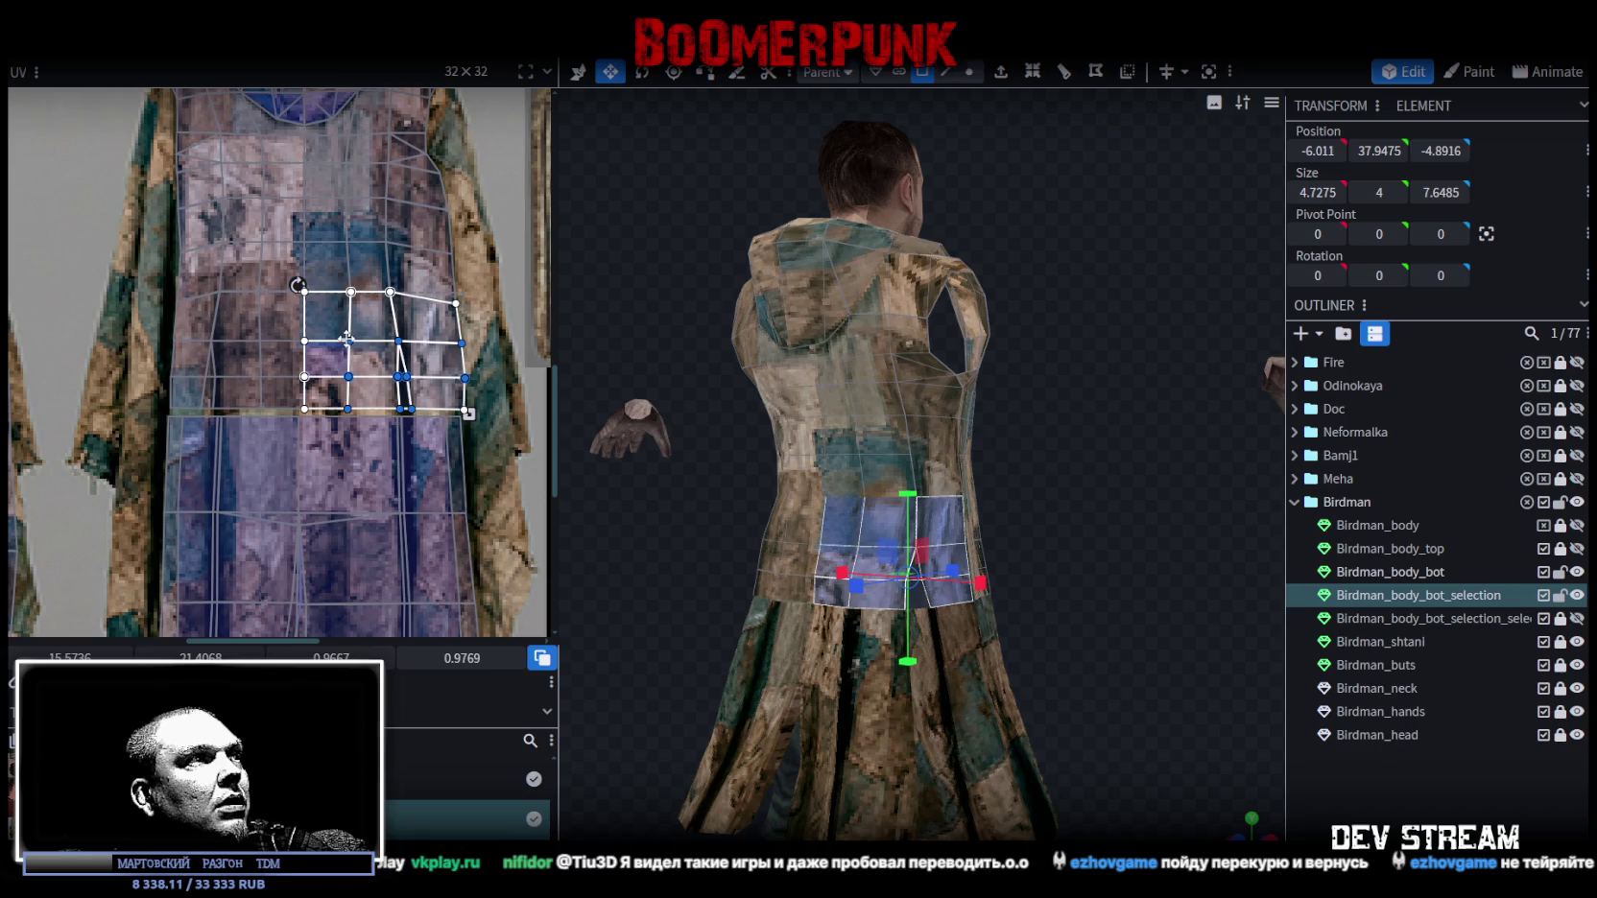
left_click(1078, 595)
mouse_move(1078, 595)
left_mouse_down()
mouse_move(764, 584)
mouse_move(1022, 605)
mouse_move(818, 605)
mouse_move(864, 596)
left_mouse_up()
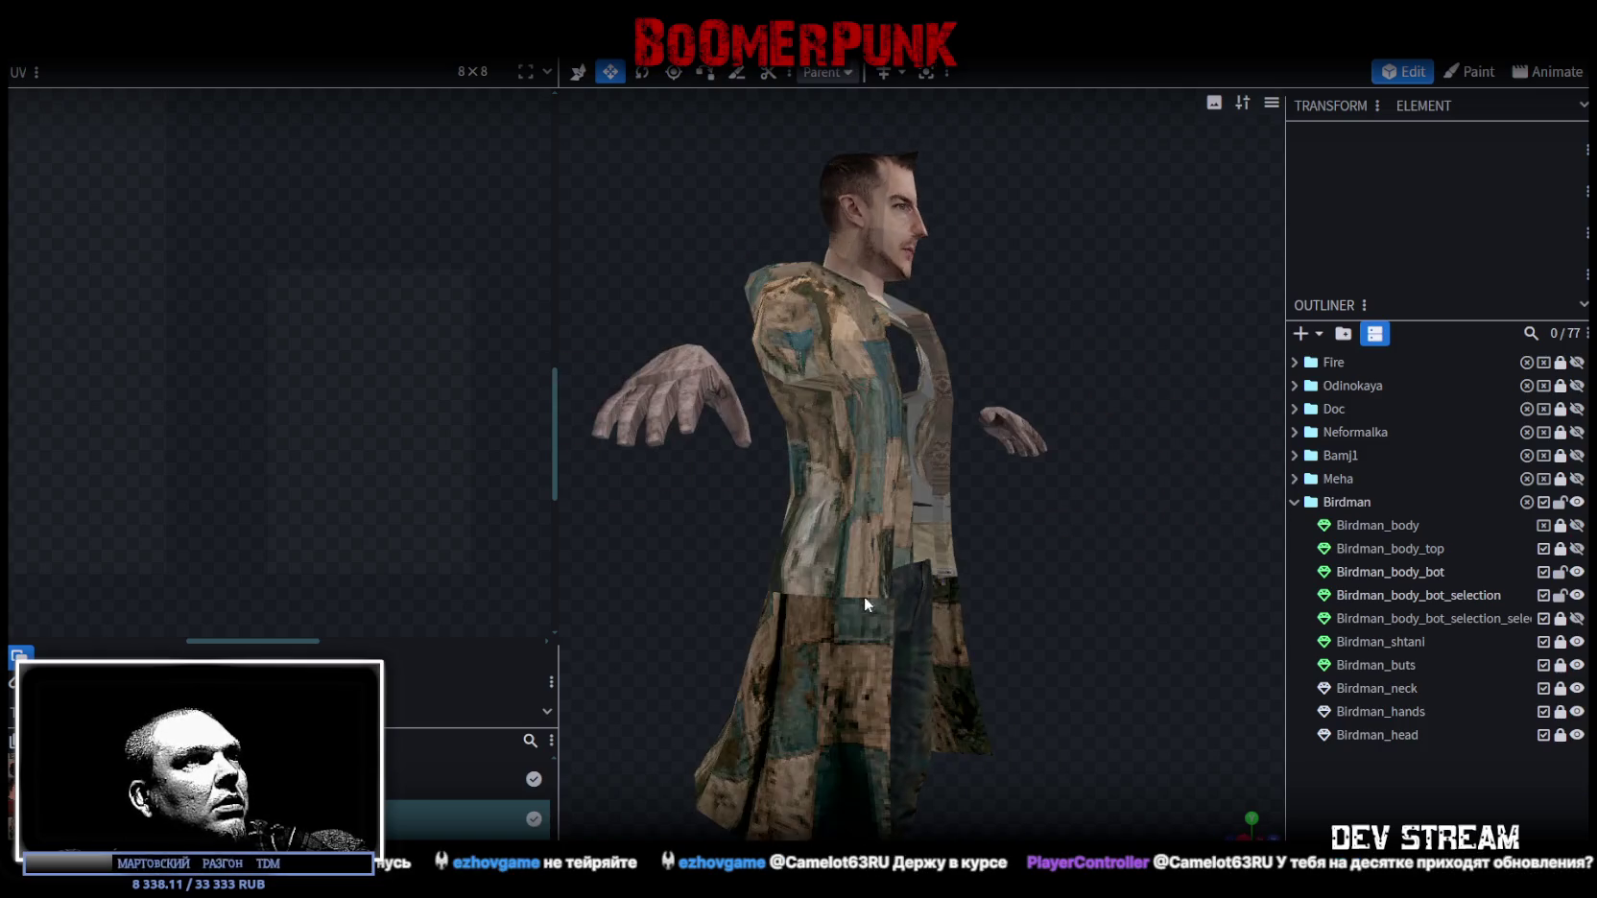
Select faces on the inner coat front of the model.
left_click(866, 594)
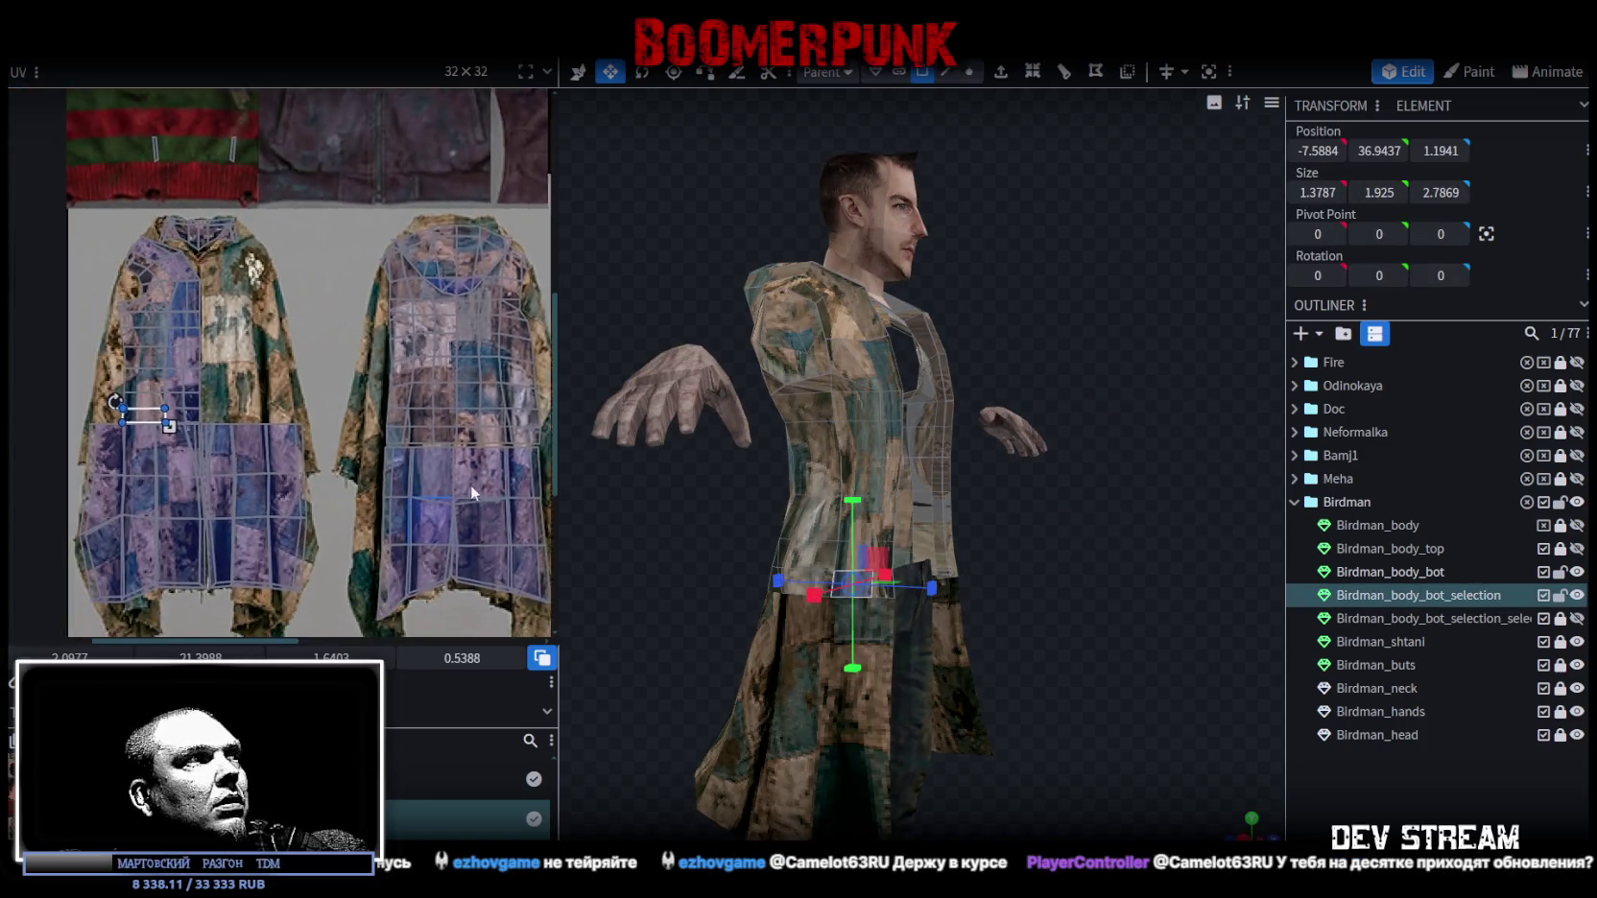
left_click(870, 616)
mouse_move(871, 616)
left_mouse_down()
mouse_move(818, 573)
mouse_move(841, 580)
left_mouse_up()
left_click(869, 605)
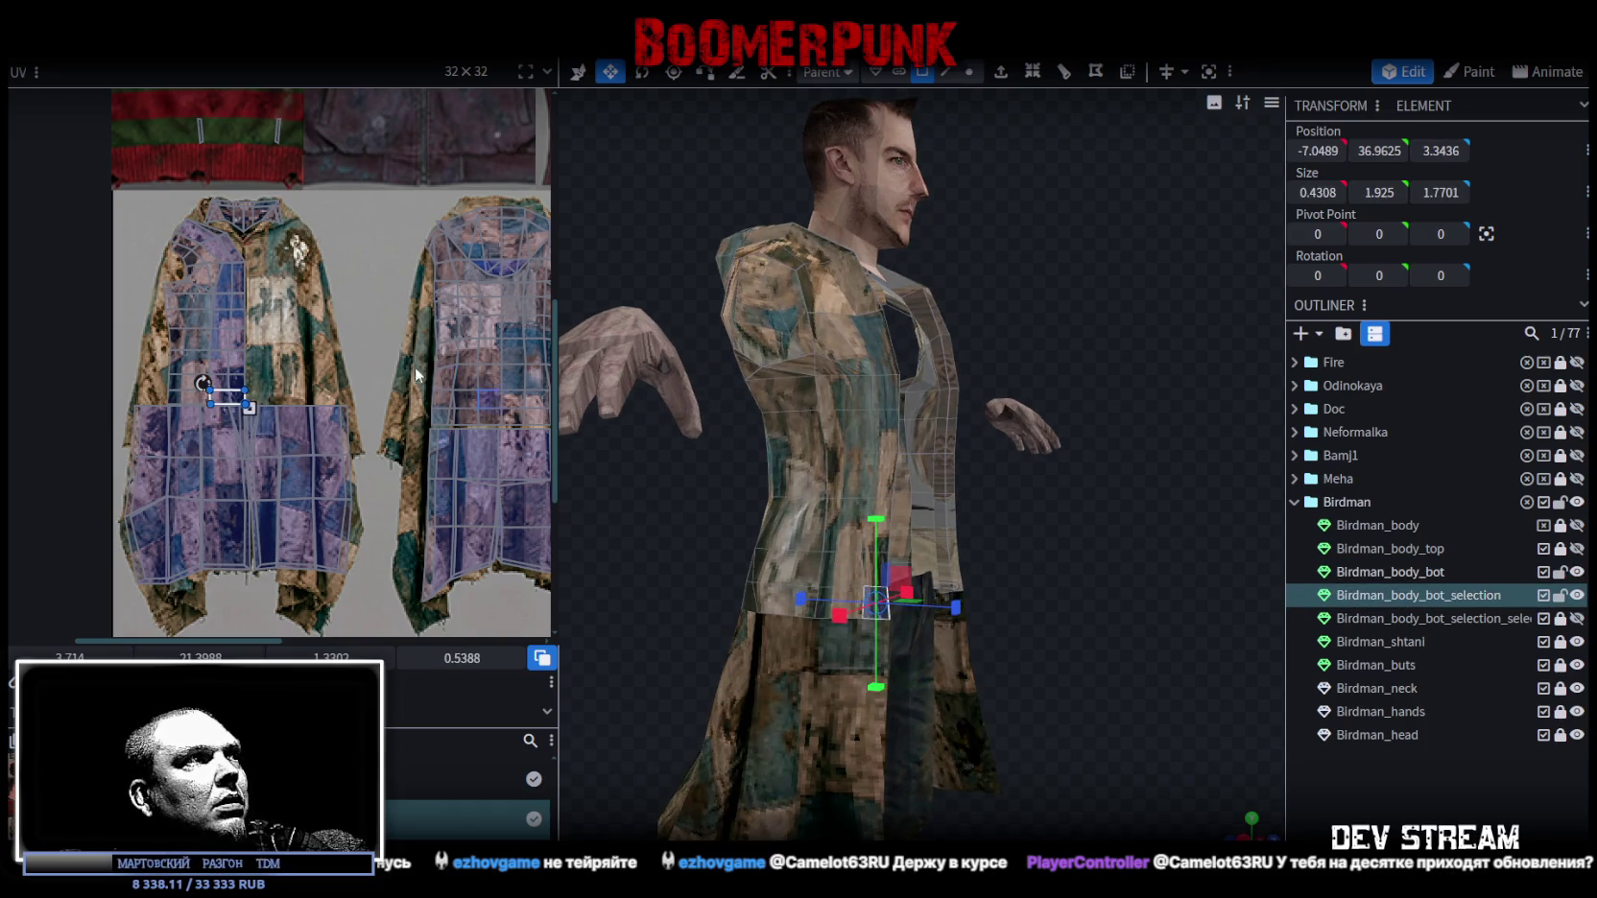
mouse_move(990, 632)
left_mouse_down()
mouse_move(1090, 594)
mouse_move(1032, 683)
mouse_move(998, 676)
left_mouse_up()
scroll(1032, 685, "down", 2)
scroll(288, 293, "up", 2)
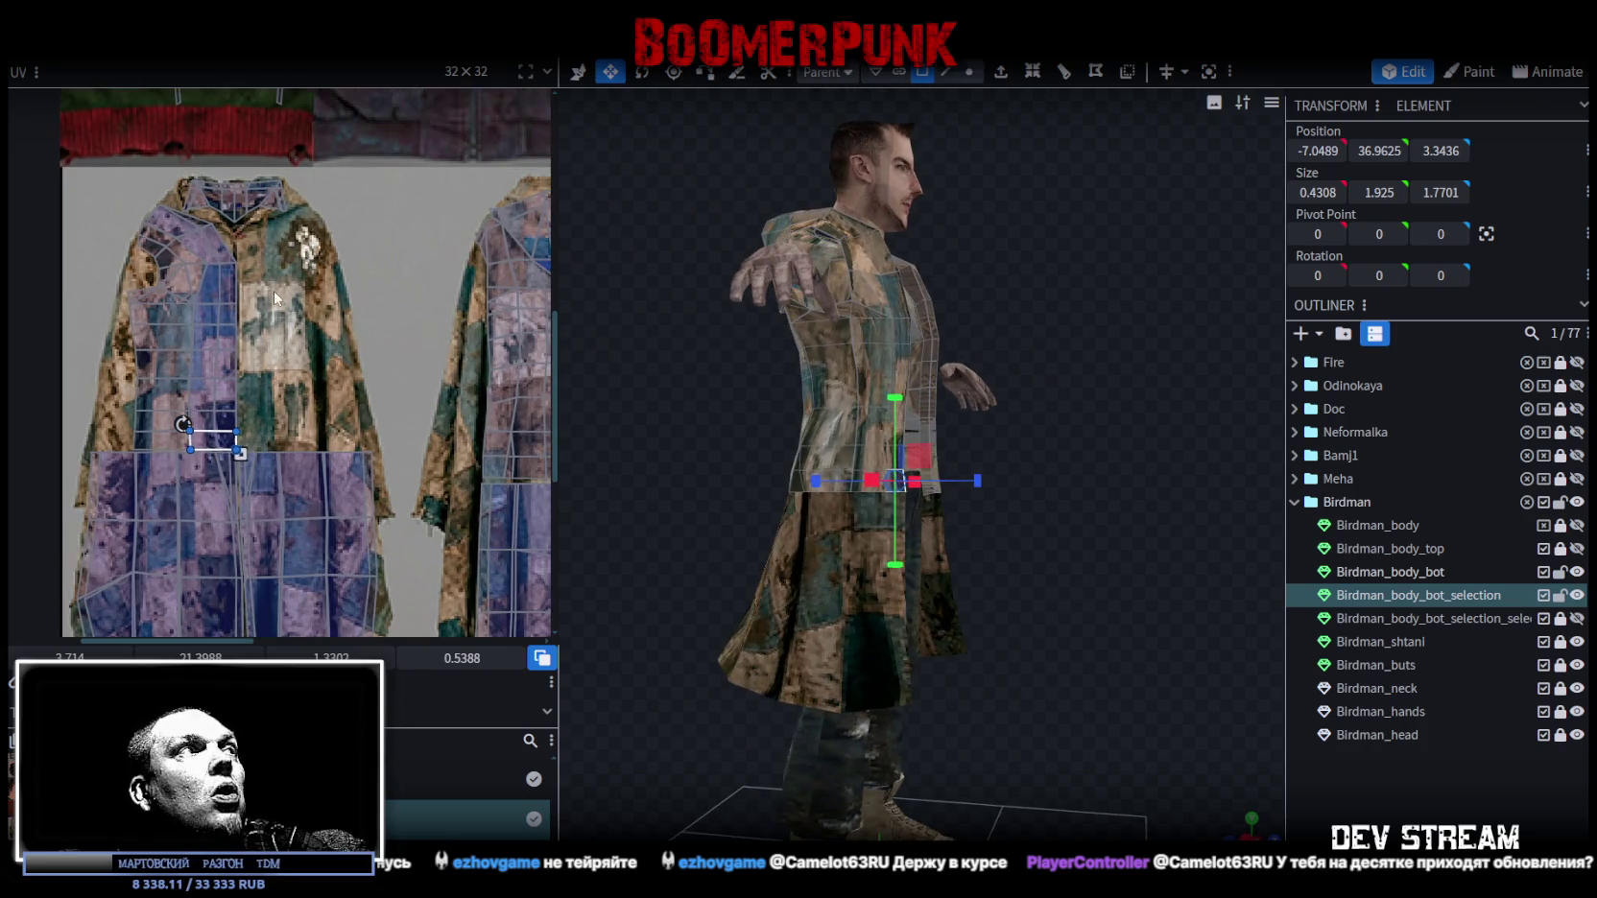
Move the front panel UV island right on the texture, nudging it back slightly left.
double_click(220, 319)
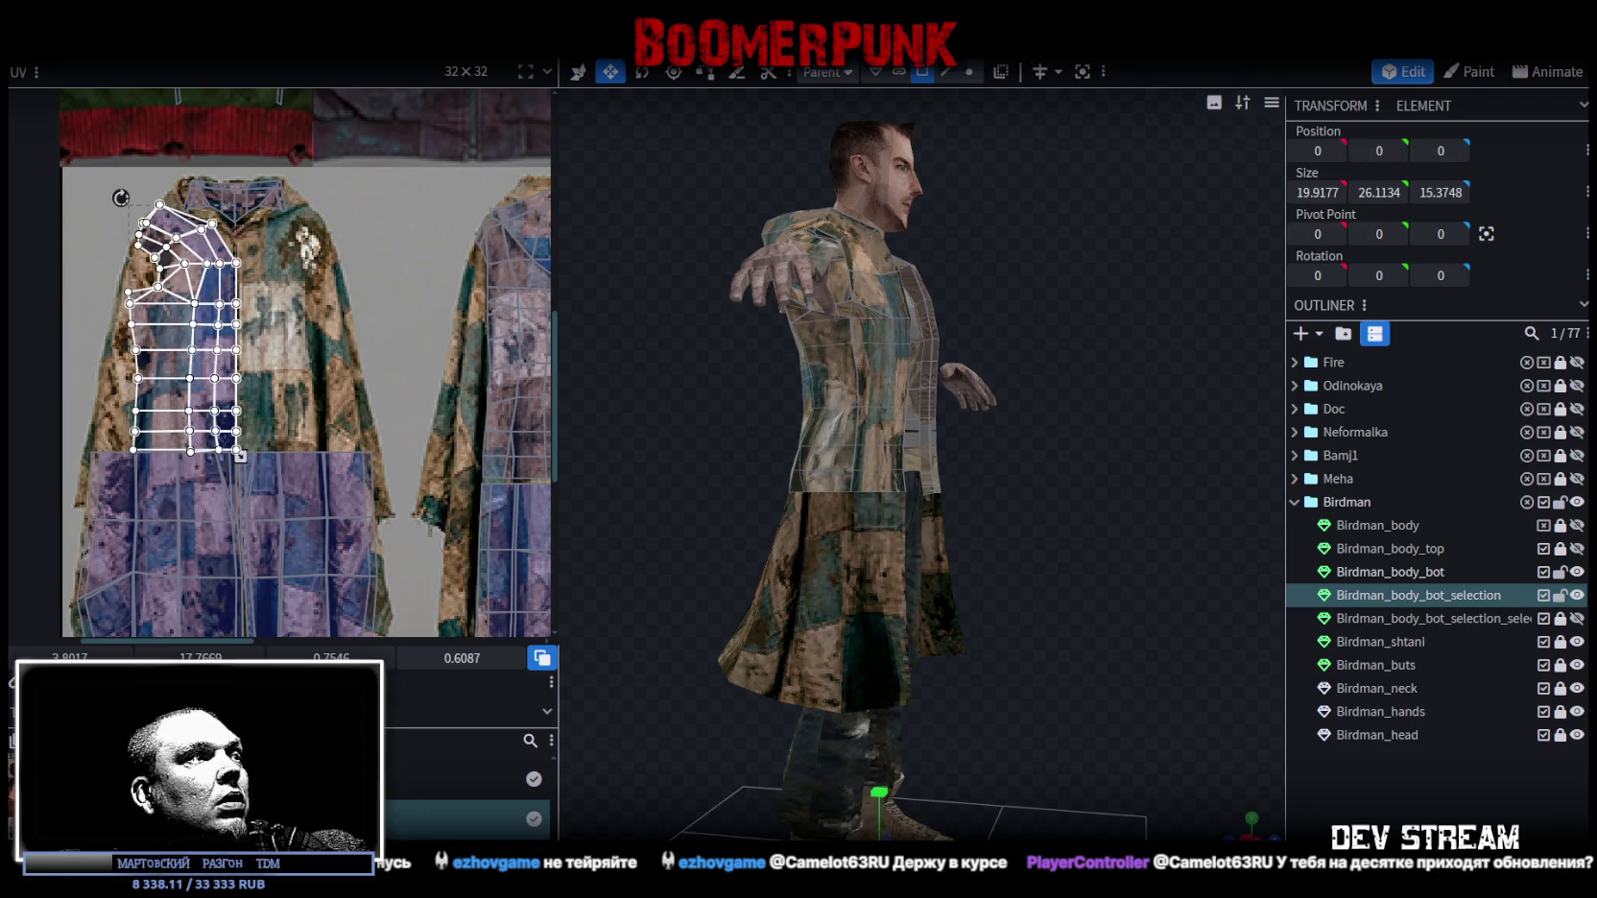
left_click_drag(211, 342, 318, 339)
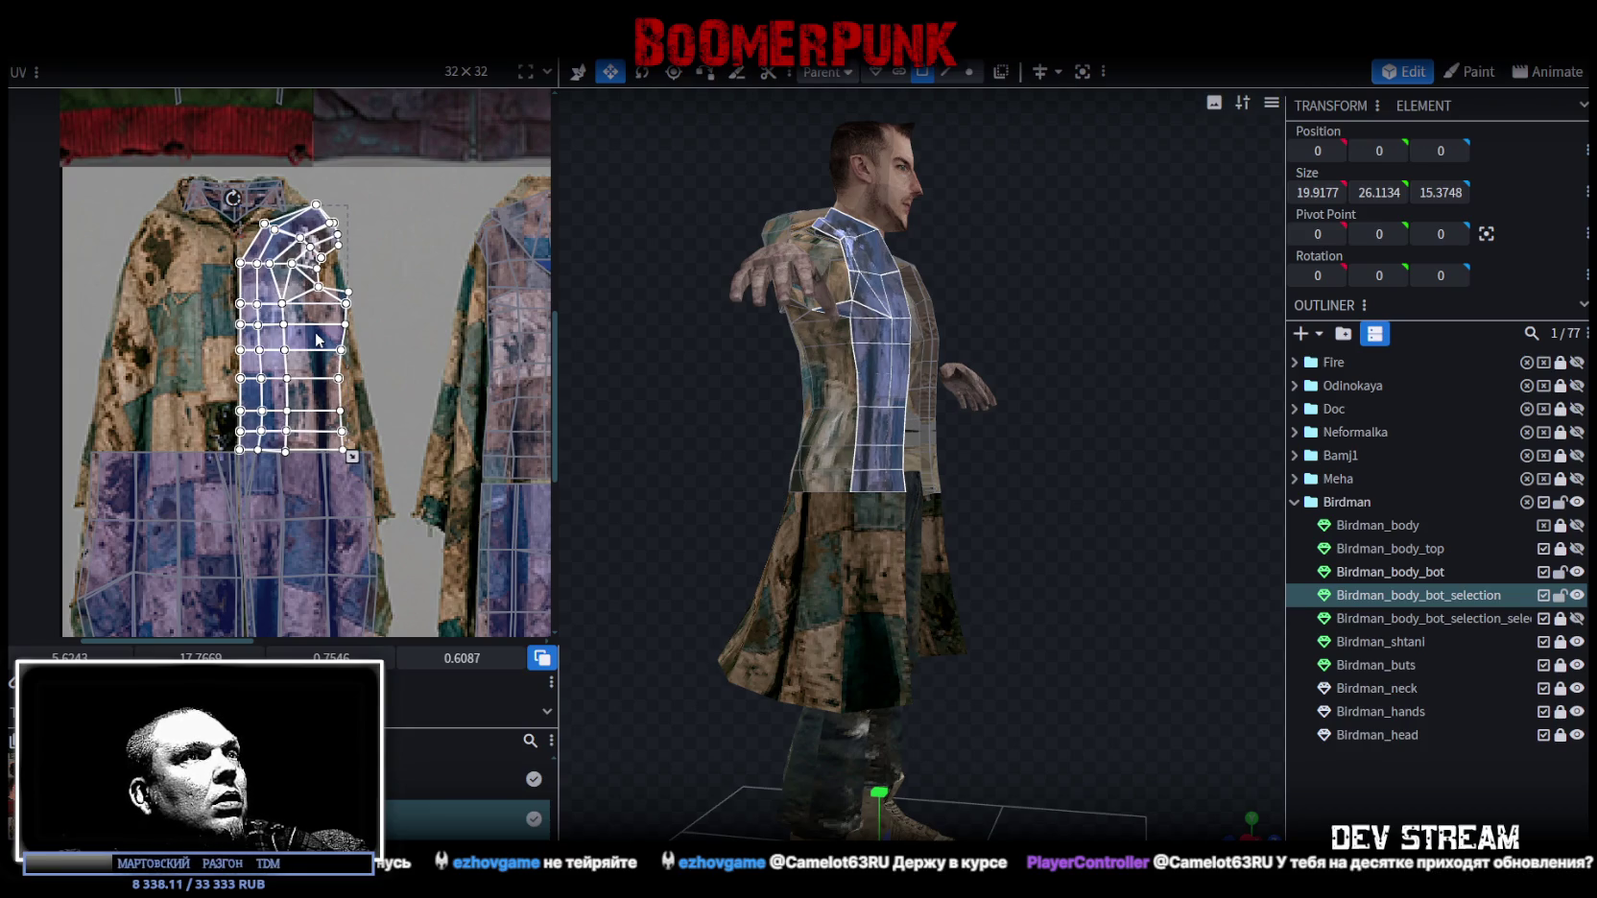
scroll(219, 389, "up", 2)
scroll(305, 427, "up", 2)
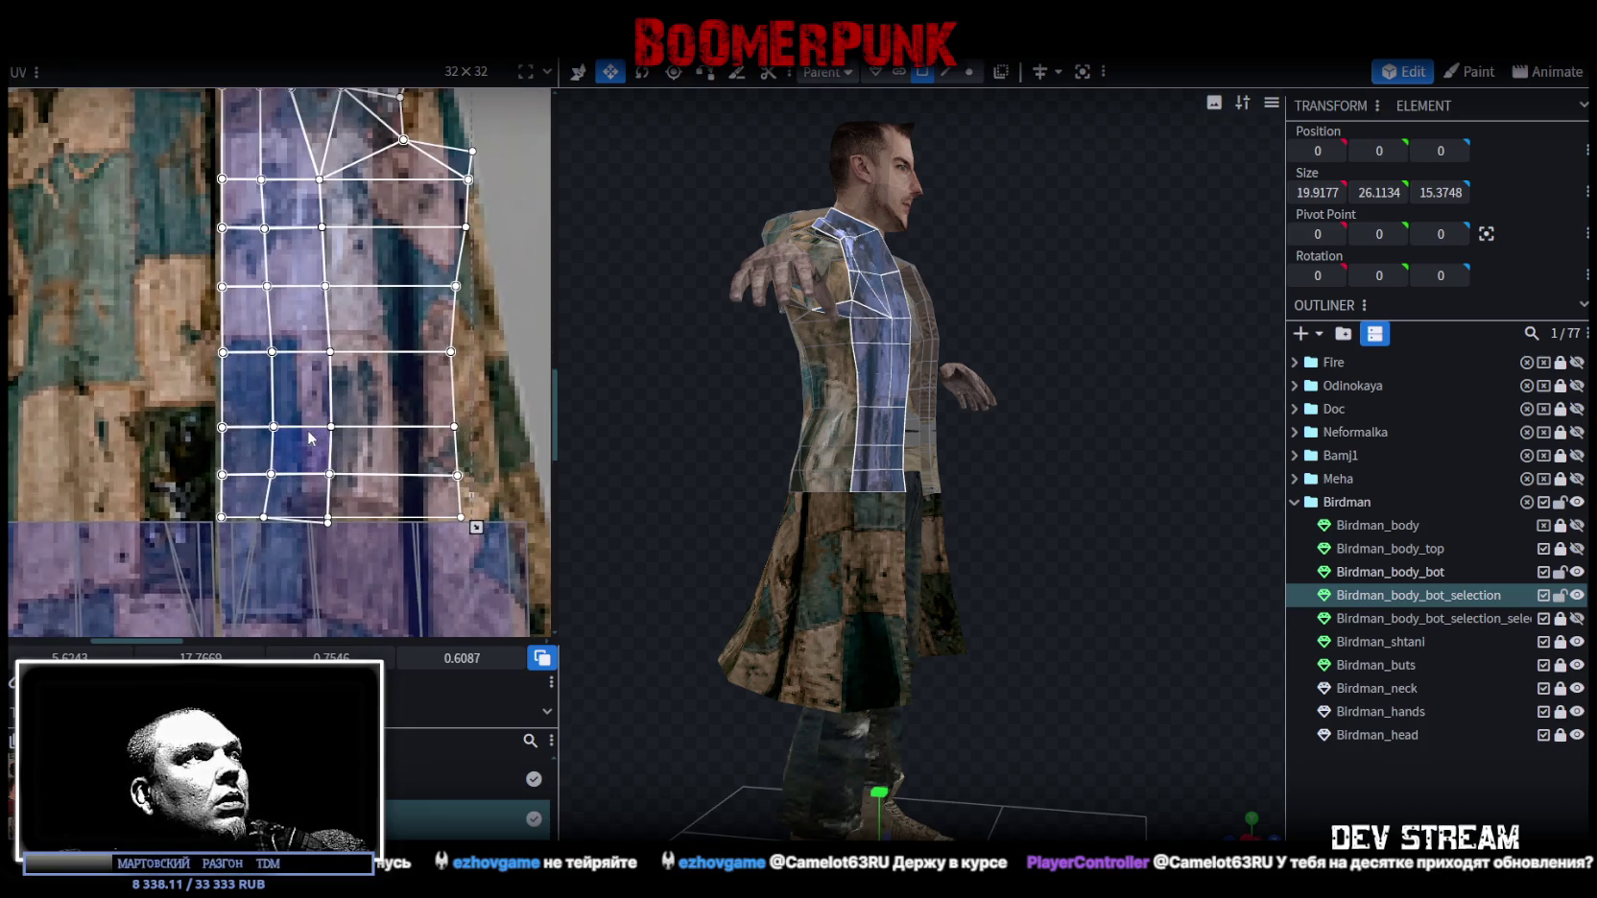
scroll(308, 497, "down", 2)
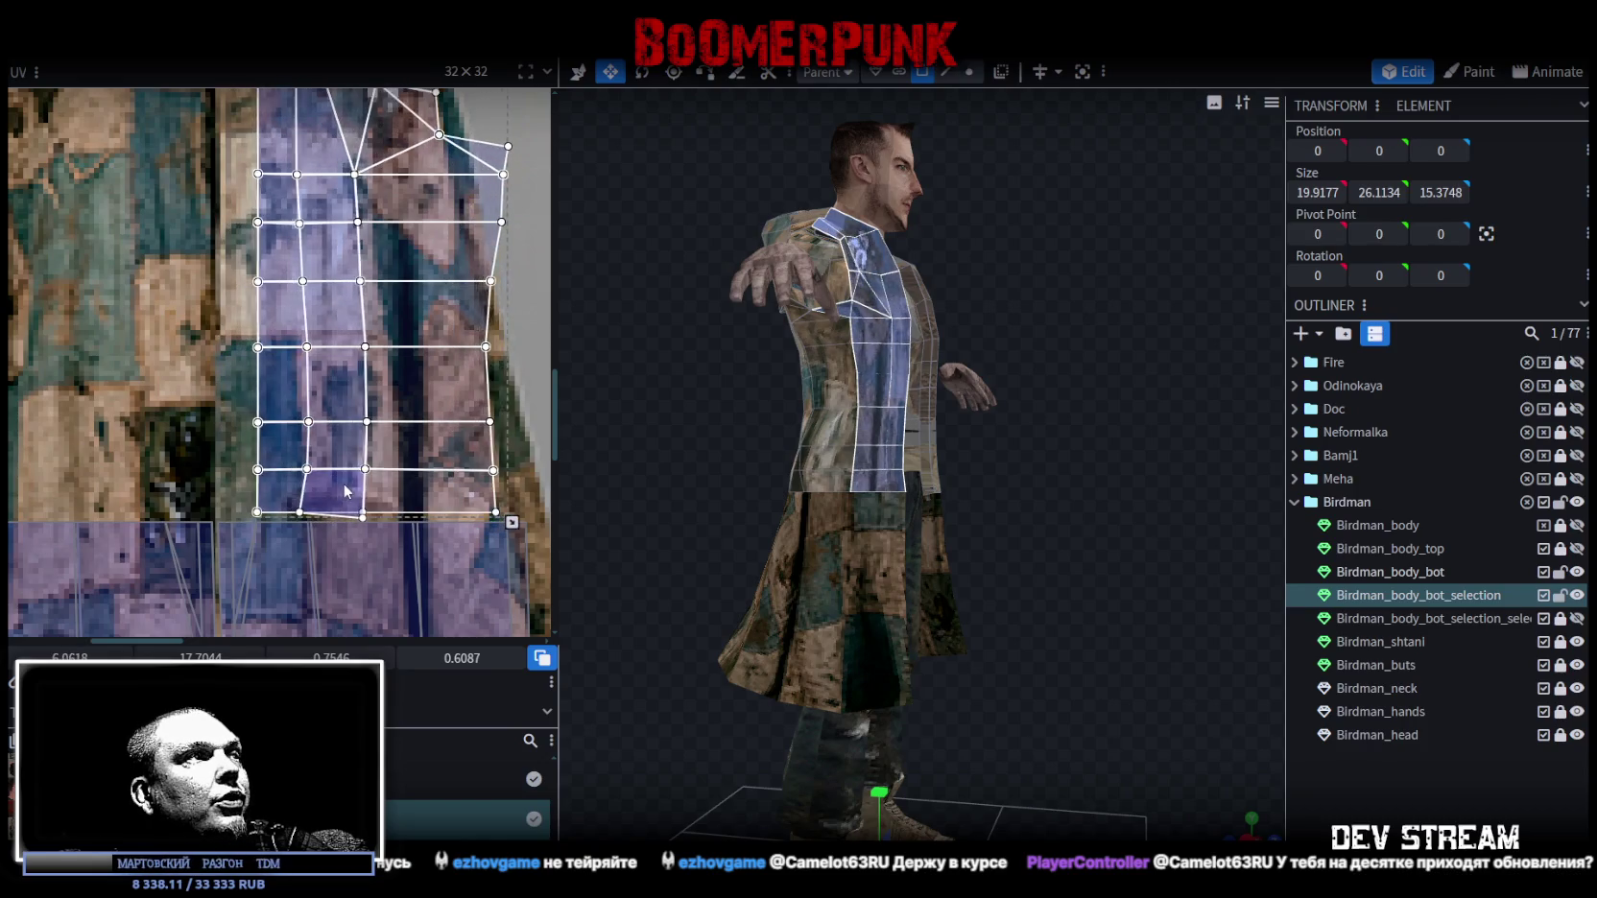
scroll(370, 487, "down", 1)
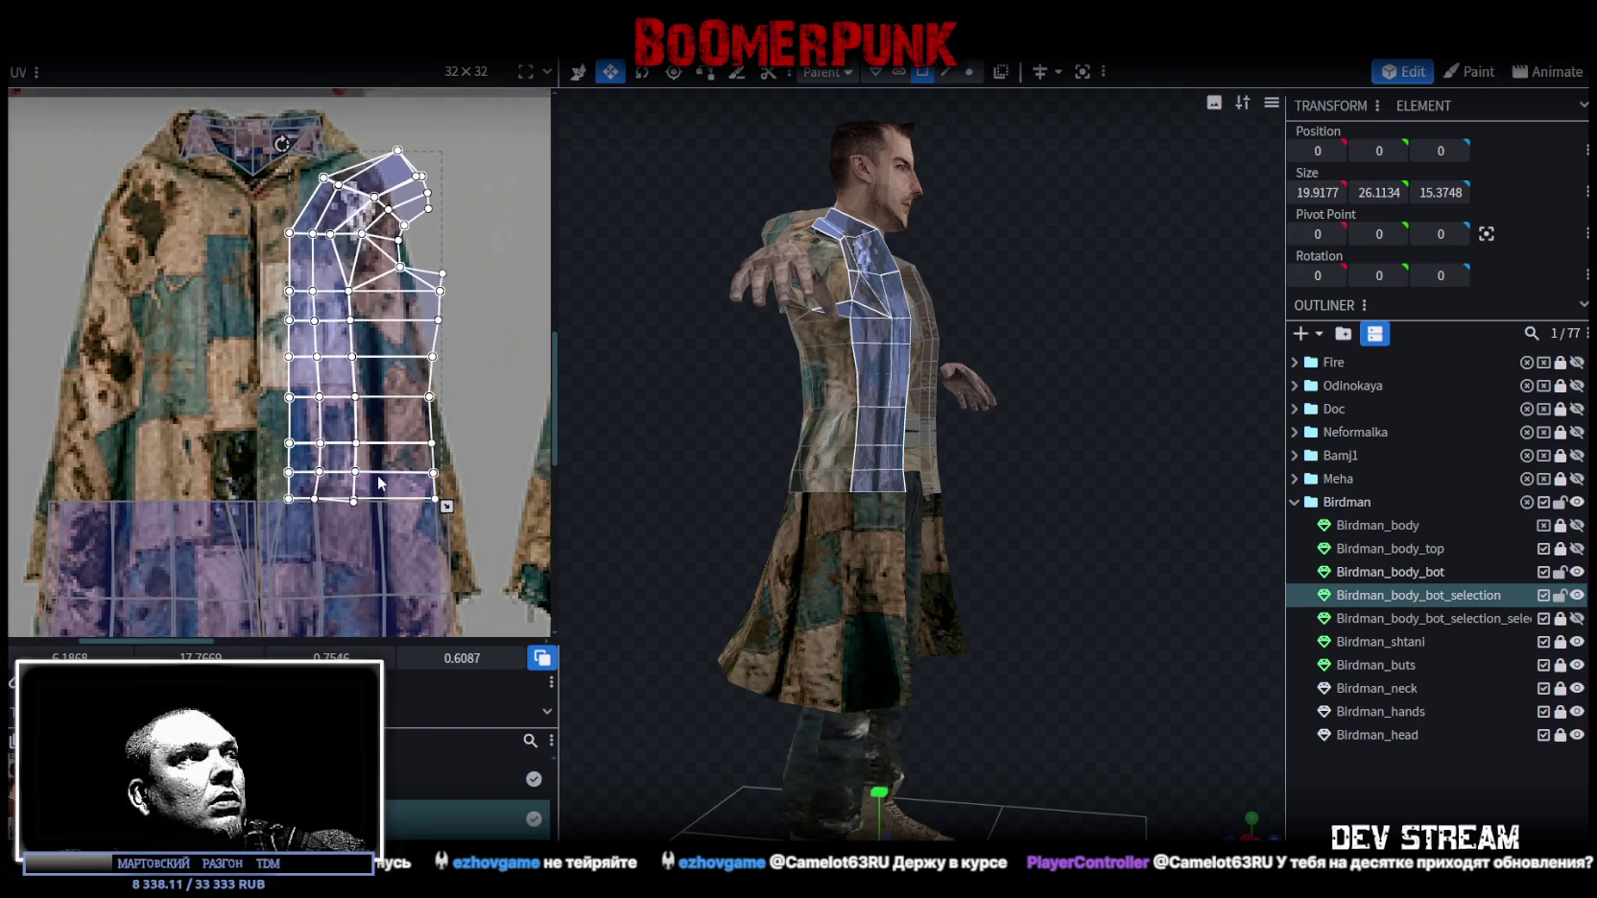
key("Left")
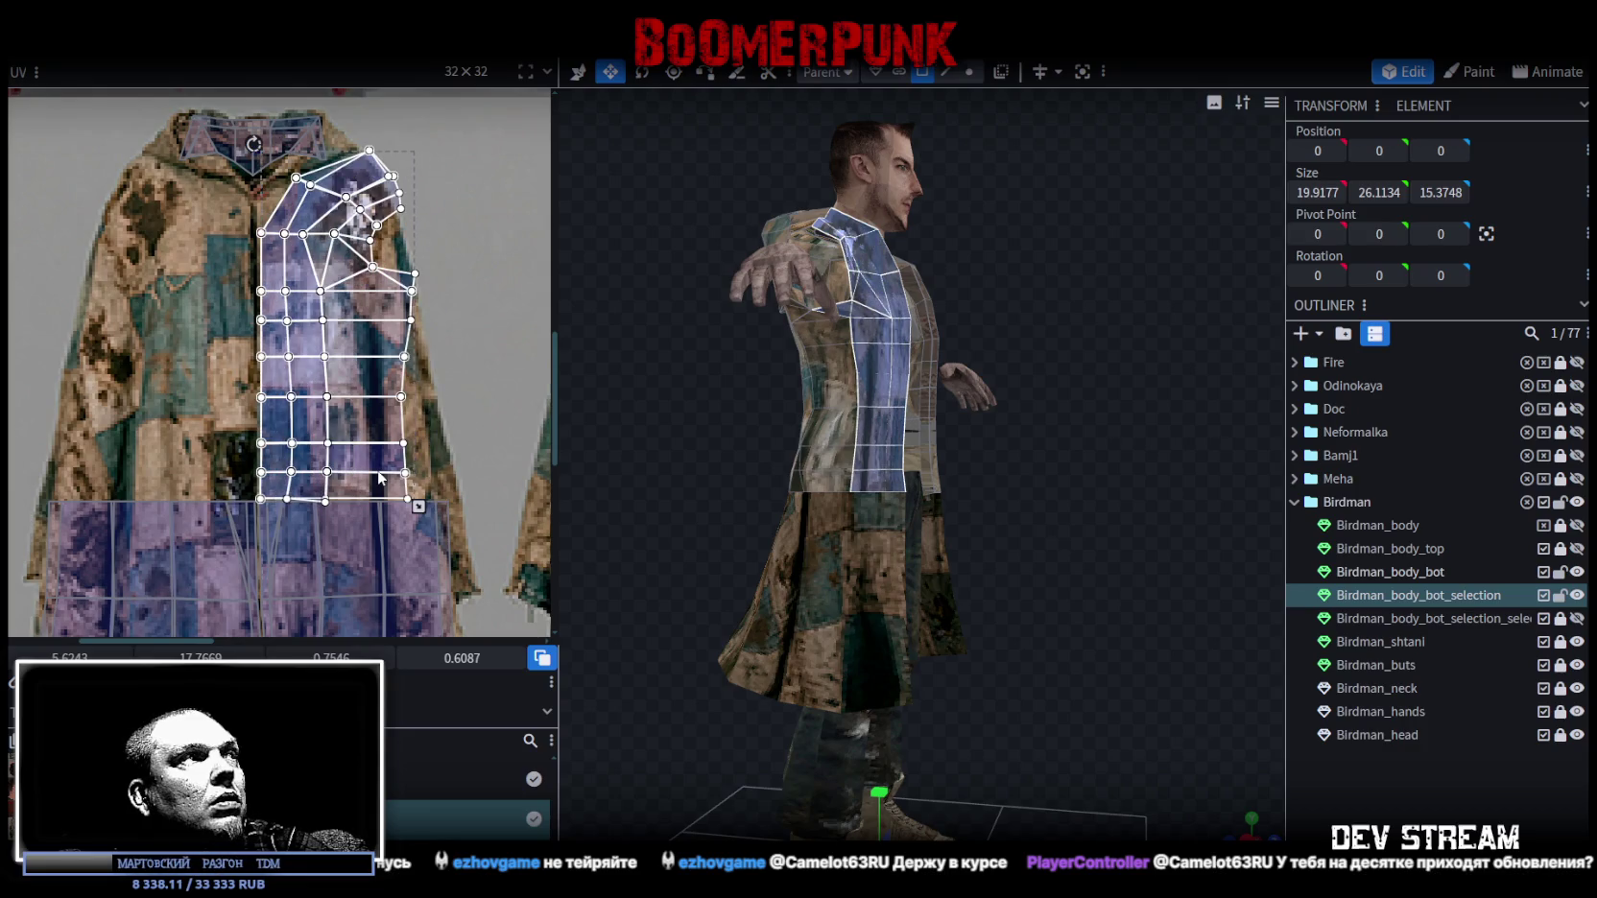
left_click(1277, 688)
mouse_move(1278, 687)
left_mouse_down()
mouse_move(1071, 634)
mouse_move(1145, 648)
mouse_move(1147, 623)
left_mouse_up()
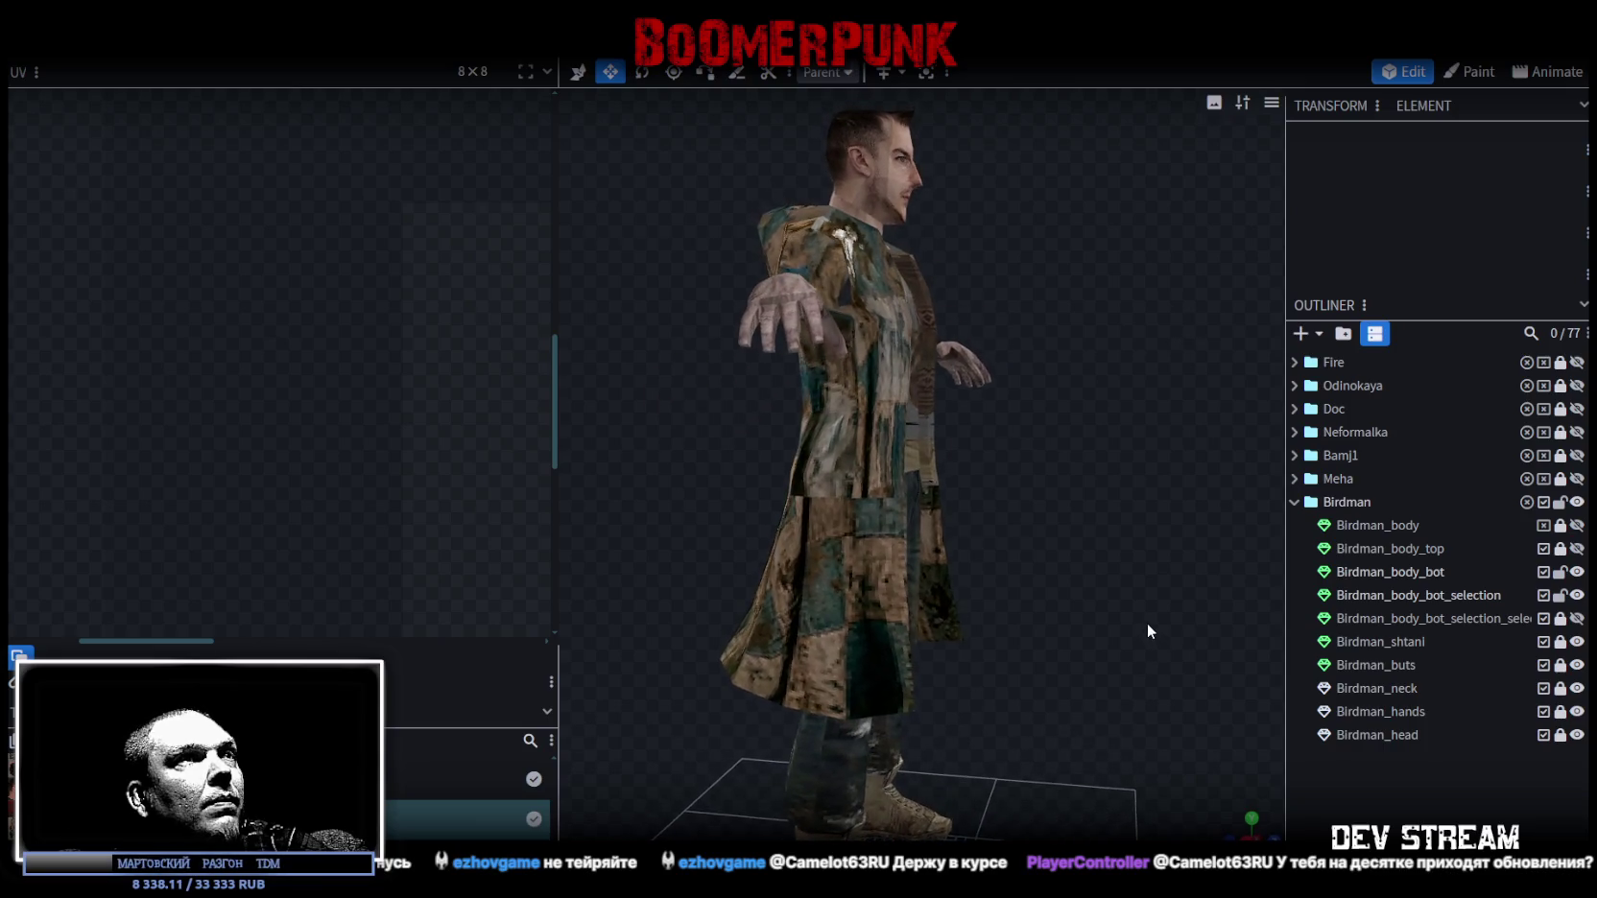
Remap a lower coat face onto the left coat piece, widening its mapped area.
left_click(864, 458)
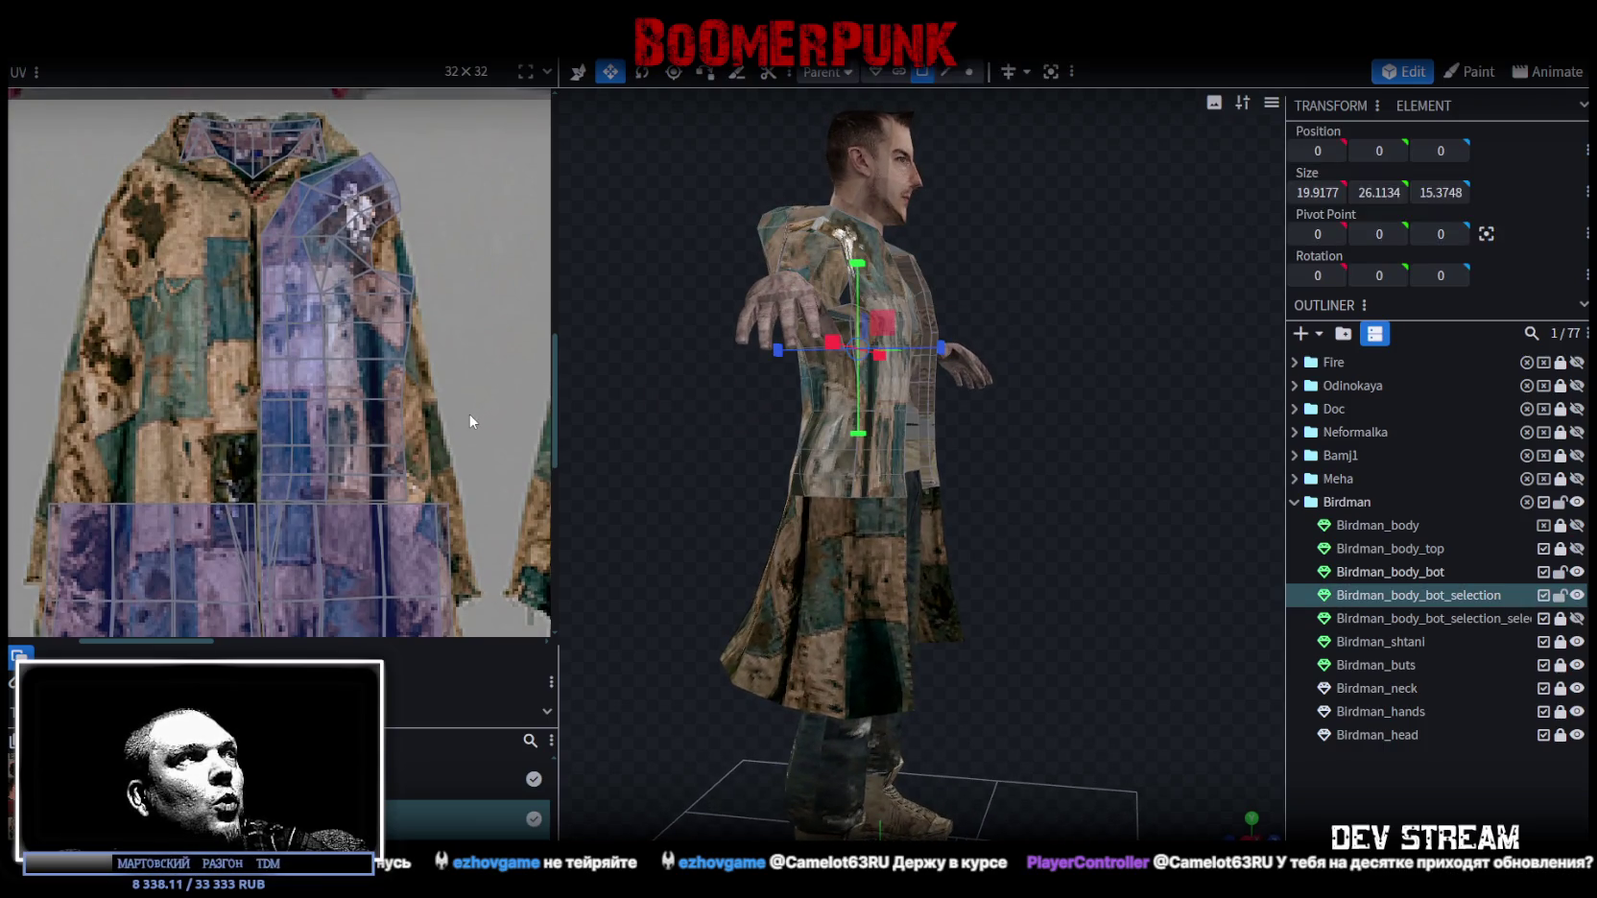
scroll(469, 413, "down", 1)
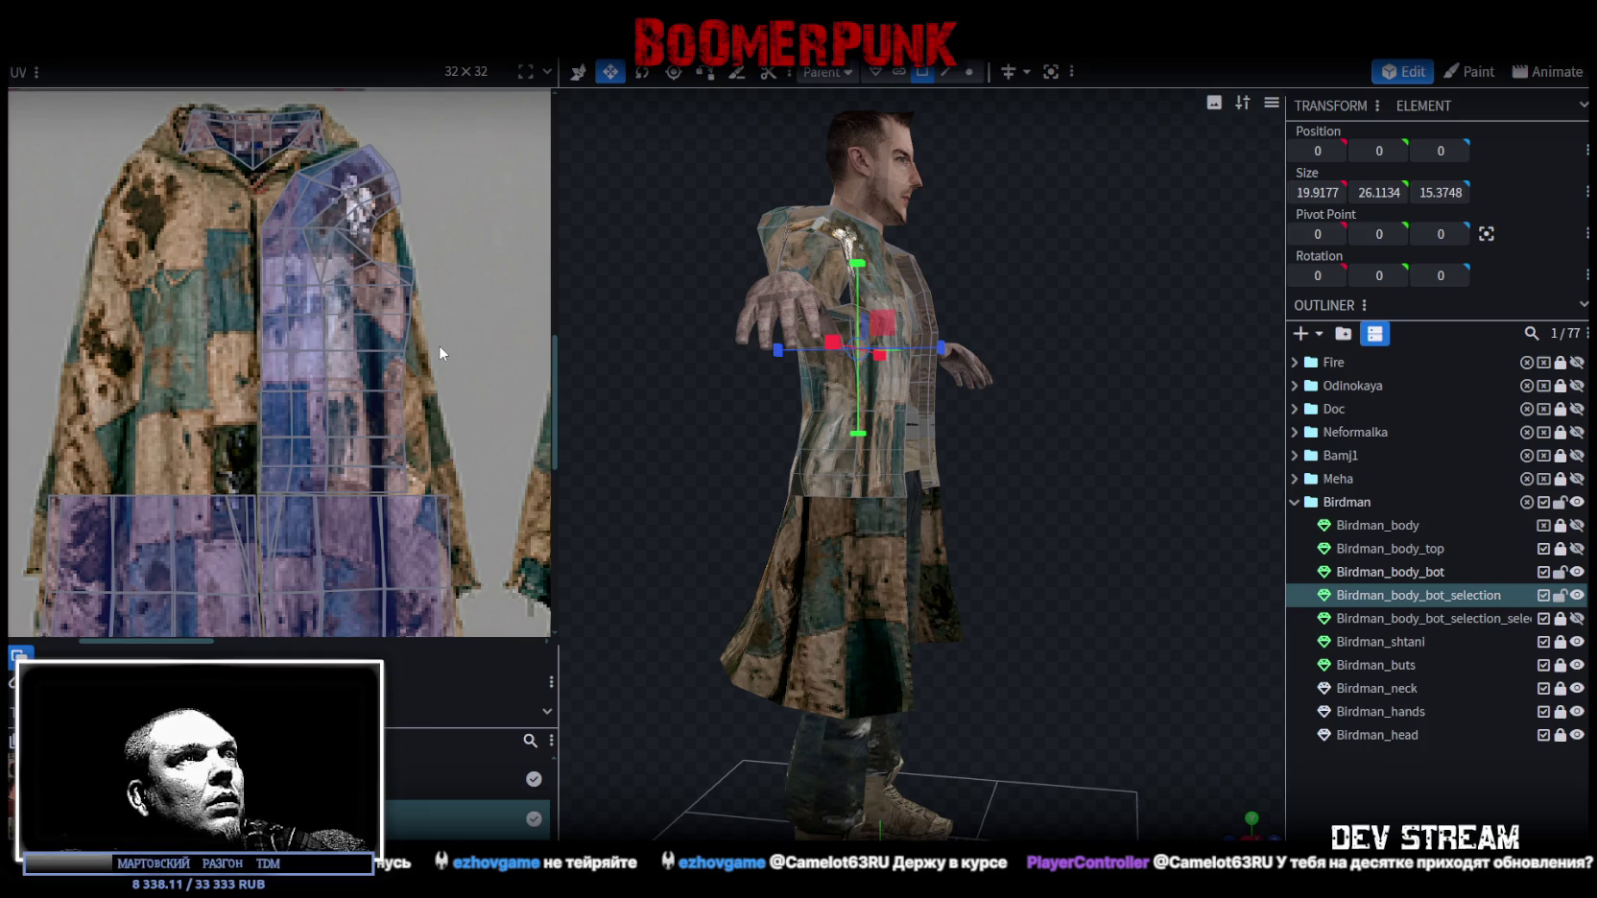
left_click(875, 512)
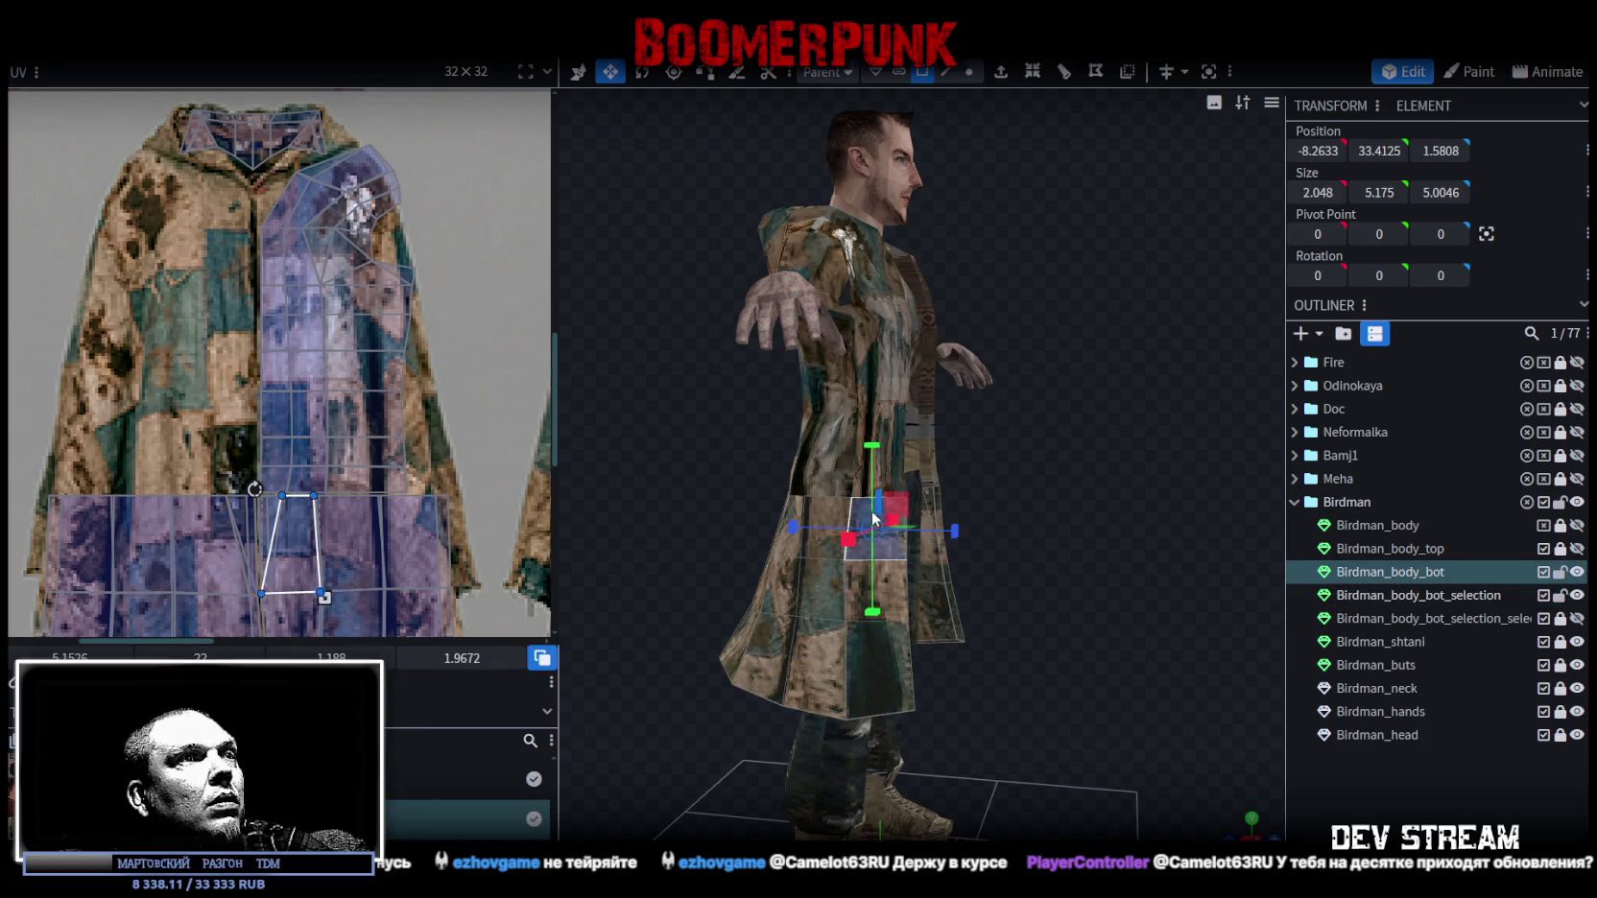
left_click_drag(877, 518, 1114, 718)
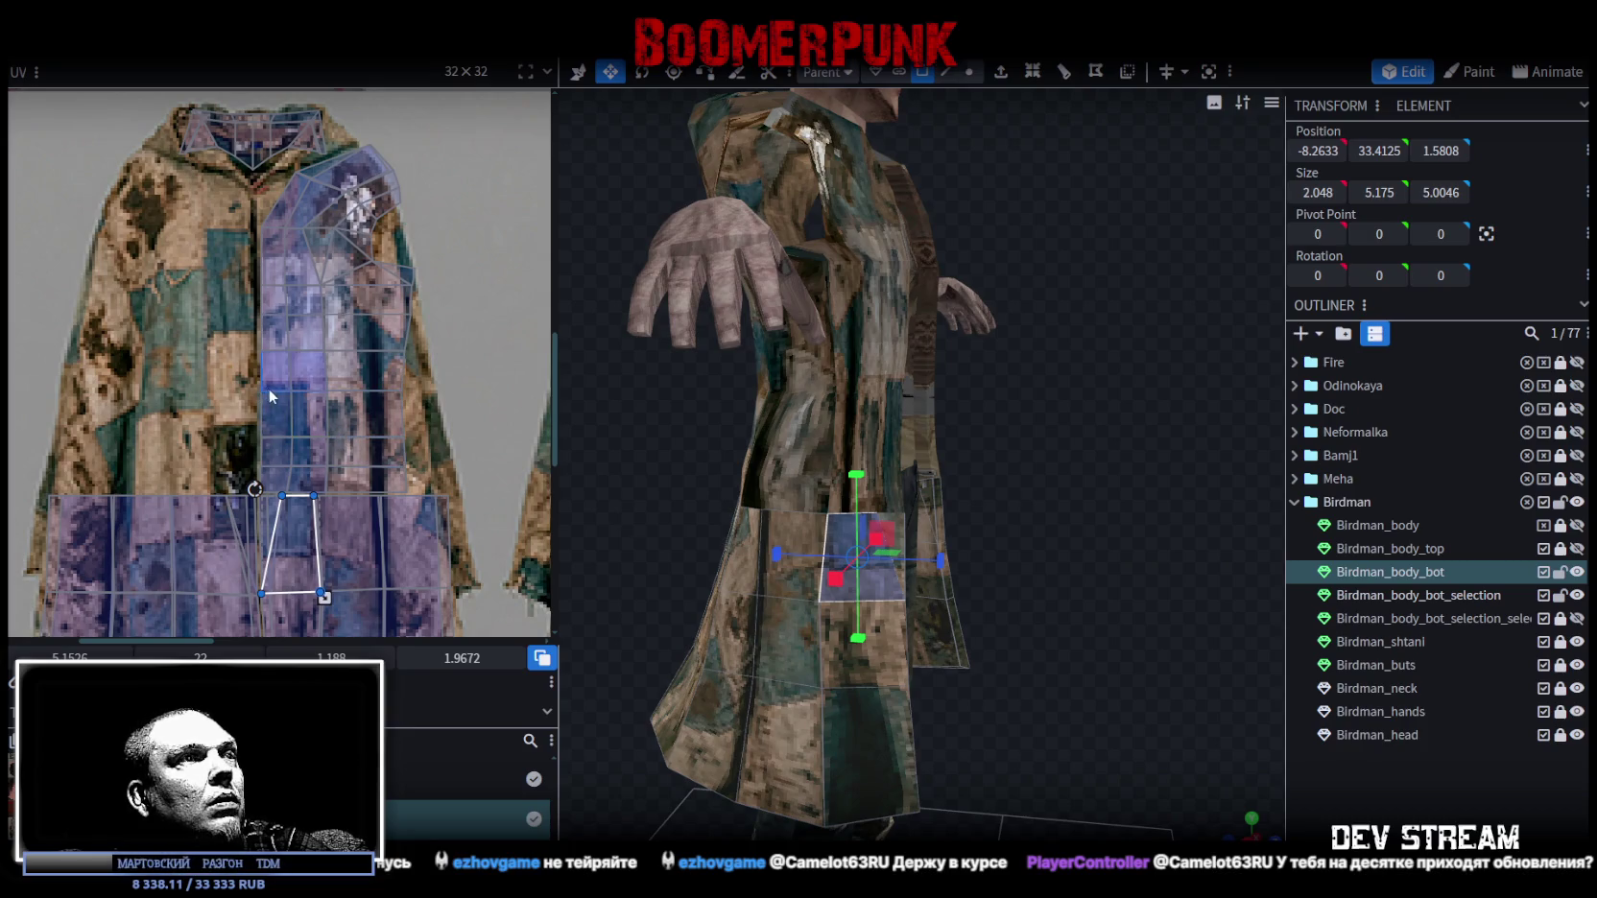
left_click(904, 490)
scroll(904, 494, "up", 2)
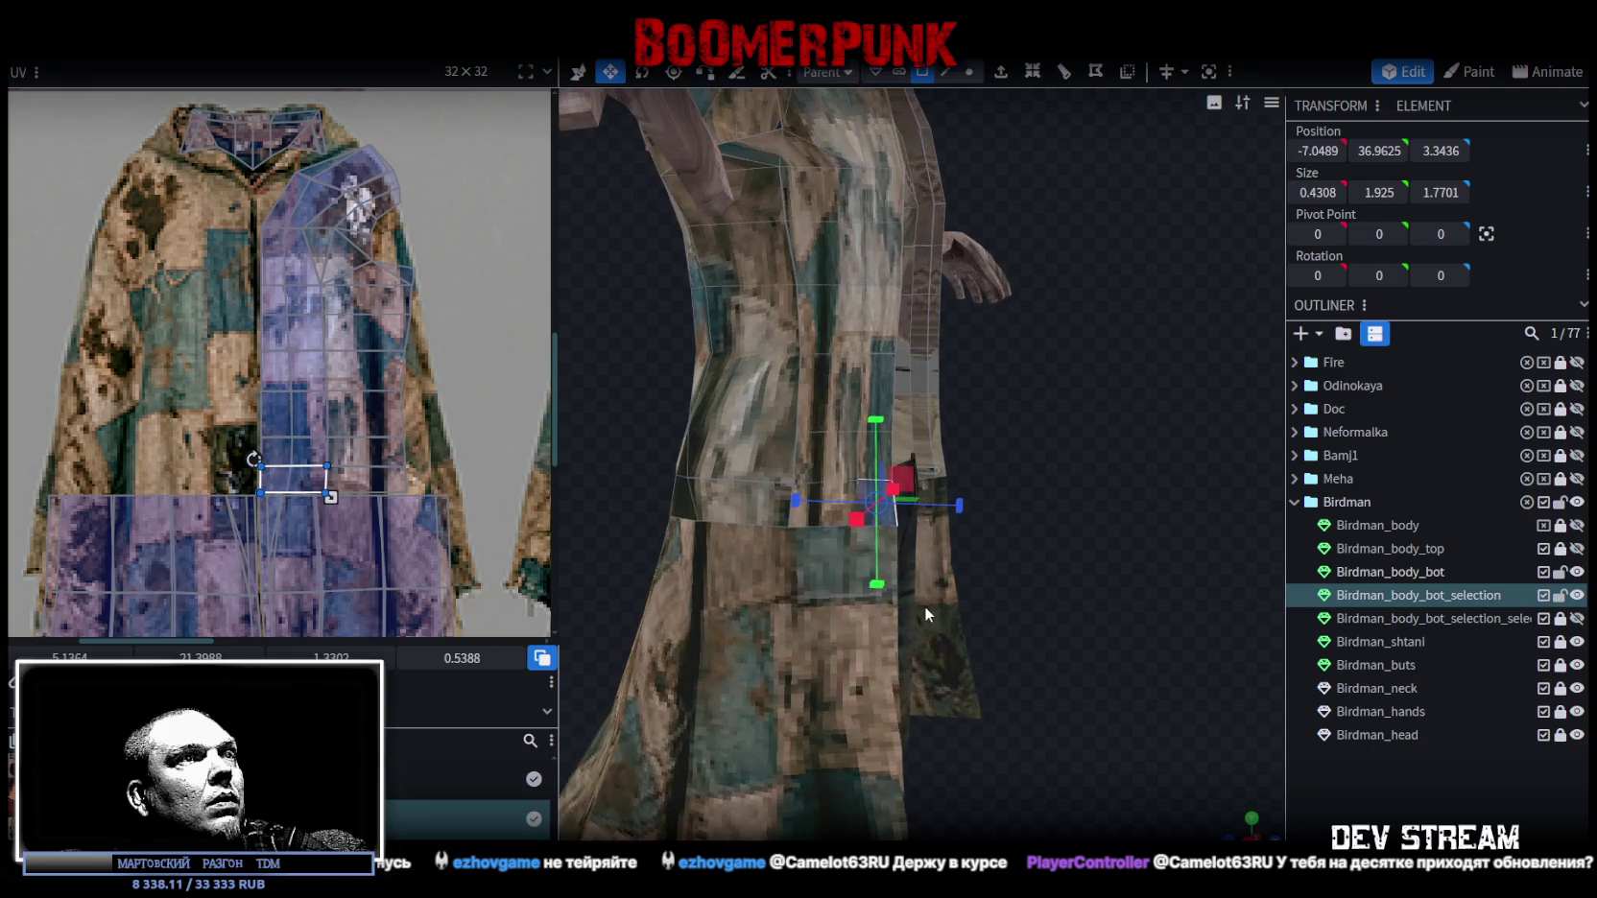
left_click(842, 494)
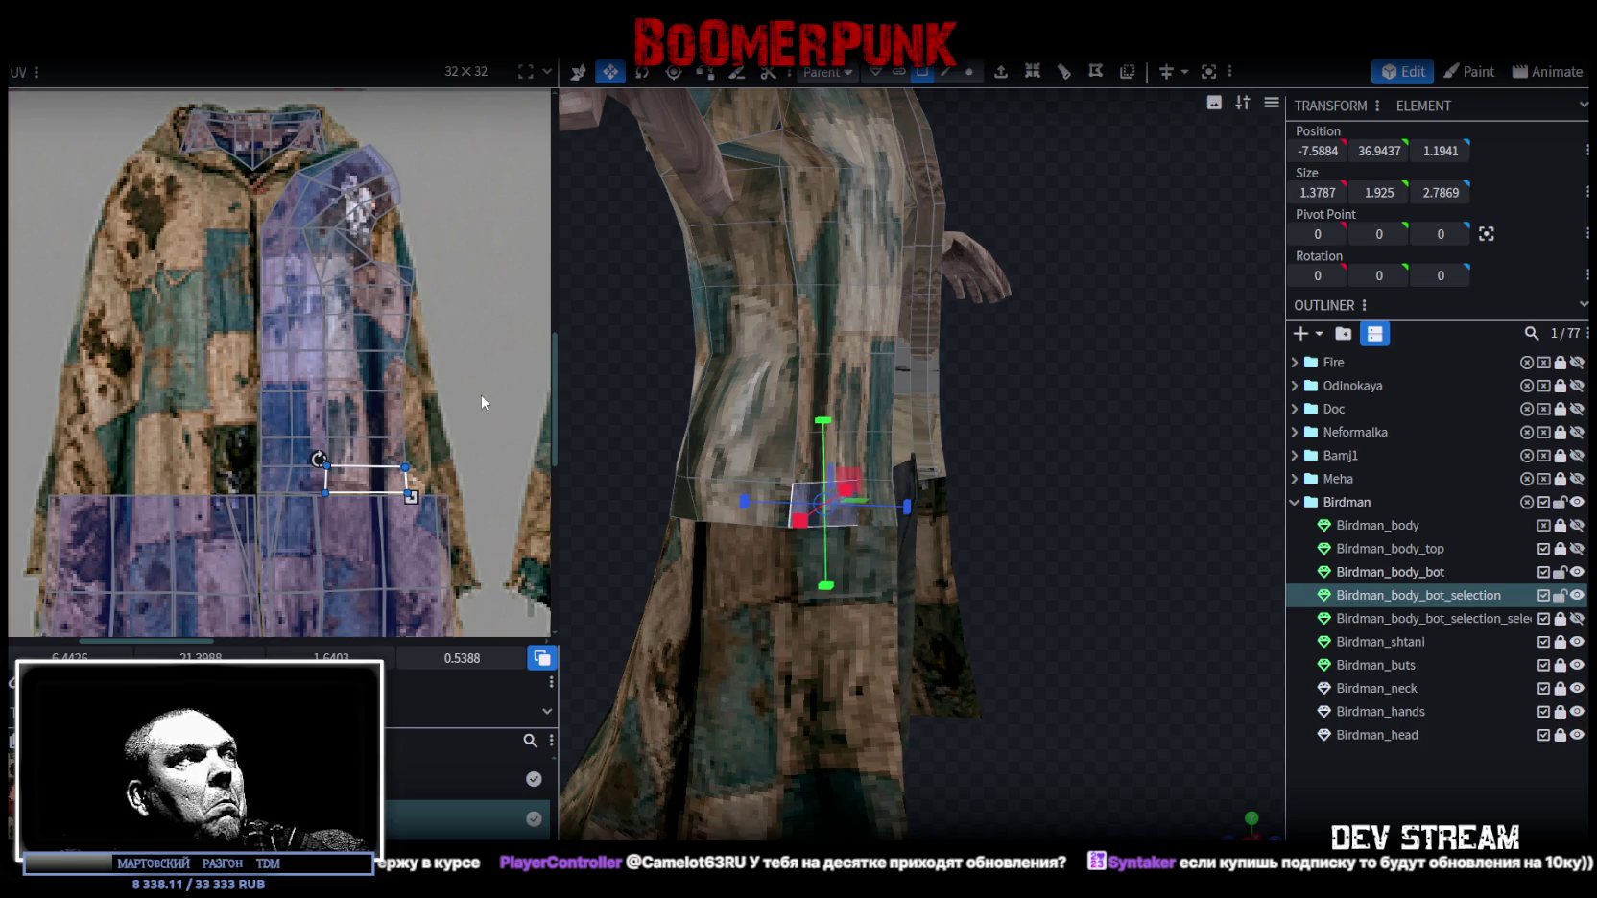
key("ctrl+z")
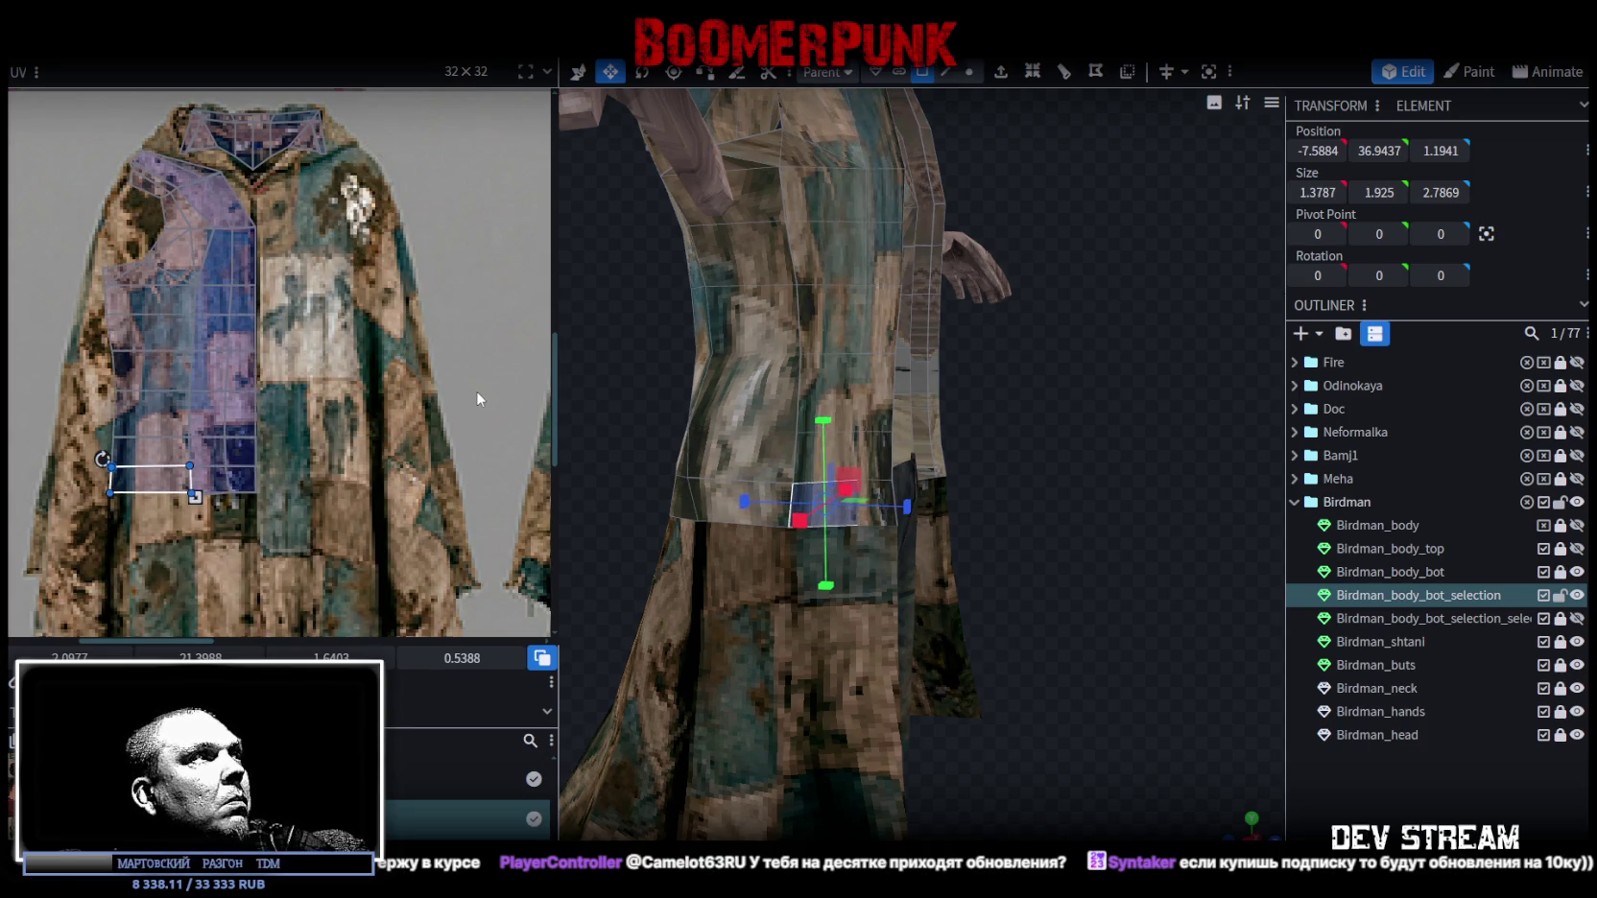
key("ctrl+z")
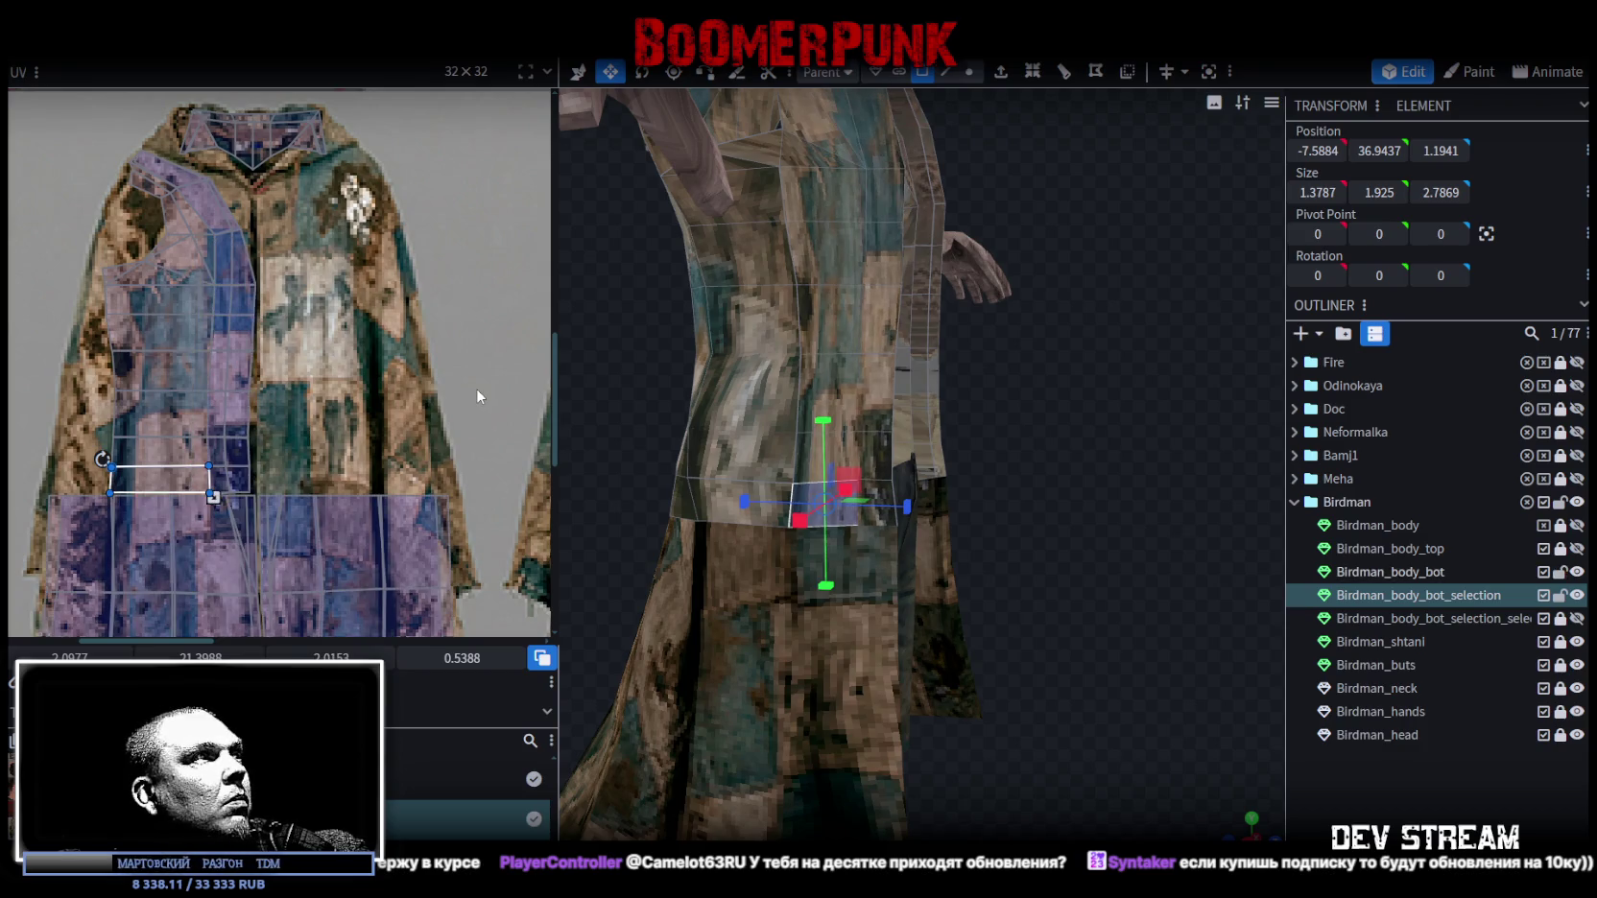
key("ctrl+z")
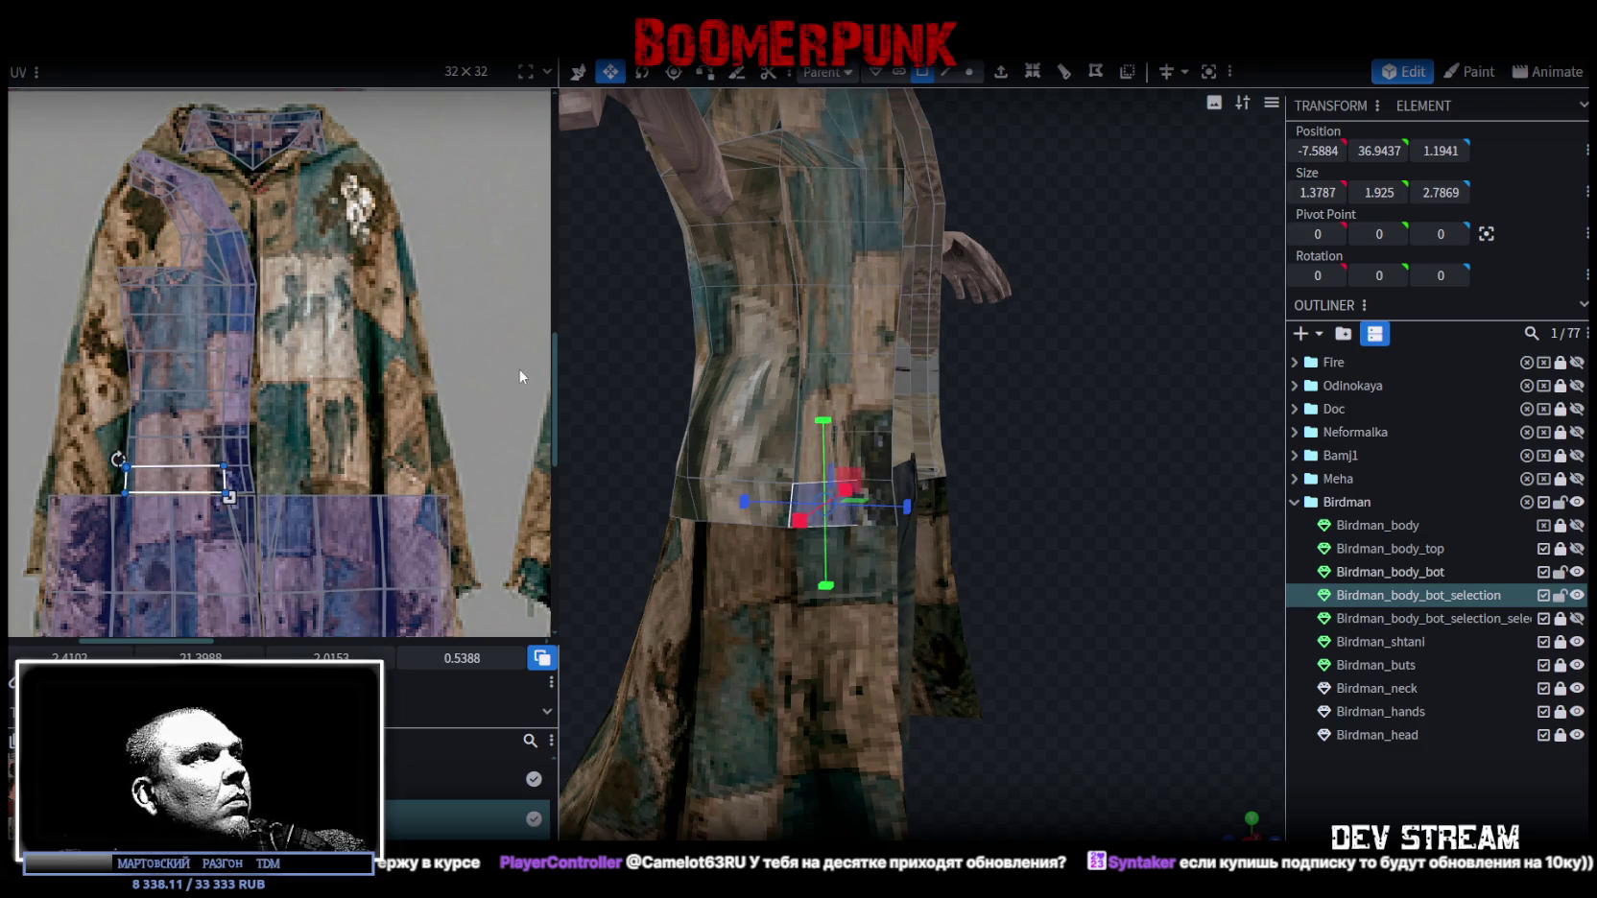
middle_click_drag(387, 399, 427, 405)
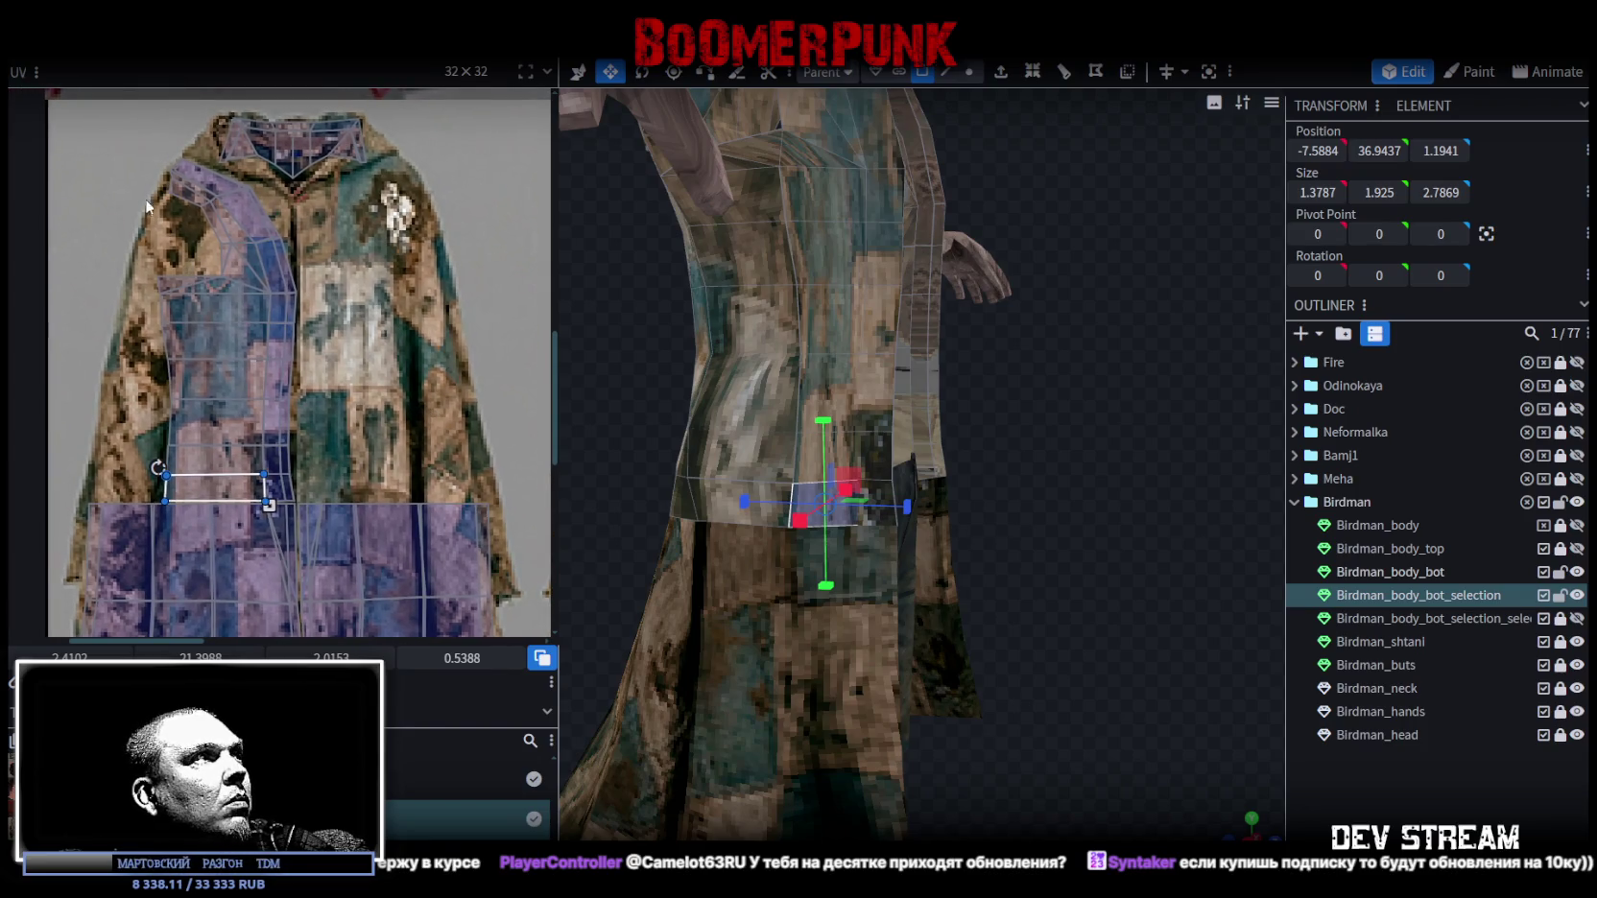
Move the whole front strip UV island right onto another coat patch.
left_click(242, 263)
double_click(218, 393)
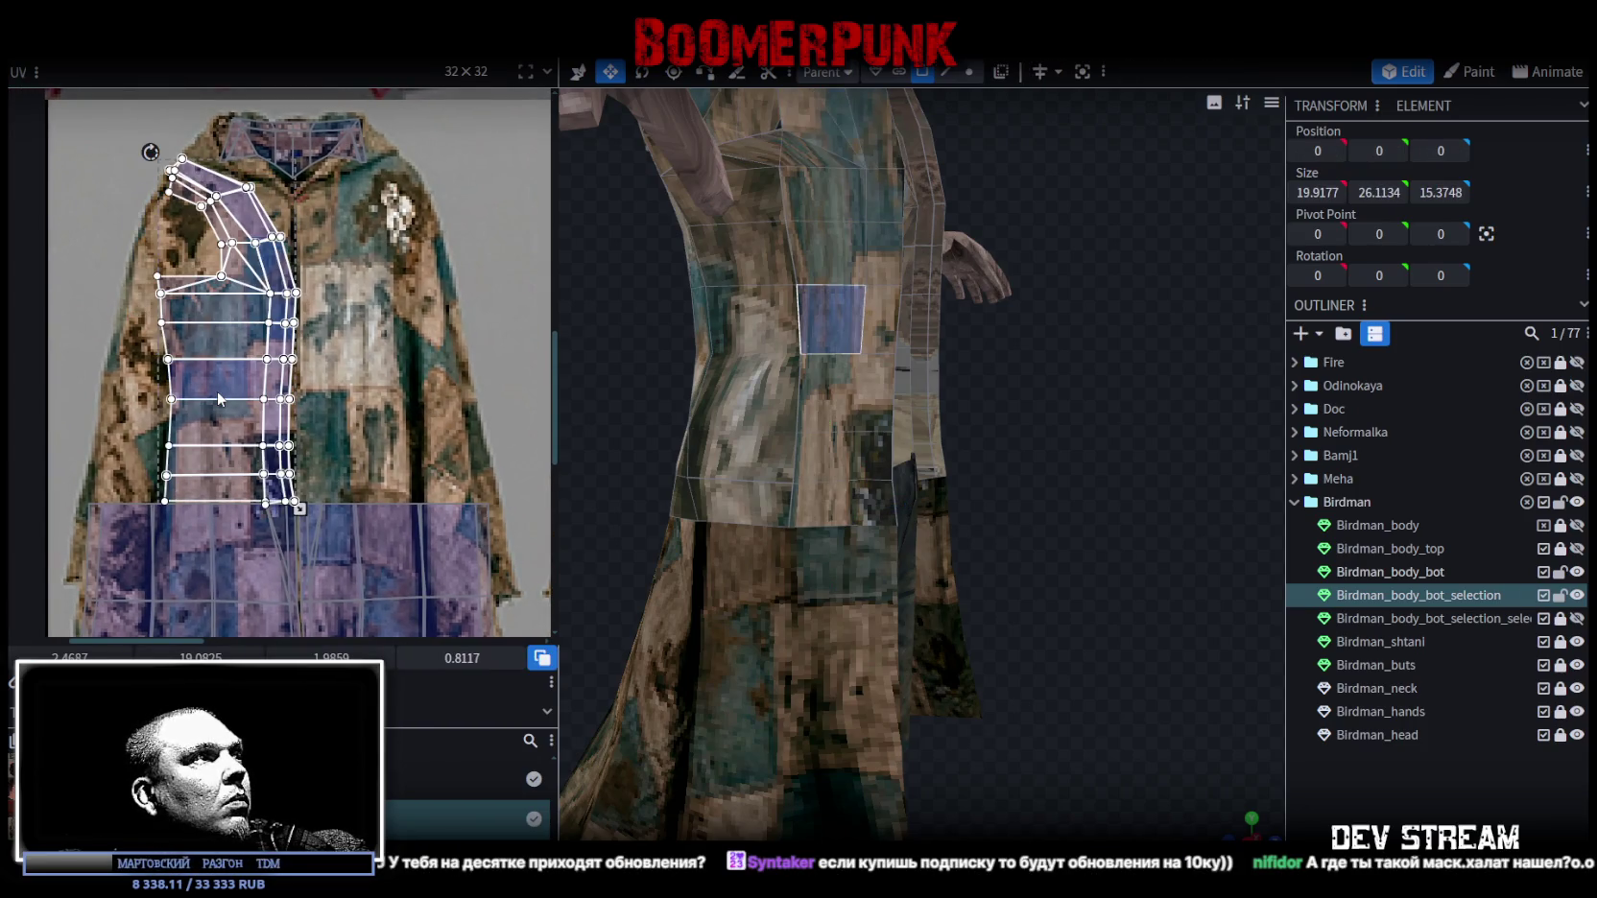
left_click_drag(240, 432, 375, 431)
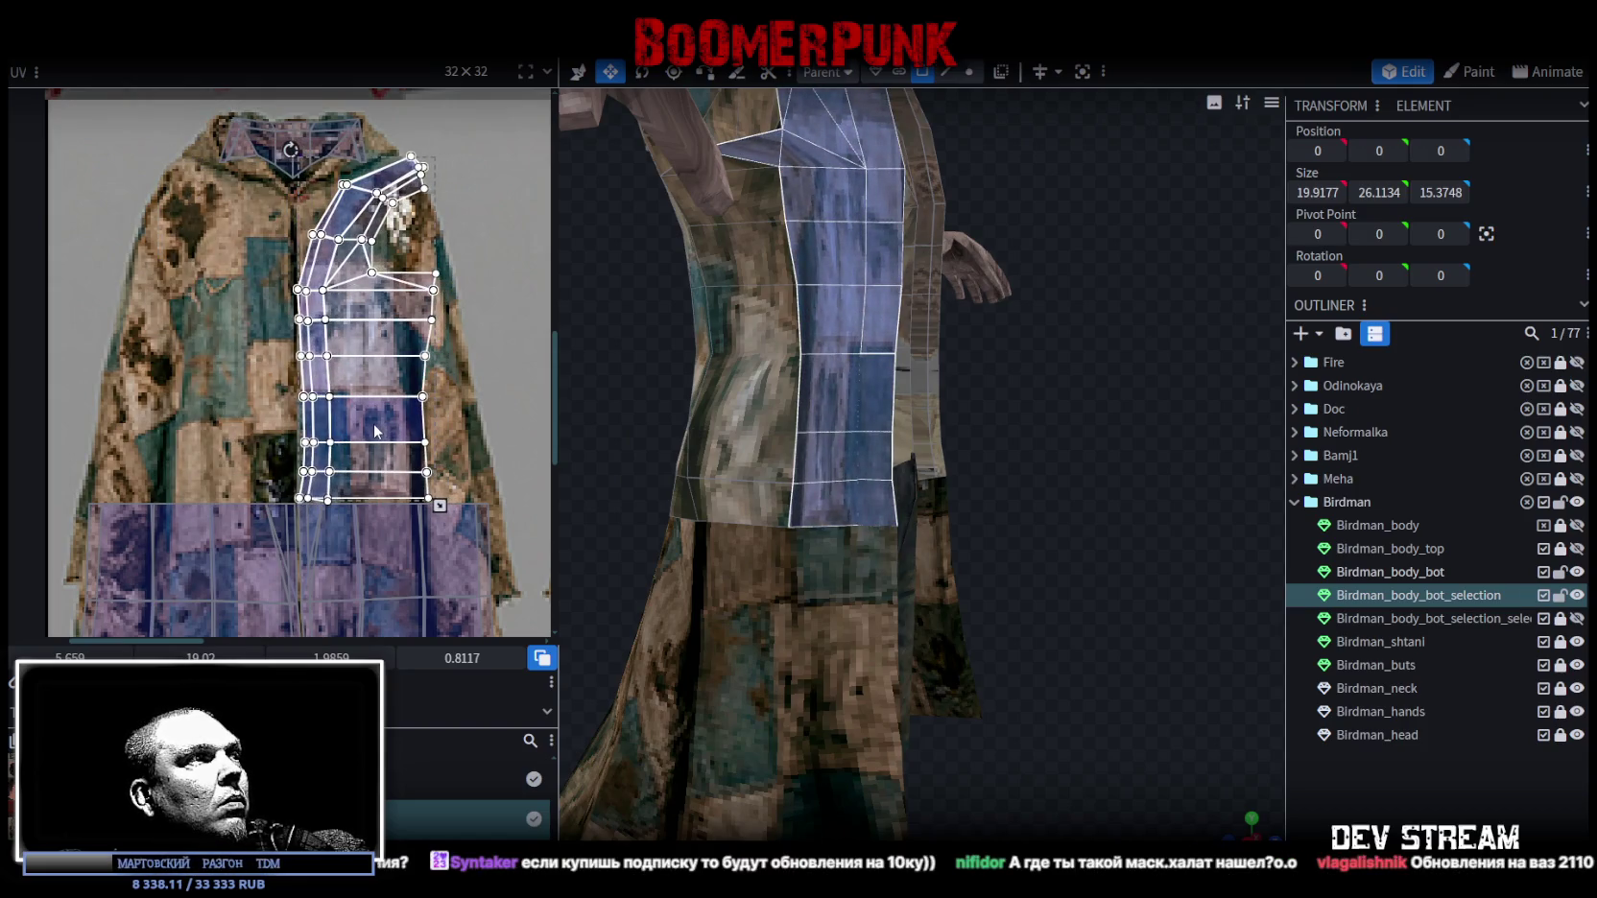
left_click_drag(375, 432, 399, 432)
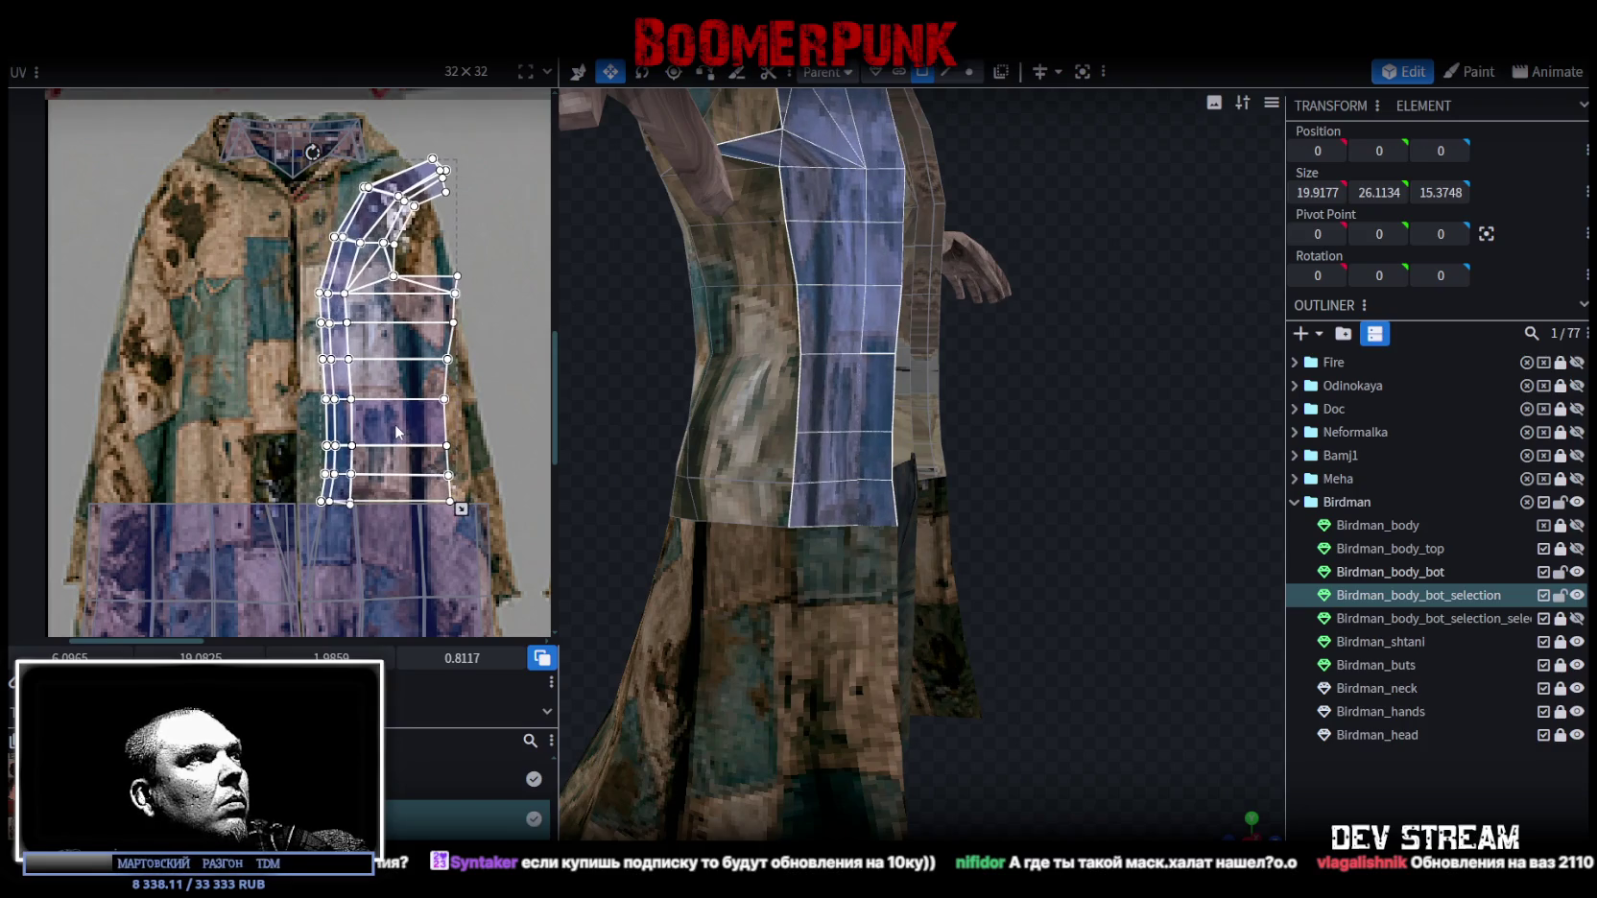
scroll(336, 432, "up", 3)
scroll(333, 436, "up", 2)
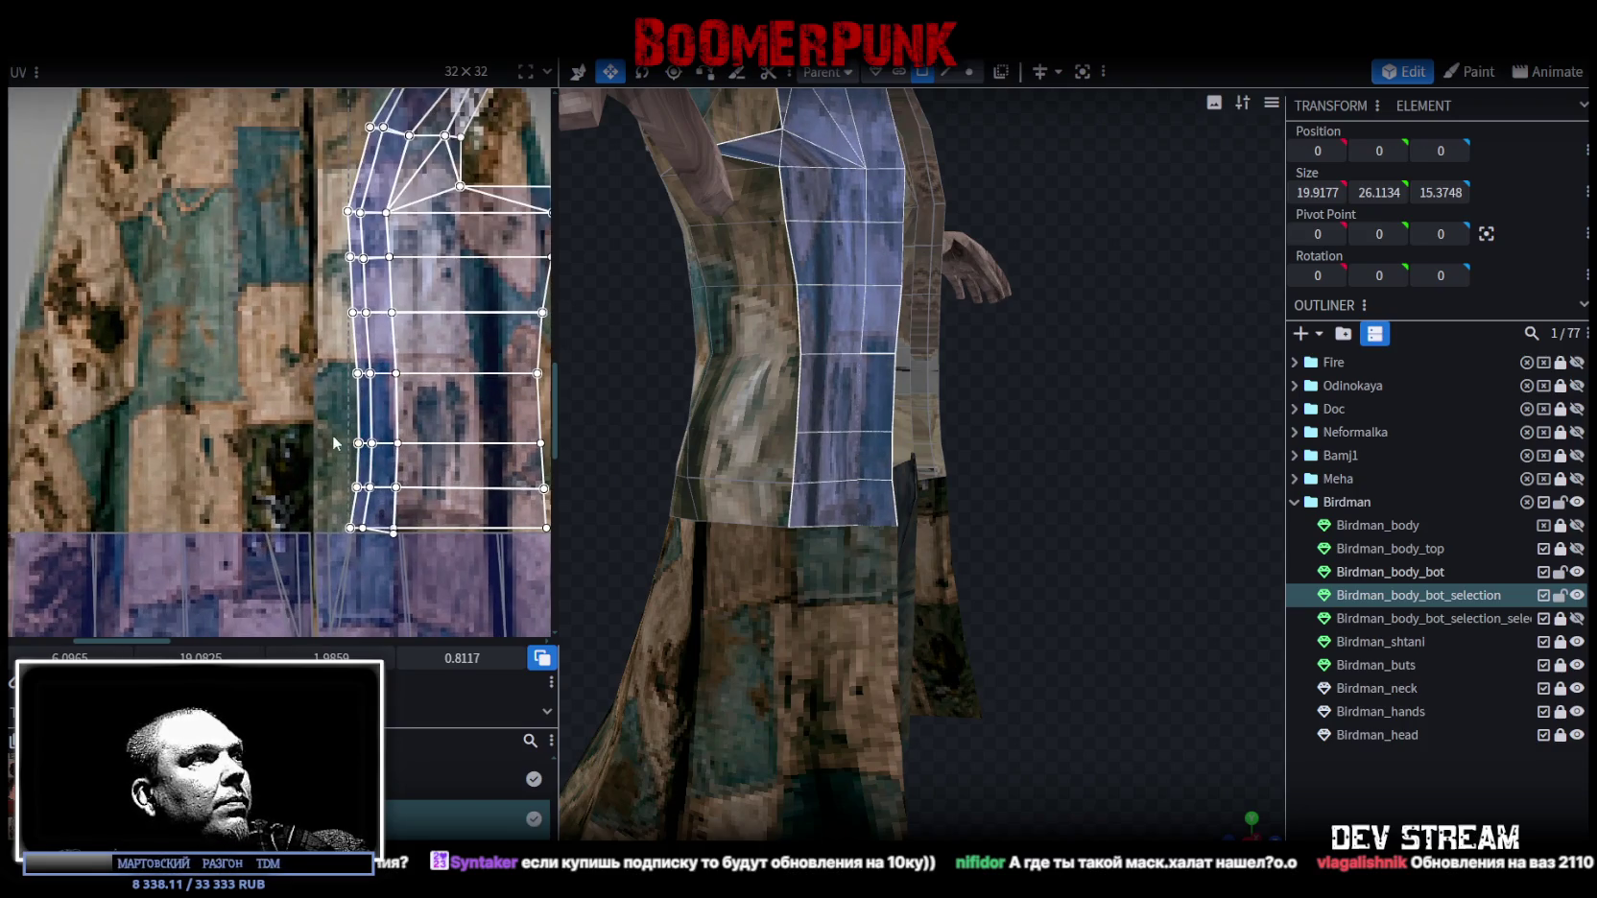
left_click(359, 526)
Widen the front and lapel strip islands by pulling their left edges, then select a waist face.
left_click(359, 527)
mouse_move(352, 527)
left_mouse_down()
mouse_move(316, 530)
mouse_move(343, 516)
left_mouse_up()
left_click(407, 536, "shift")
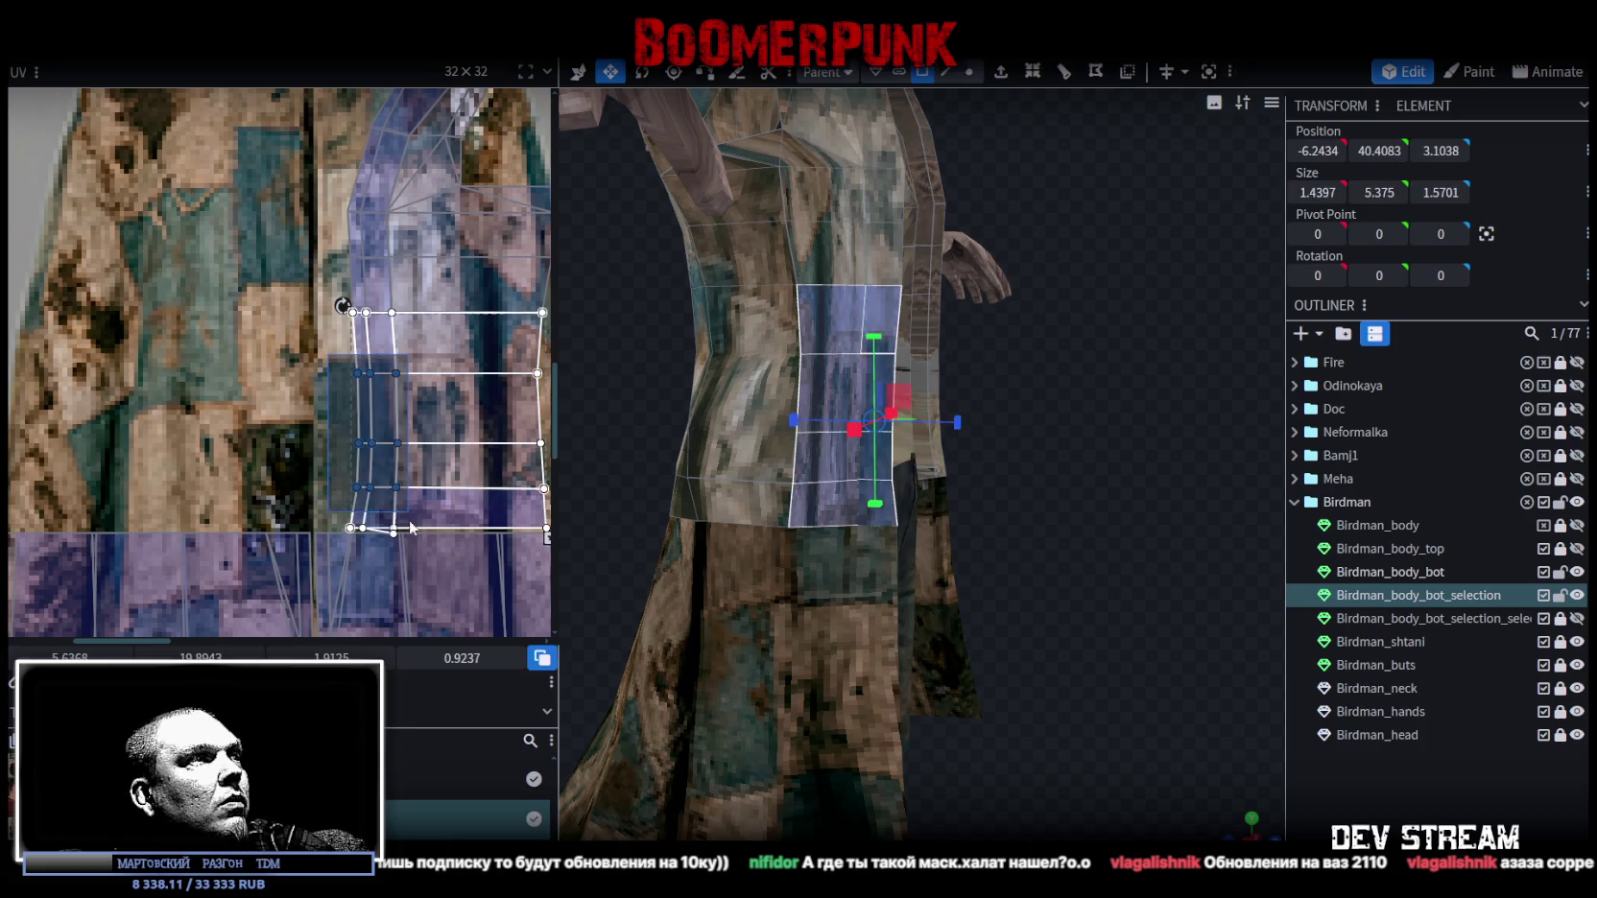
scroll(407, 536, "down", 1)
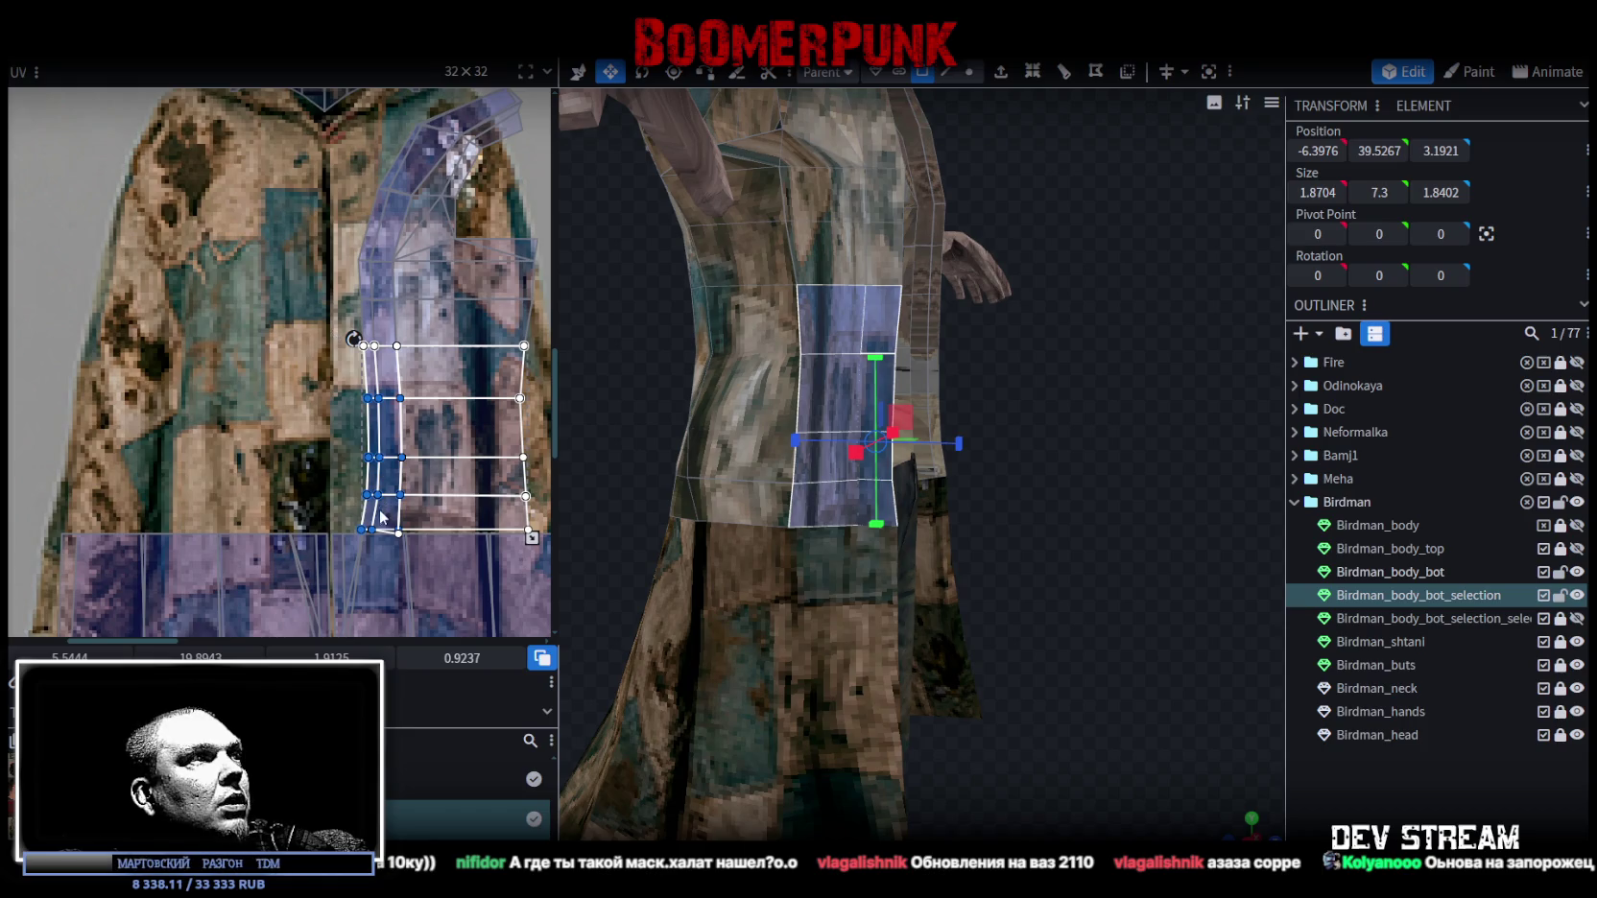
key("ctrl+z")
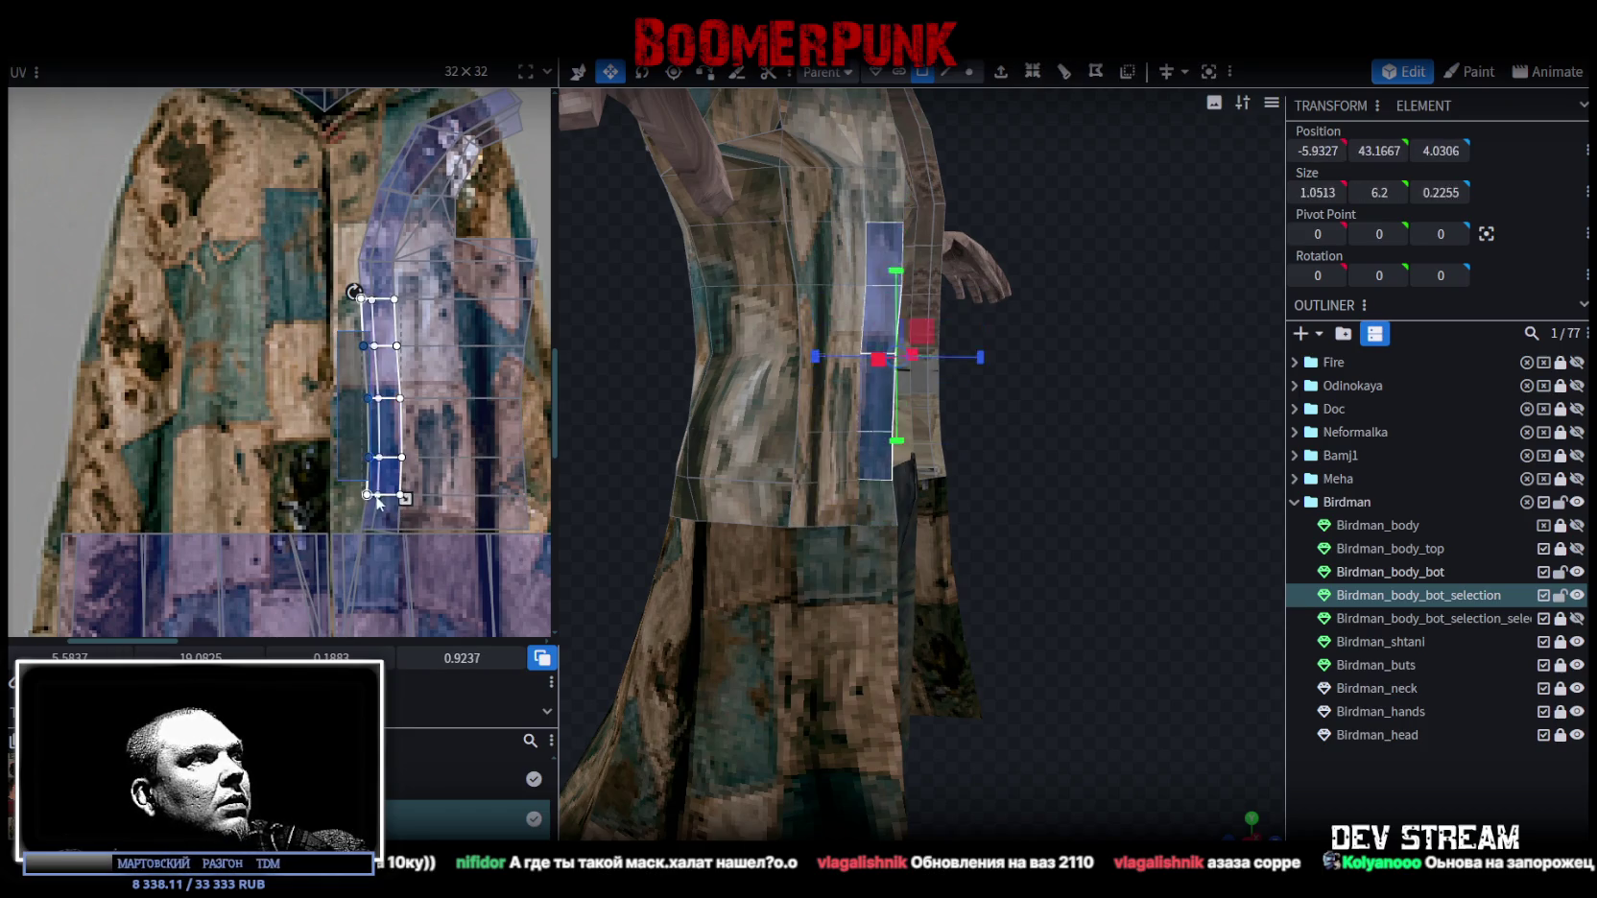
left_click_drag(373, 531, 343, 531)
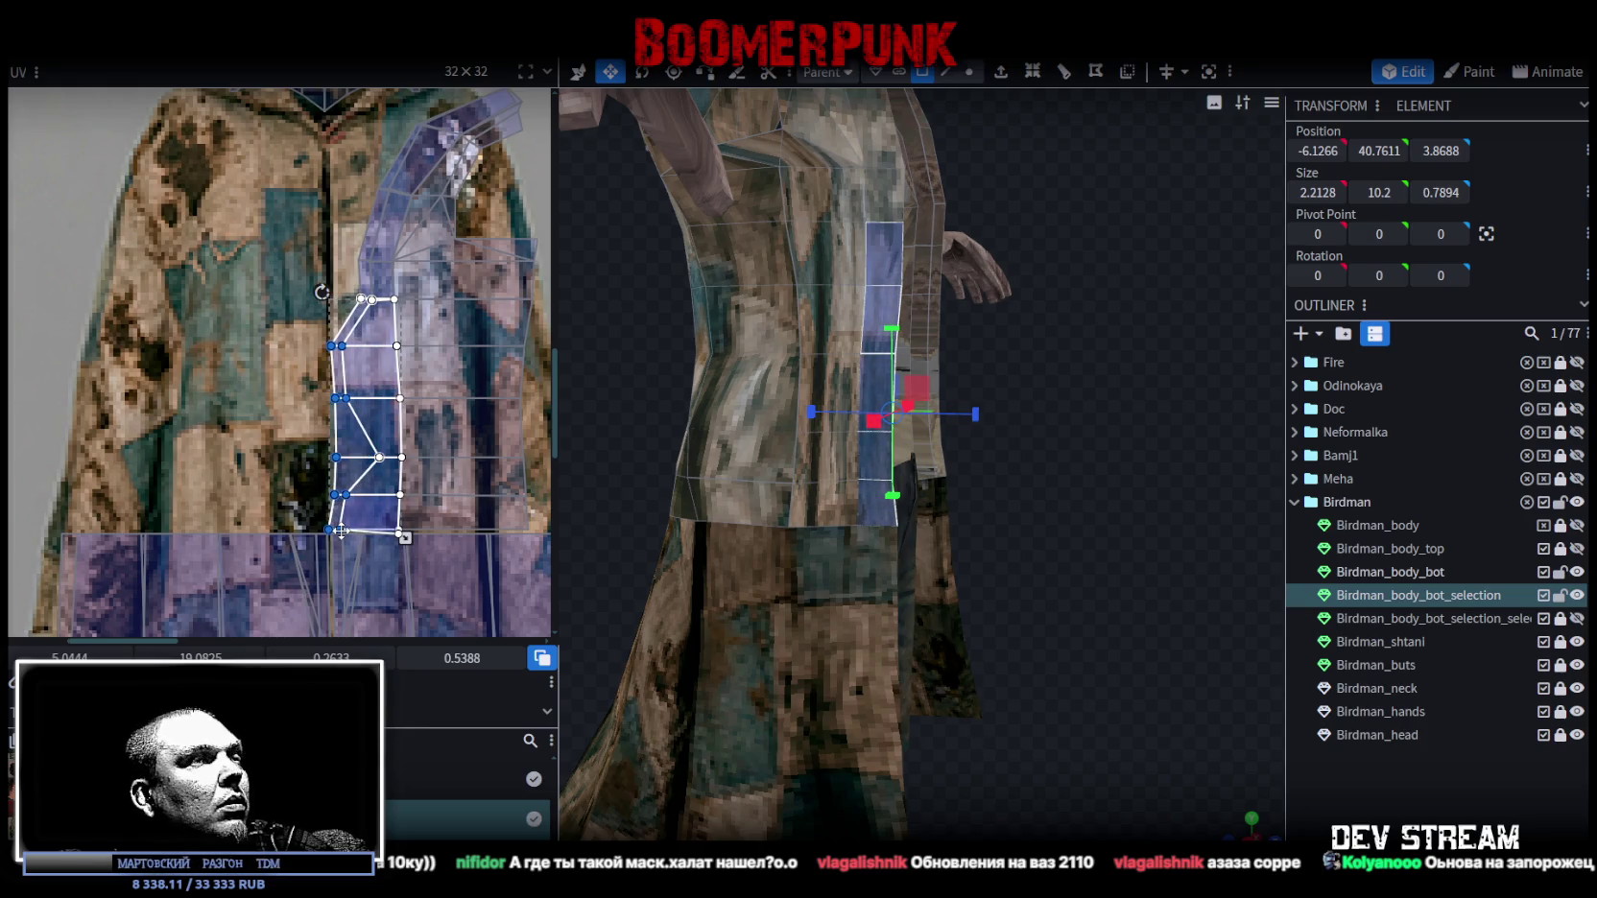
left_click(839, 480)
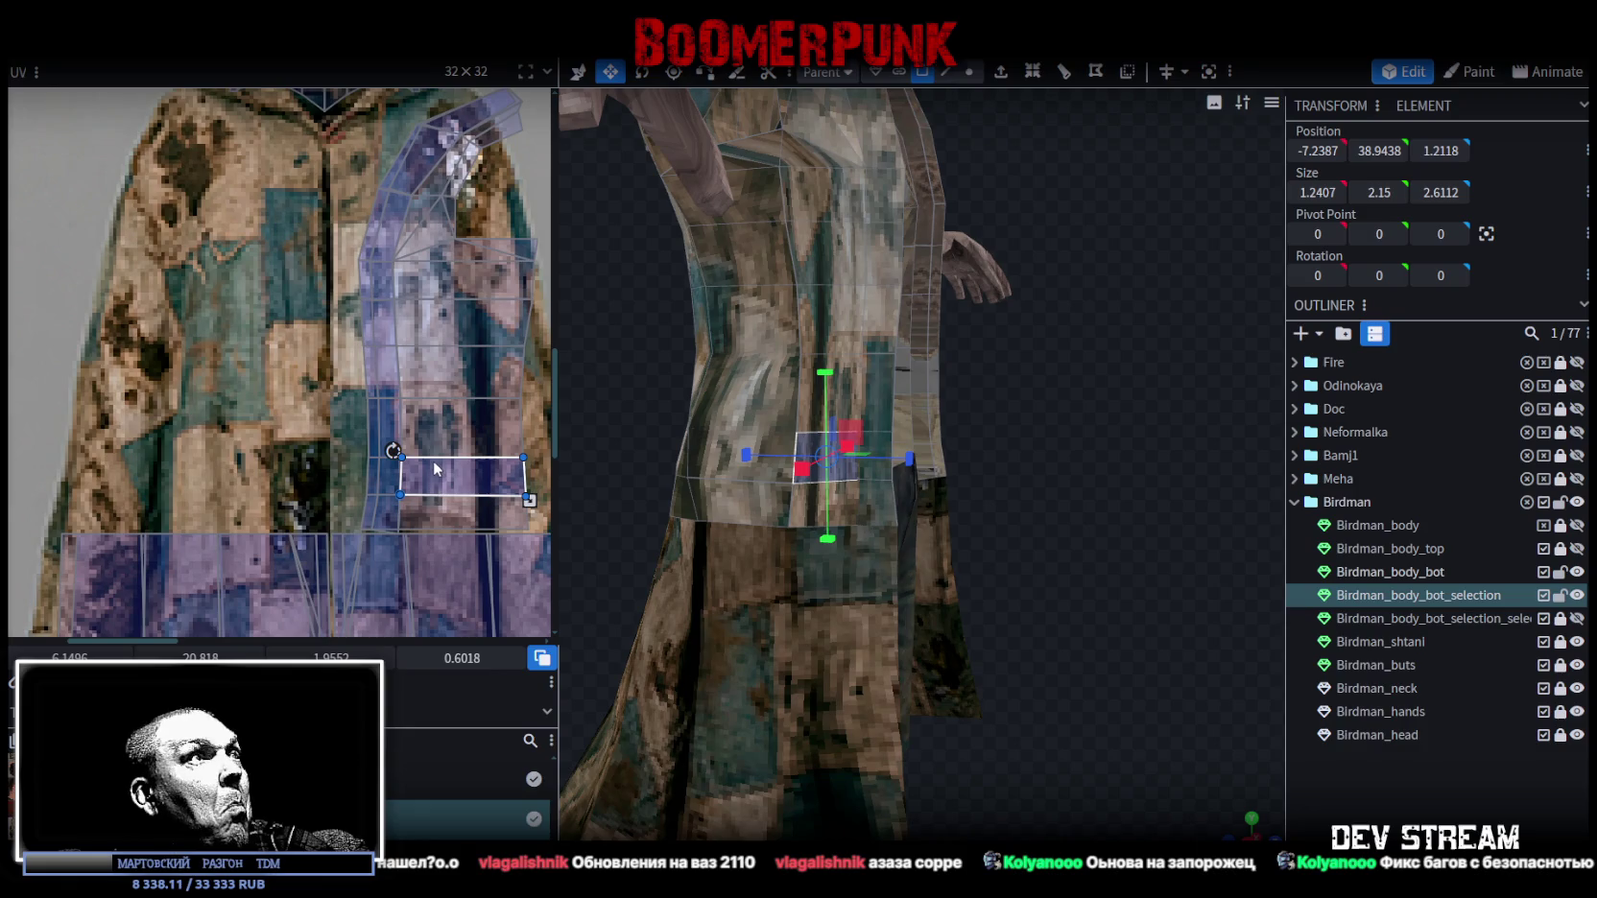
scroll(432, 459, "down", 3)
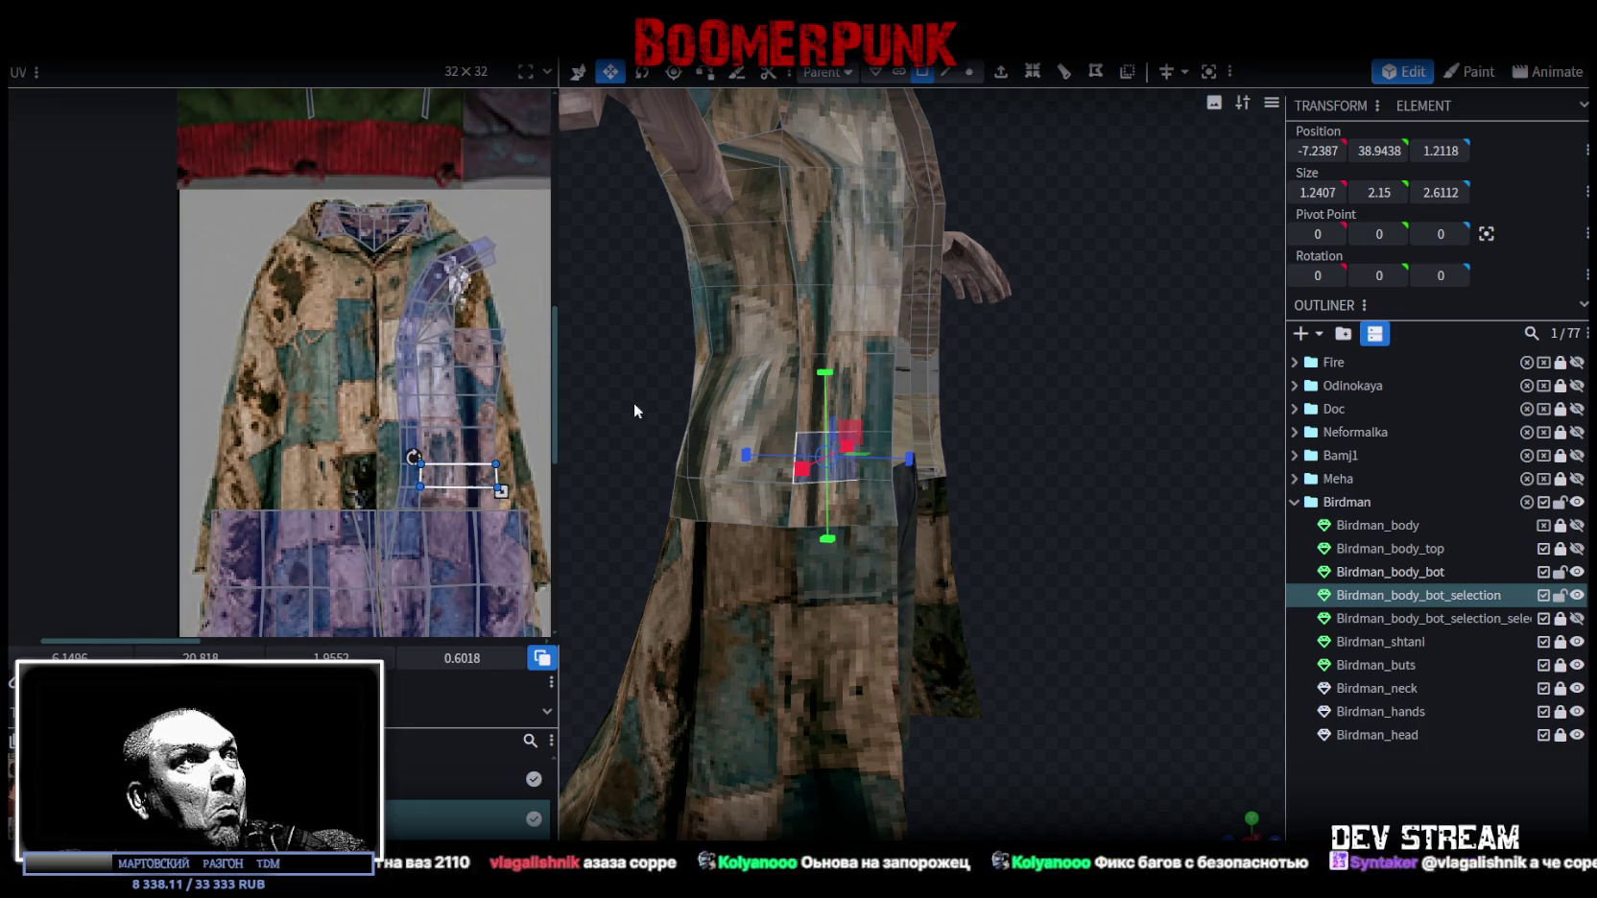
Zoom out and move the front strip's UVs onto the coat texture's centre.
left_click(749, 500)
scroll(377, 465, "down", 3)
scroll(155, 456, "down", 2)
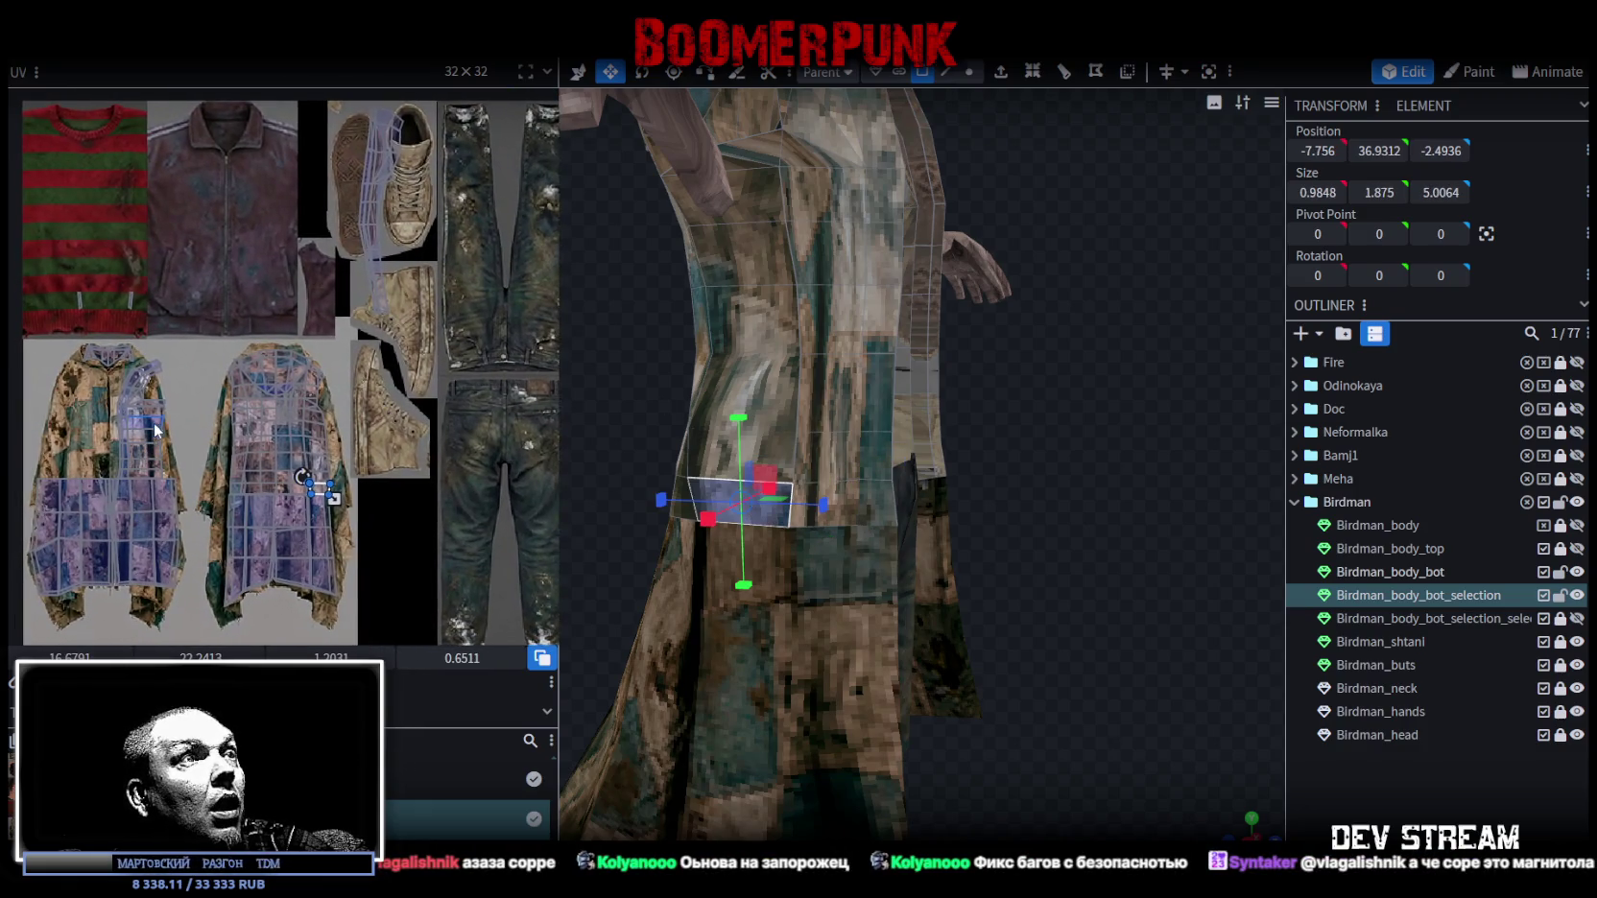
scroll(161, 423, "up", 1)
scroll(177, 430, "up", 2)
scroll(261, 420, "up", 1)
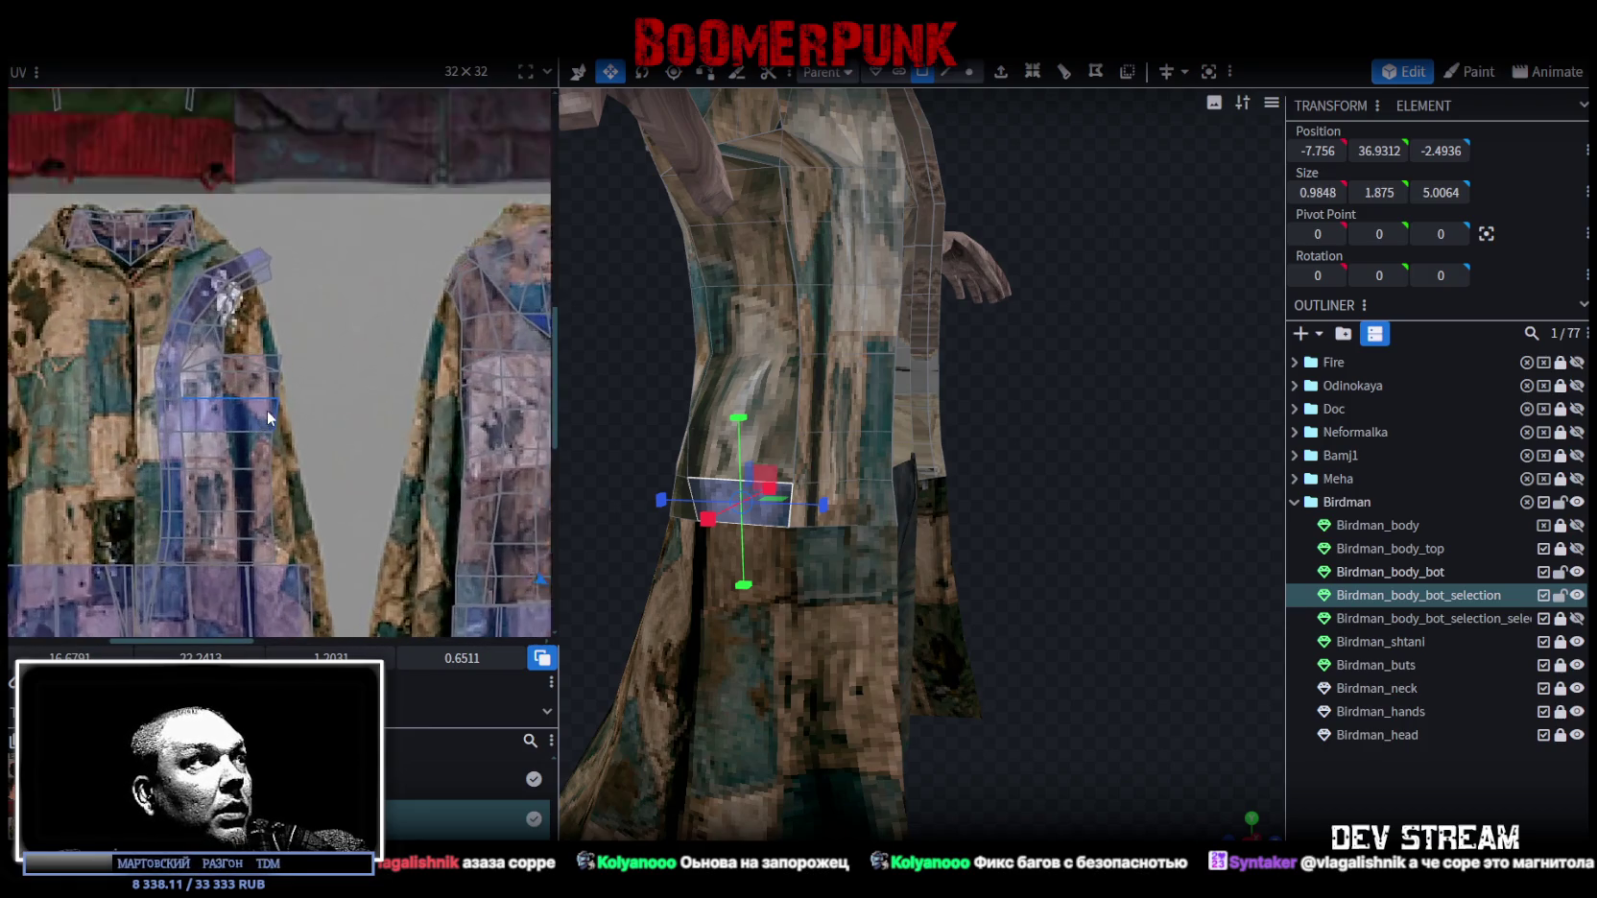
scroll(267, 409, "up", 1)
scroll(387, 459, "up", 1)
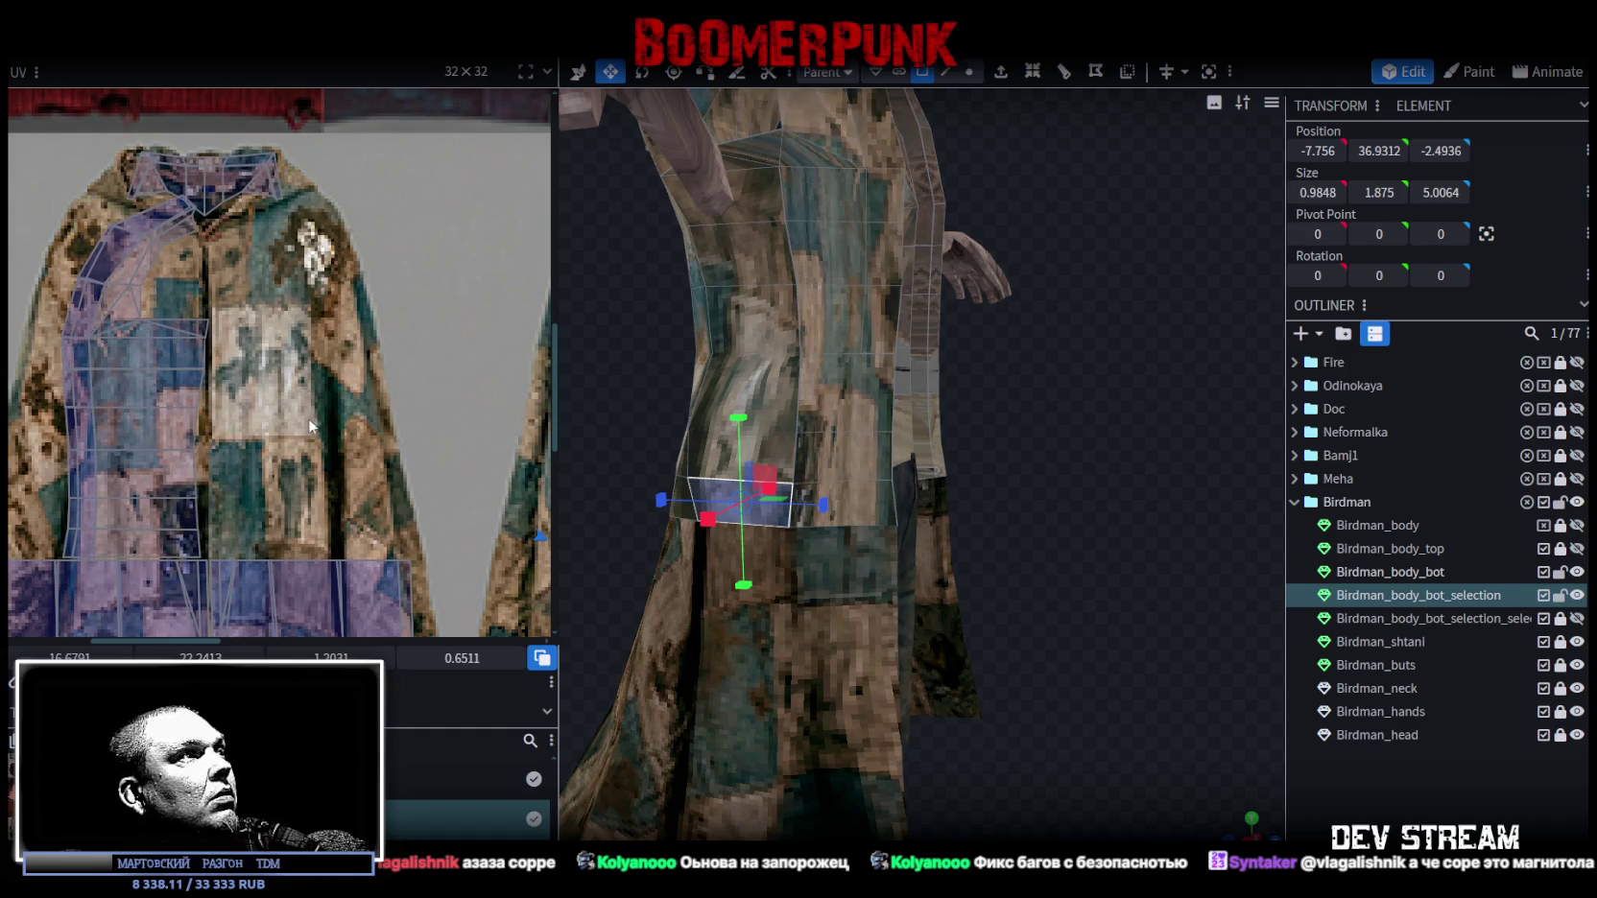
left_click_drag(154, 372, 309, 391)
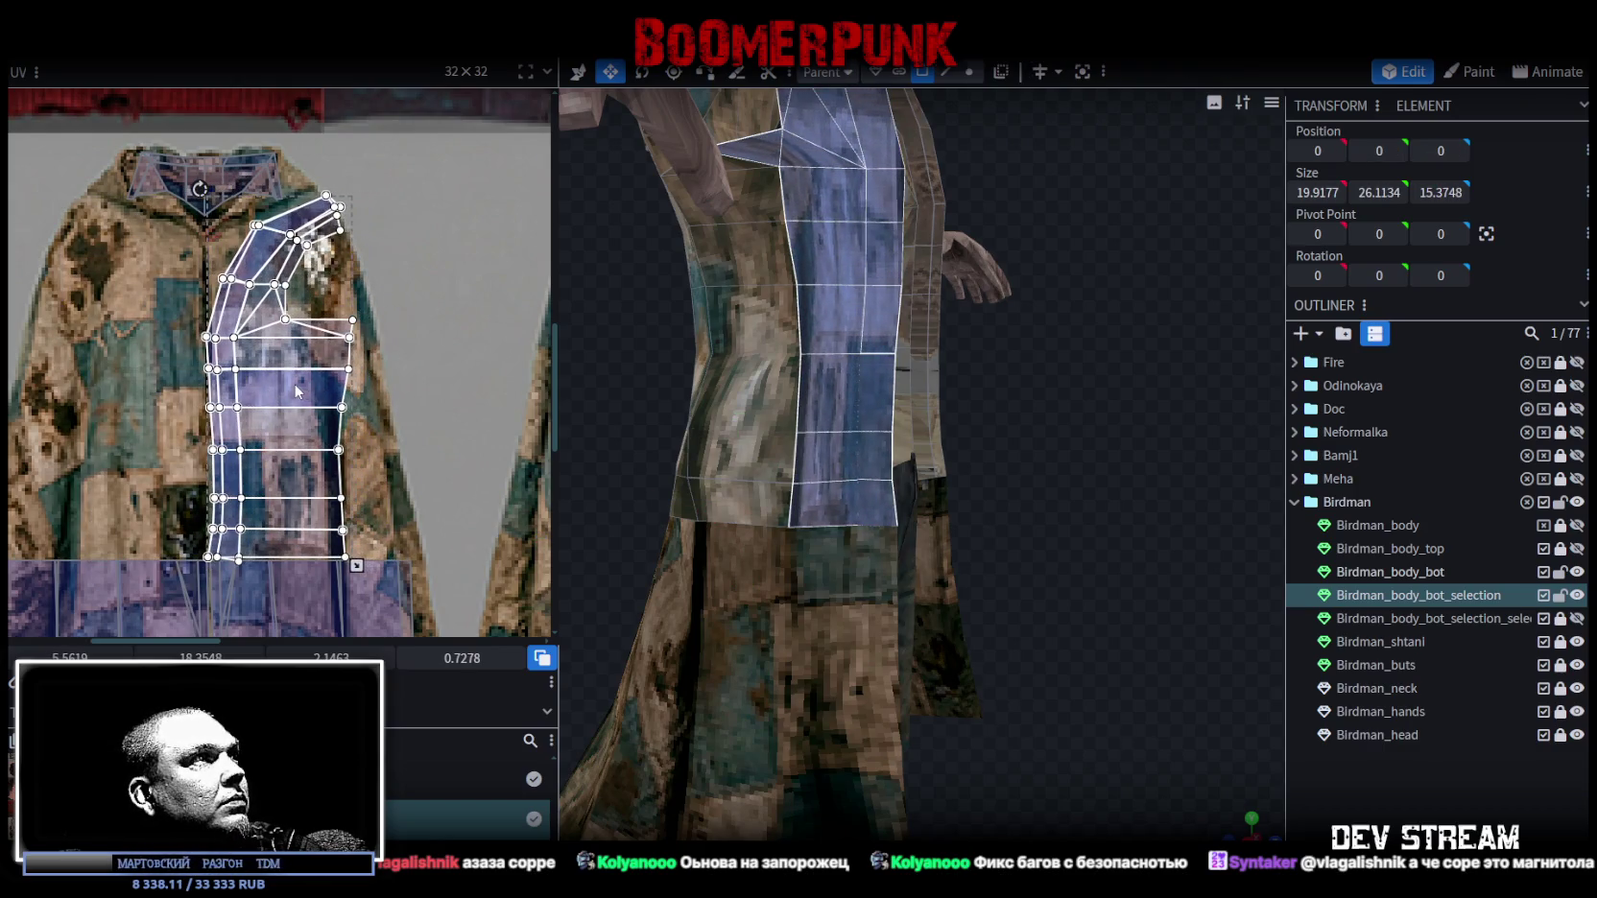
Narrow the vertical front strip by moving its edge vertices left, then deselect.
scroll(272, 408, "up", 2)
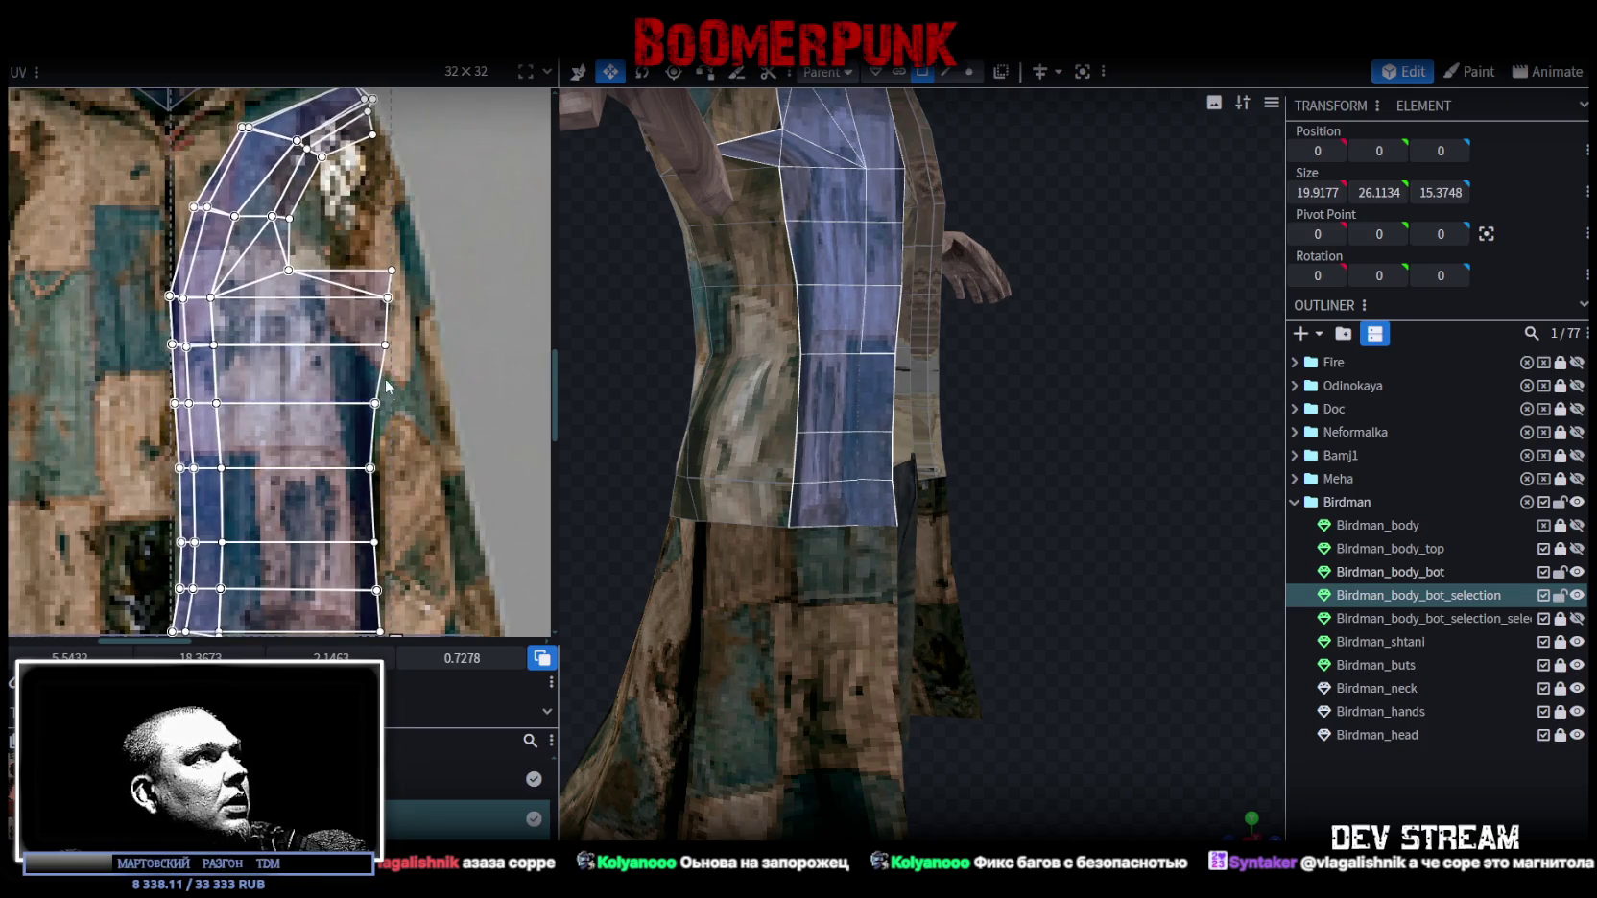
scroll(403, 336, "up", 3)
scroll(426, 305, "up", 2)
left_click_drag(375, 136, 293, 244)
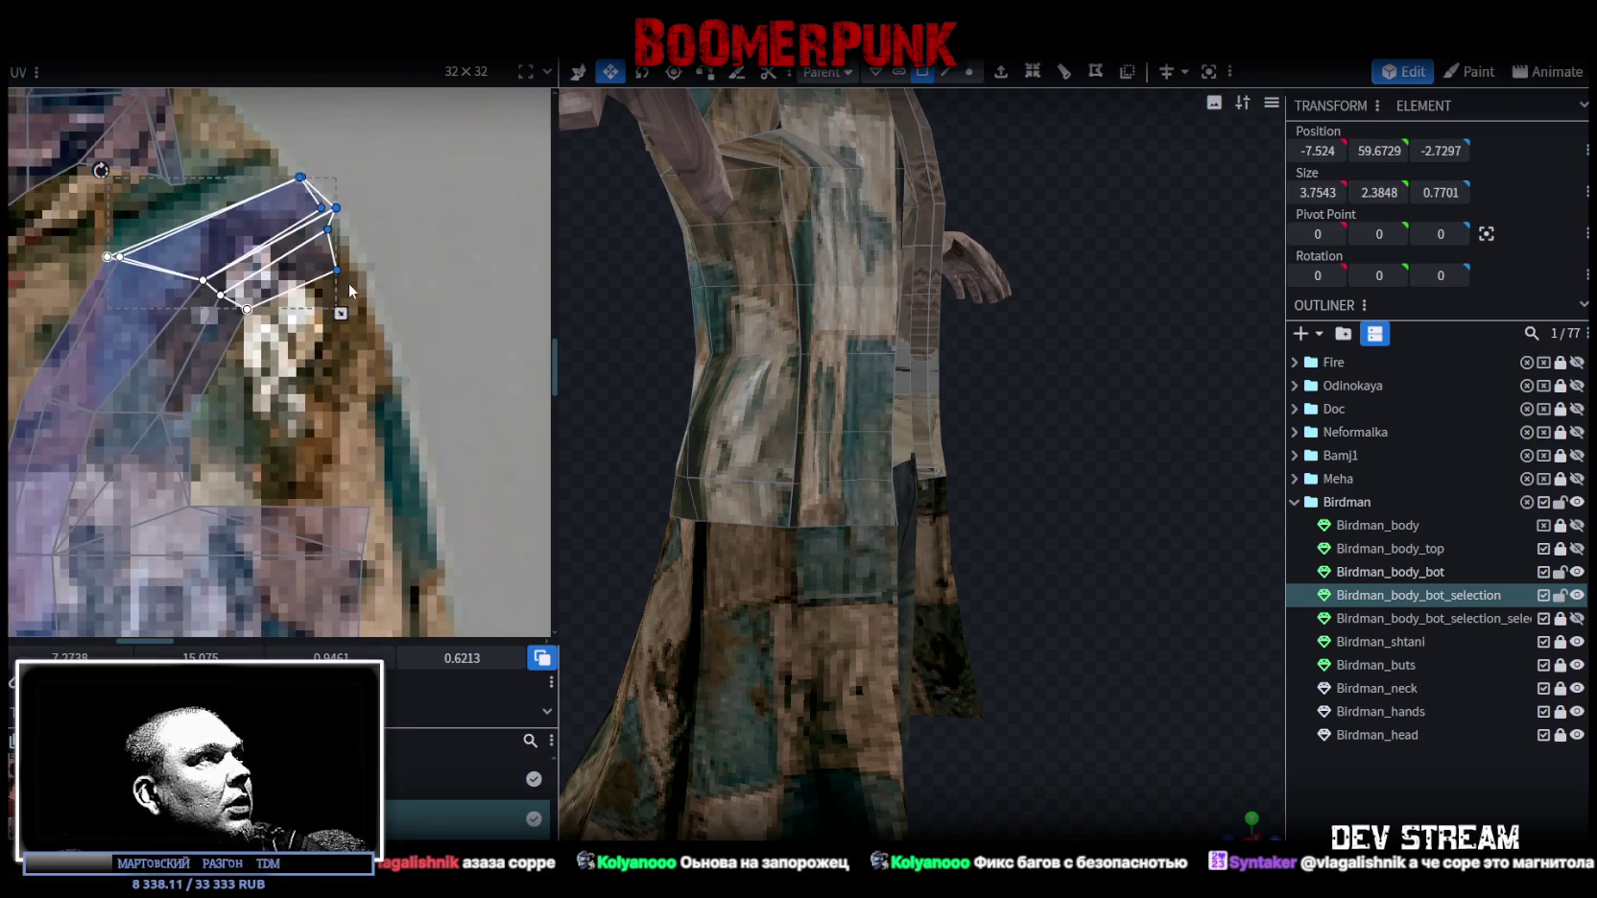
scroll(335, 271, "down", 3)
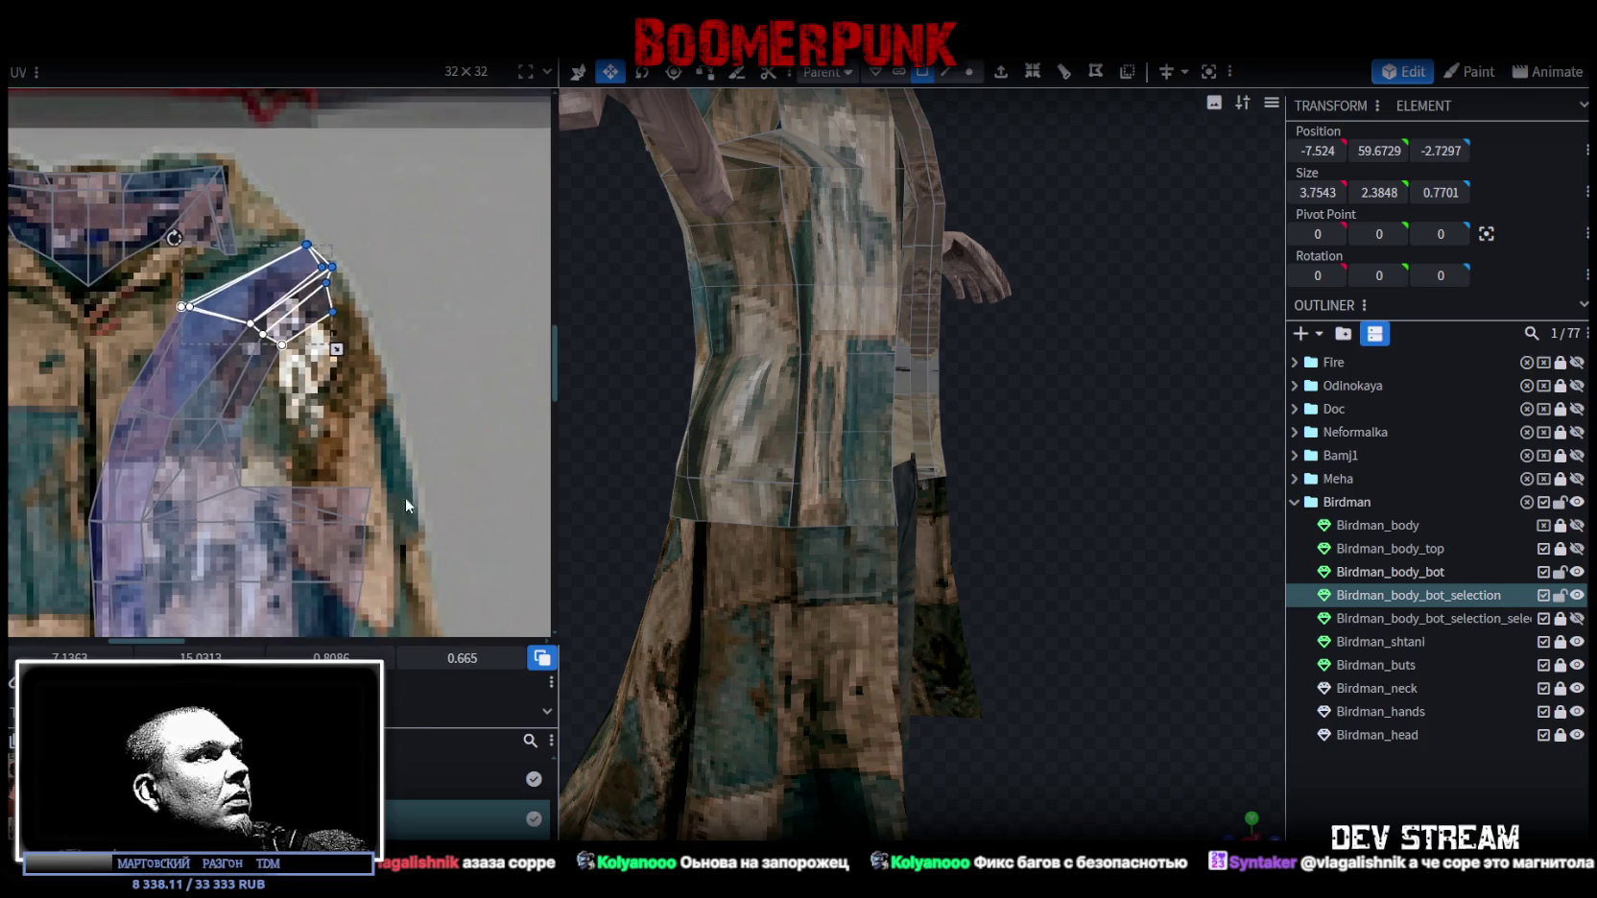
scroll(422, 432, "up", 3)
scroll(441, 362, "down", 3)
left_click_drag(434, 229, 292, 507)
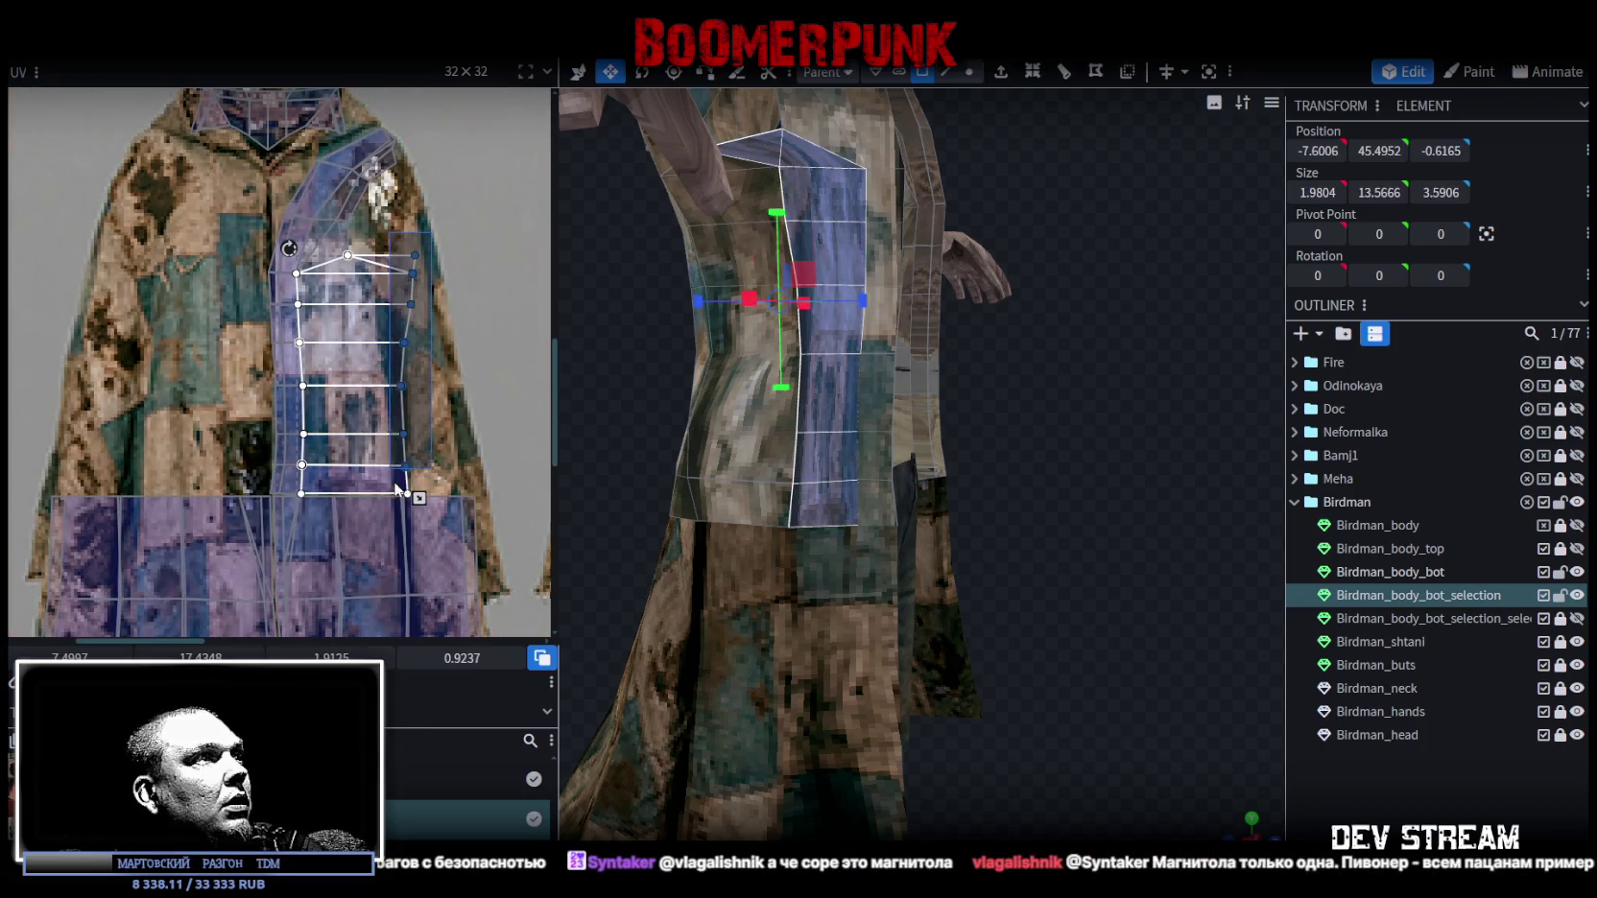
scroll(407, 418, "up", 2)
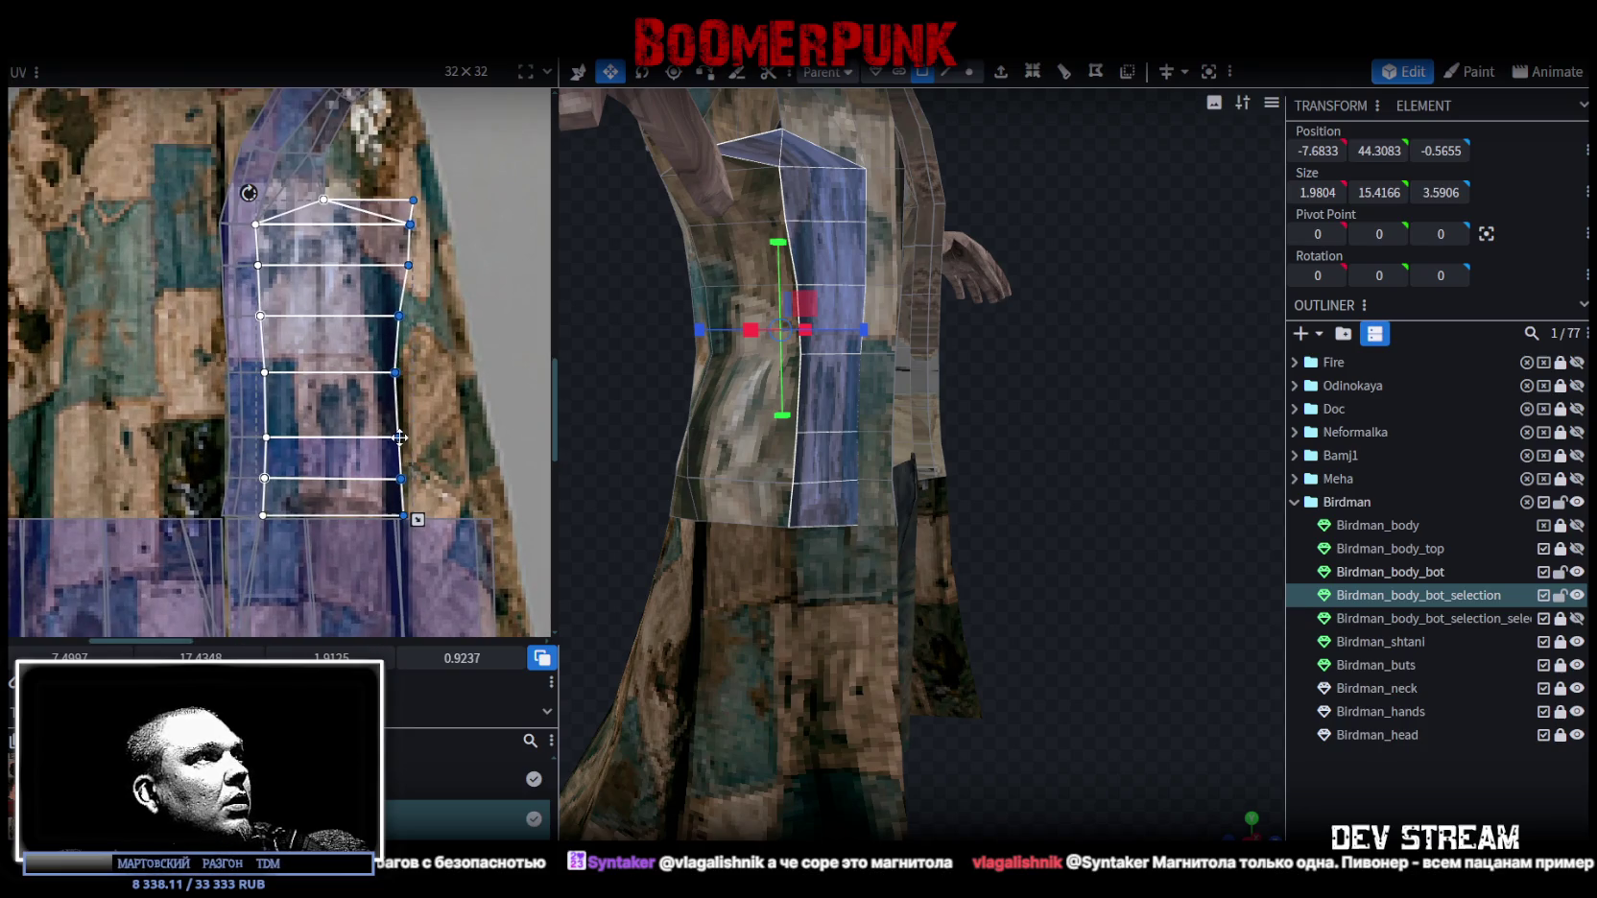
left_click_drag(404, 451, 301, 437)
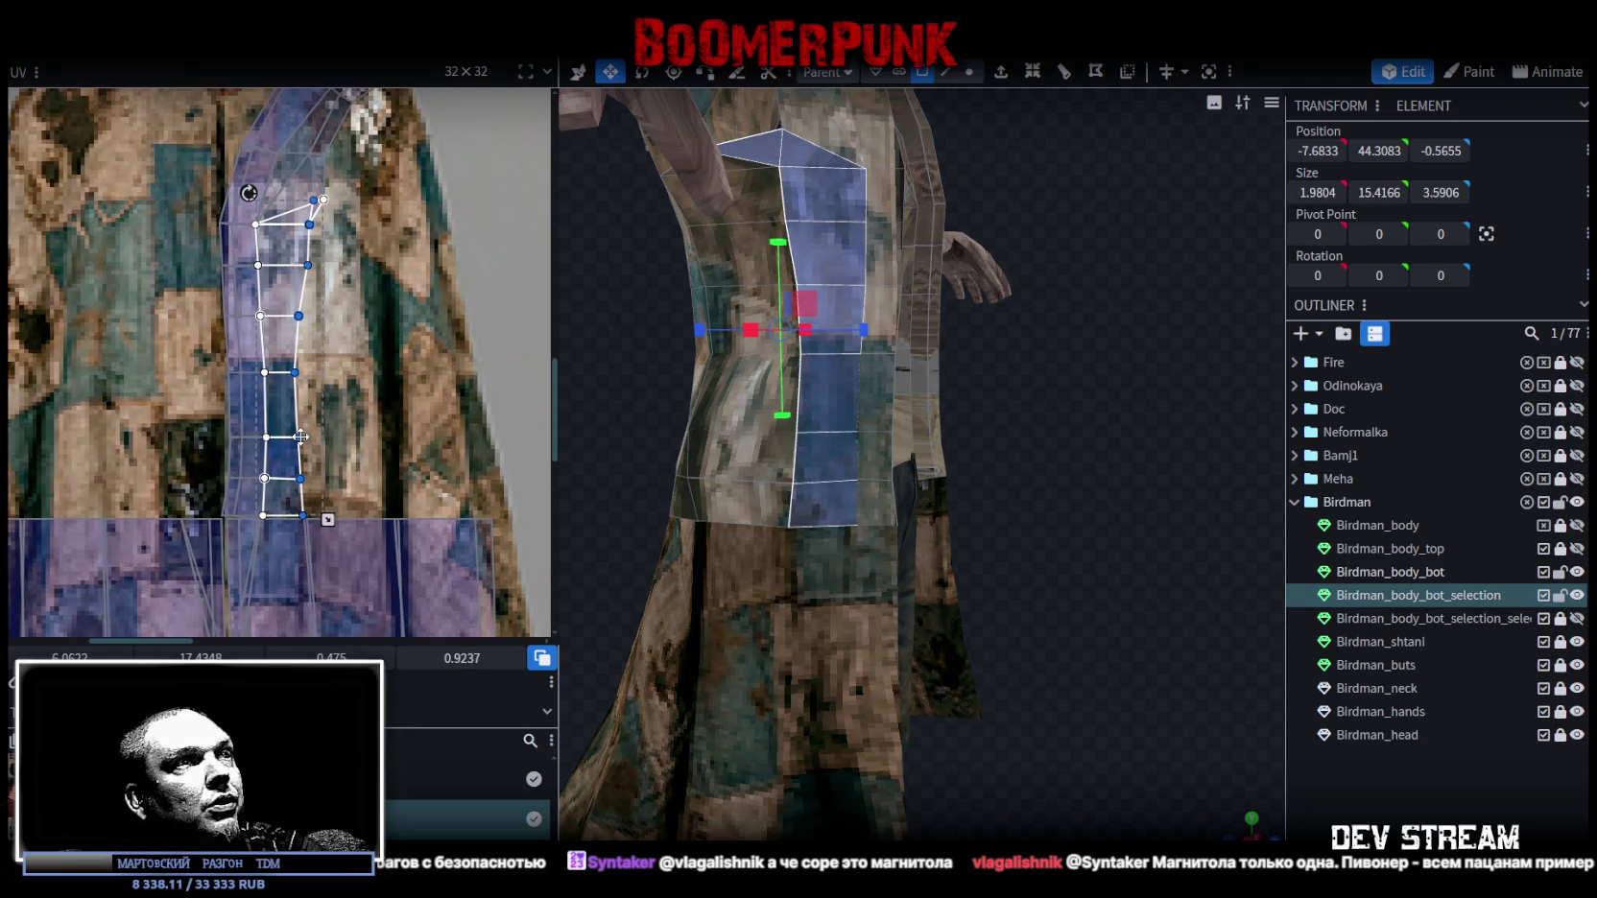
left_click(1104, 658)
mouse_move(1244, 715)
left_mouse_down()
mouse_move(1104, 474)
mouse_move(1048, 472)
left_mouse_up()
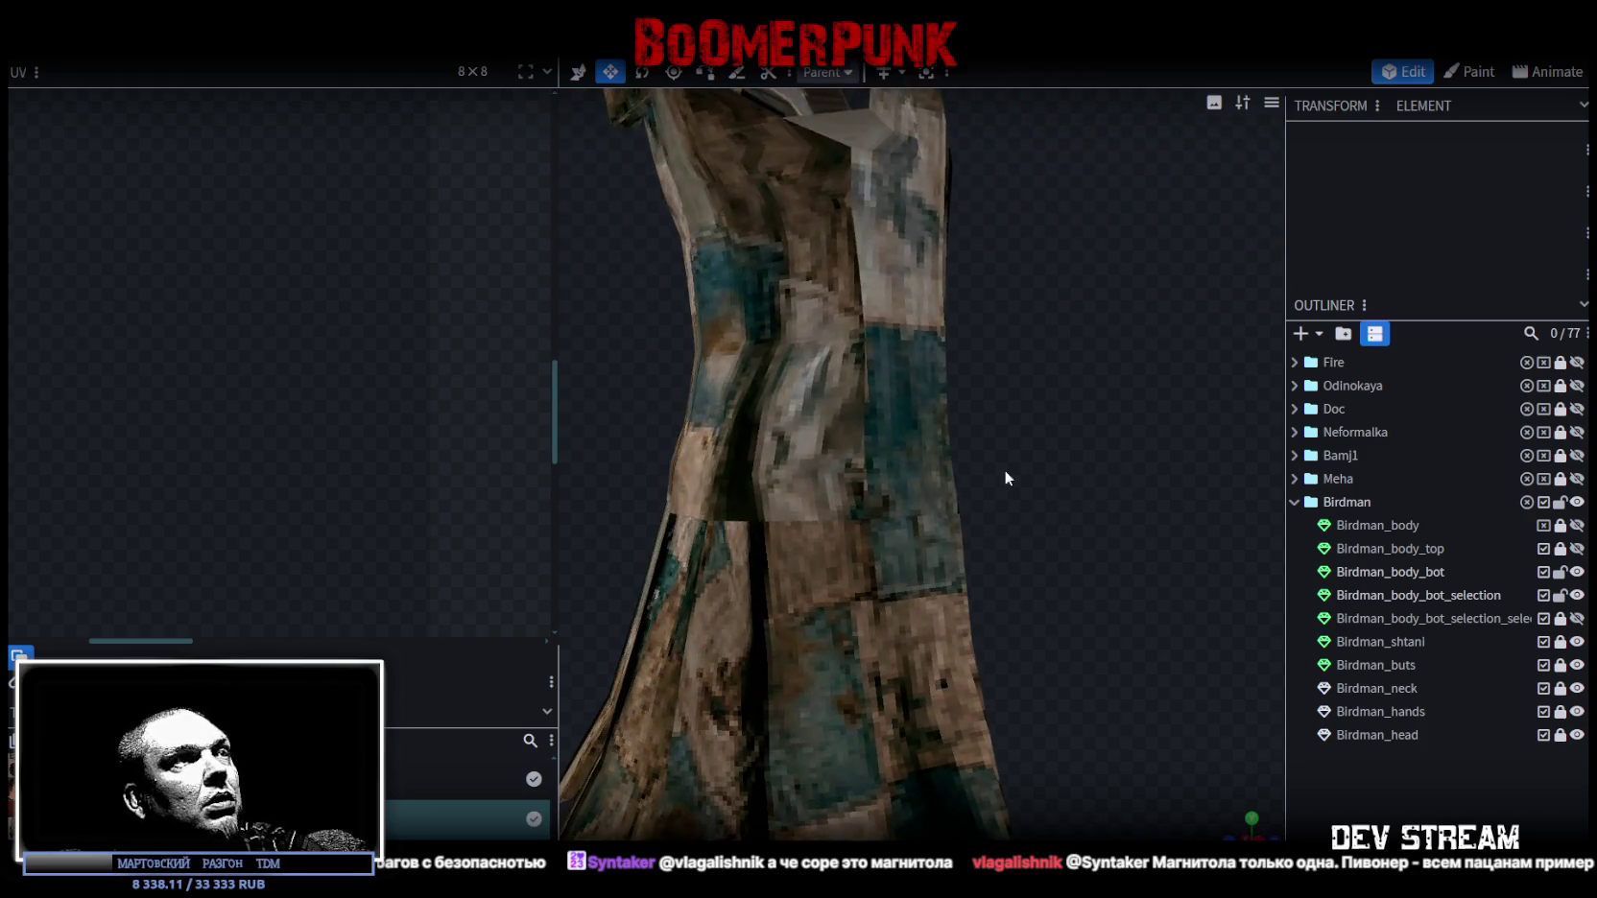
Select the long coat strip's mapping and switch to the move tool in orthographic side view.
left_click(776, 470)
scroll(288, 384, "down", 3)
scroll(288, 384, "down", 2)
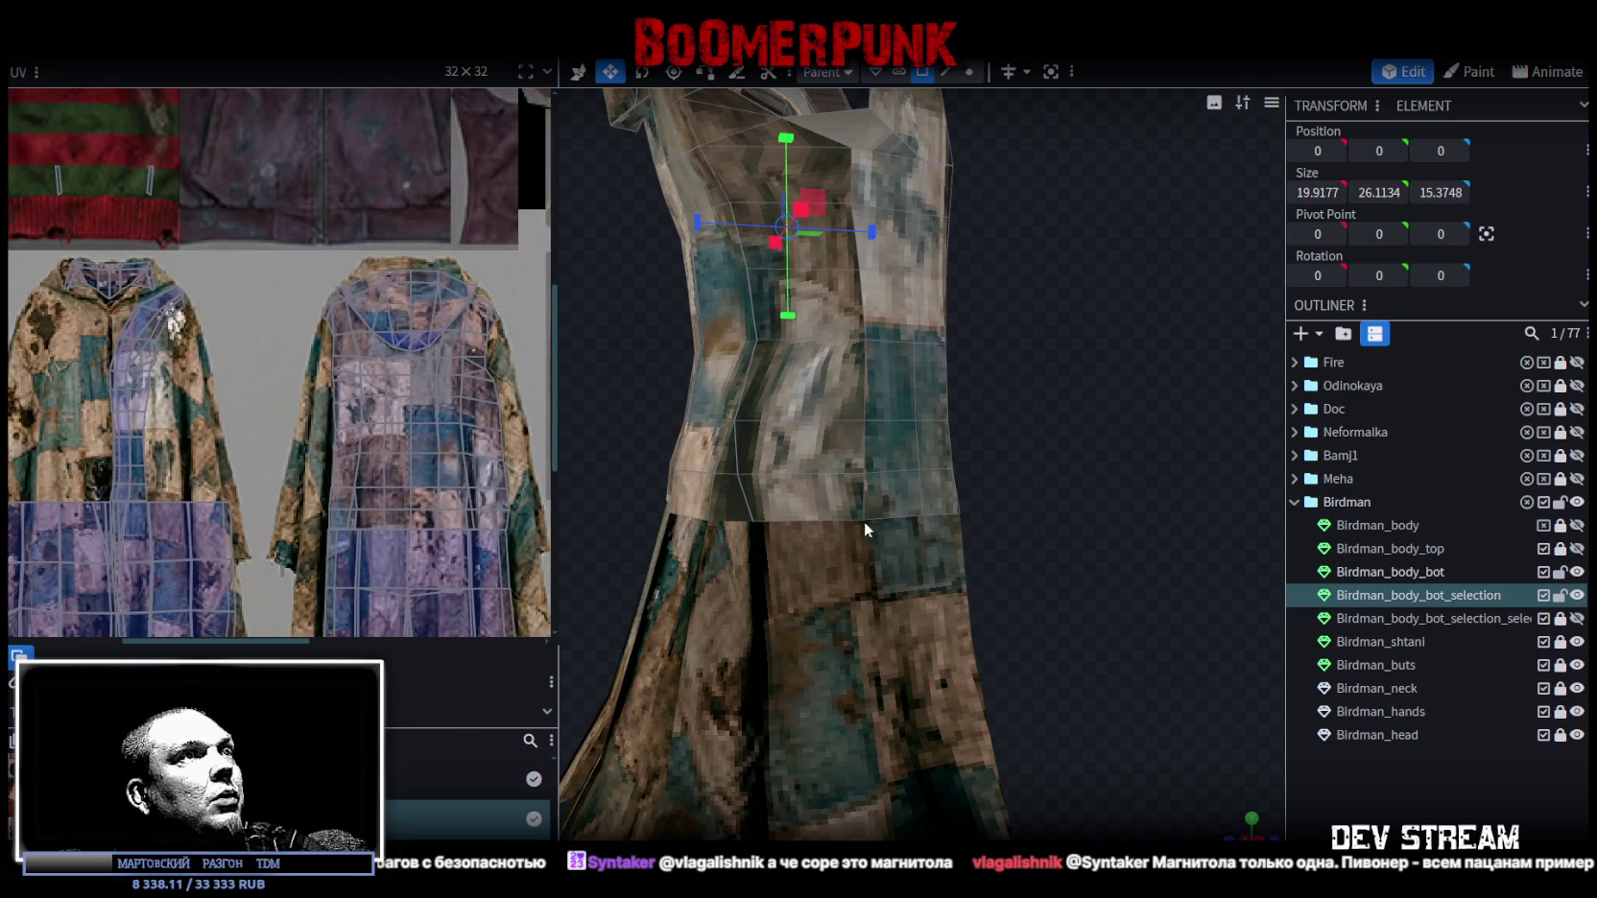
left_click_drag(864, 521, 921, 499)
scroll(427, 403, "down", 3)
scroll(410, 397, "up", 2)
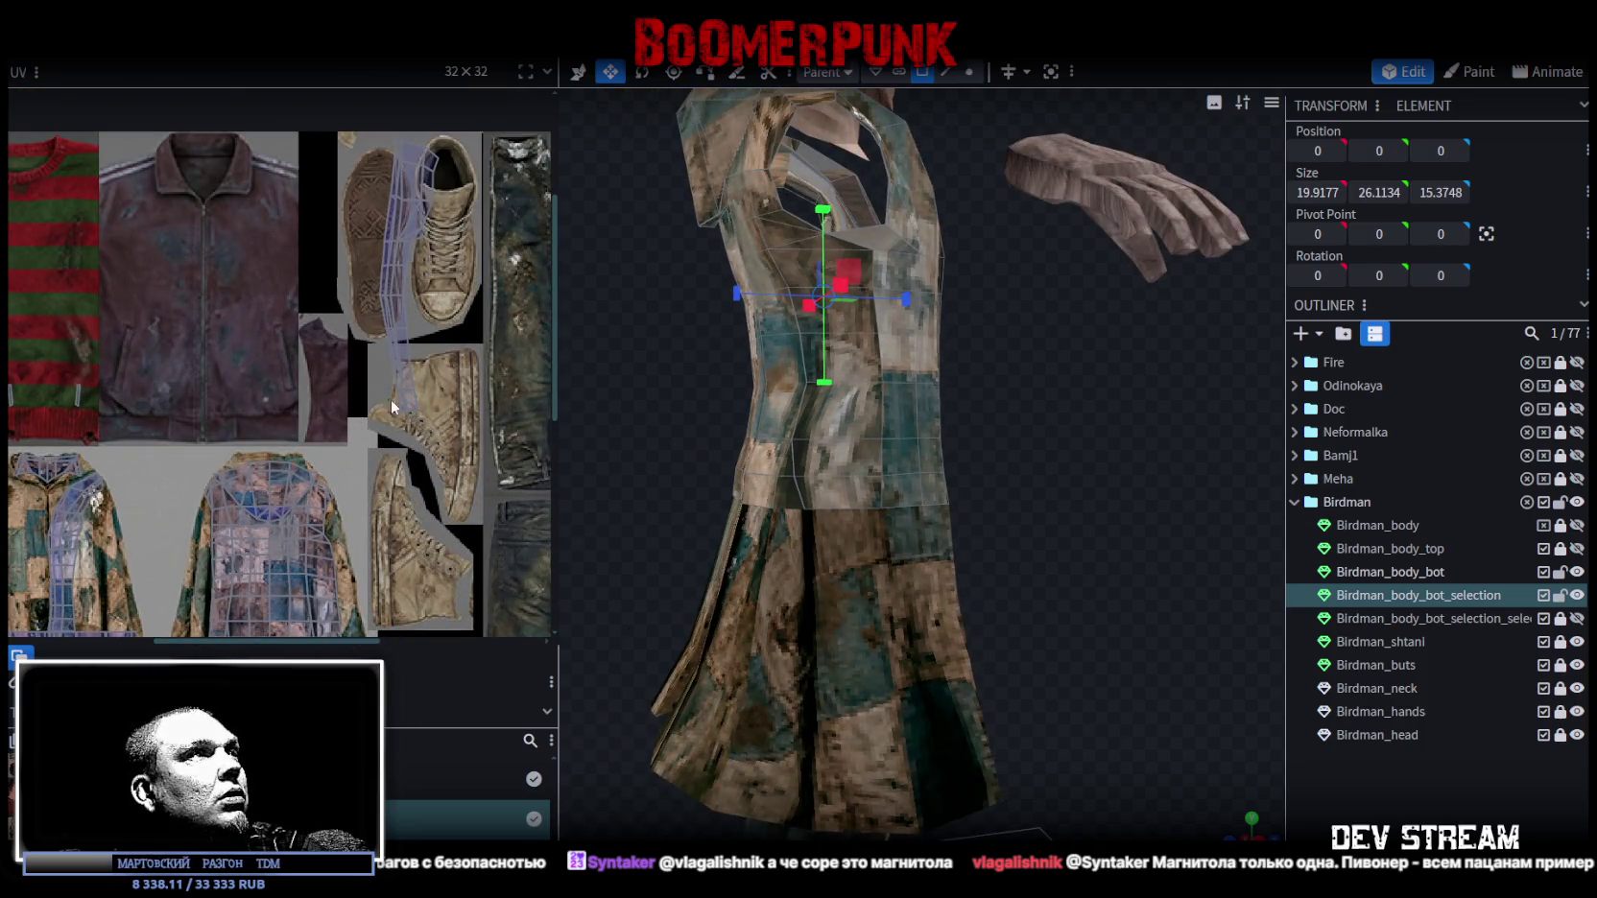
left_click(375, 411)
mouse_move(1106, 349)
left_mouse_down()
mouse_move(691, 359)
mouse_move(897, 378)
left_mouse_up()
key("v")
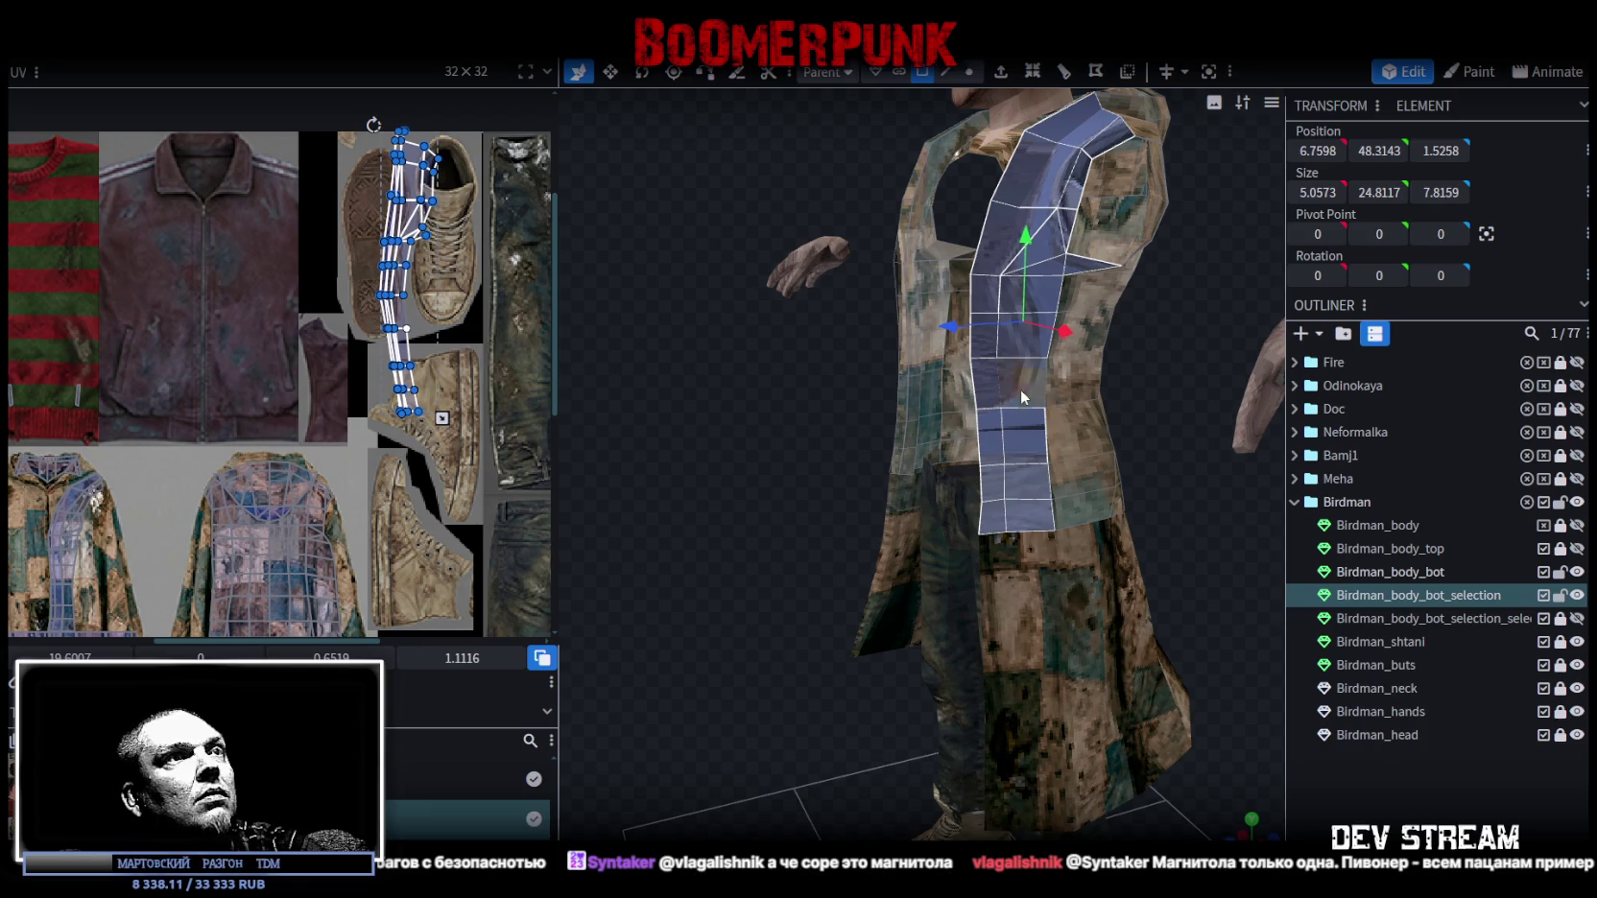
key("KP_3")
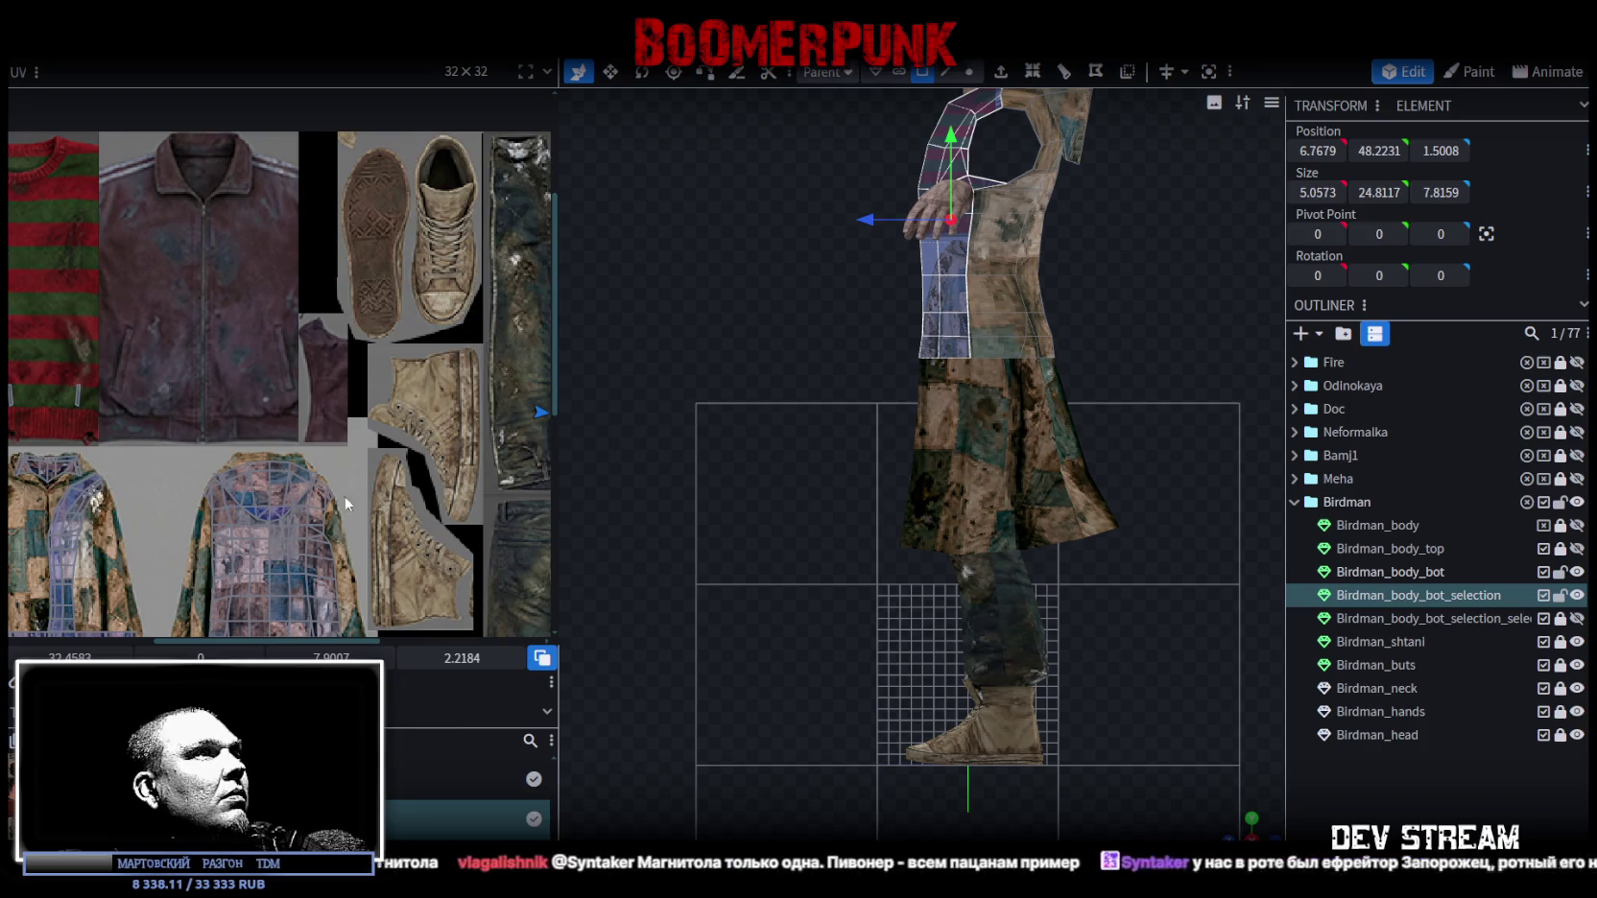
Mirror the strip's UV island, move it onto the patchwork coat, and shrink it to a narrow column.
scroll(294, 419, "down", 3)
key("m")
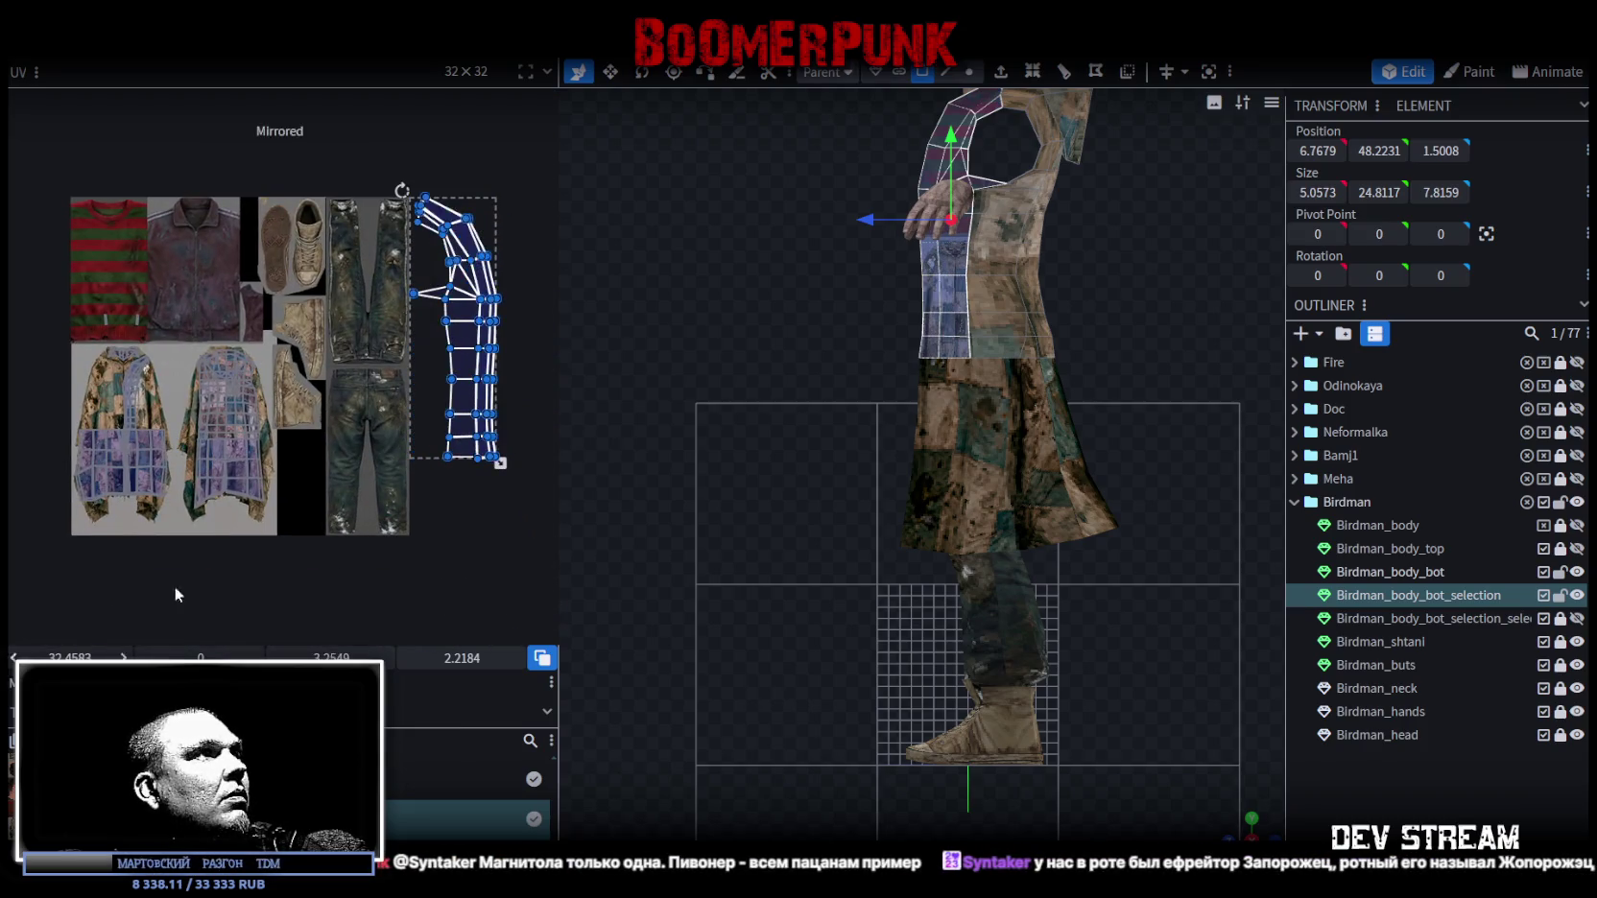
left_click_drag(478, 348, 141, 434)
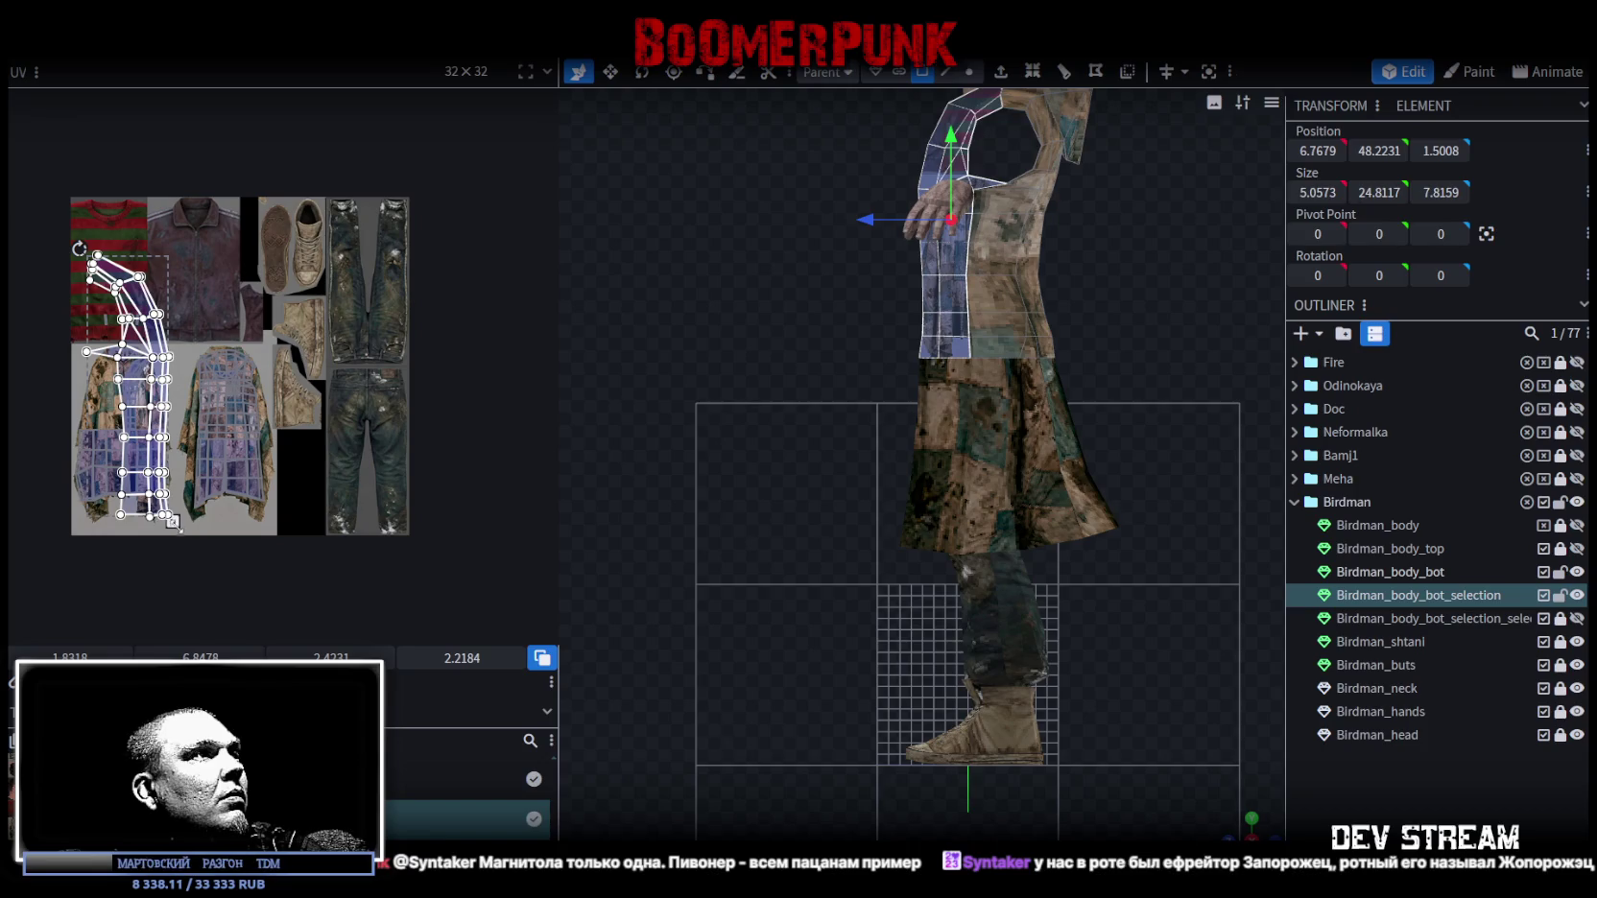
left_click_drag(173, 522, 115, 469)
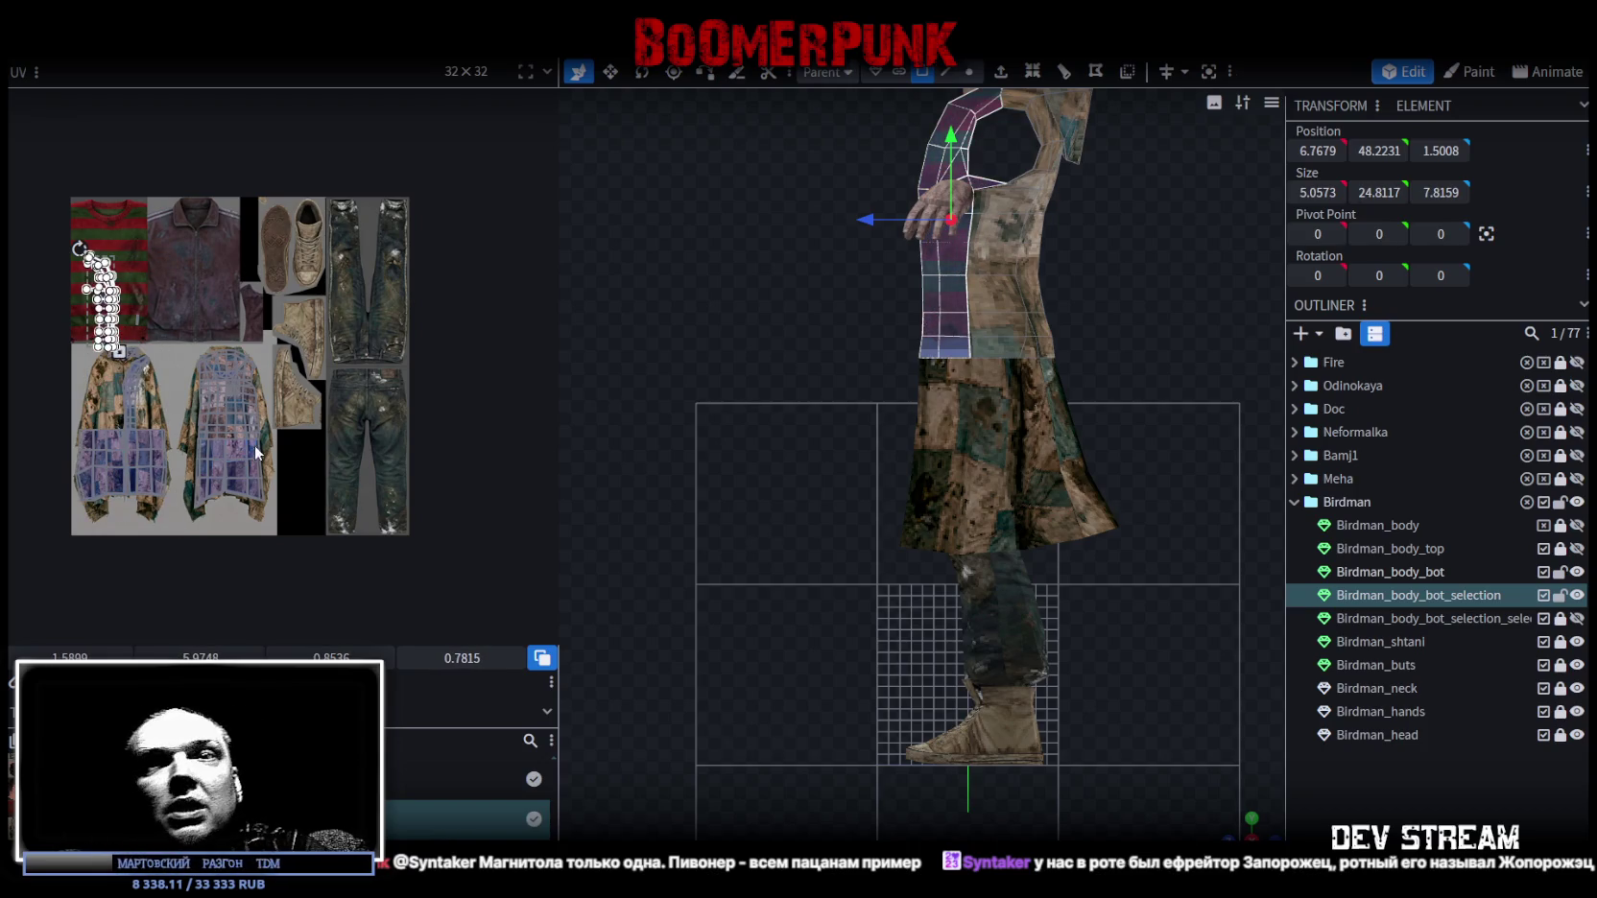
scroll(316, 419, "up", 3)
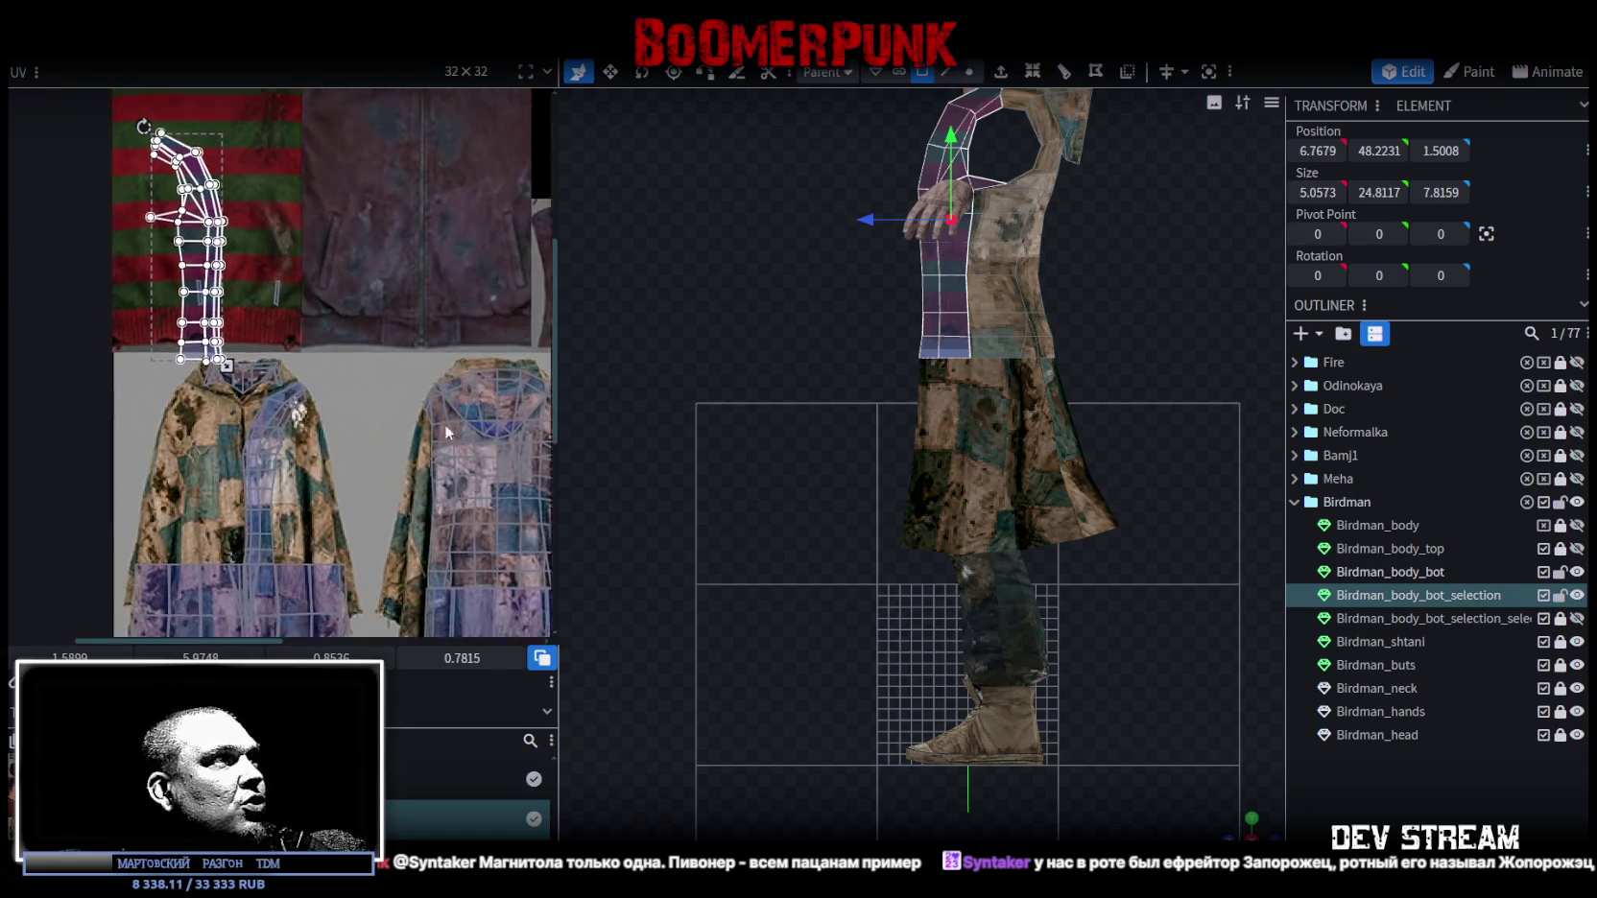
scroll(445, 423, "up", 3)
left_click(249, 443)
left_click_drag(245, 287, 274, 451)
scroll(372, 518, "up", 3)
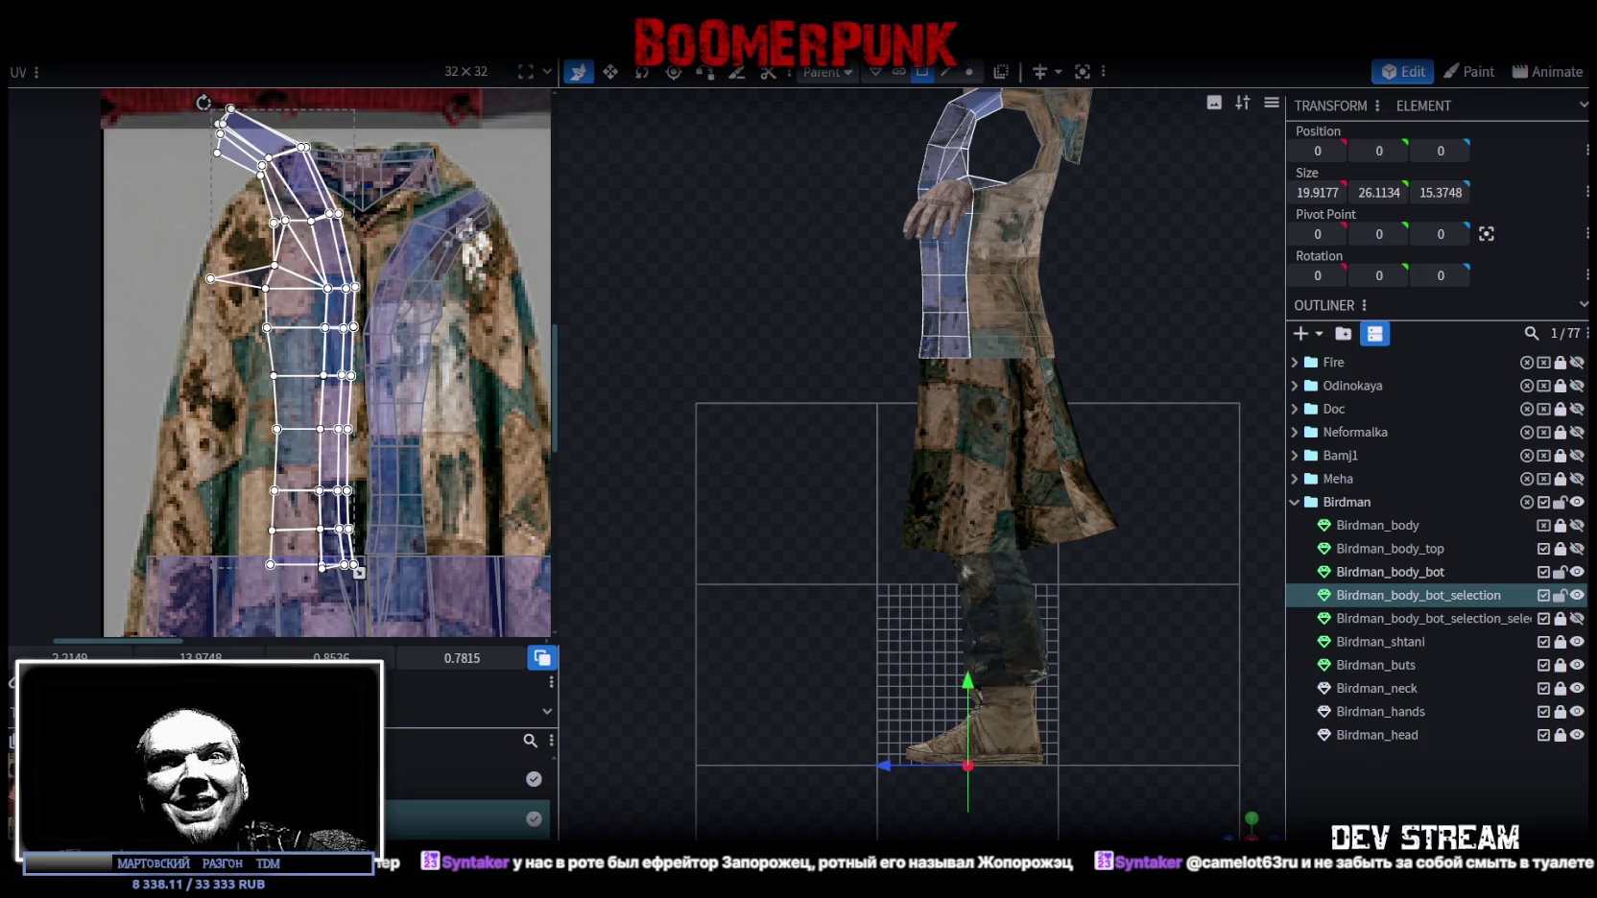
Rotate the strip's UV island counter-clockwise, widen it rightward, then deselect and orbit the whole model.
scroll(405, 459, "up", 2)
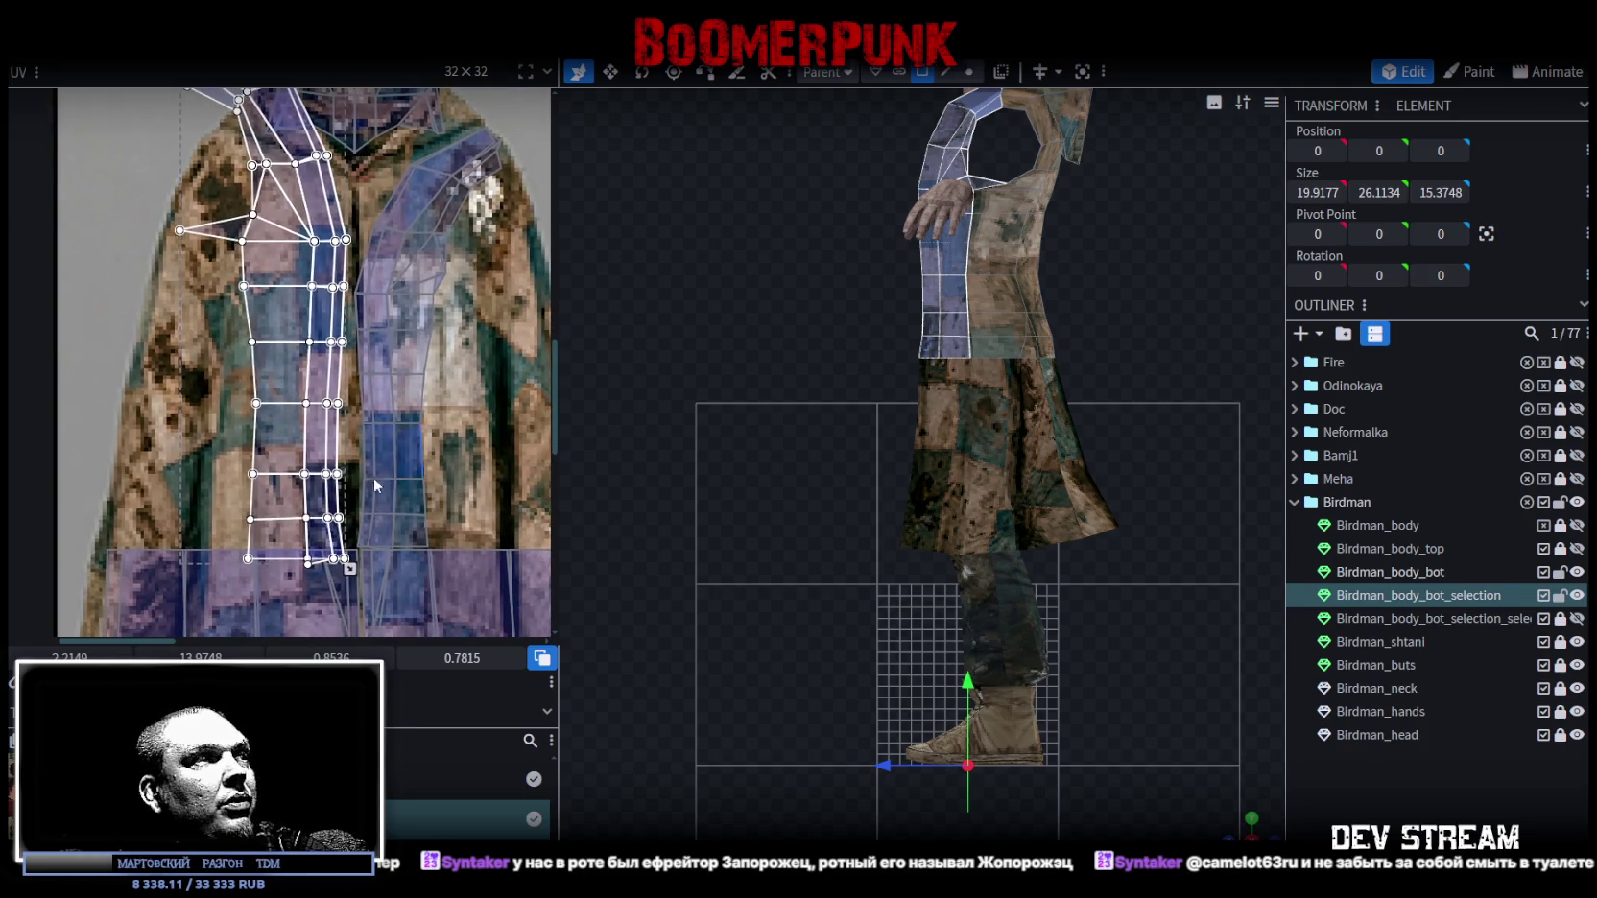
mouse_move(192, 91)
left_mouse_down()
mouse_move(295, 351)
mouse_move(277, 358)
left_mouse_up()
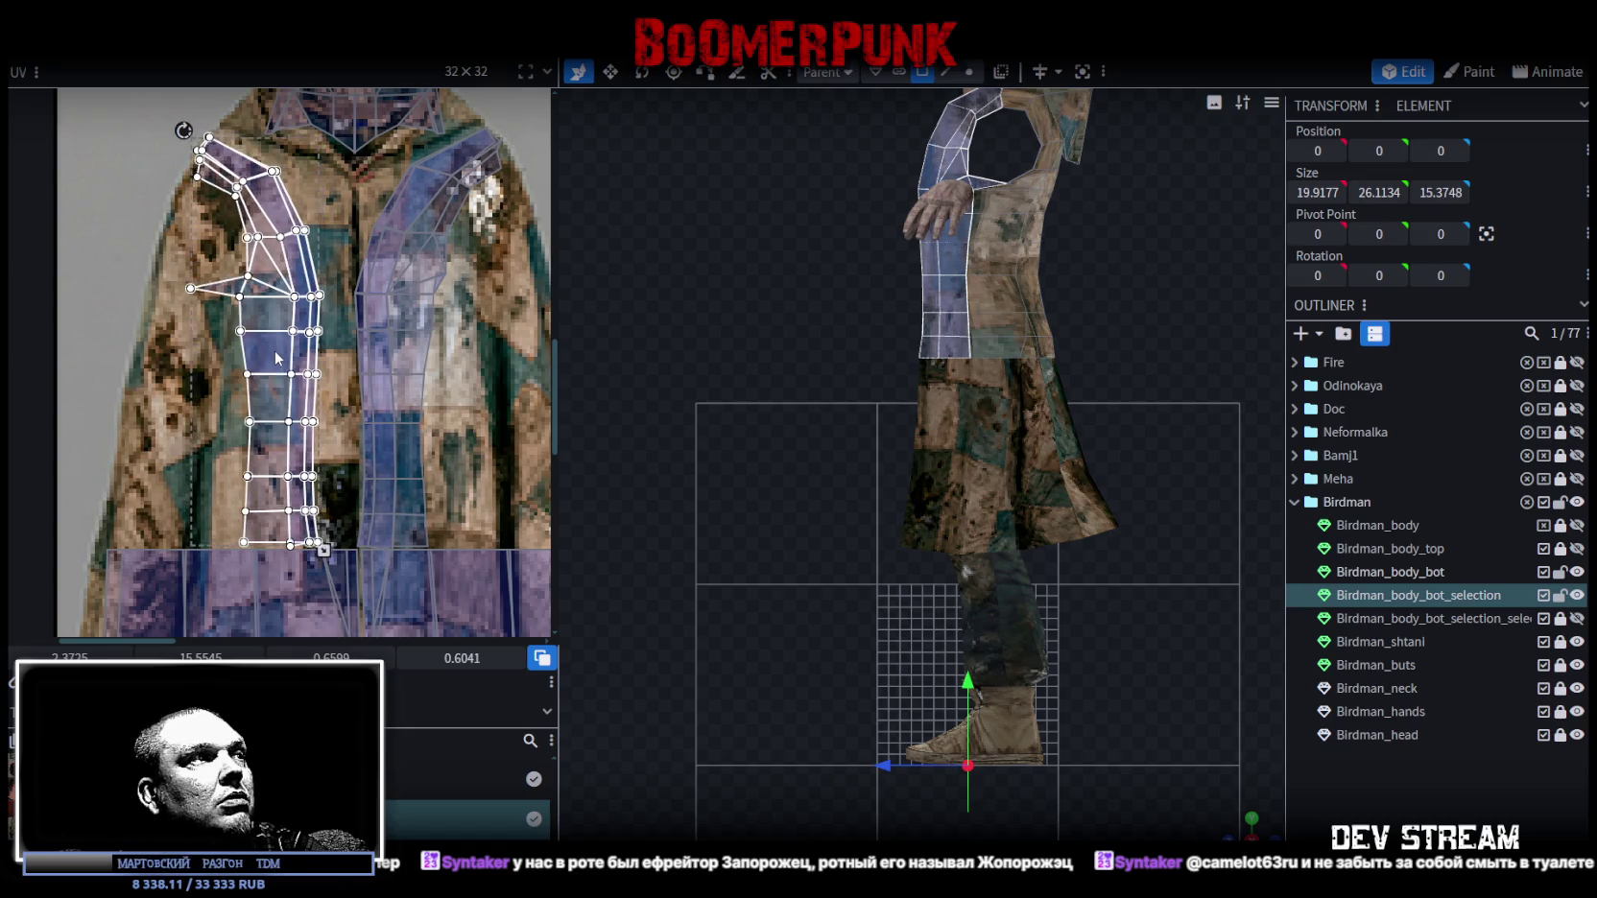
left_click_drag(327, 550, 363, 551)
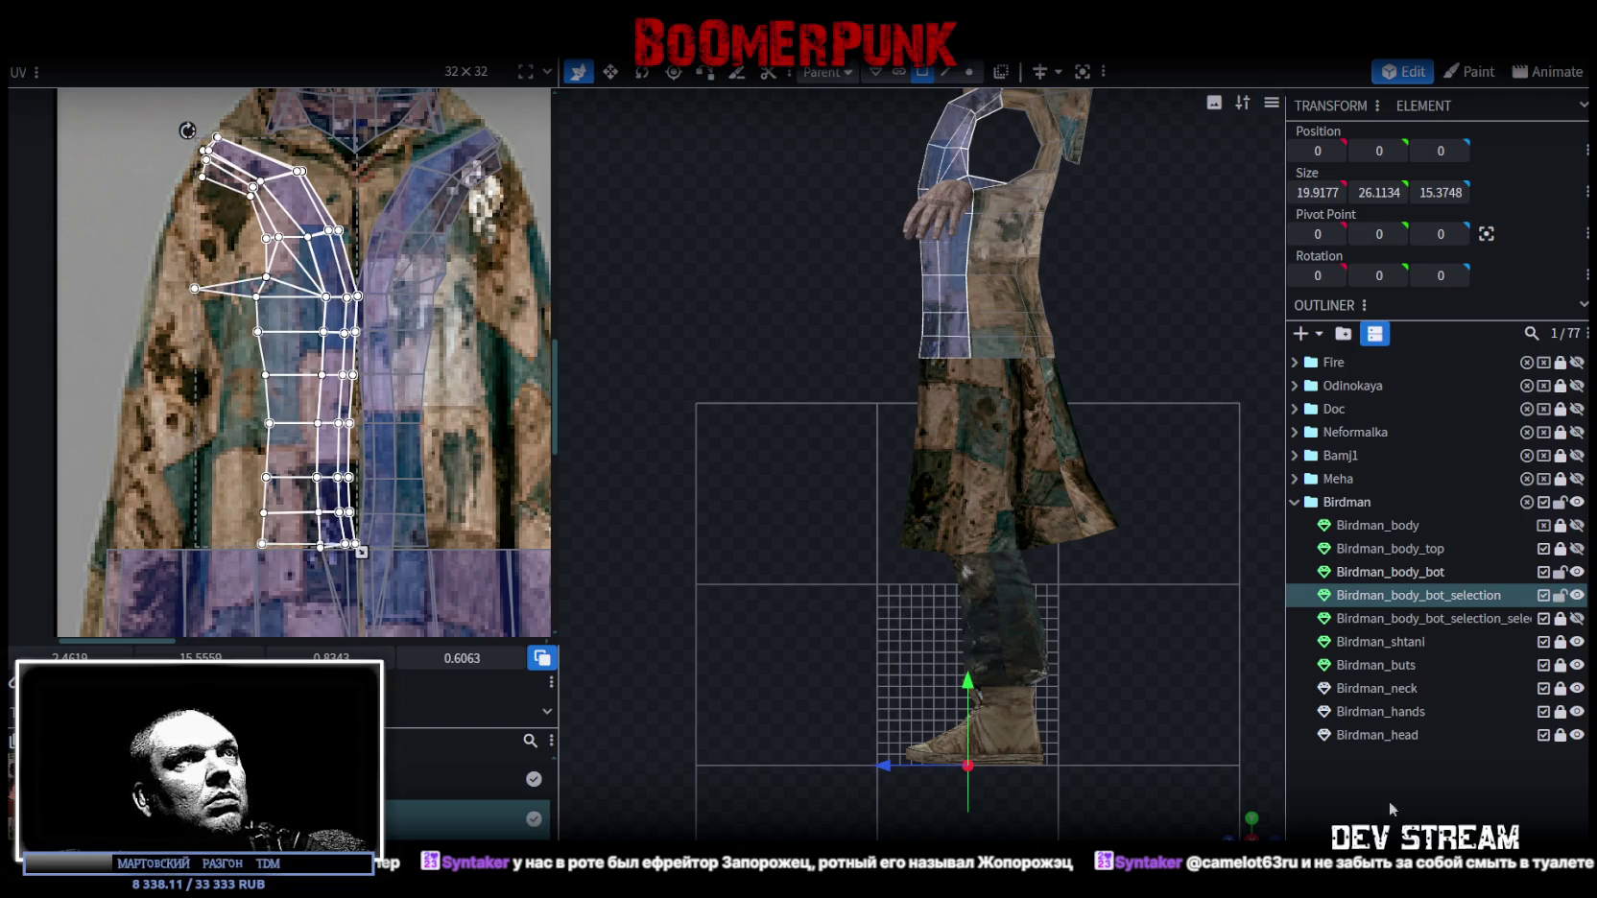
left_click(1040, 583)
mouse_move(1229, 816)
left_mouse_down()
mouse_move(1172, 591)
mouse_move(1056, 635)
mouse_move(1132, 639)
mouse_move(1172, 565)
mouse_move(1239, 499)
left_mouse_up()
mouse_move(737, 259)
left_mouse_down()
mouse_move(444, 290)
mouse_move(824, 303)
left_mouse_up()
left_click(1008, 319)
Select the first shoulder face group and move its UV vertex down-left.
scroll(171, 194, "up", 2)
scroll(173, 192, "up", 2)
left_click(217, 165)
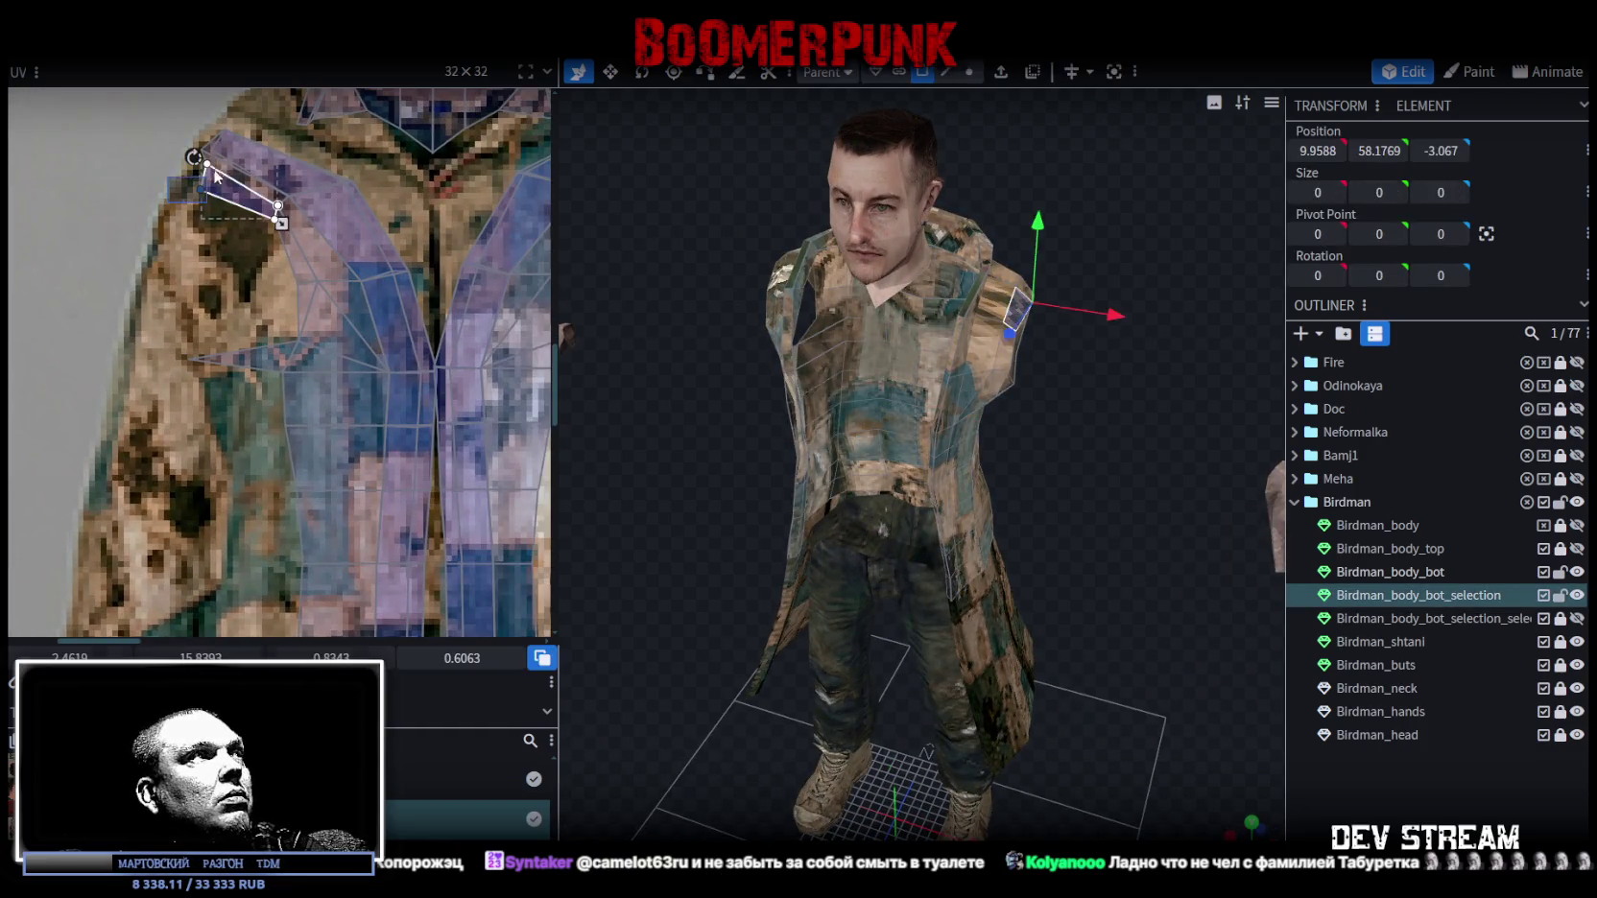
left_click(271, 206)
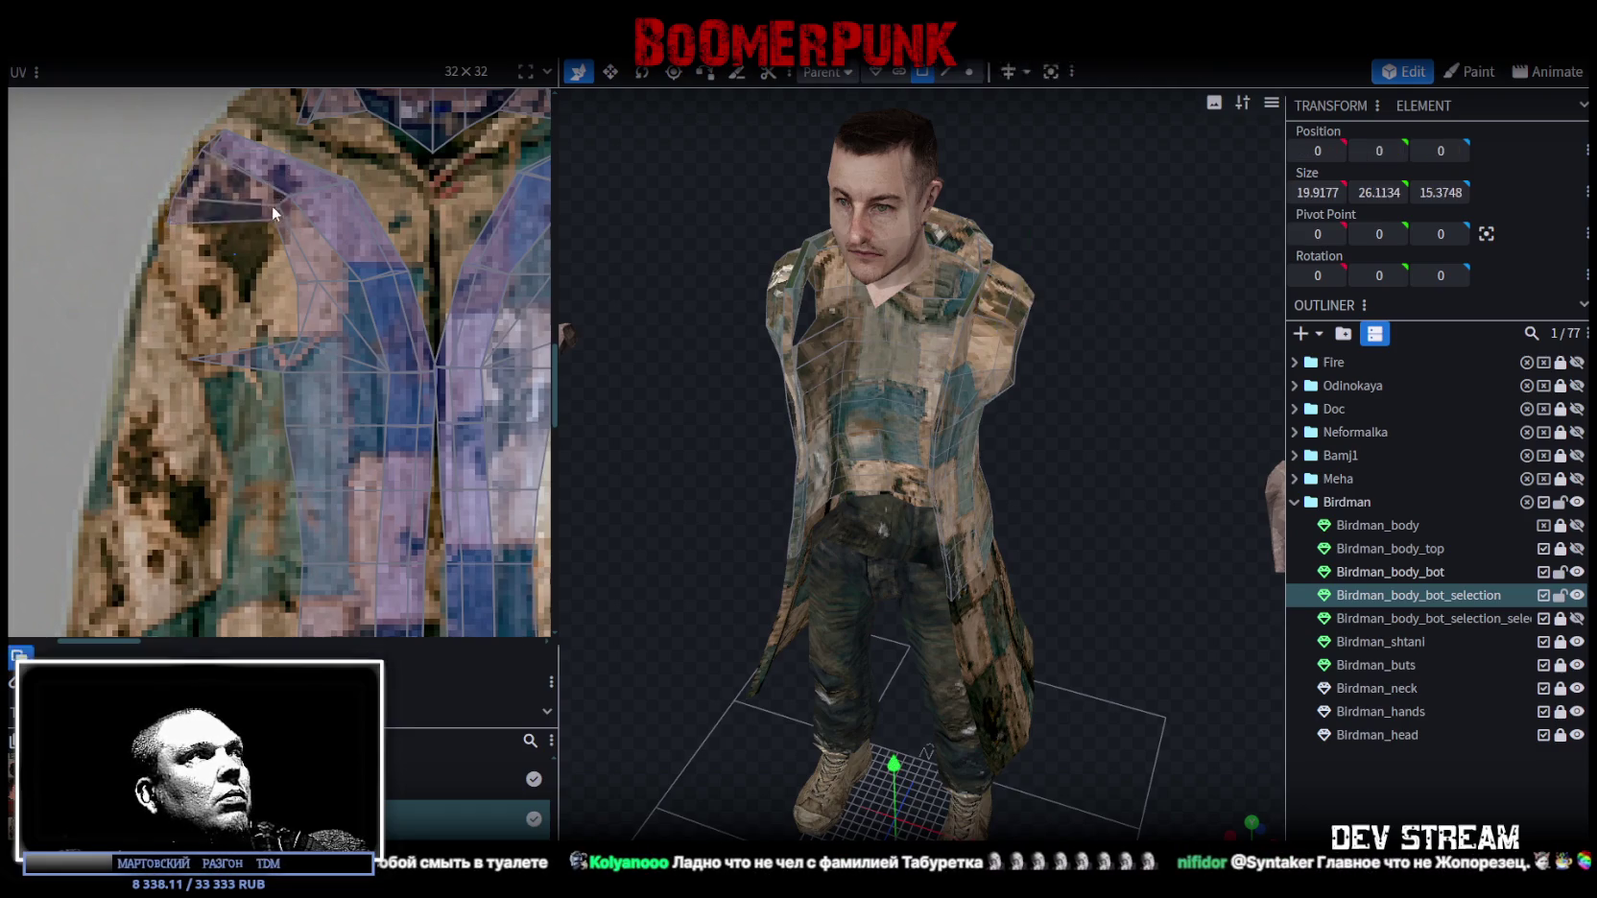
left_click(271, 205)
left_click_drag(267, 228, 260, 235)
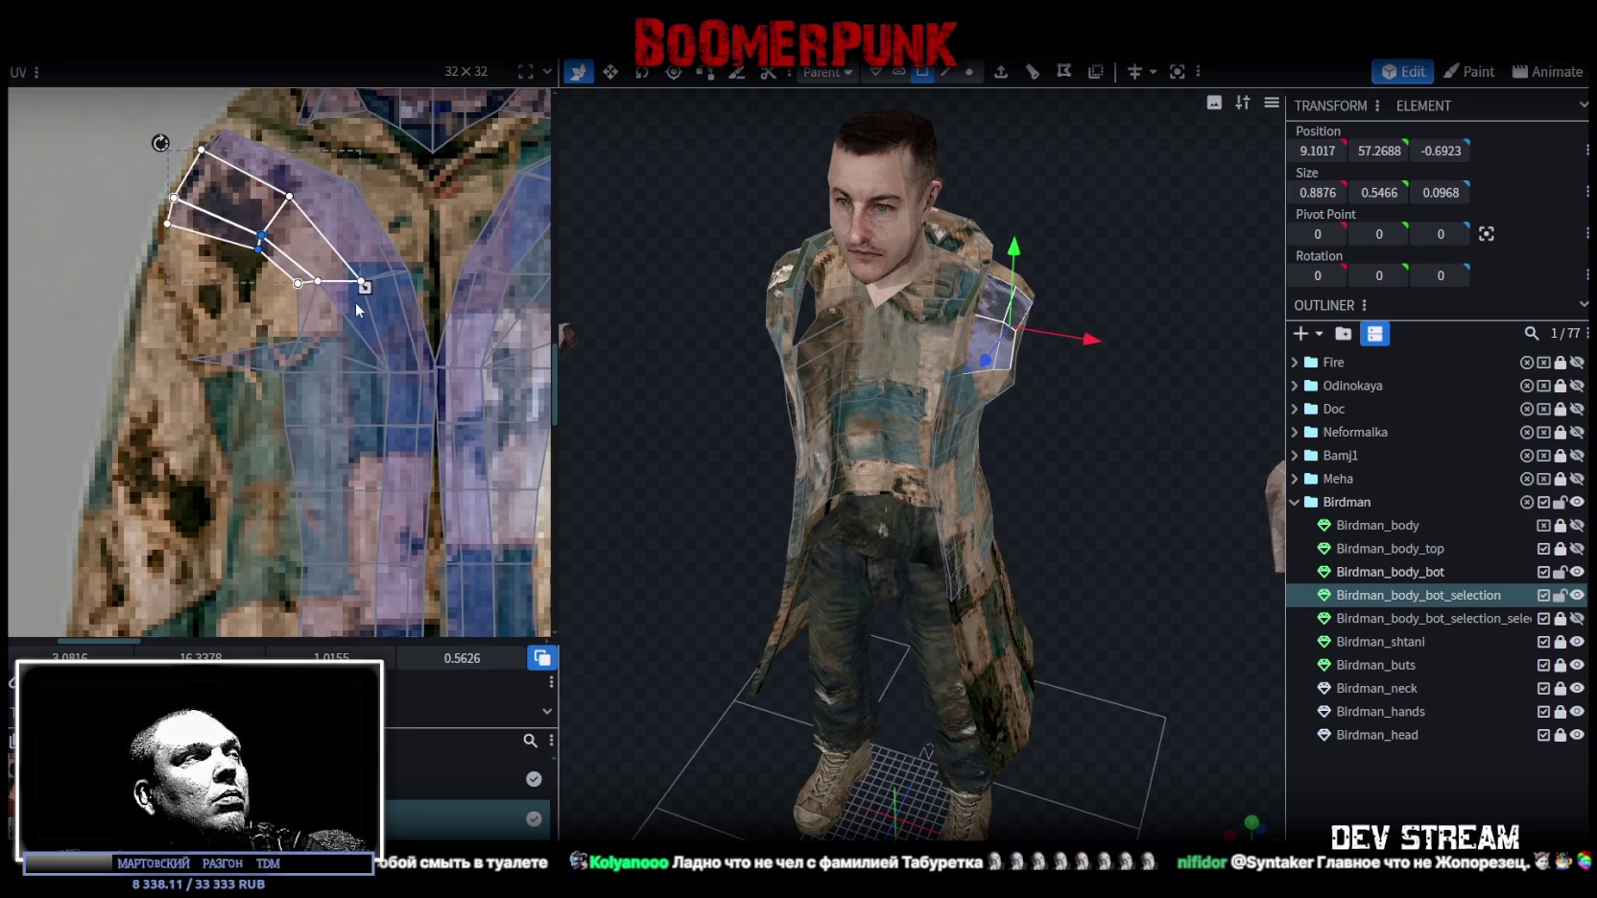
middle_click_drag(356, 302, 155, 334)
Reshape the remaining shoulder face groups, including the mirrored side, then deselect.
left_click(462, 251)
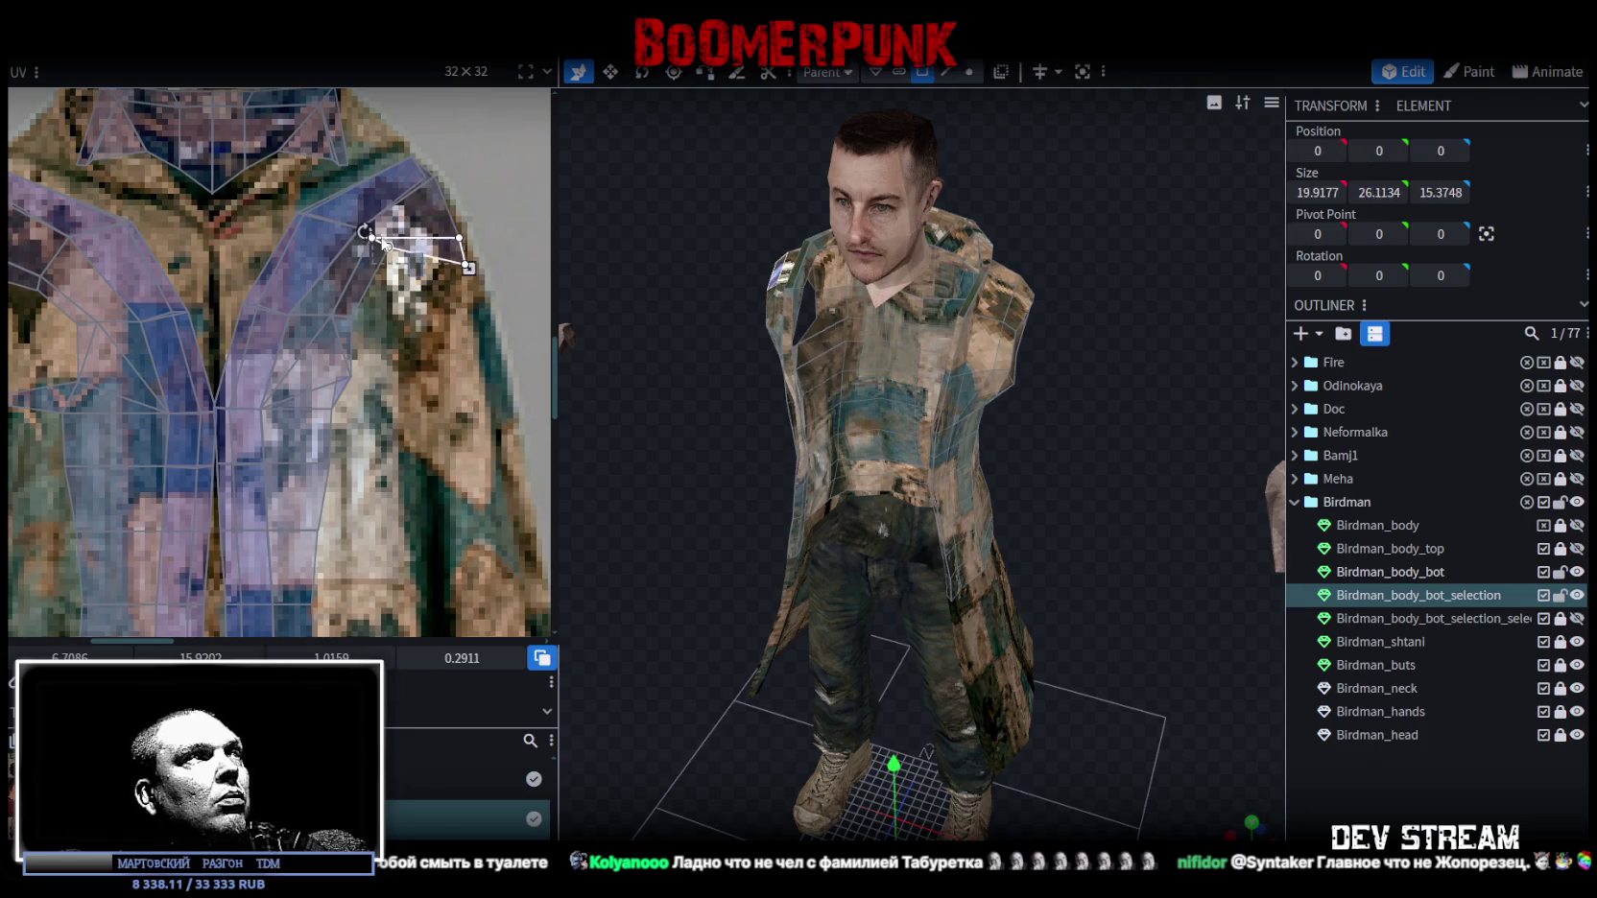
left_click(370, 234)
left_click_drag(370, 234, 459, 316)
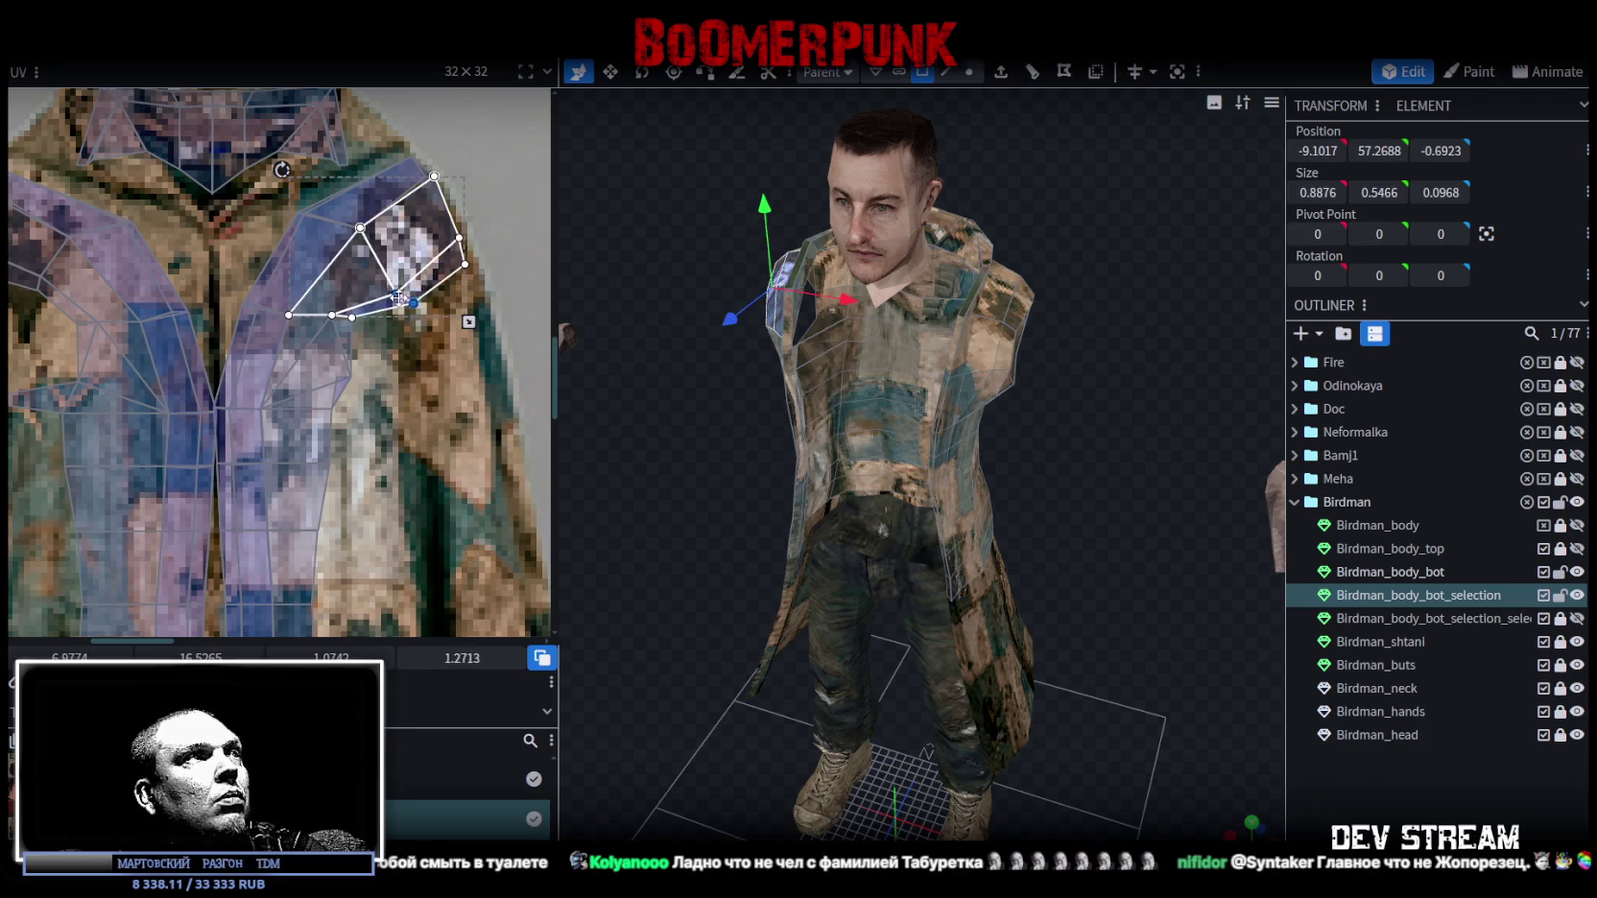
left_click(350, 317)
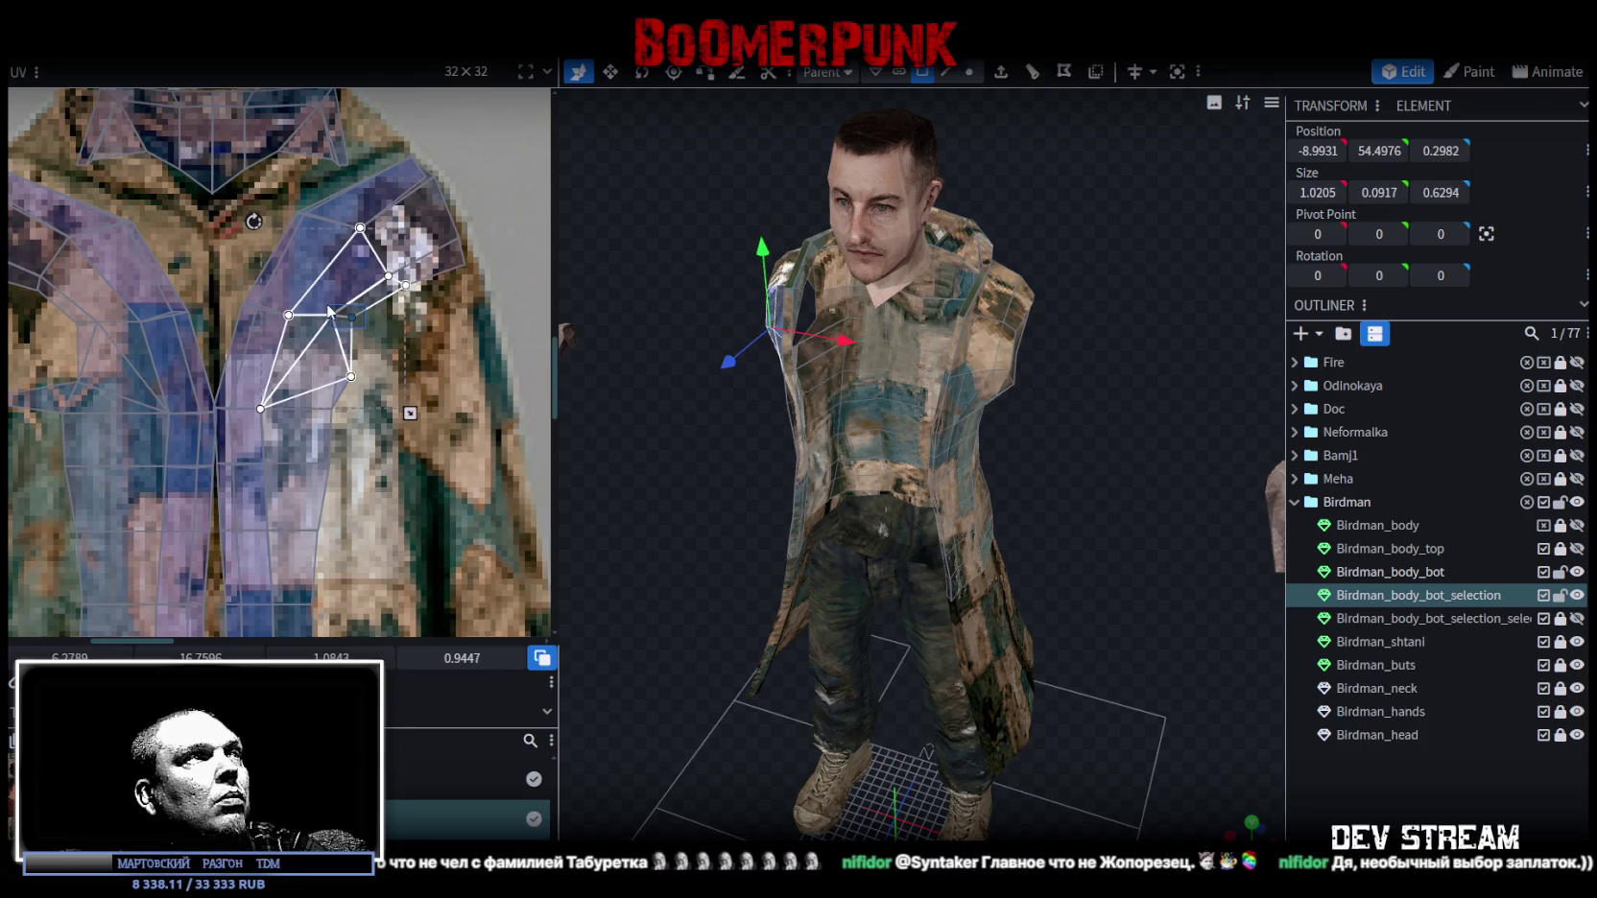
left_click_drag(353, 322, 375, 339)
key("ctrl+z")
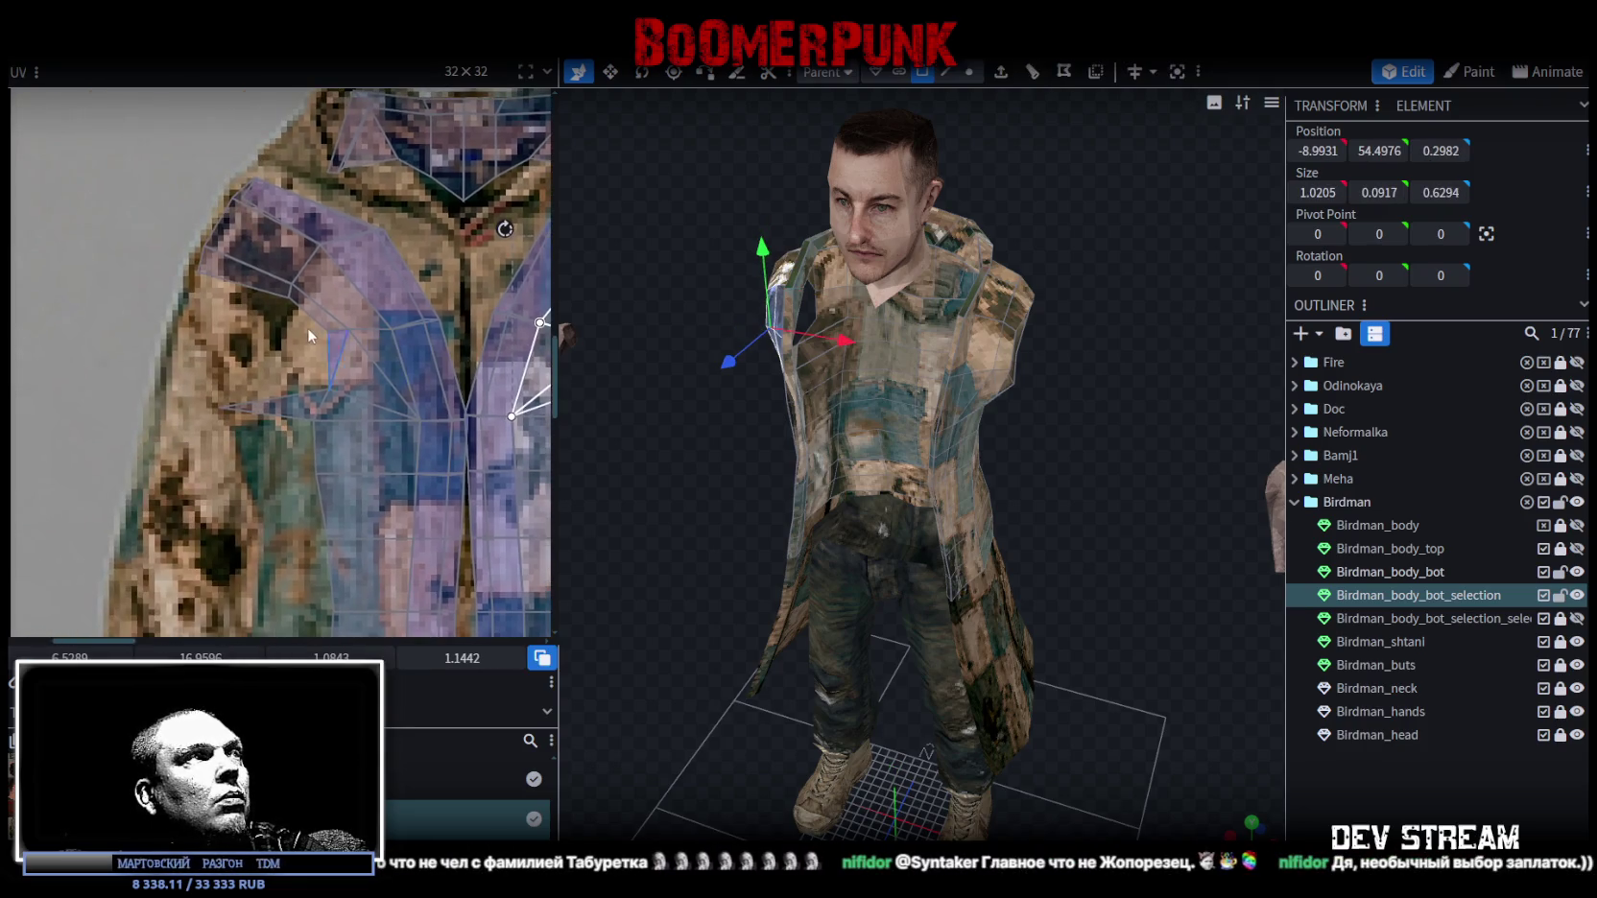
left_click_drag(353, 324, 332, 327)
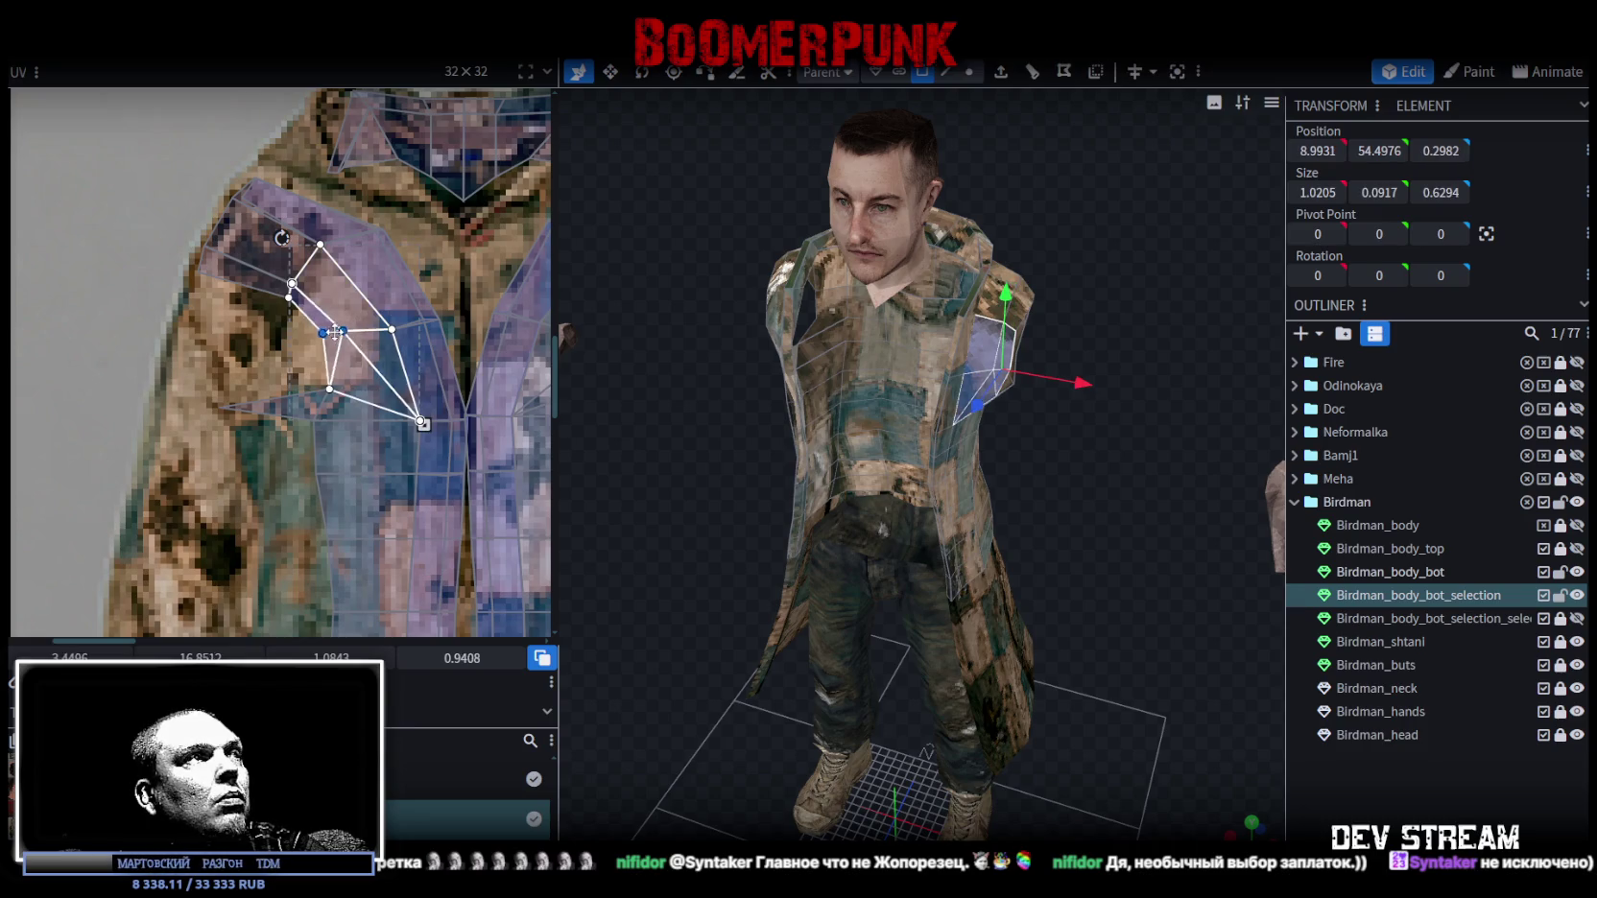
left_click(1133, 567)
mouse_move(1134, 567)
left_mouse_down()
mouse_move(1179, 566)
mouse_move(770, 514)
mouse_move(880, 361)
mouse_move(406, 391)
mouse_move(761, 416)
left_mouse_up()
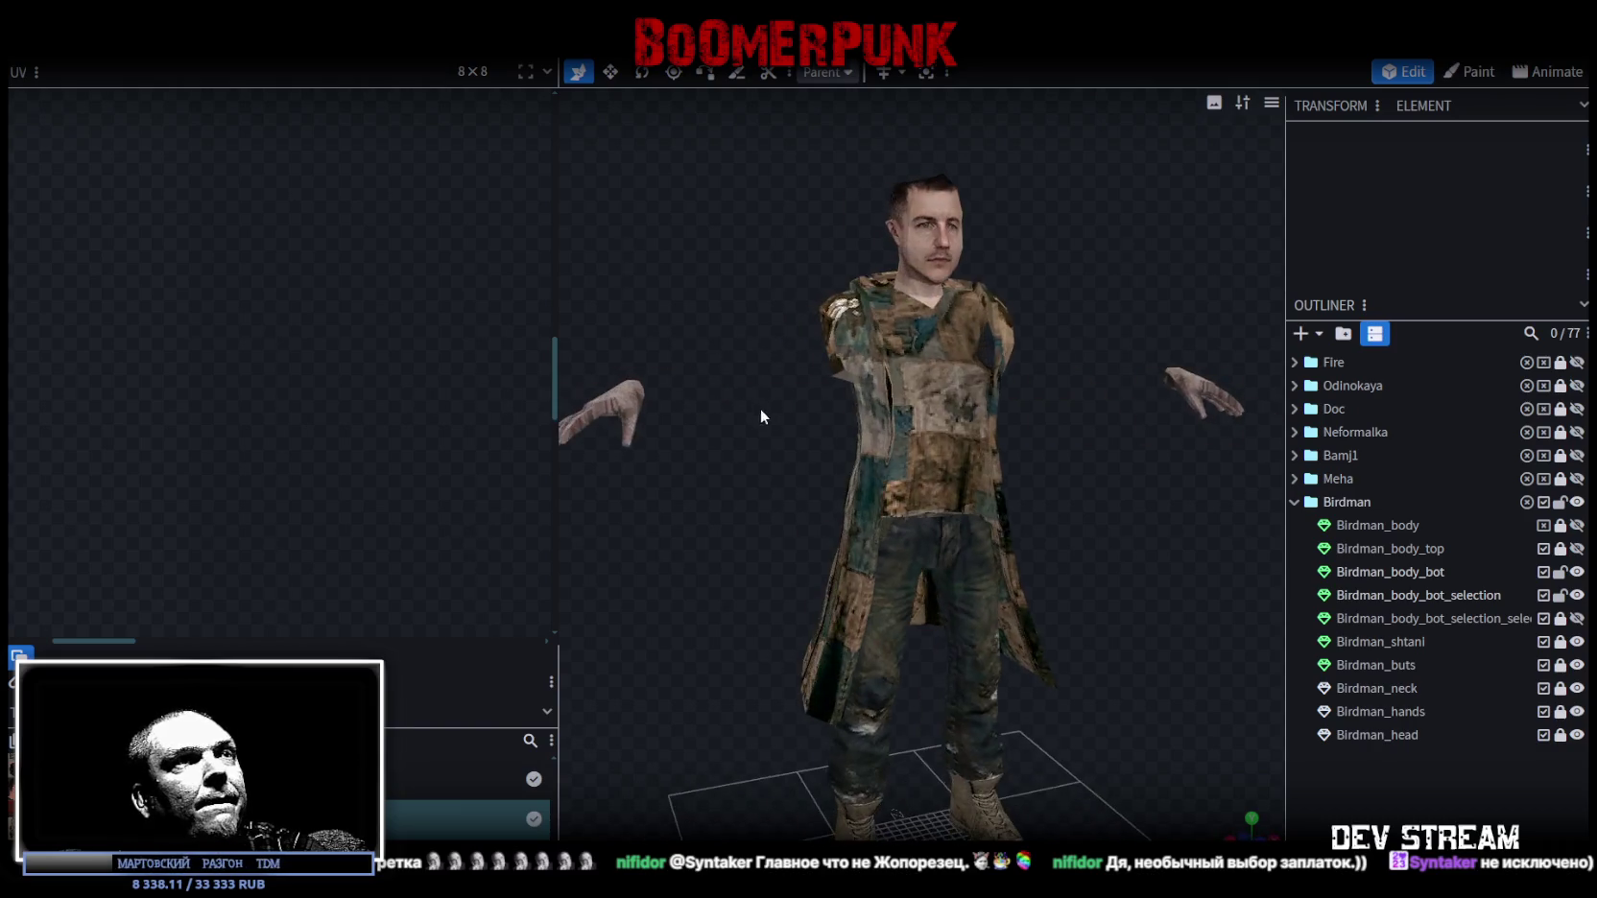
Save the model as TDMchars2.bbmodel and unhide the coat sleeves layer.
key("ctrl+s")
left_click(1577, 618)
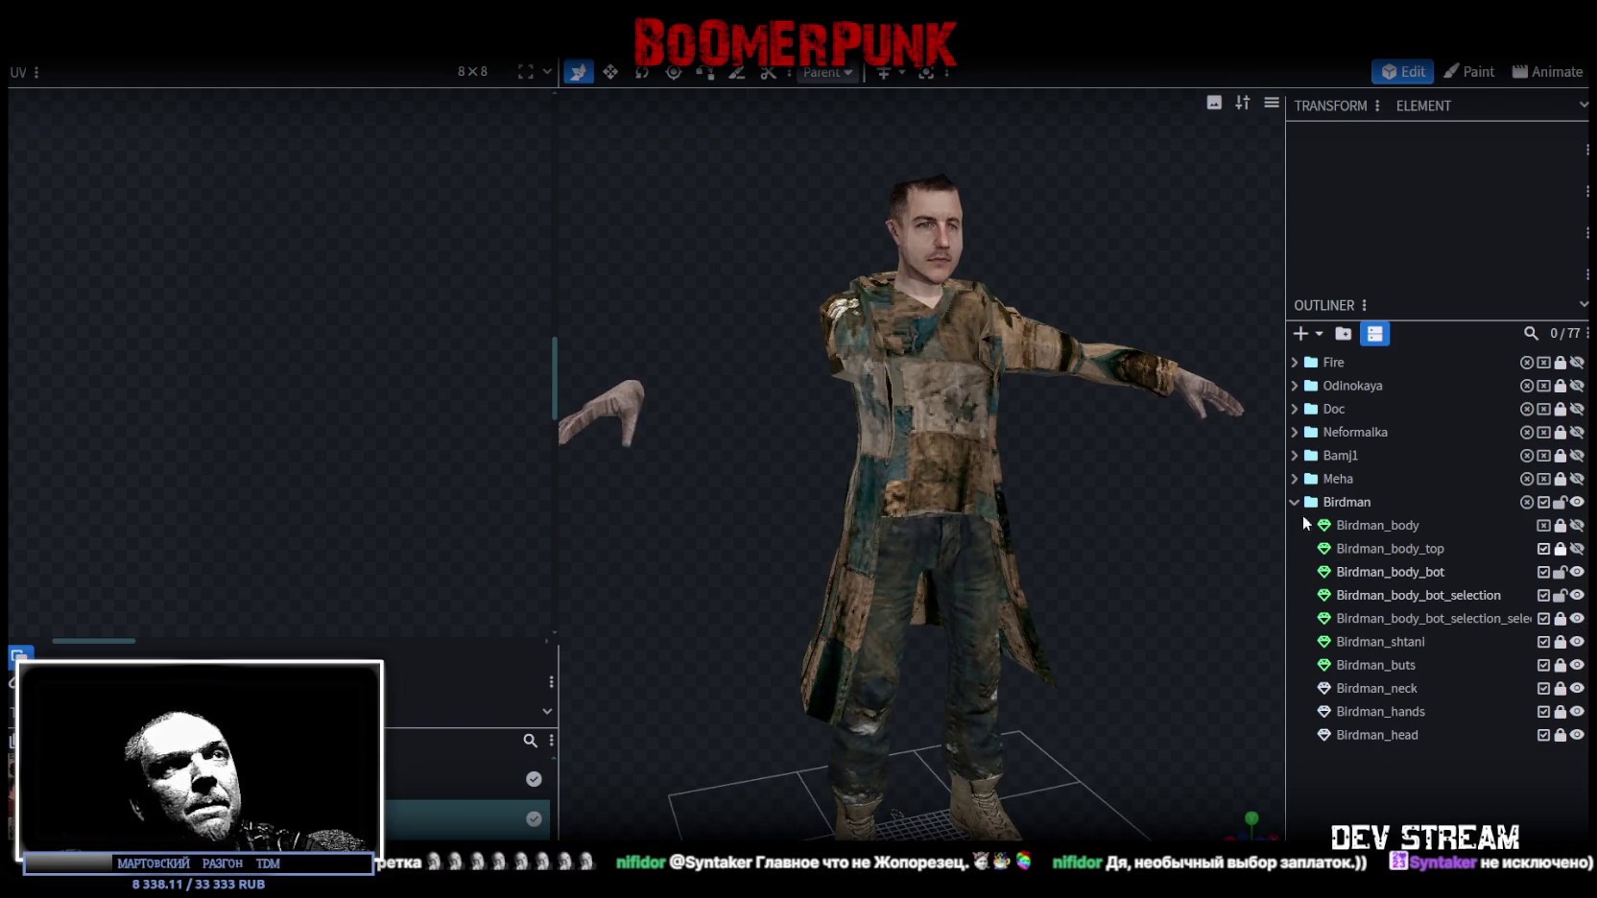
mouse_move(1248, 515)
left_mouse_down()
mouse_move(933, 524)
mouse_move(1078, 430)
left_mouse_up()
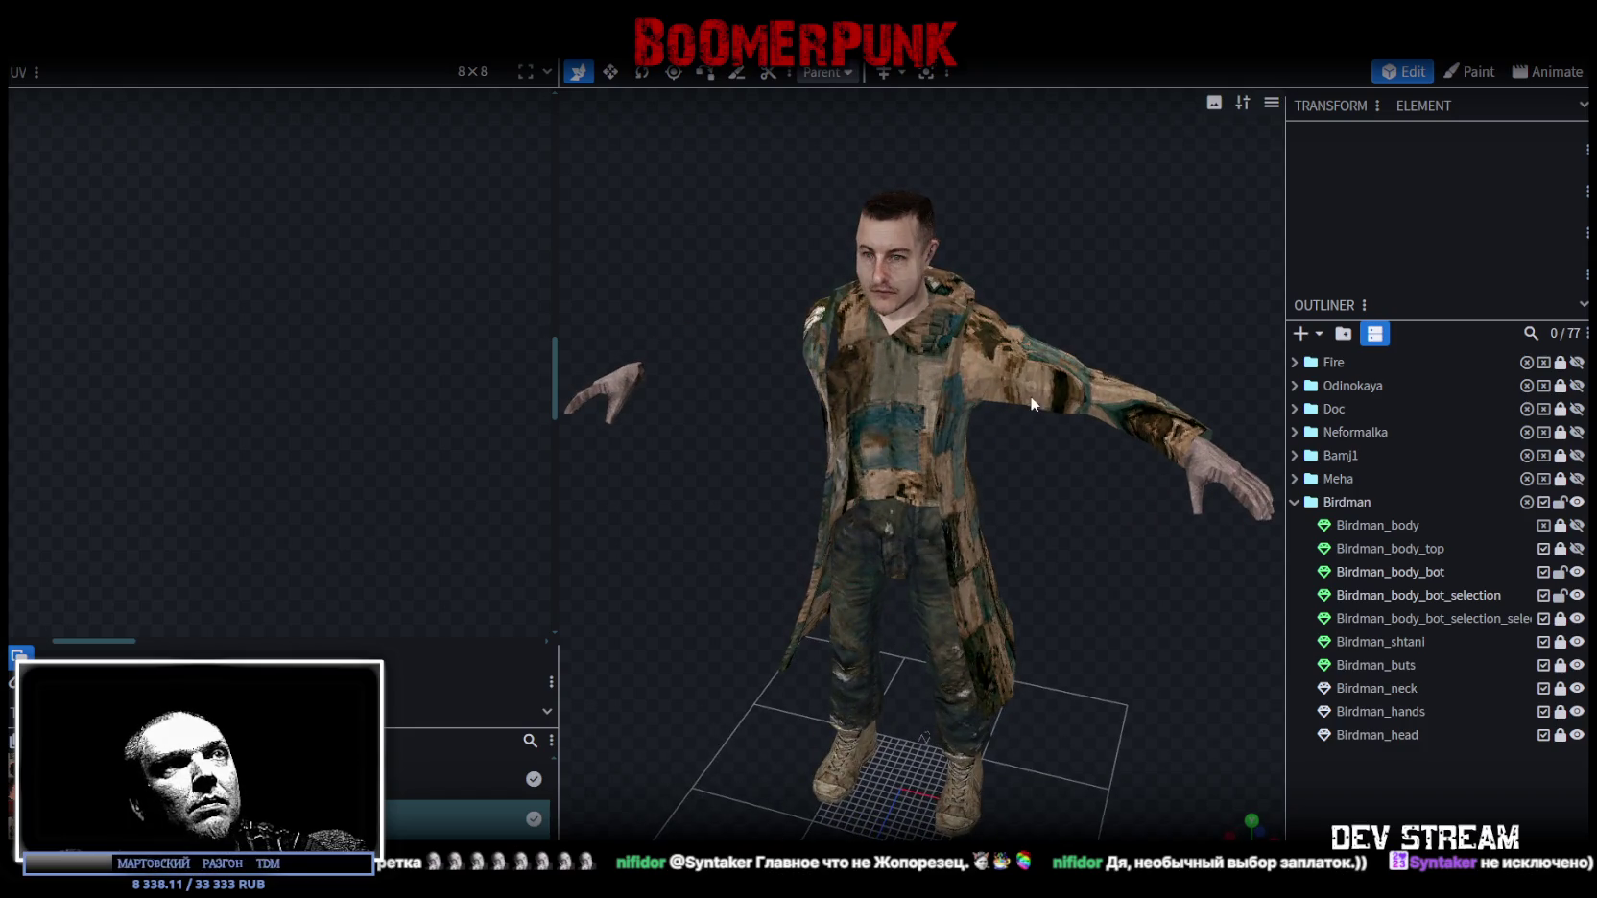
left_click_drag(1061, 526, 979, 534)
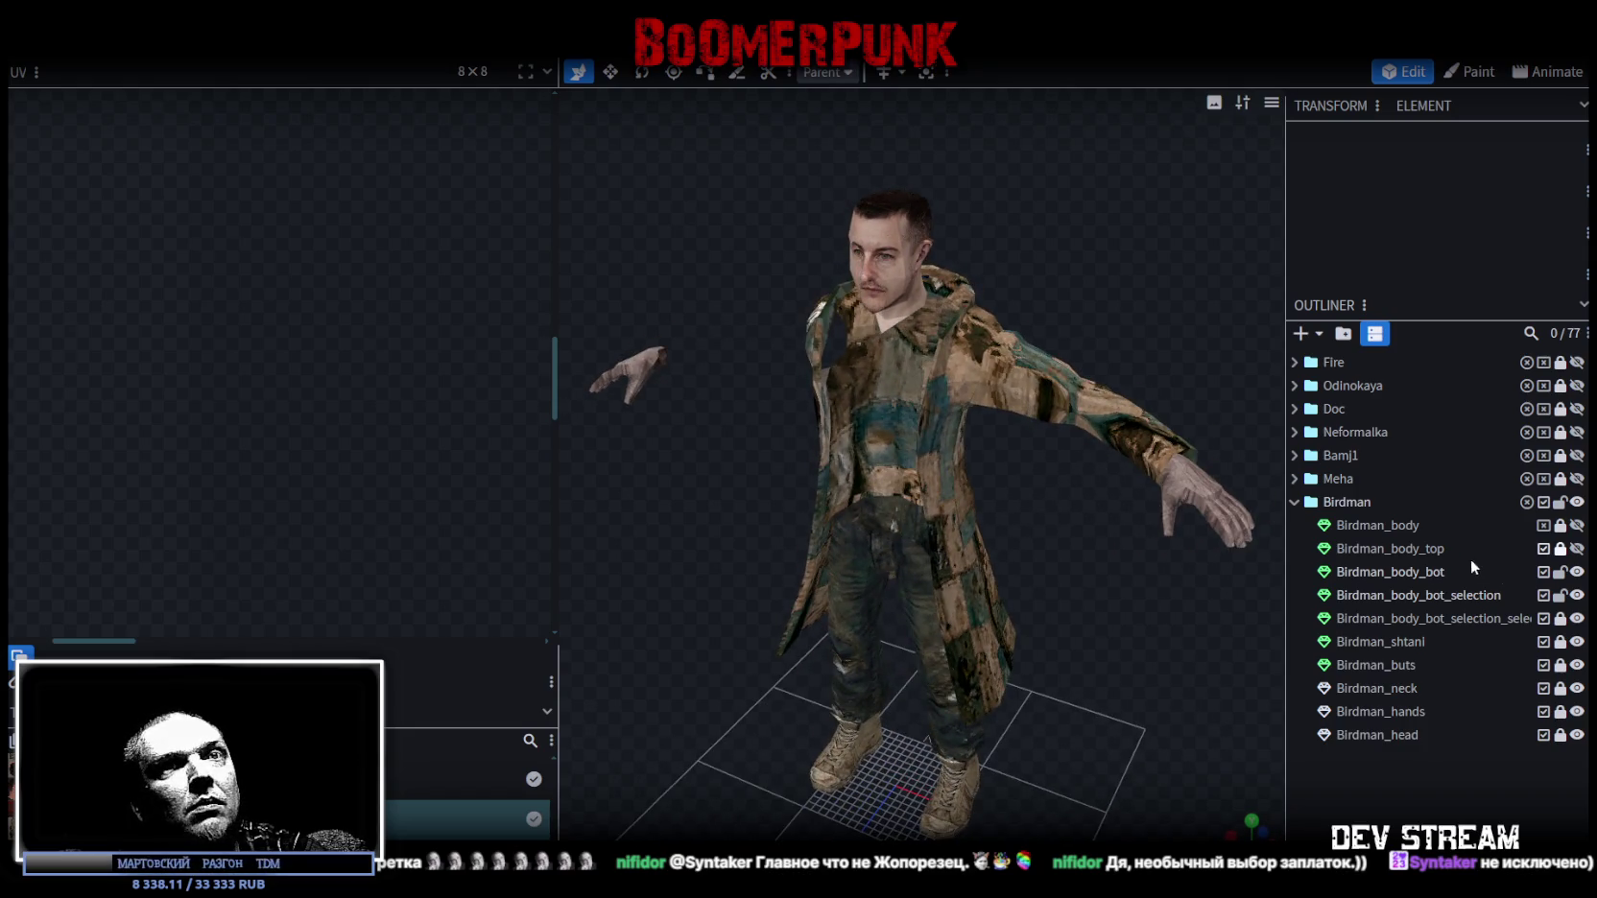
Lock Birdman_body_bot and Birdman_body_bot_selection, then select the sleeves layer.
left_click_drag(1562, 576, 1561, 600)
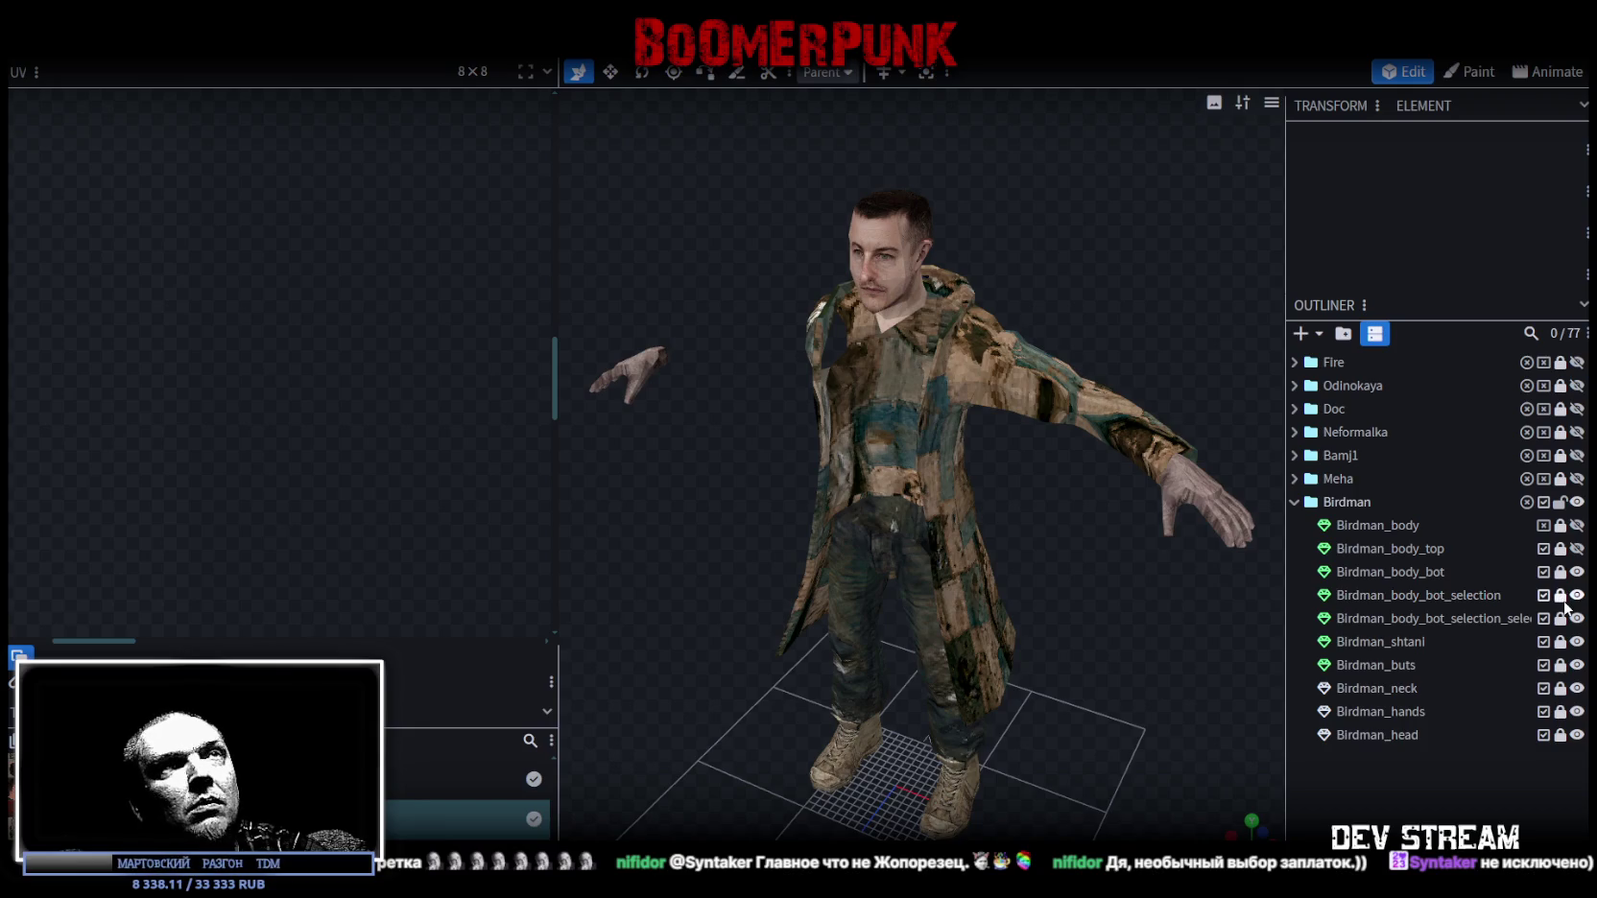
left_click(1421, 618)
mouse_move(1059, 528)
left_mouse_down()
mouse_move(1107, 453)
mouse_move(1045, 459)
mouse_move(1051, 480)
mouse_move(889, 474)
mouse_move(824, 448)
left_mouse_up()
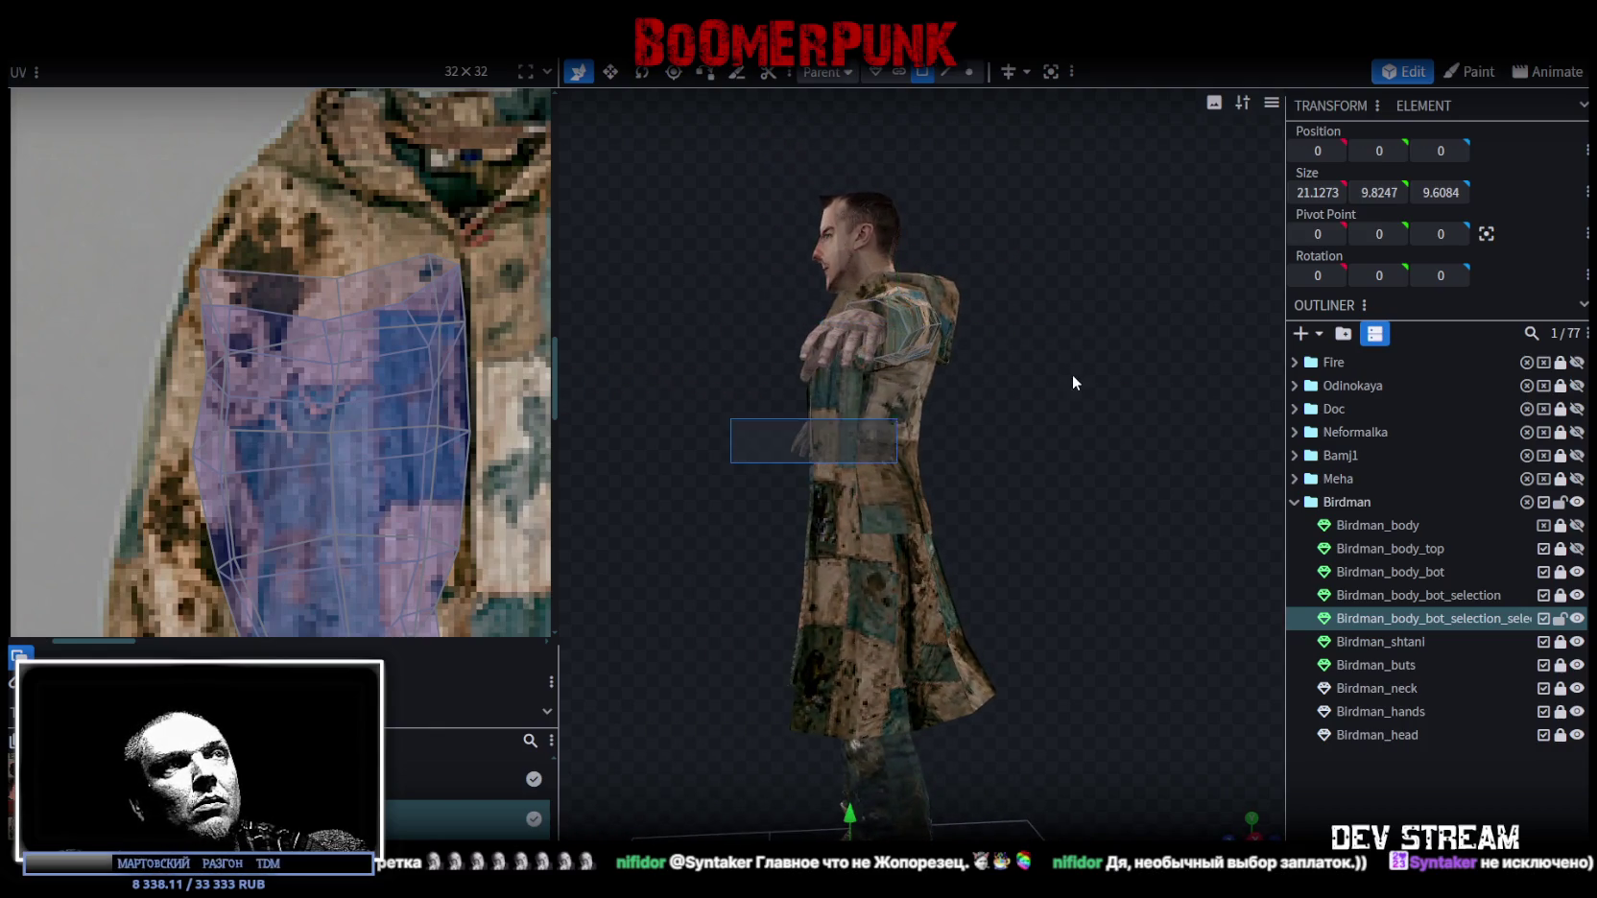
Select the arm mesh and view the character from the back.
left_click_drag(1072, 382, 1085, 344)
mouse_move(1167, 449)
left_mouse_down()
mouse_move(1137, 369)
mouse_move(883, 423)
mouse_move(897, 475)
mouse_move(845, 499)
left_mouse_up()
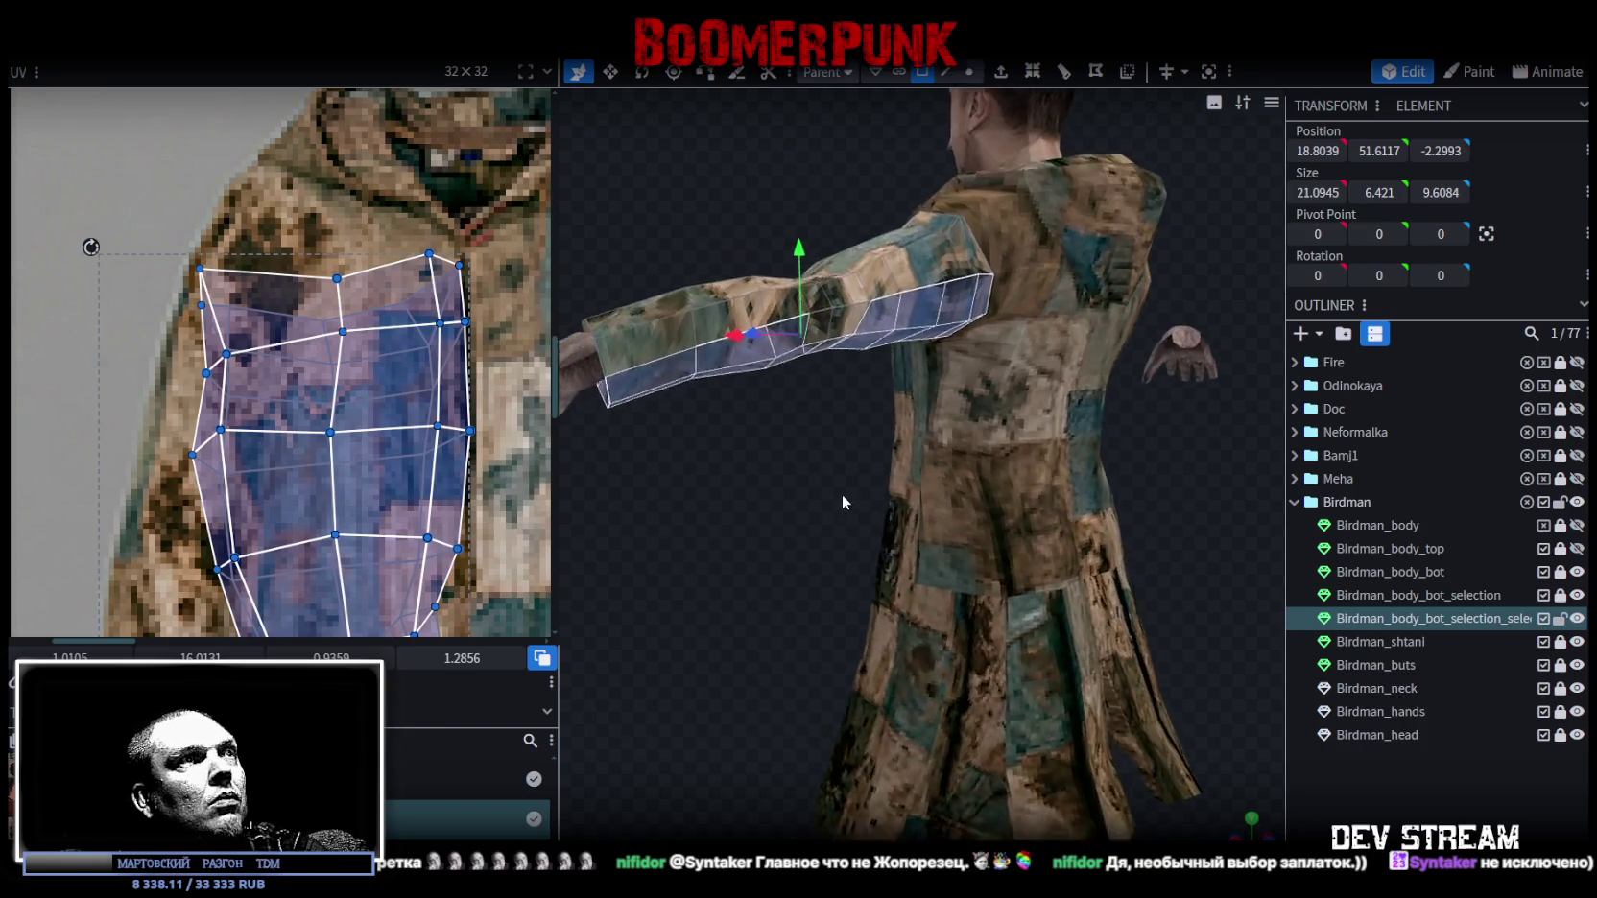
scroll(843, 502, "up", 3)
left_click_drag(778, 272, 729, 343)
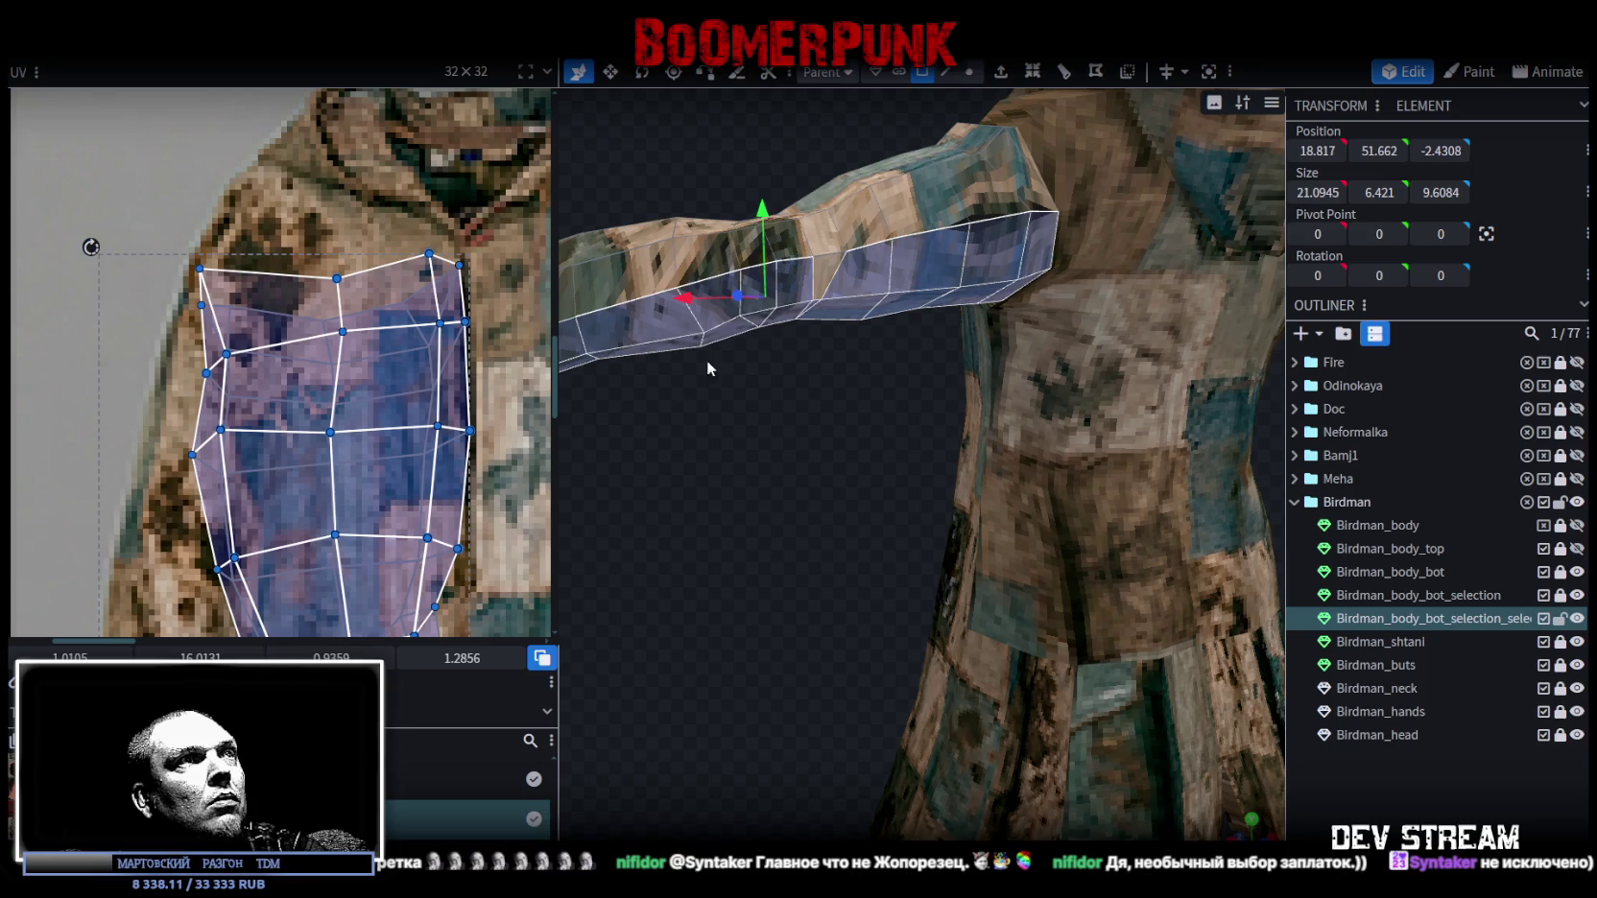
scroll(791, 473, "down", 3)
left_click_drag(723, 413, 637, 469)
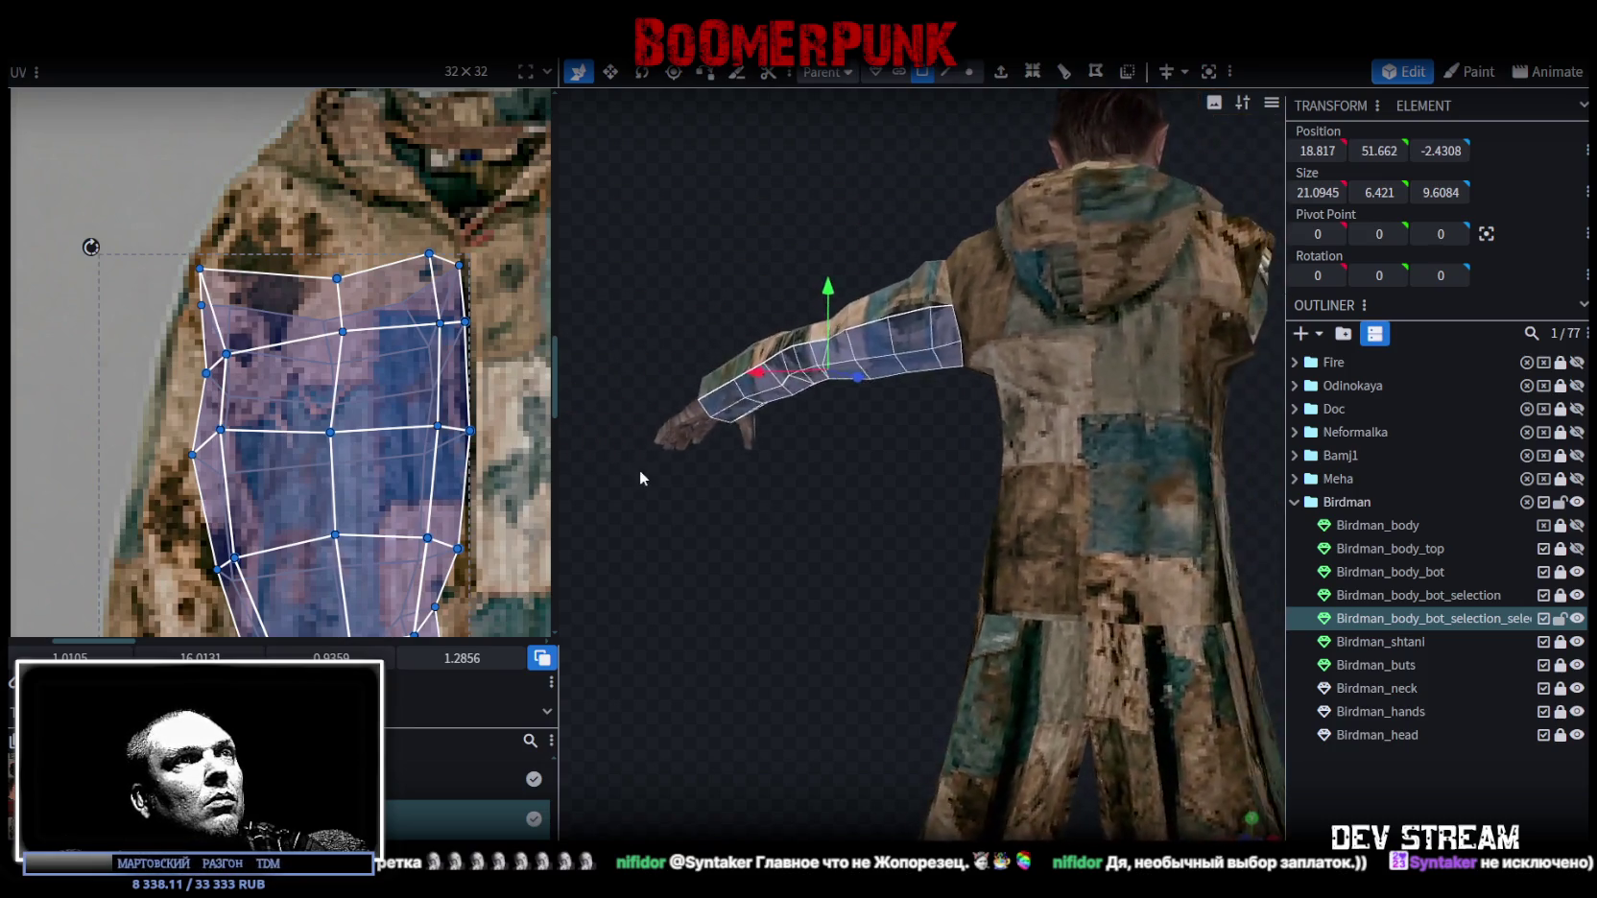
scroll(377, 421, "down", 3)
scroll(361, 386, "up", 1)
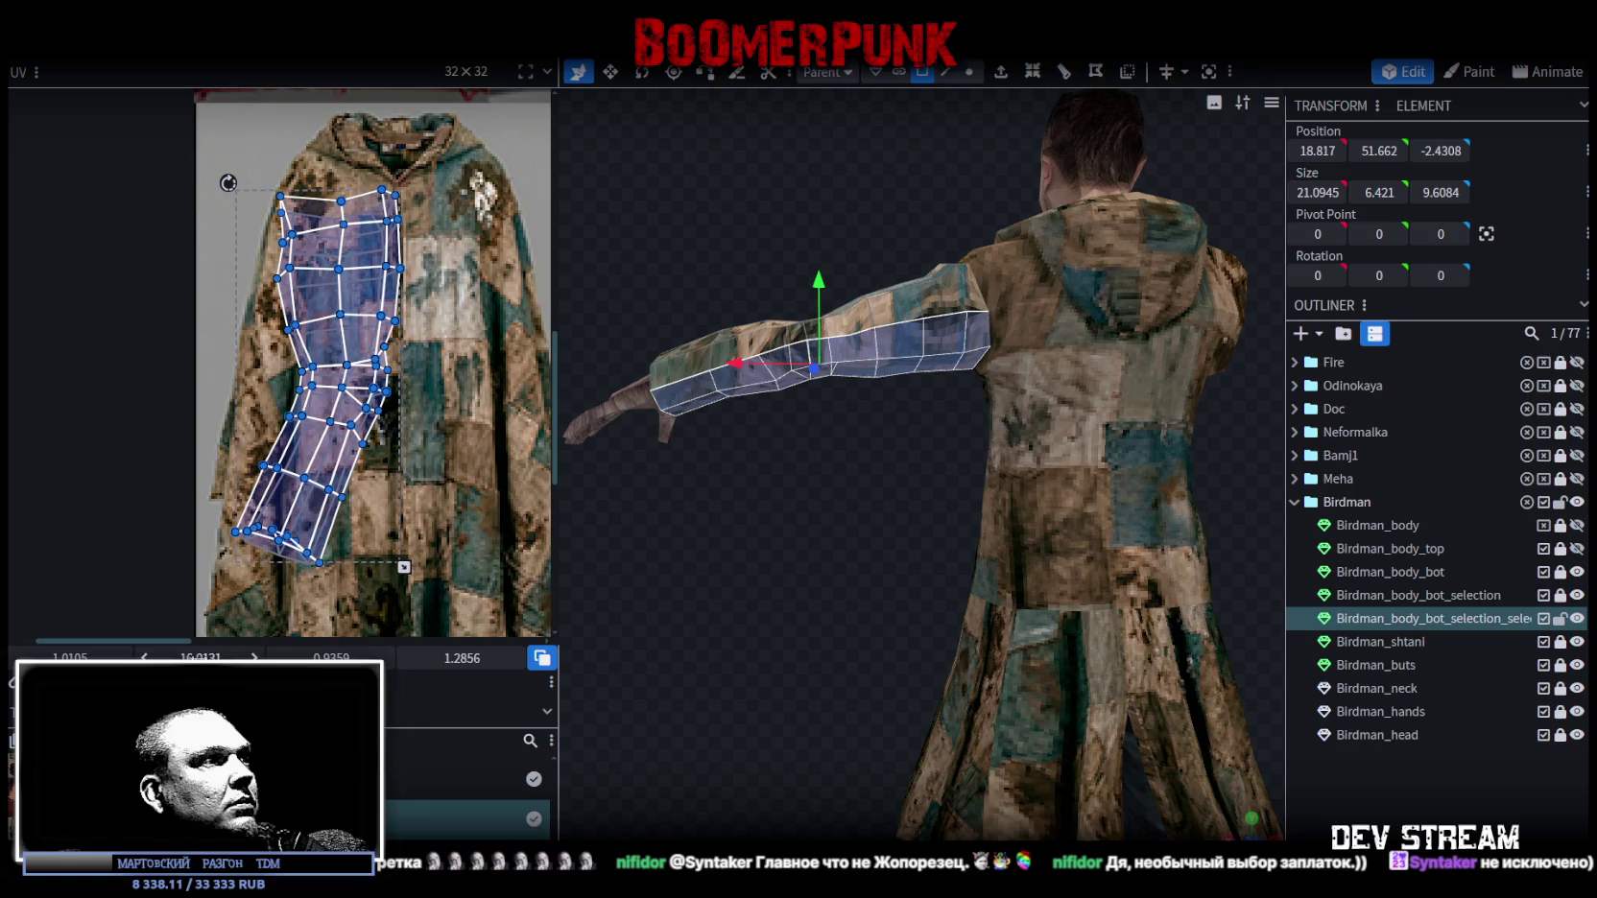
Move both sleeve UV islands into place on the patchwork coat texture.
left_click_drag(345, 352, 480, 363)
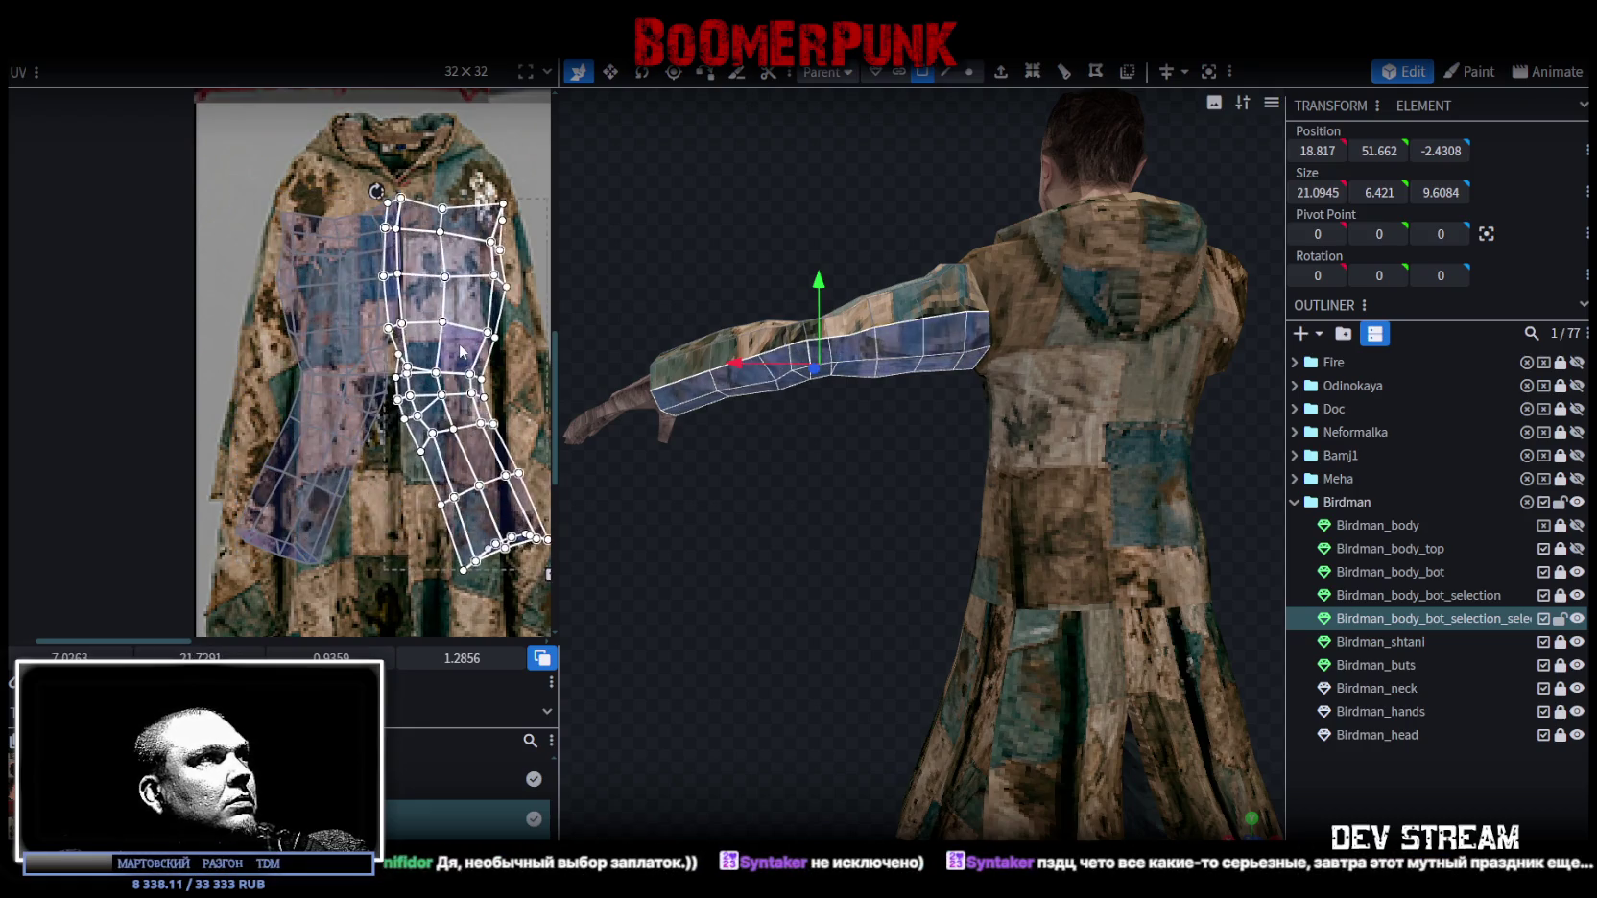
middle_click_drag(418, 493, 309, 460)
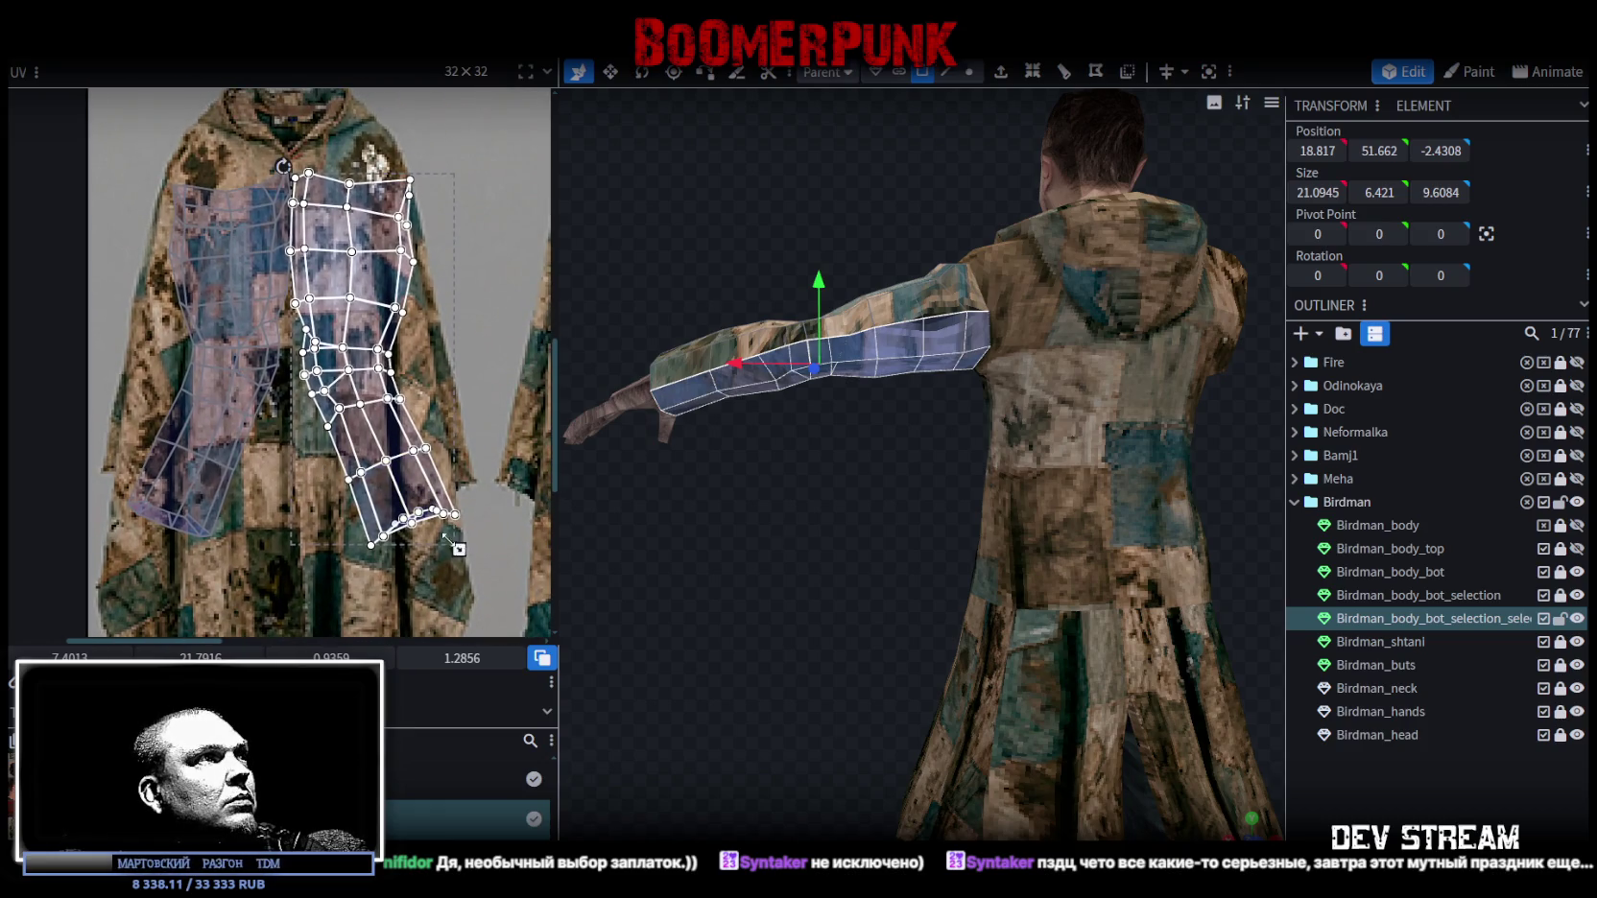
scroll(444, 539, "down", 2)
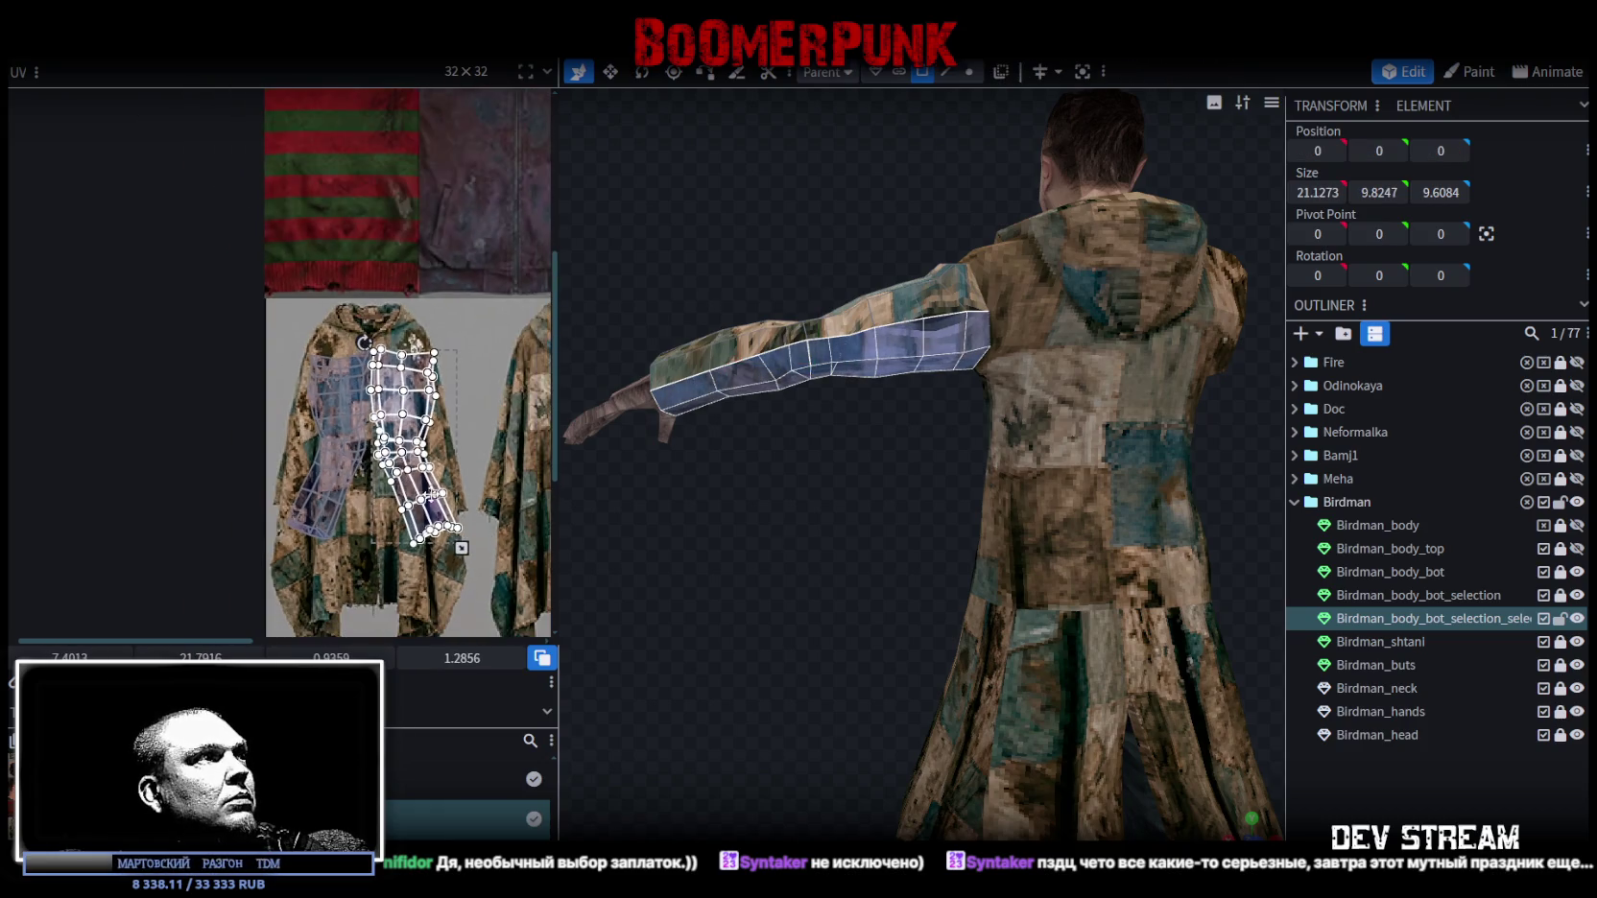
key("ctrl+a")
scroll(474, 569, "up", 1)
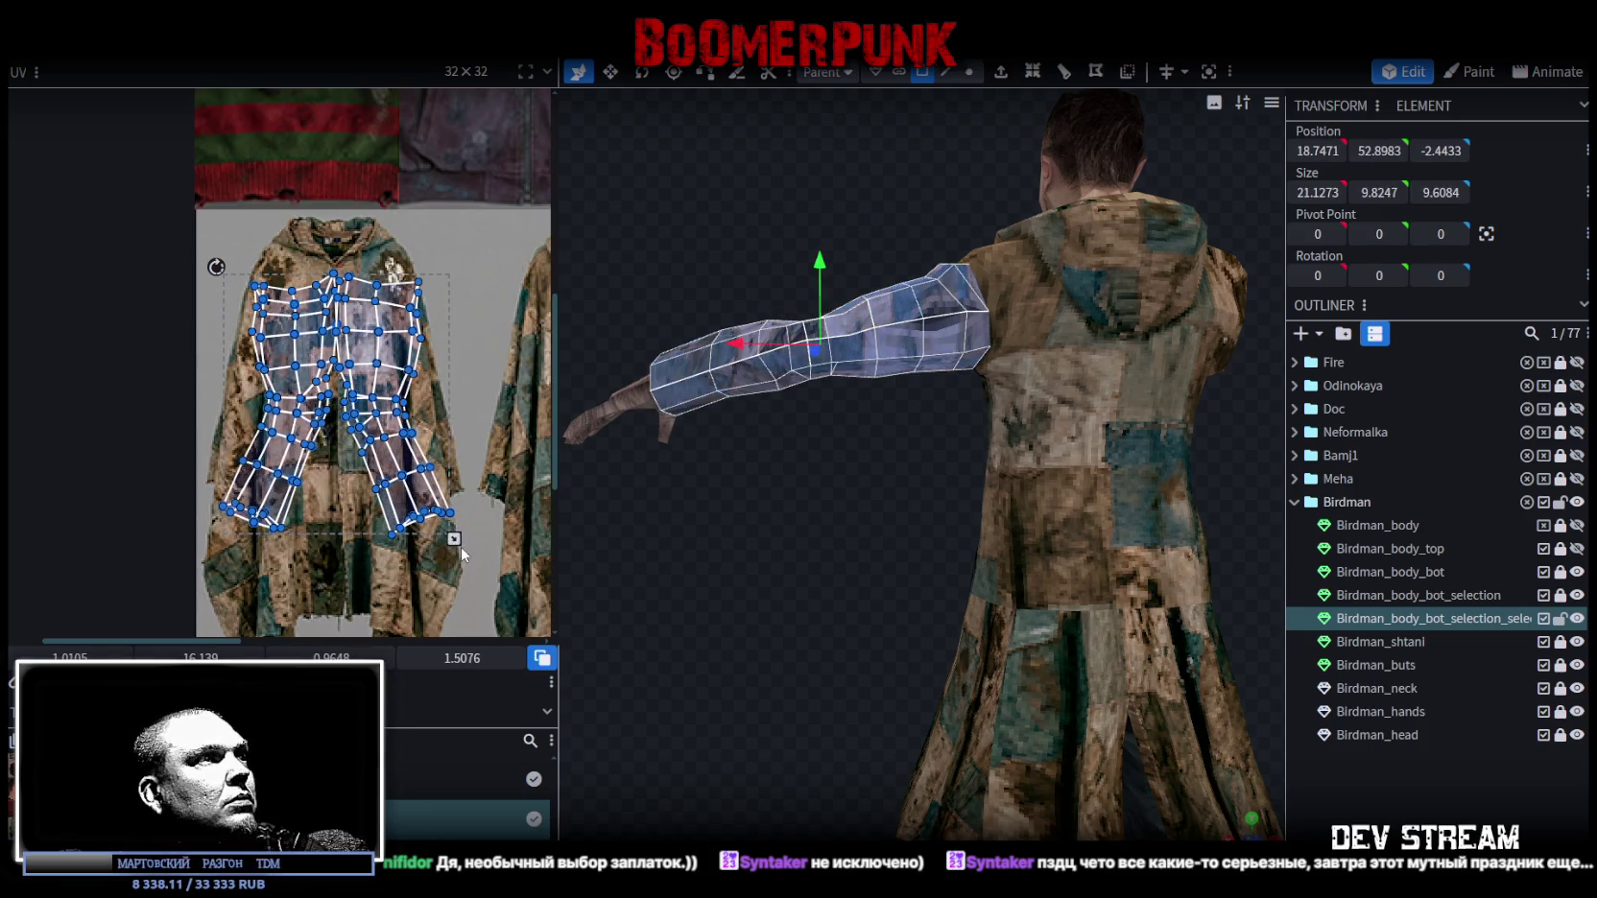
scroll(351, 456, "up", 1)
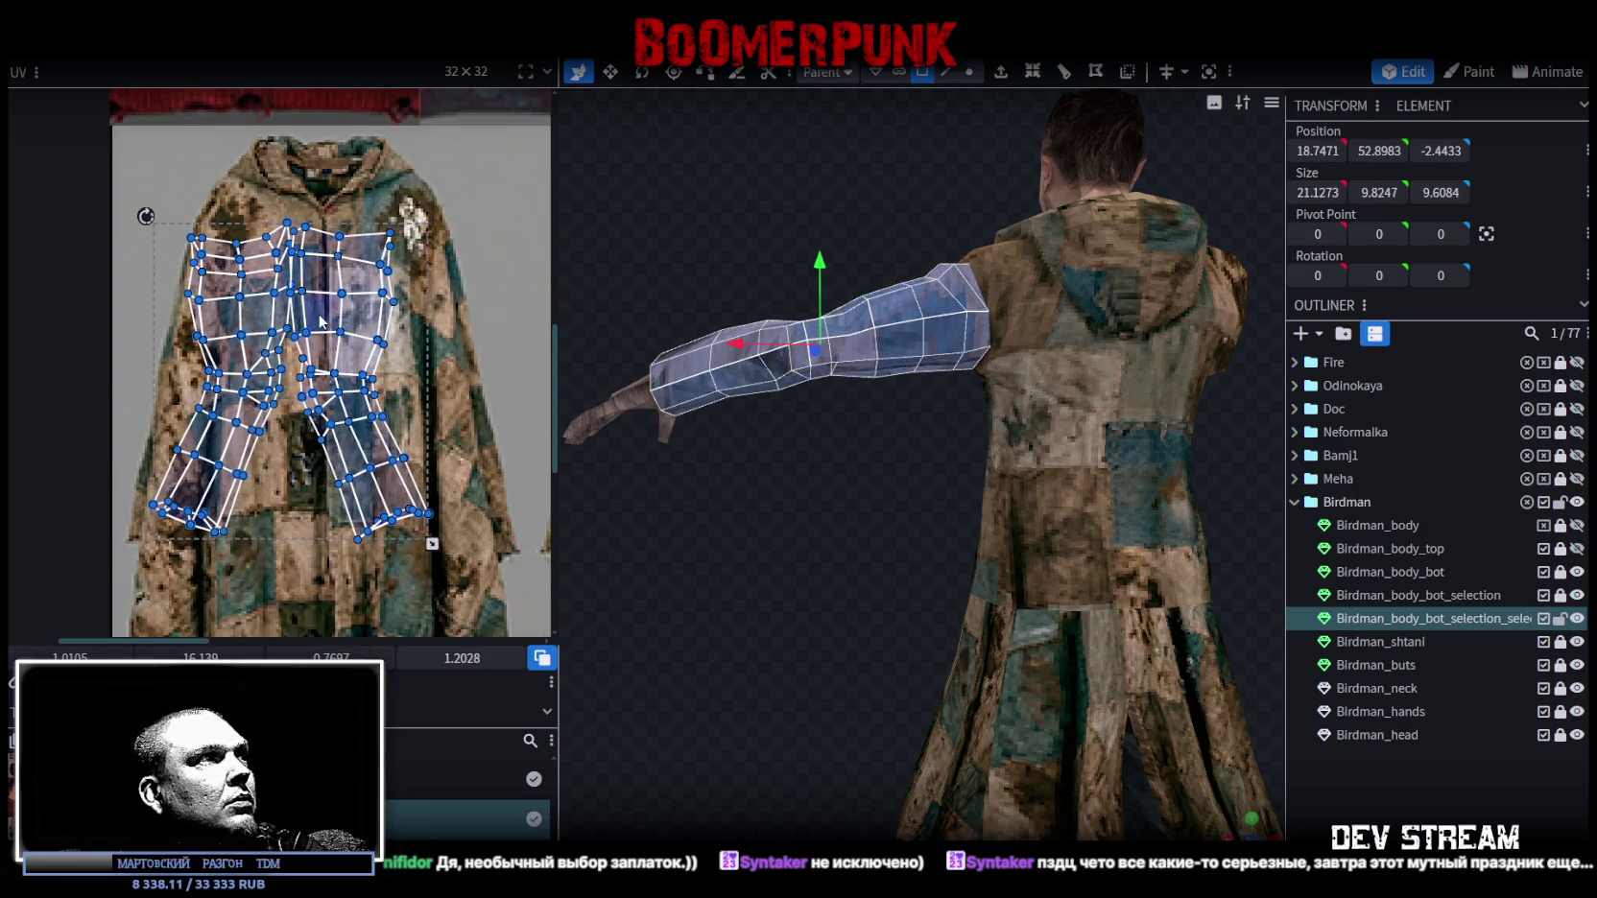
left_click_drag(364, 335, 357, 338)
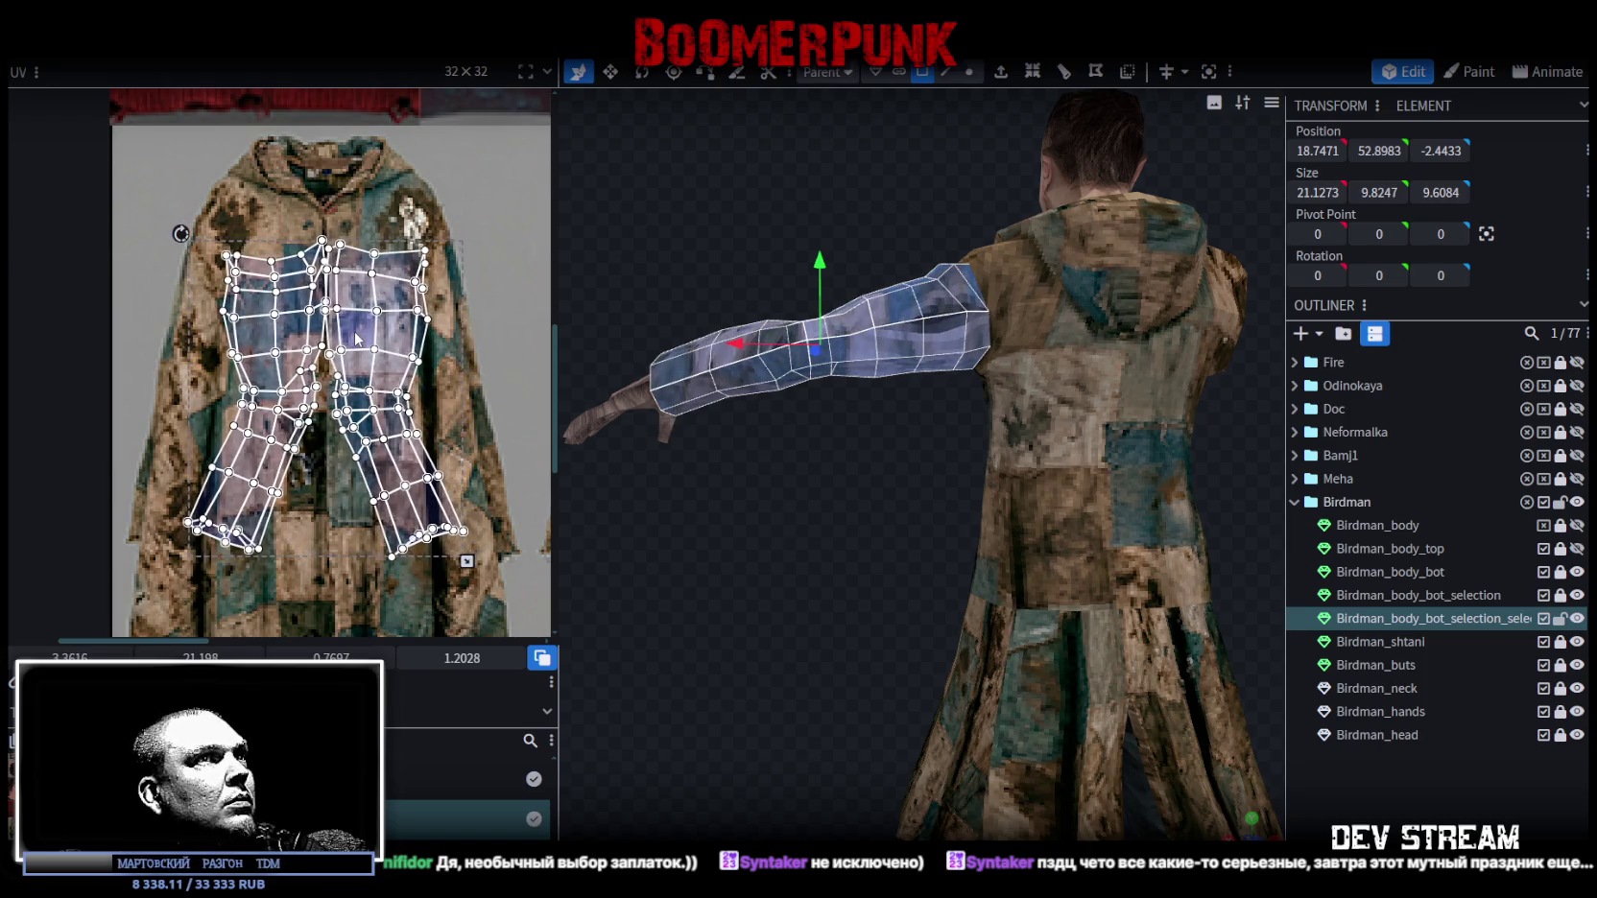
left_click_drag(356, 338, 358, 340)
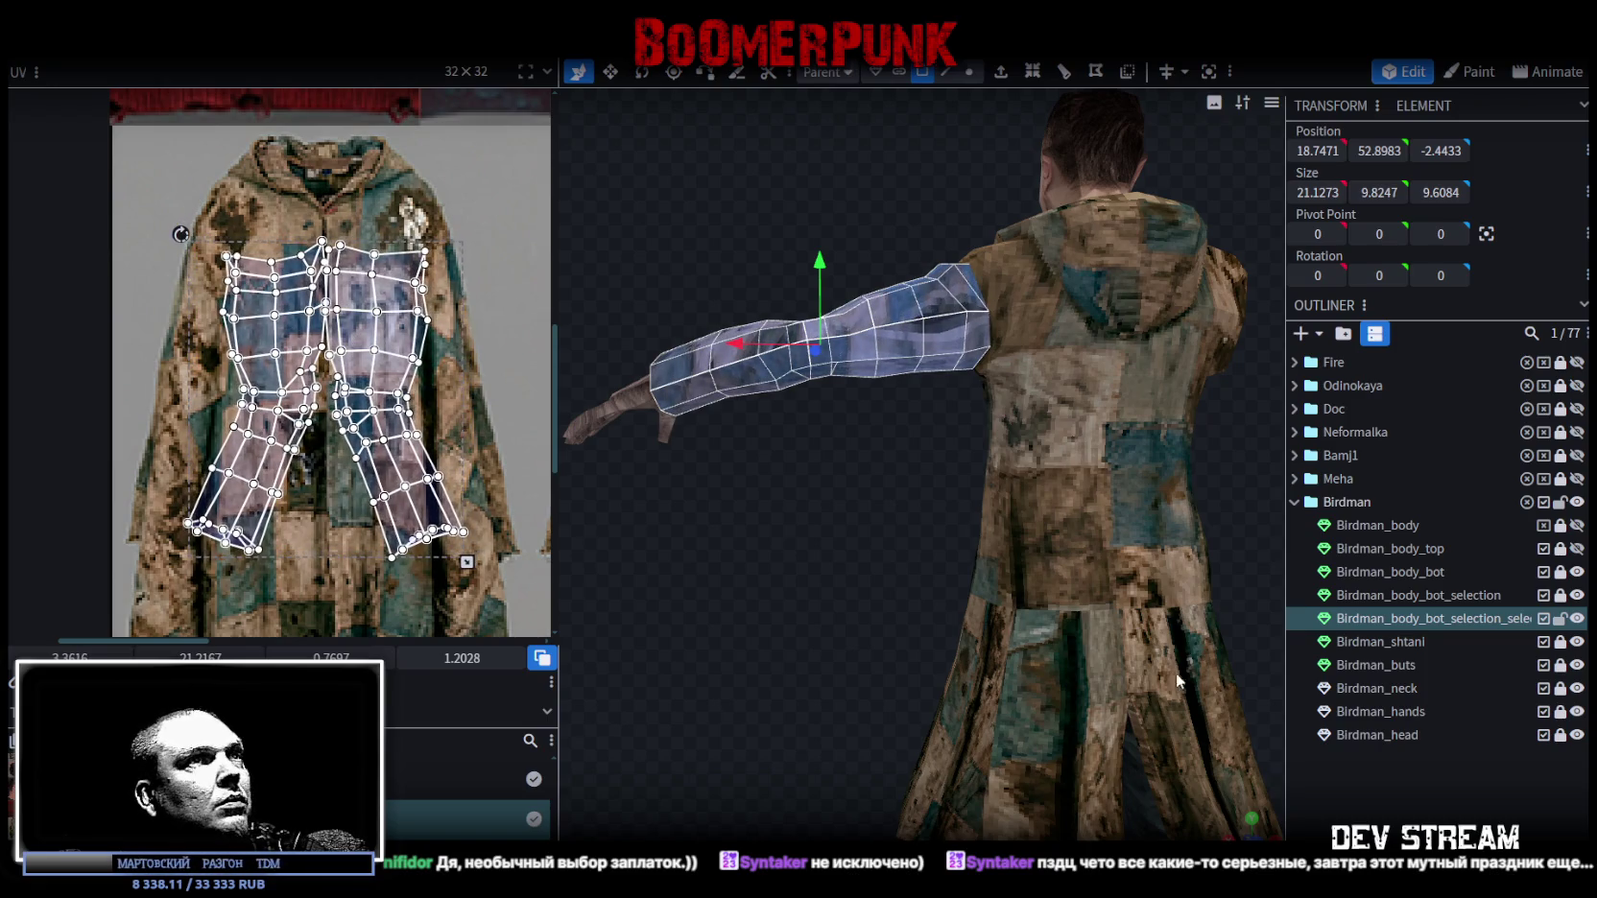
Deselect, reselect the arm mesh, and inspect the sleeve from several angles.
left_click(1373, 780)
mouse_move(1233, 828)
left_mouse_down()
mouse_move(1123, 748)
mouse_move(925, 415)
mouse_move(1036, 362)
mouse_move(985, 355)
left_mouse_up()
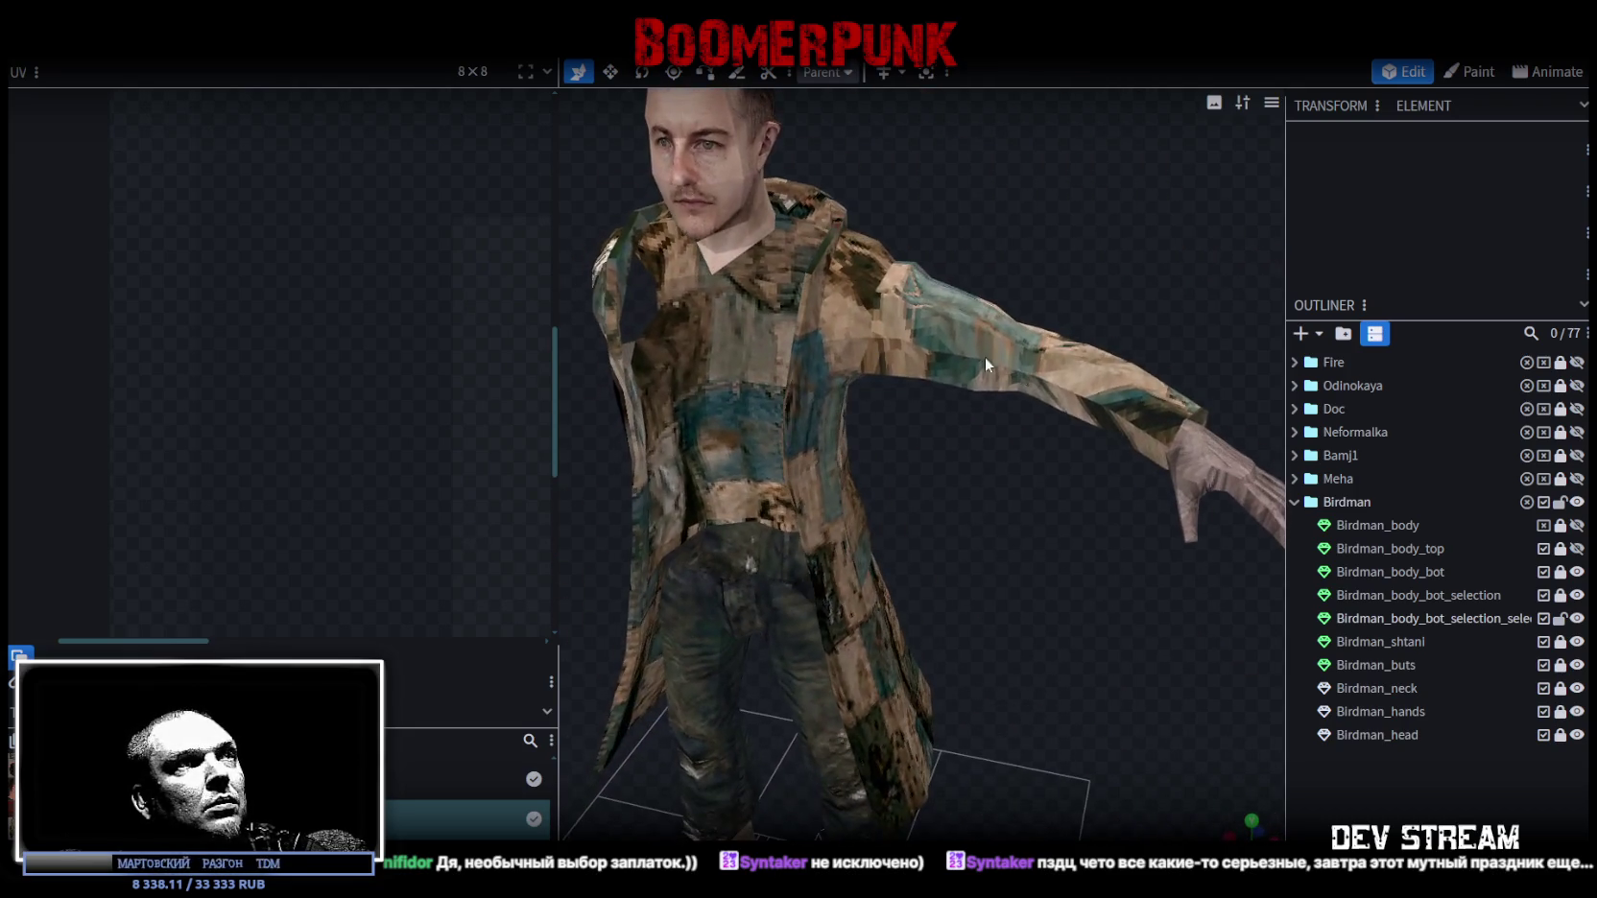
left_click(985, 356)
mouse_move(1004, 527)
left_mouse_down()
mouse_move(954, 596)
mouse_move(477, 480)
left_mouse_up()
scroll(477, 480, "down", 3)
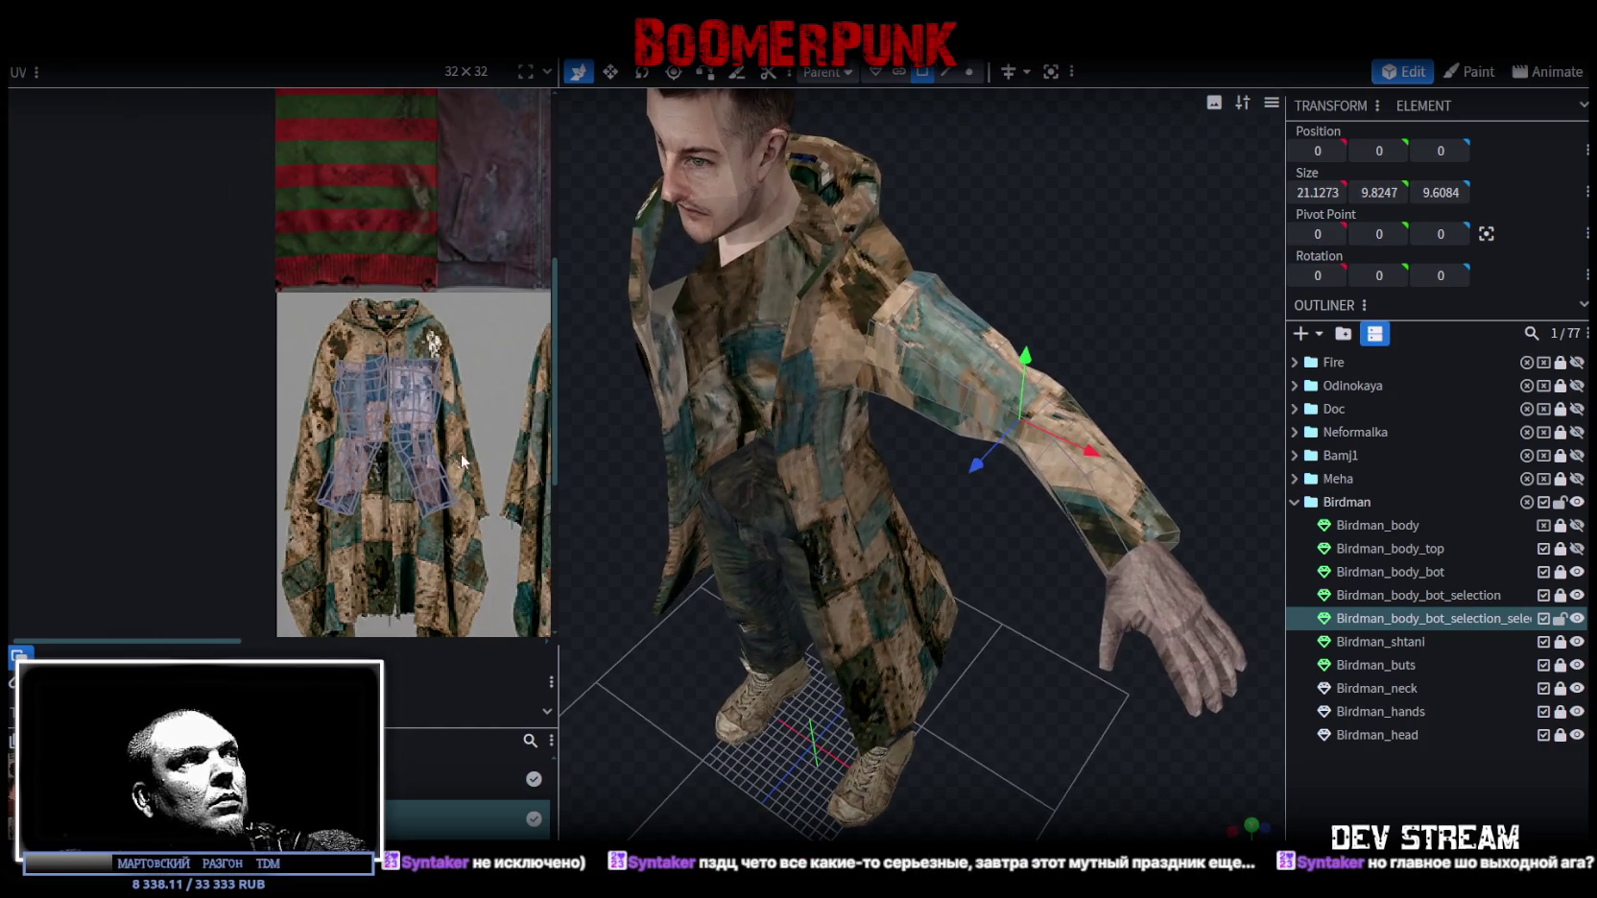
mouse_move(932, 539)
left_mouse_down()
mouse_move(1029, 588)
mouse_move(998, 576)
left_mouse_up()
scroll(353, 400, "down", 2)
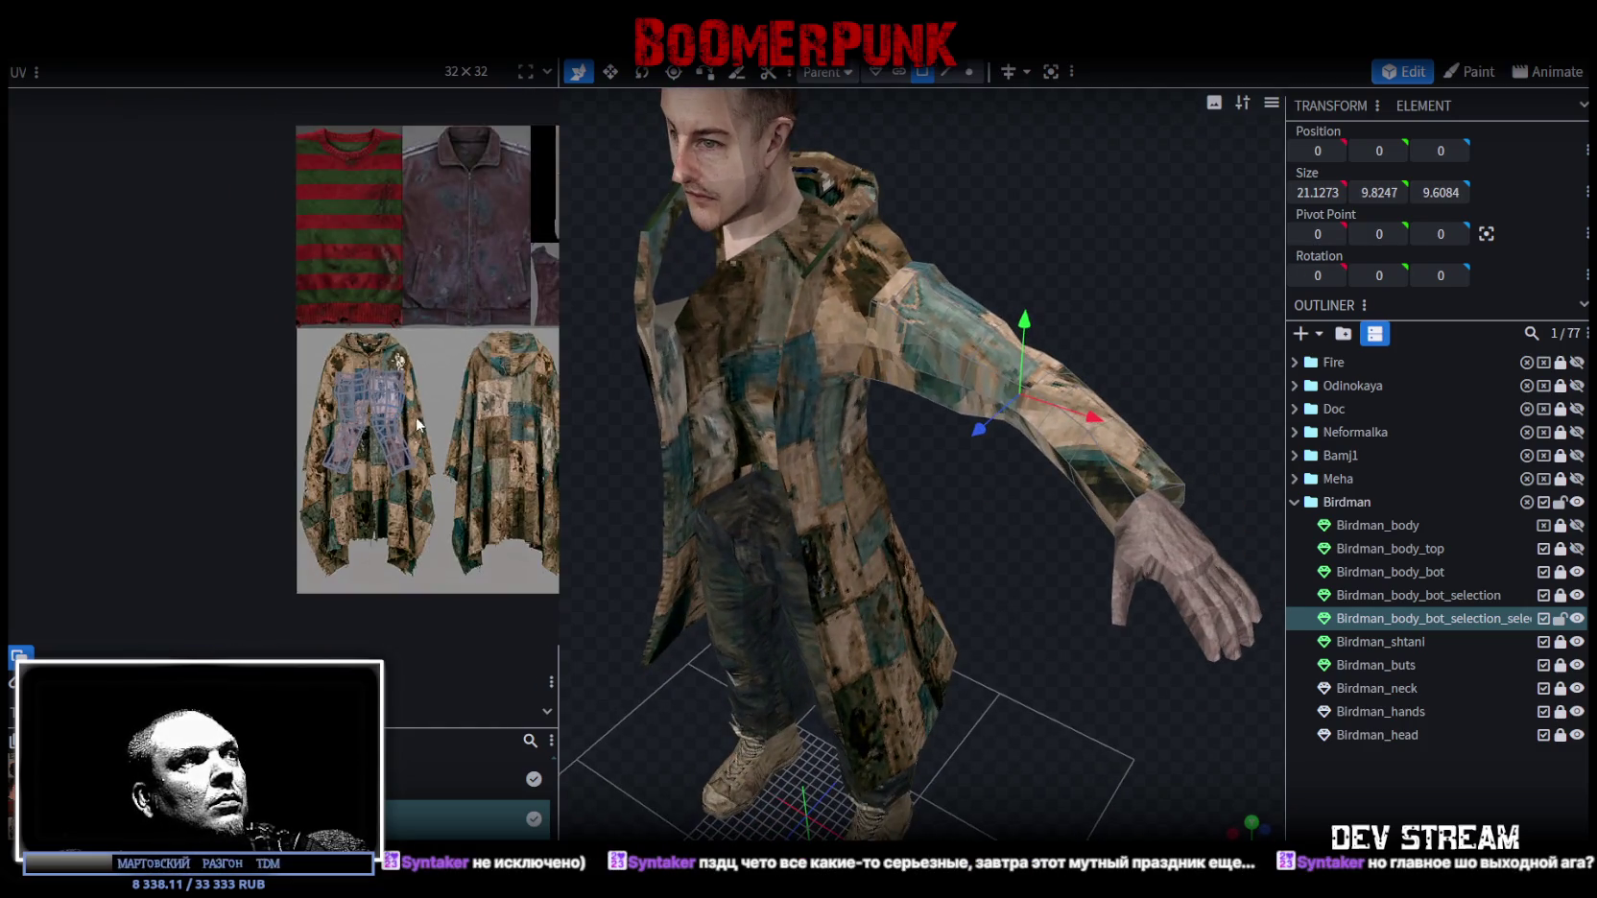
scroll(353, 401, "down", 1)
scroll(358, 380, "down", 2)
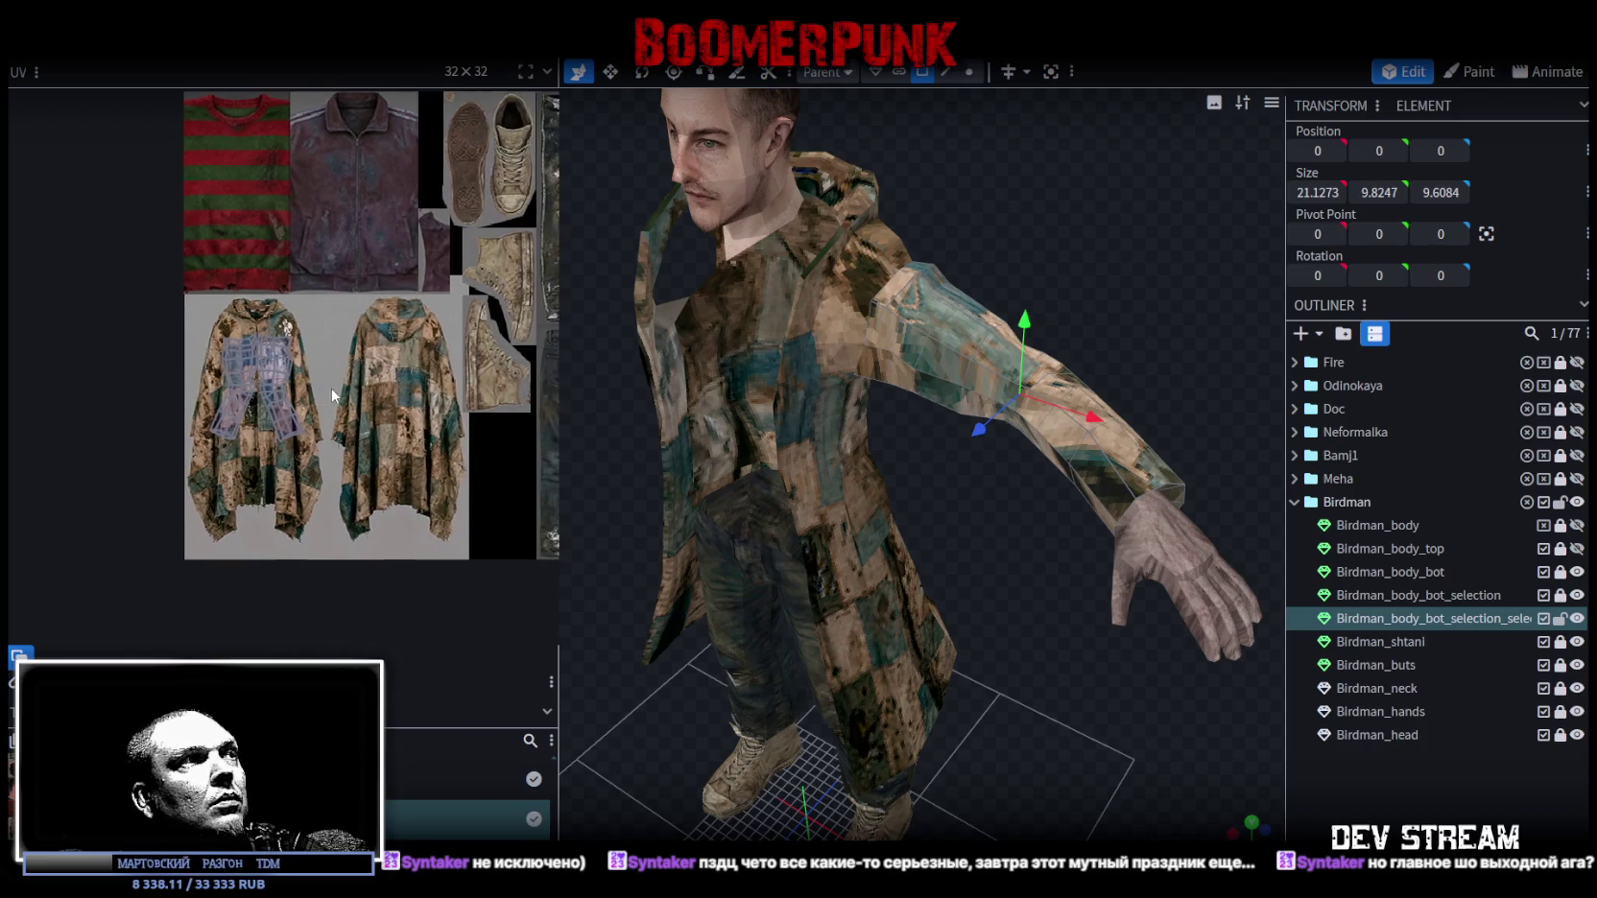
scroll(358, 380, "down", 1)
left_click_drag(960, 567, 1018, 576)
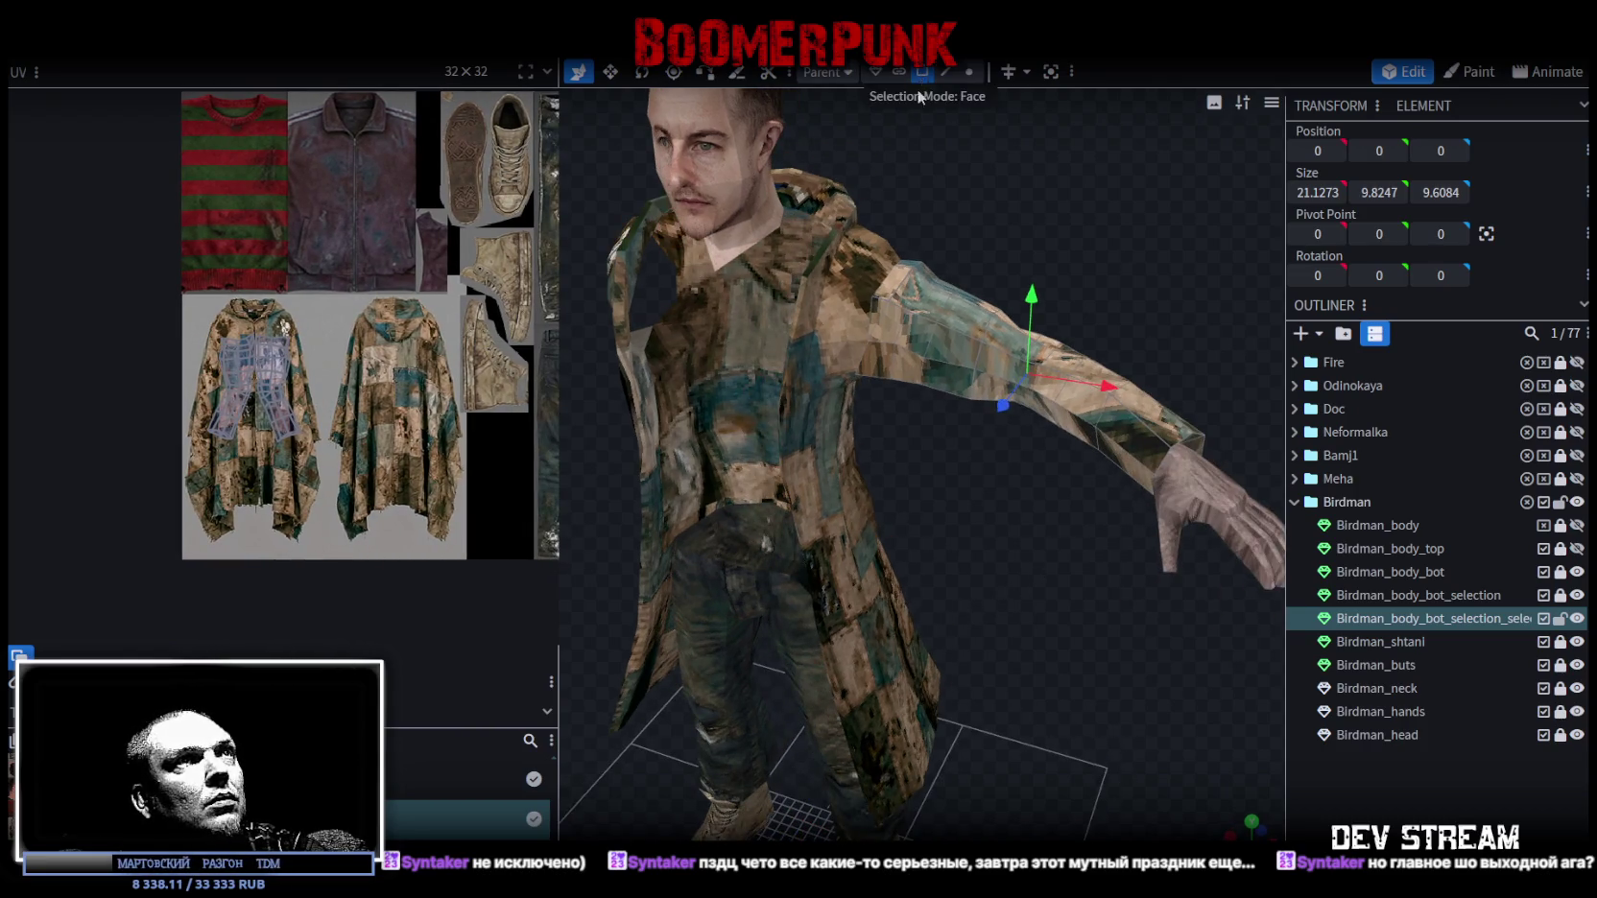
Copy all the arm's faces and paste a duplicate sleeve.
double_click(924, 357)
right_click(928, 384)
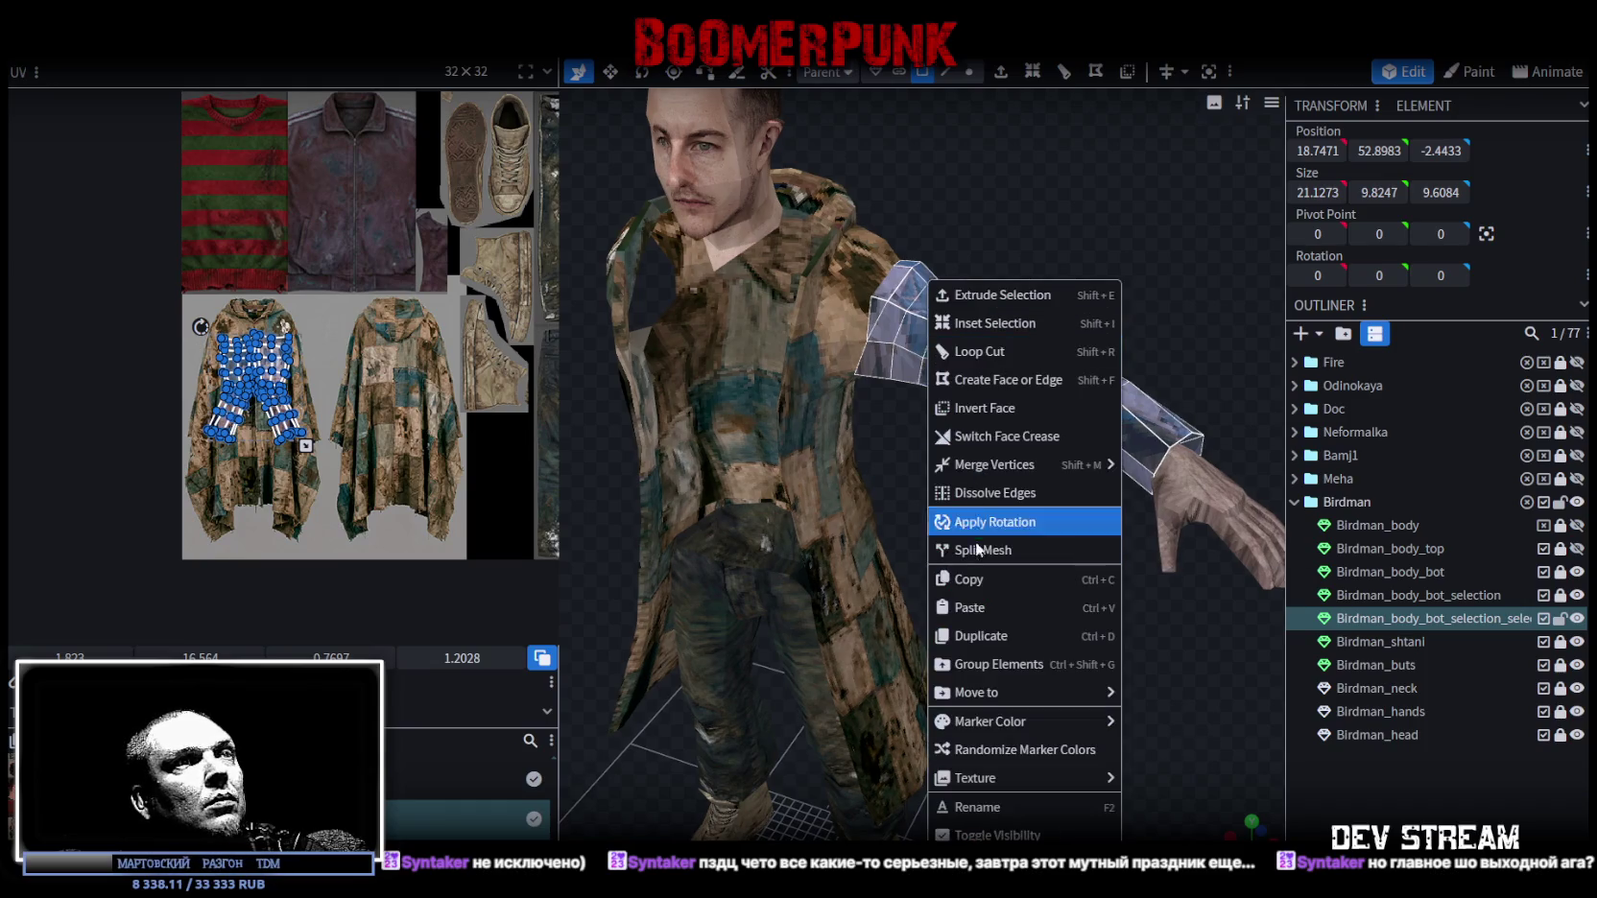
left_click(971, 579)
right_click(932, 354)
left_click(969, 607)
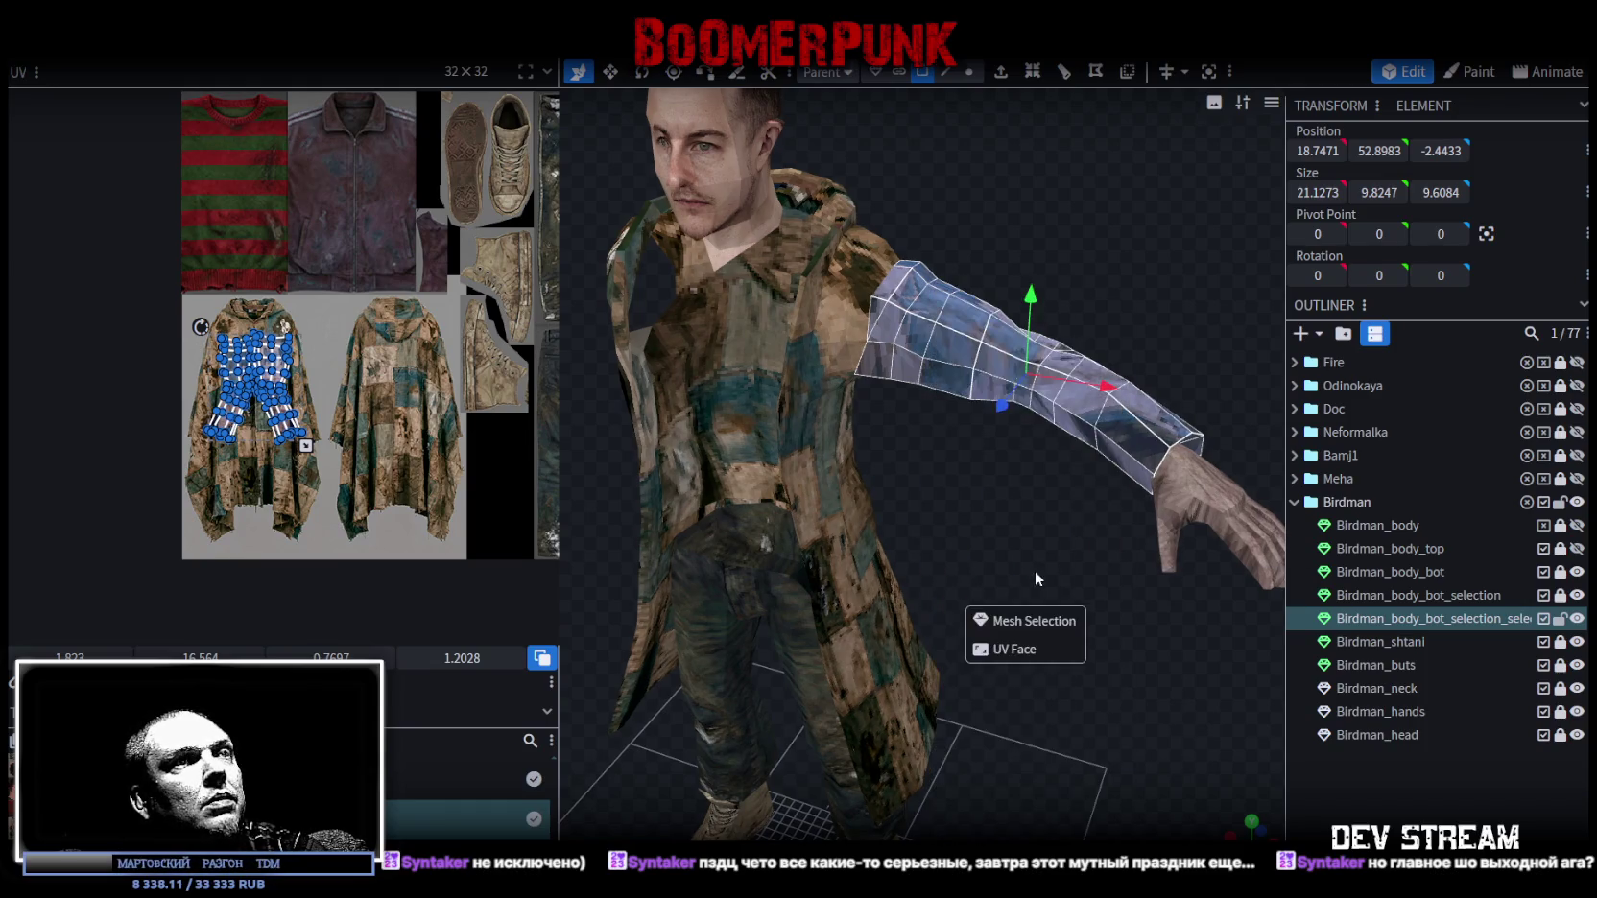
left_click(1033, 622)
Flip the pasted sleeve on X and place its UV island on the coat's back image.
right_click(199, 60)
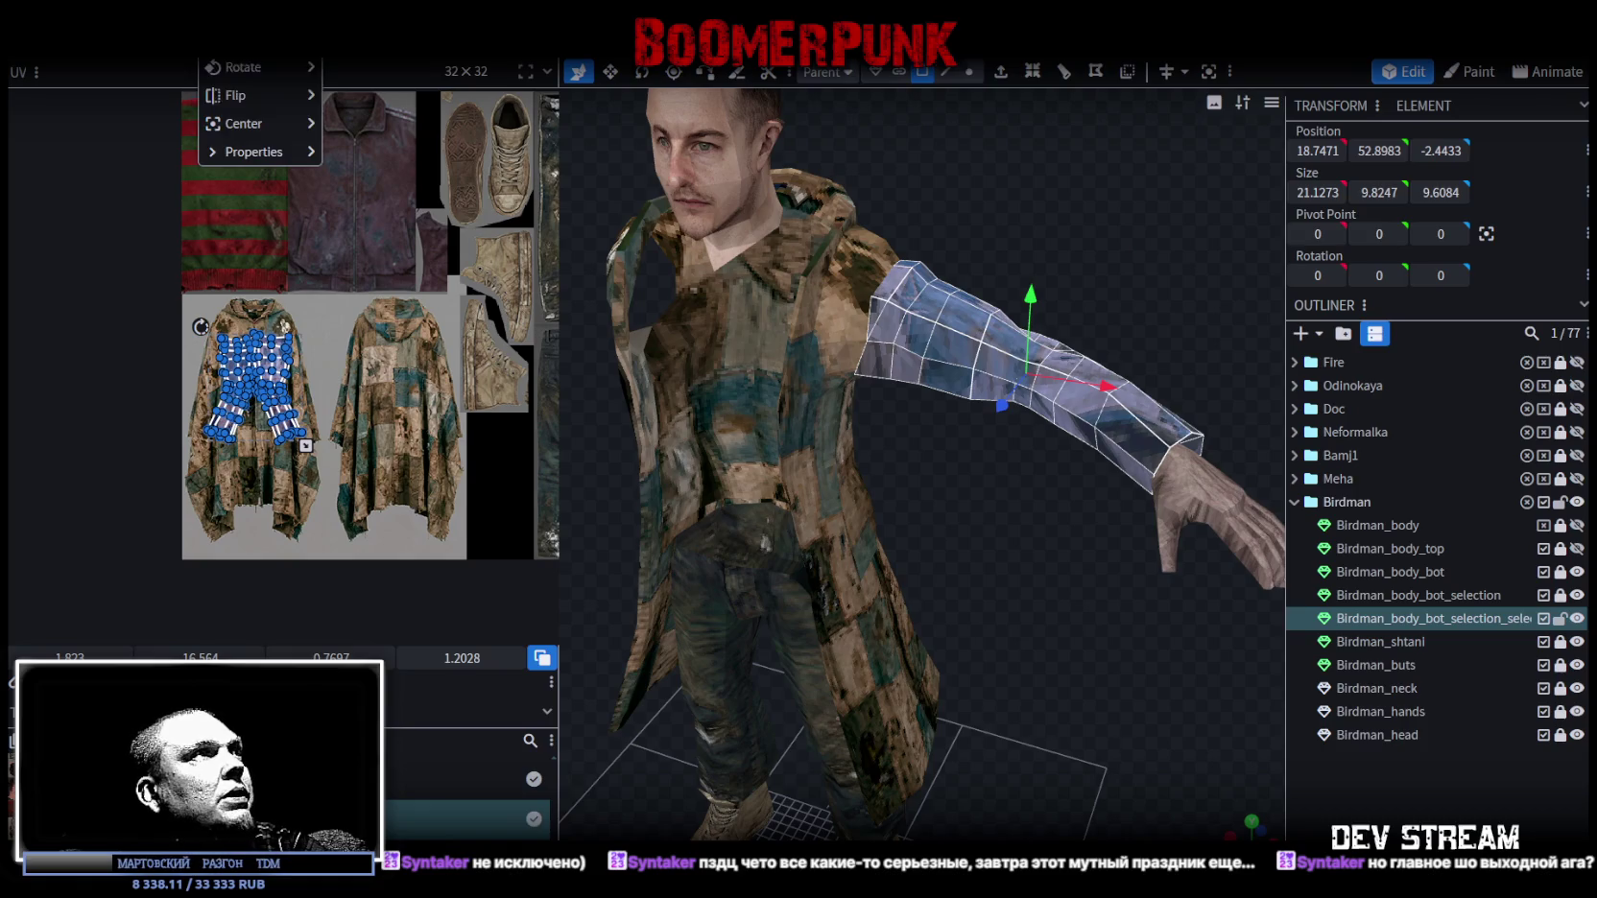
left_click(365, 100)
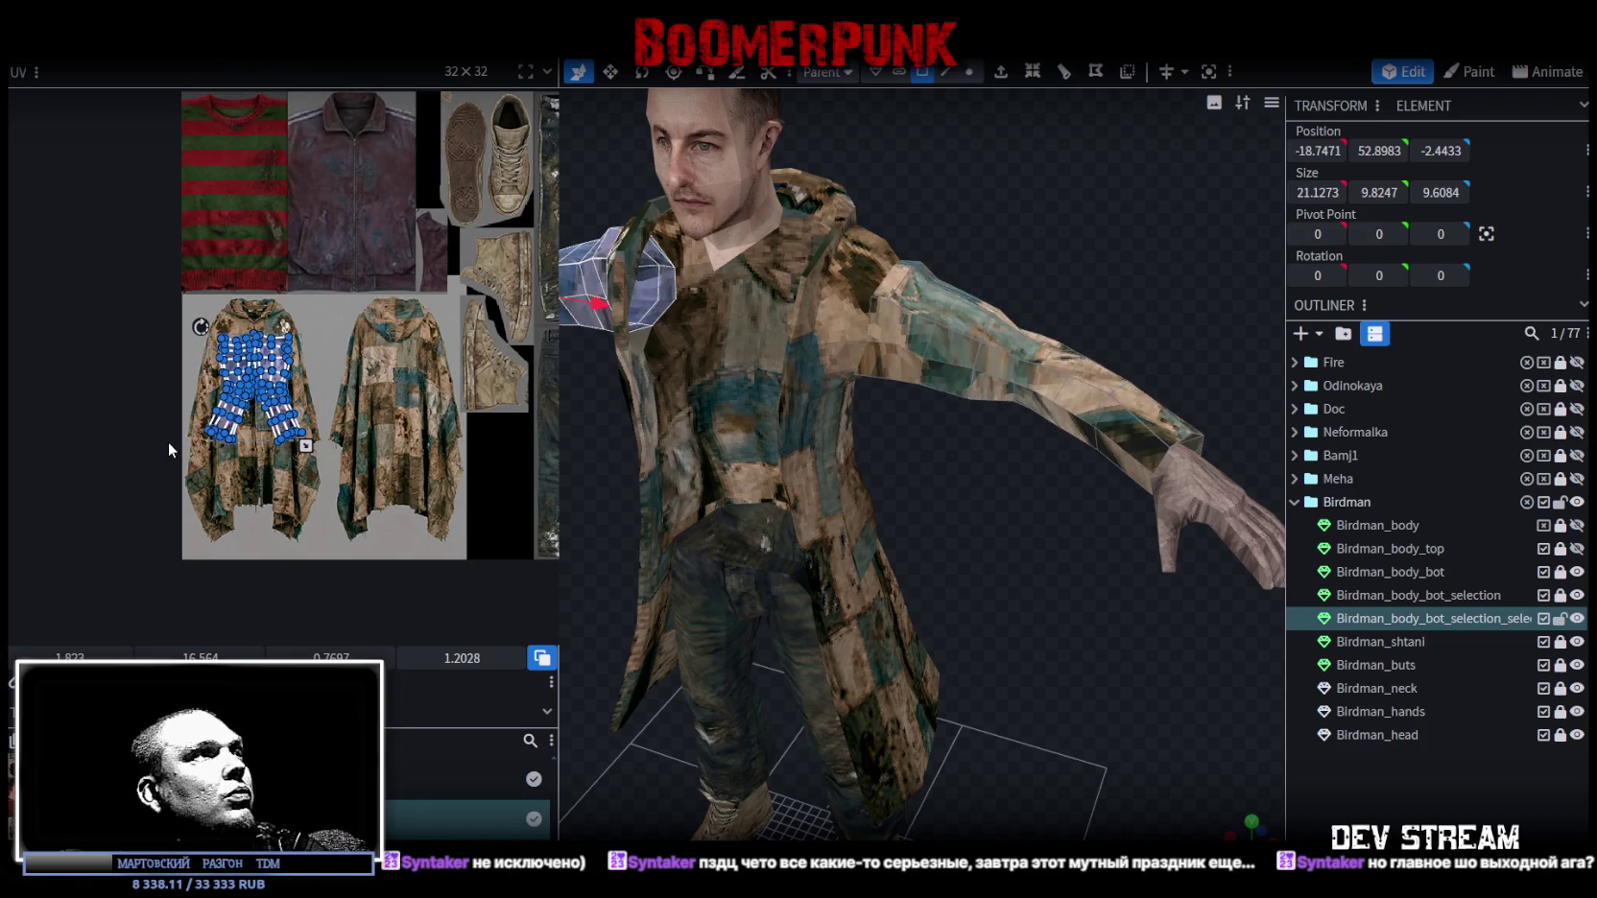
scroll(271, 373, "up", 2)
left_click_drag(271, 357, 488, 359)
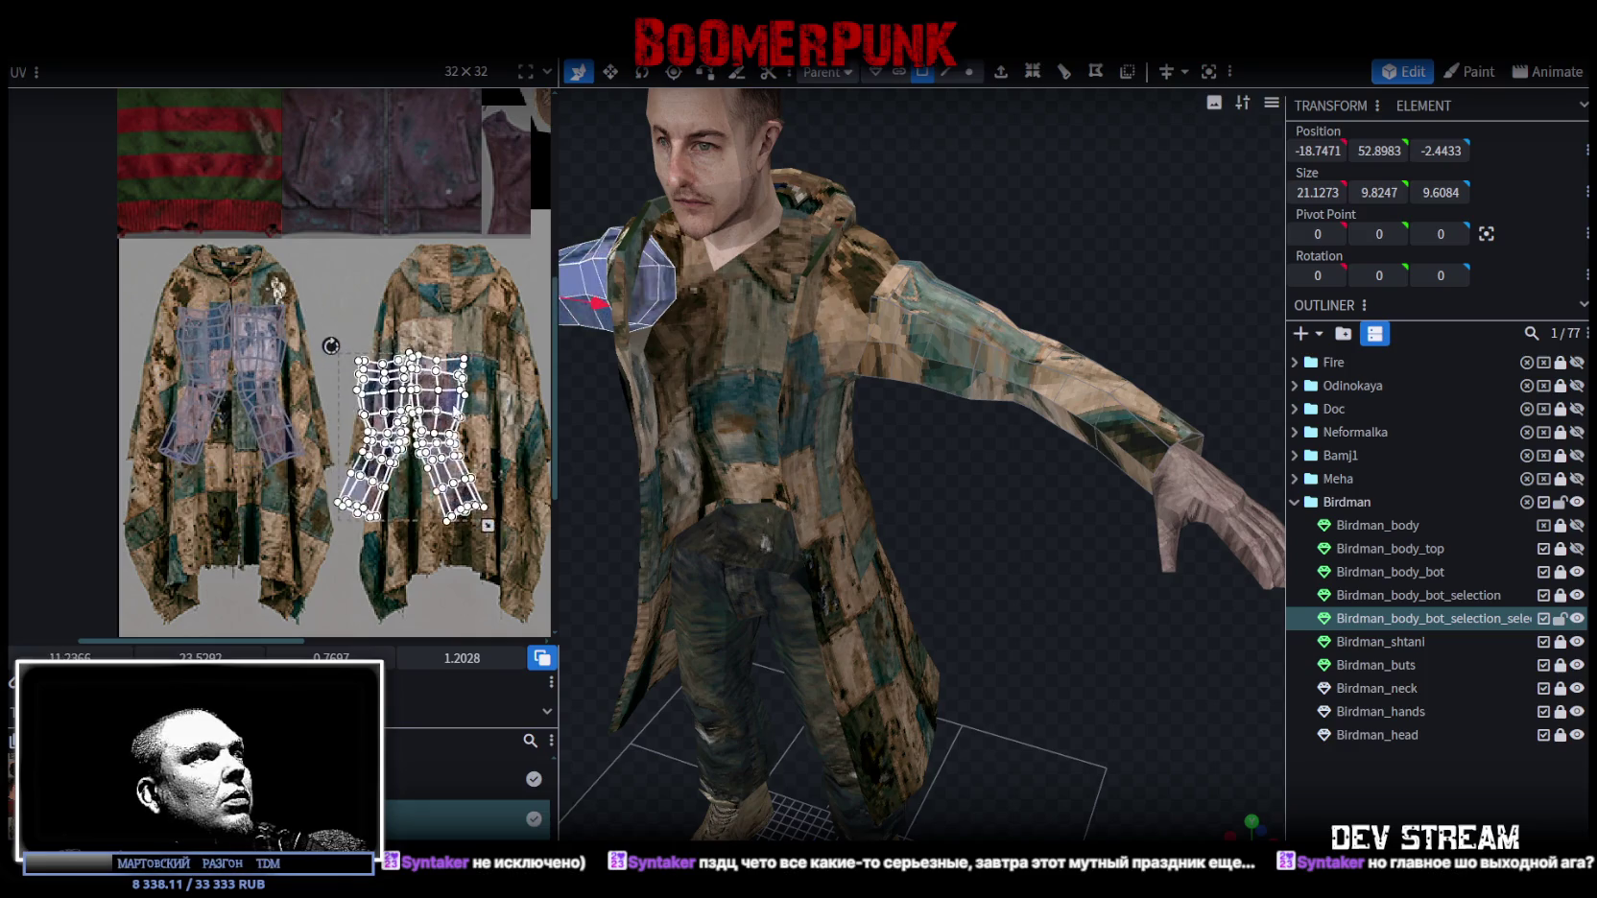
left_click_drag(489, 360, 485, 371)
left_click_drag(619, 485, 833, 563)
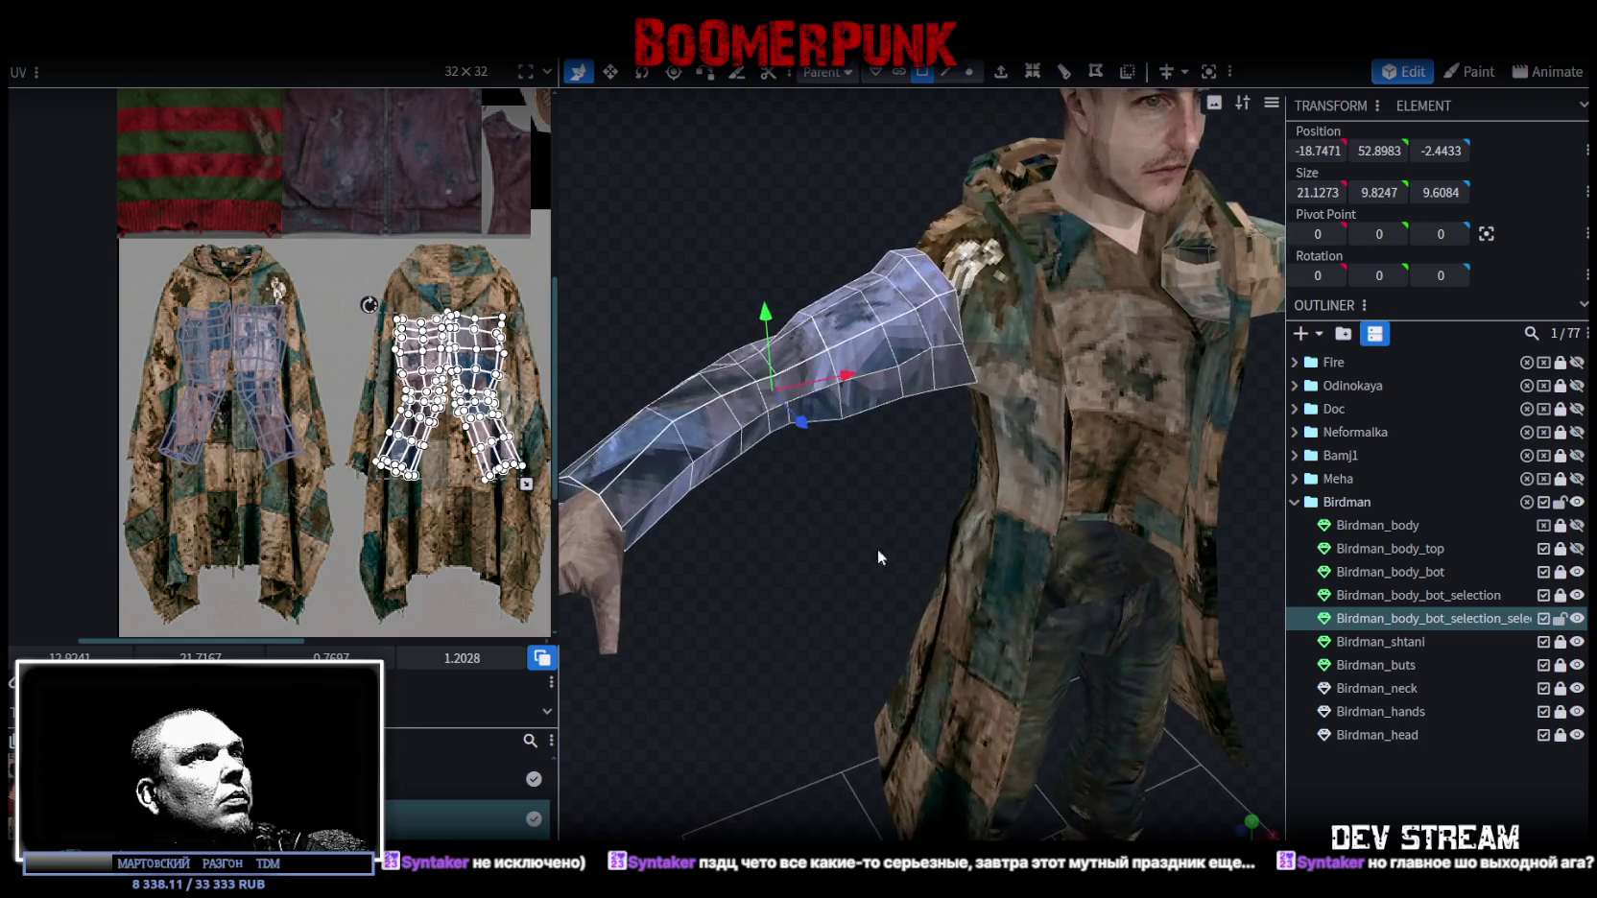
left_click(834, 563)
mouse_move(852, 596)
left_mouse_down()
mouse_move(1118, 503)
mouse_move(683, 544)
mouse_move(718, 577)
mouse_move(716, 552)
mouse_move(989, 571)
mouse_move(1024, 559)
mouse_move(1117, 579)
left_mouse_up()
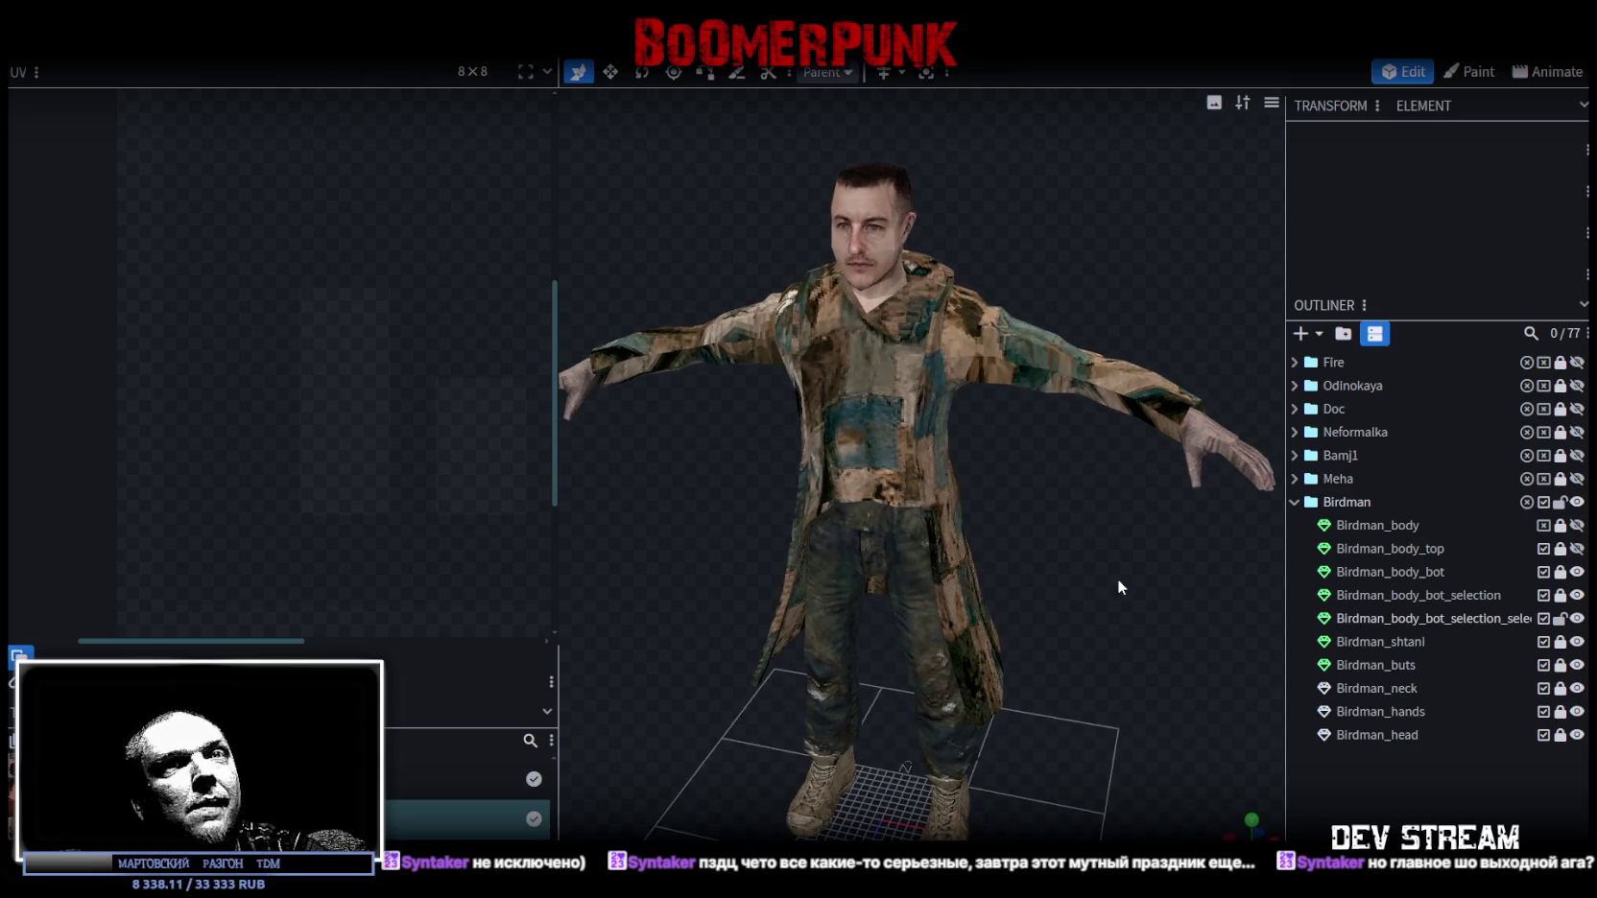
Unhide Birdman_body_top so the striped sweater shows under the coat.
left_click(1577, 550)
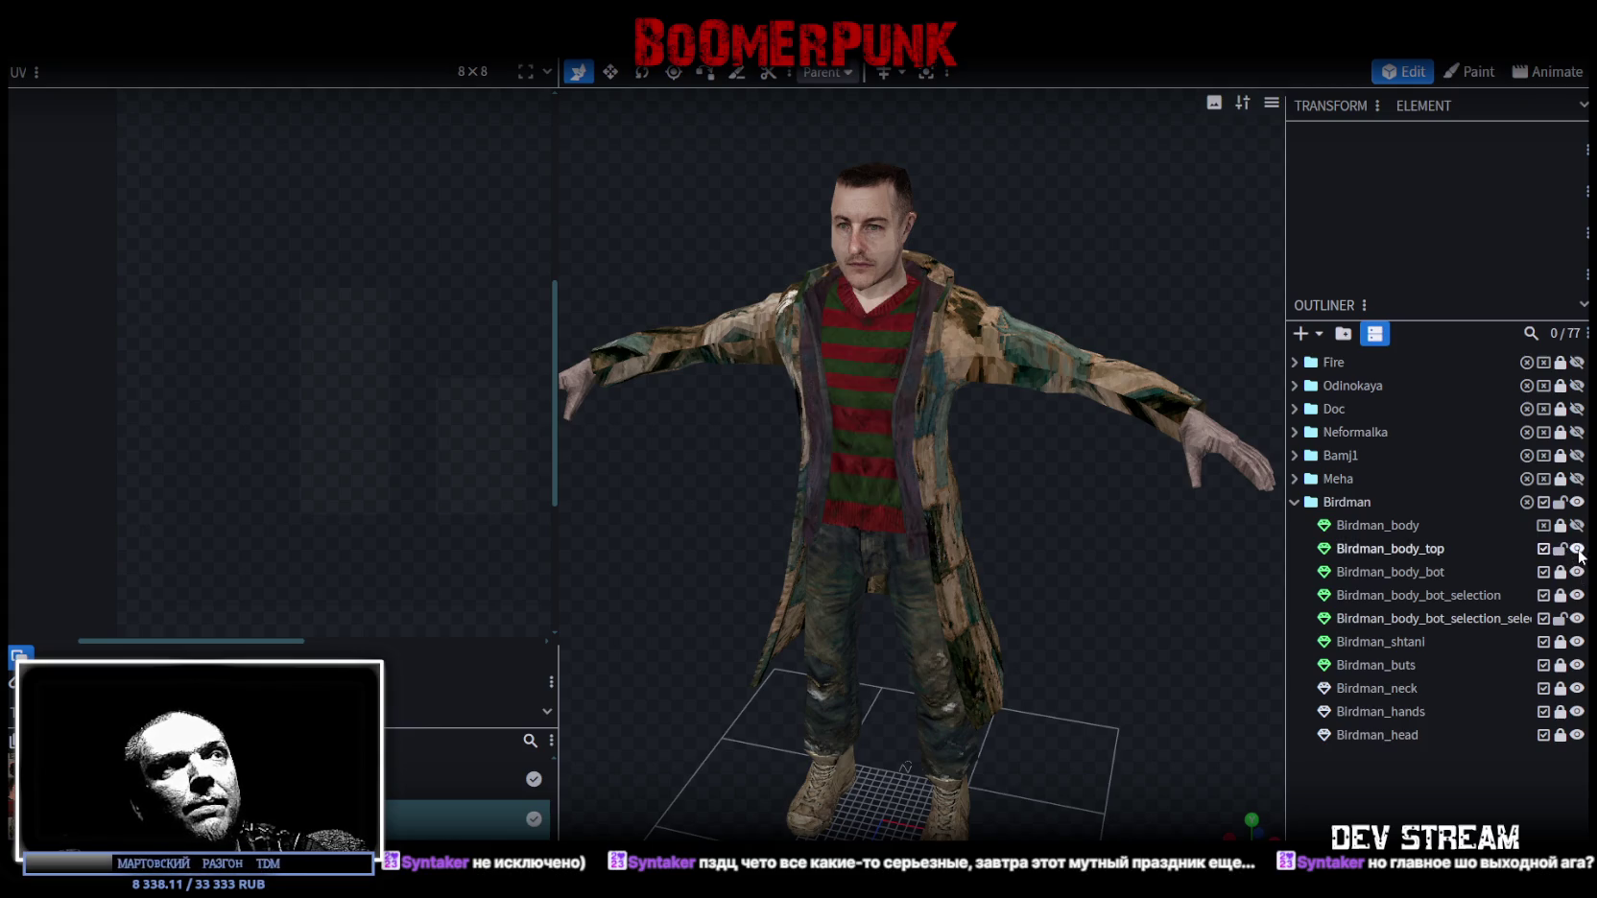
mouse_move(1126, 533)
left_mouse_down()
mouse_move(1048, 508)
mouse_move(1197, 536)
mouse_move(1278, 517)
mouse_move(1251, 474)
mouse_move(1058, 489)
mouse_move(1099, 468)
mouse_move(1138, 514)
mouse_move(1018, 520)
mouse_move(1200, 534)
left_mouse_up()
scroll(1197, 536, "up", 5)
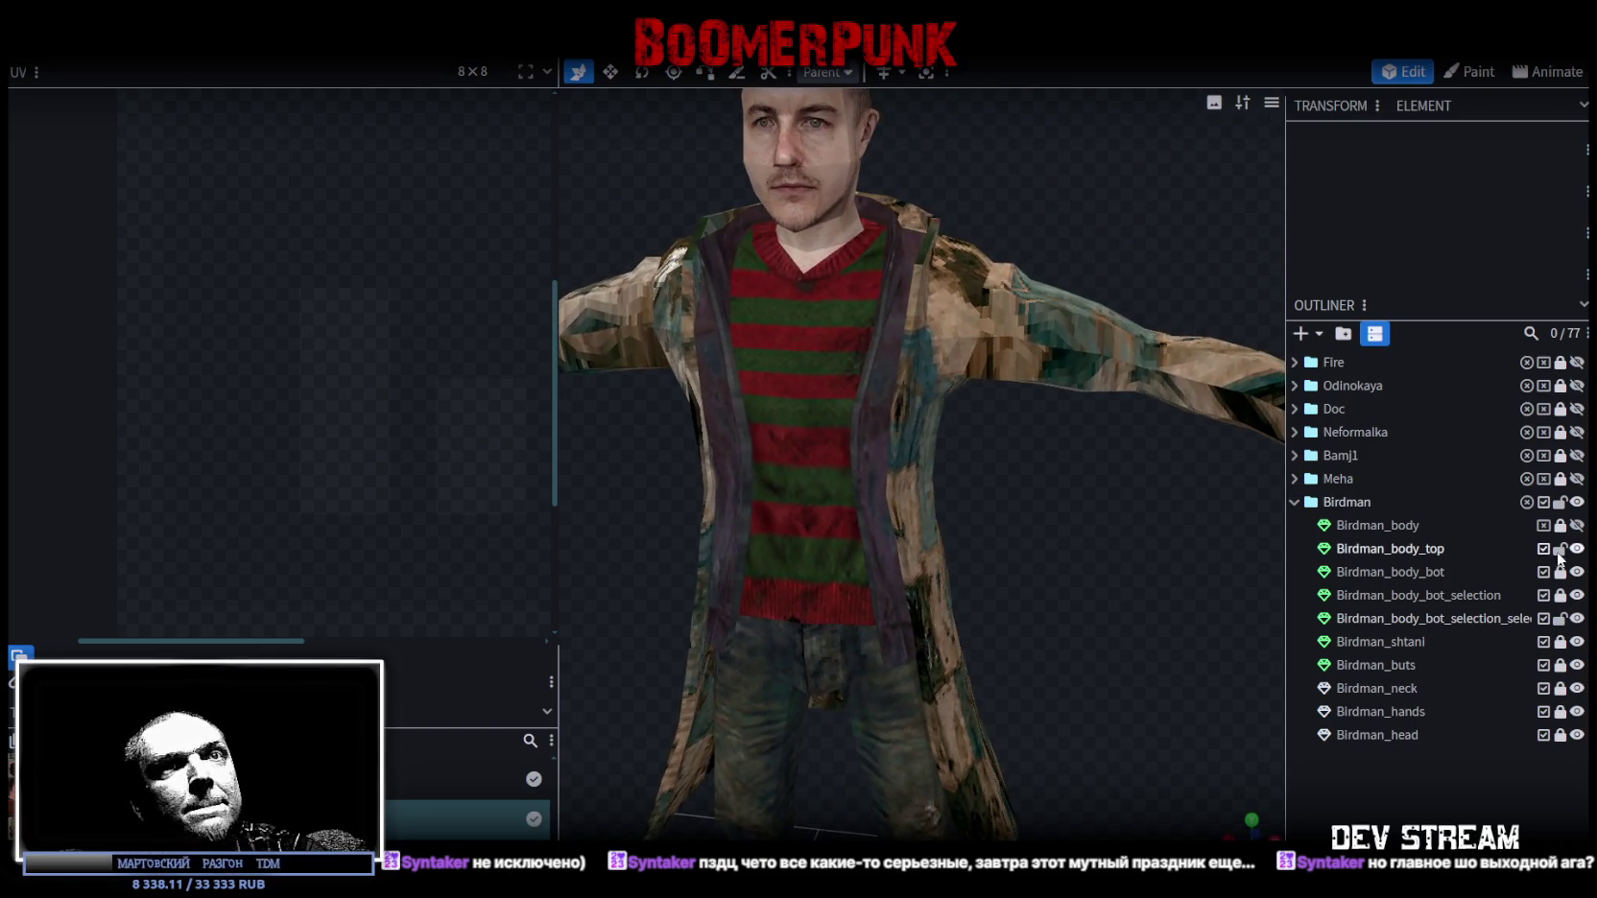
left_click_drag(1081, 514, 1089, 518)
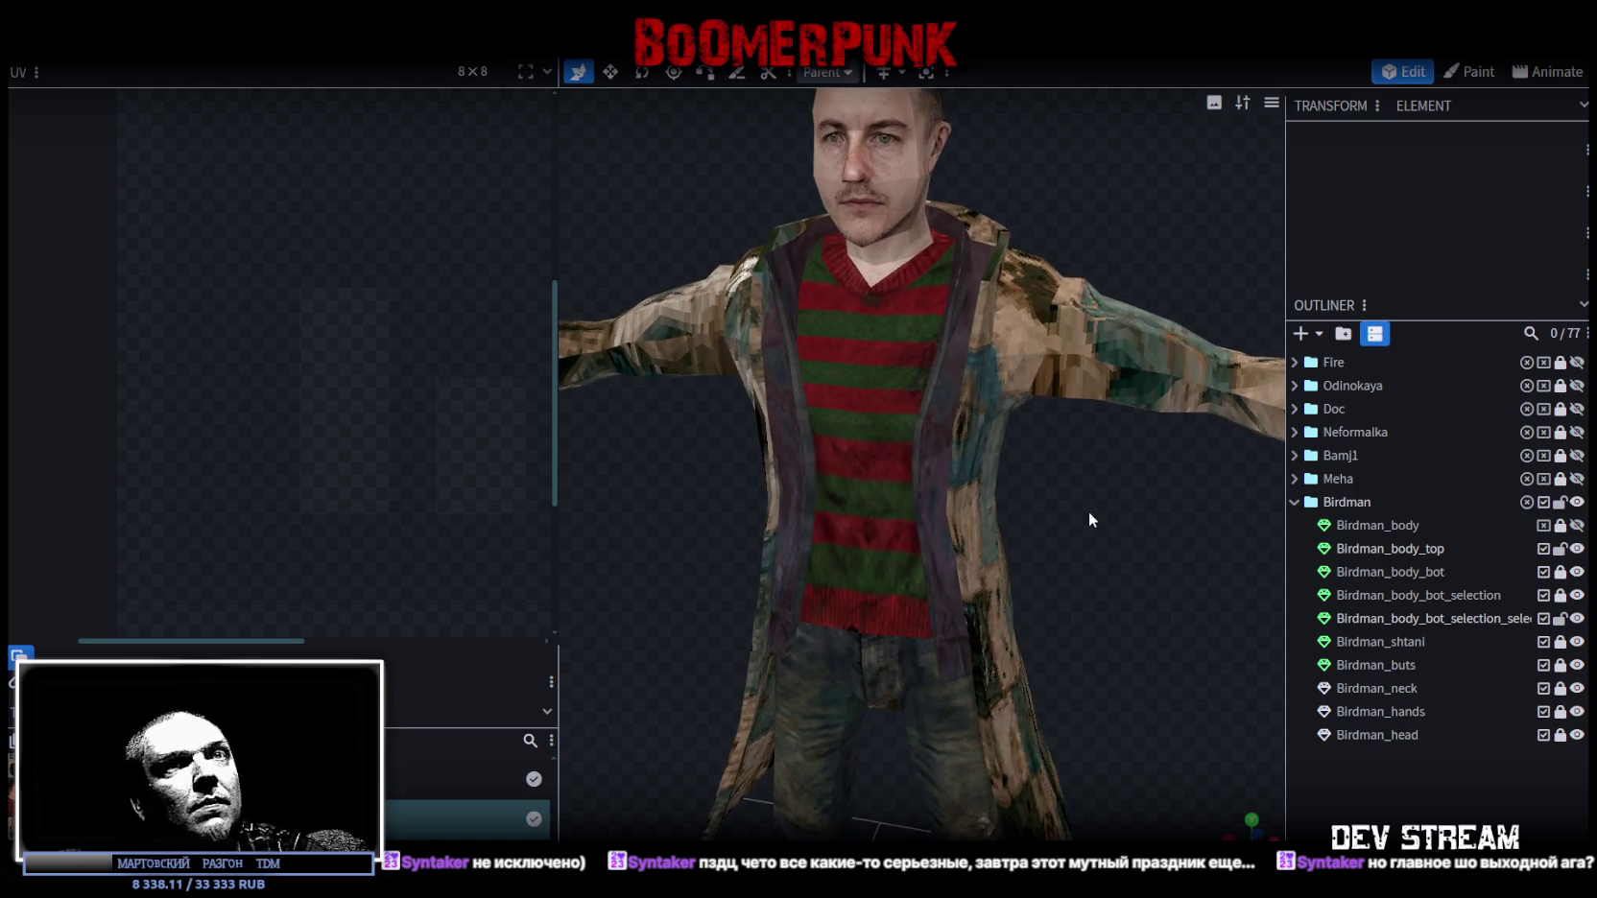
Unlock and select the Birdman_body_bot_selection mesh.
double_click(1581, 599)
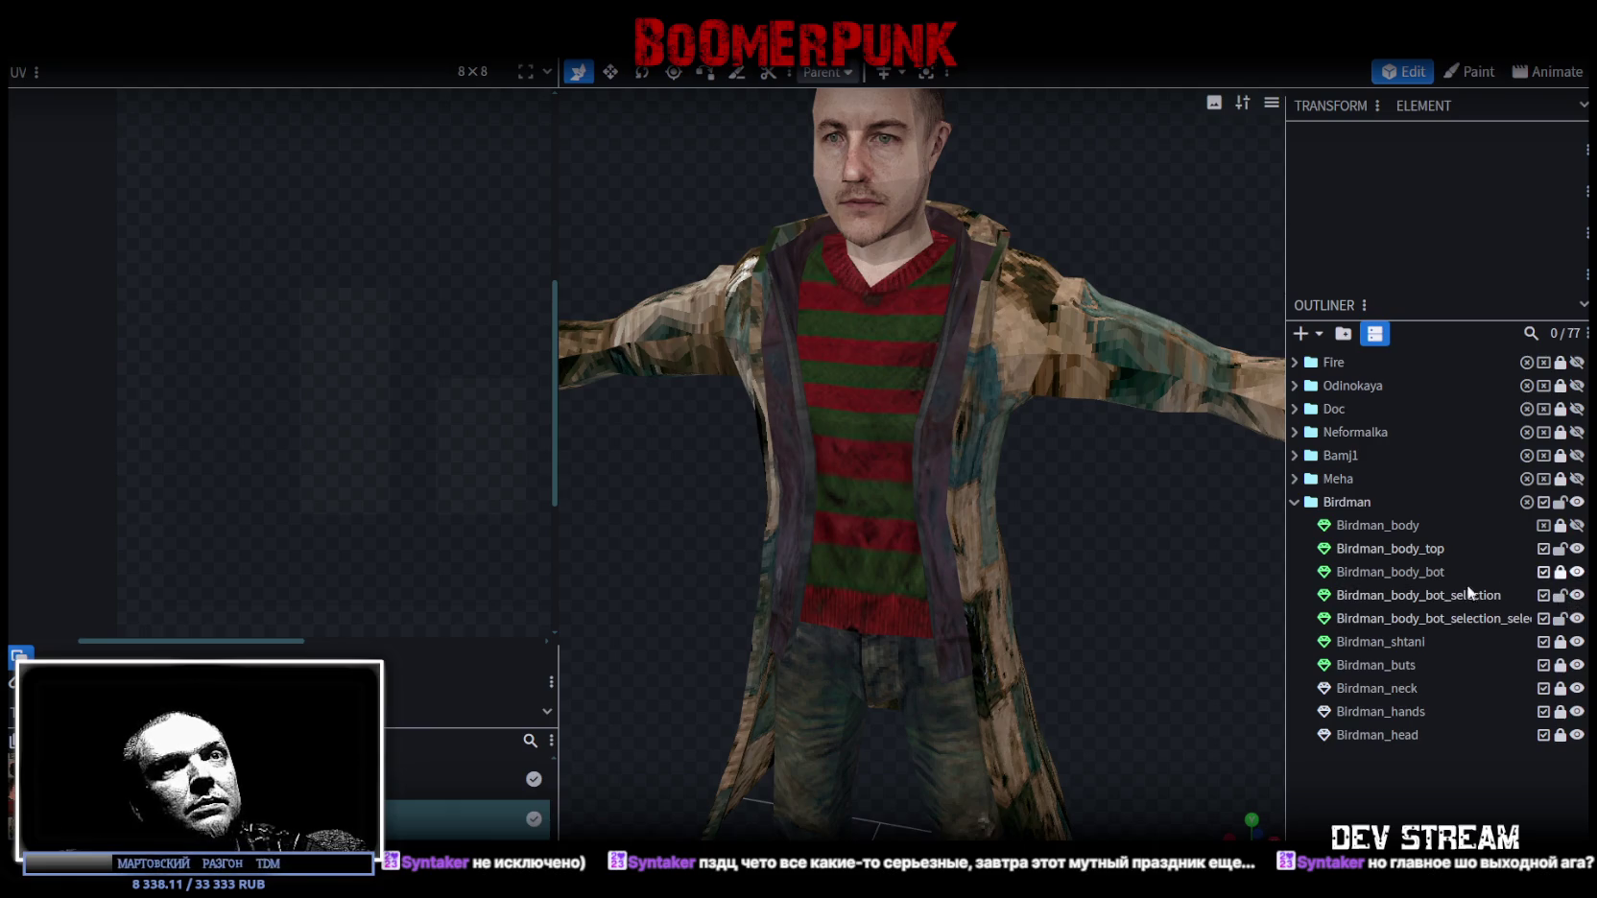
left_click(1420, 595)
mouse_move(1066, 509)
left_mouse_down()
mouse_move(1088, 576)
mouse_move(1168, 230)
left_mouse_up()
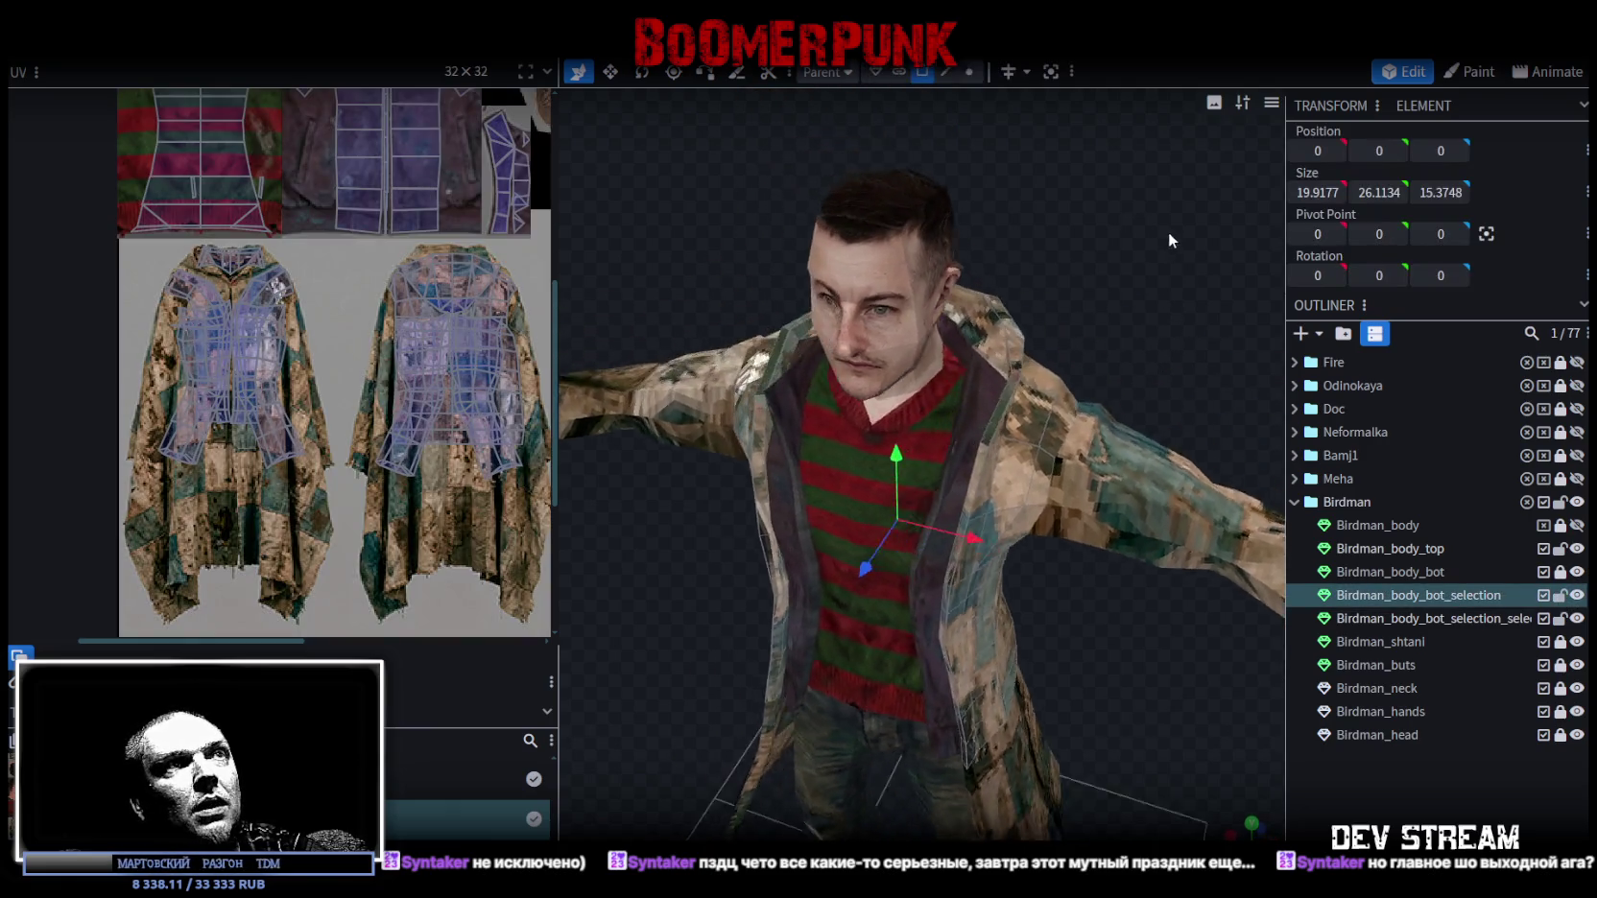
In face selection mode, select the shoulder and lapel strip faces down the coat.
scroll(1238, 219, "up", 3)
scroll(1162, 194, "up", 2)
left_click(921, 73)
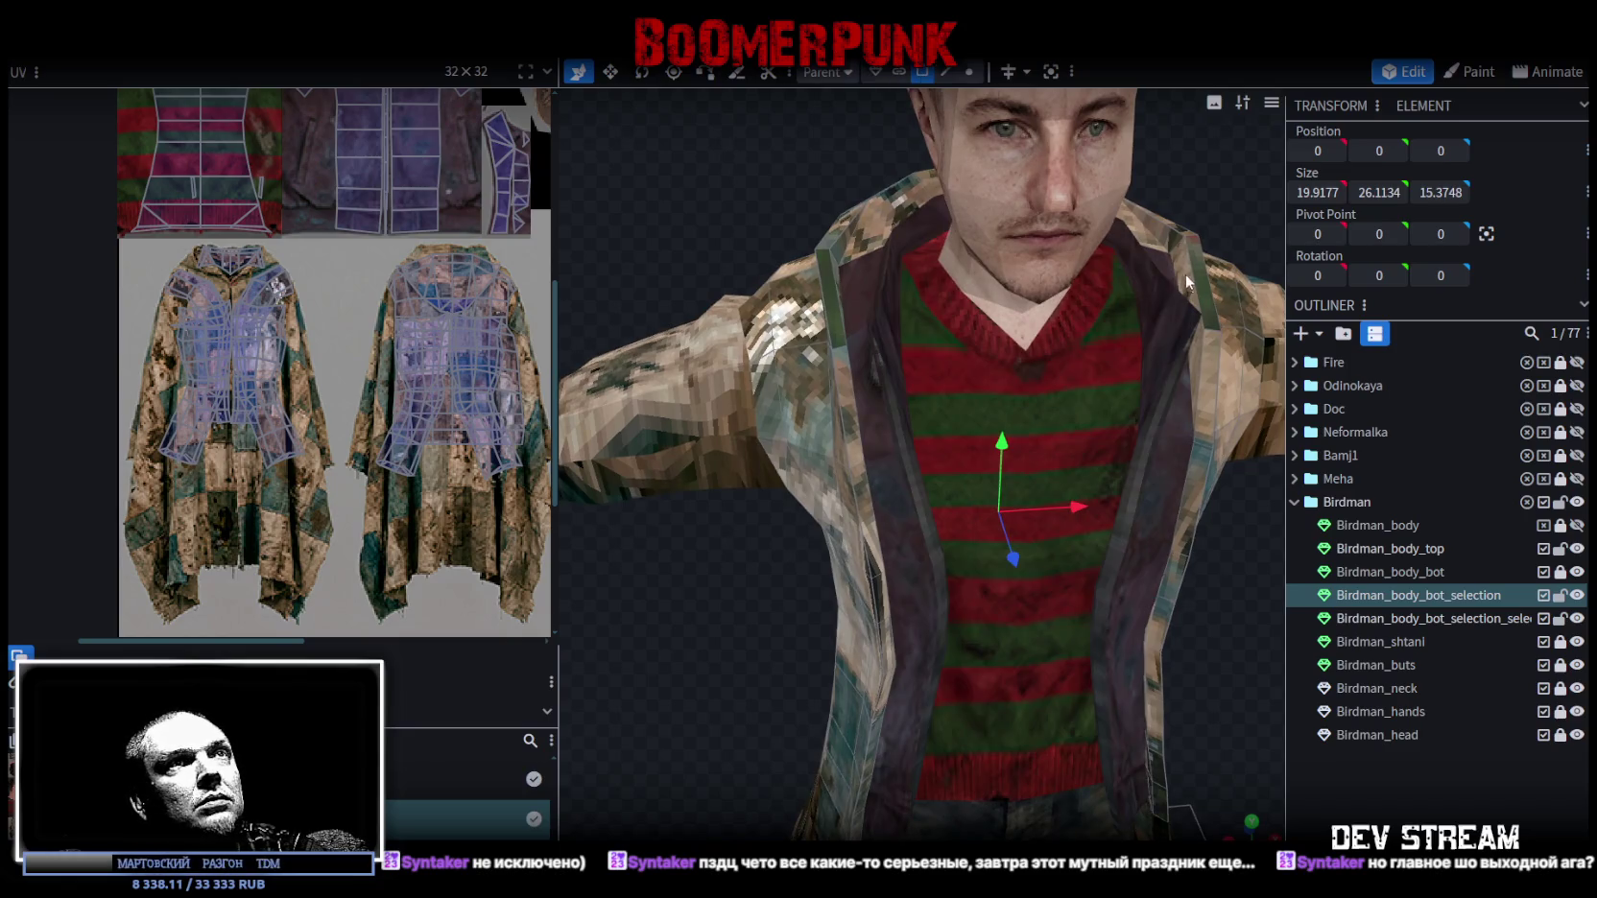
left_click(1176, 248)
left_click(1190, 293, "shift")
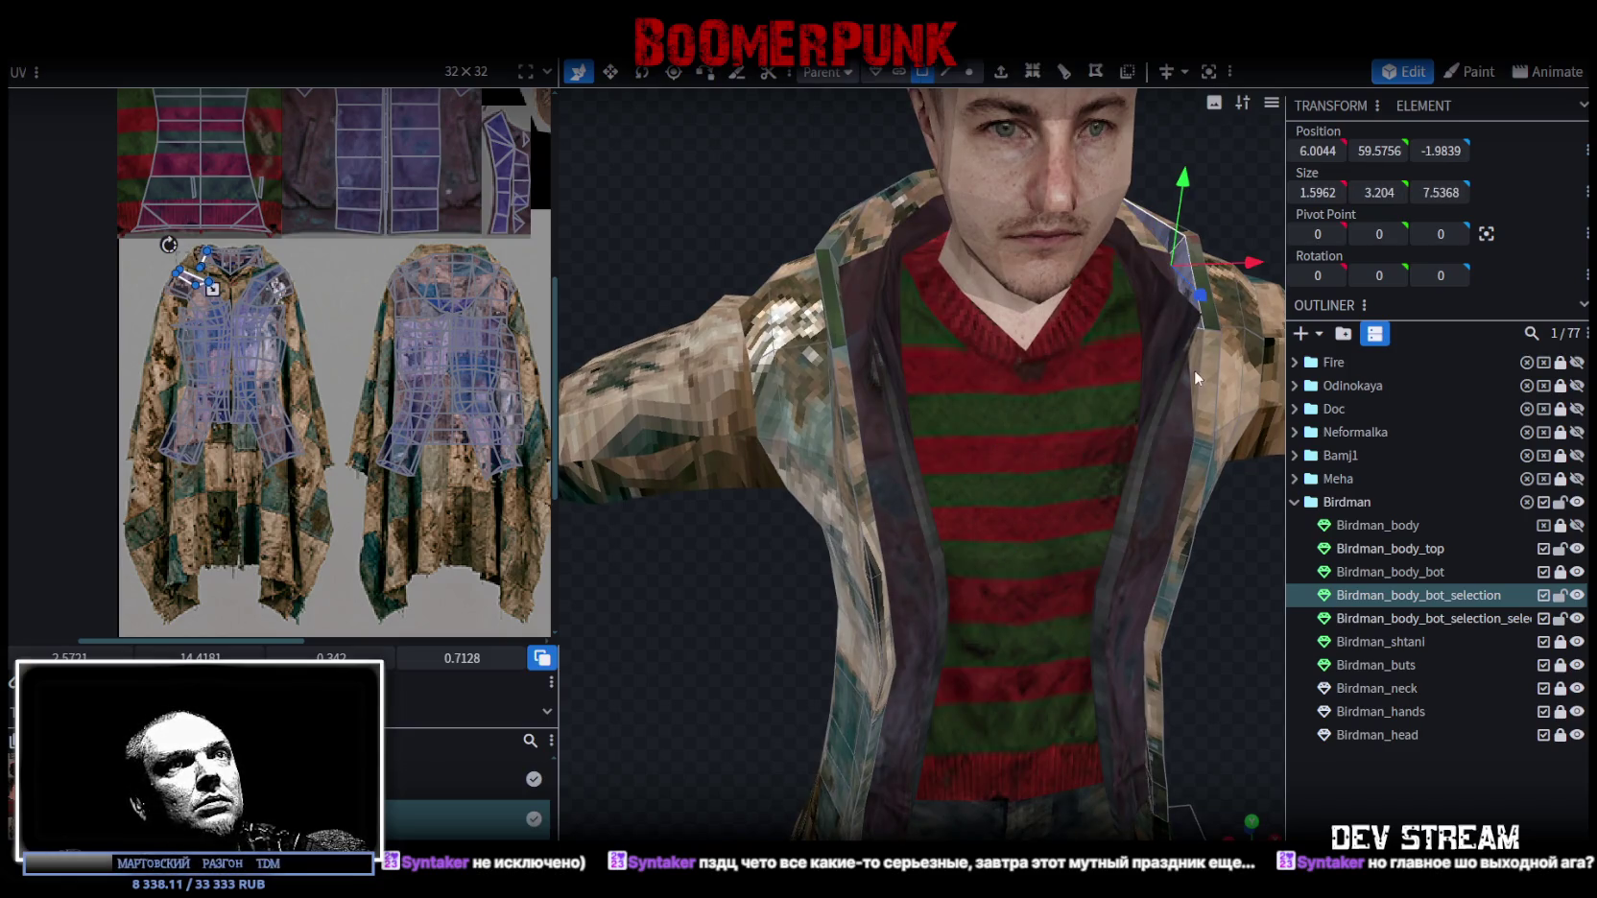
left_click(1194, 374, "shift")
scroll(1152, 413, "up", 3)
scroll(1113, 454, "up", 2)
left_click(1075, 383, "shift")
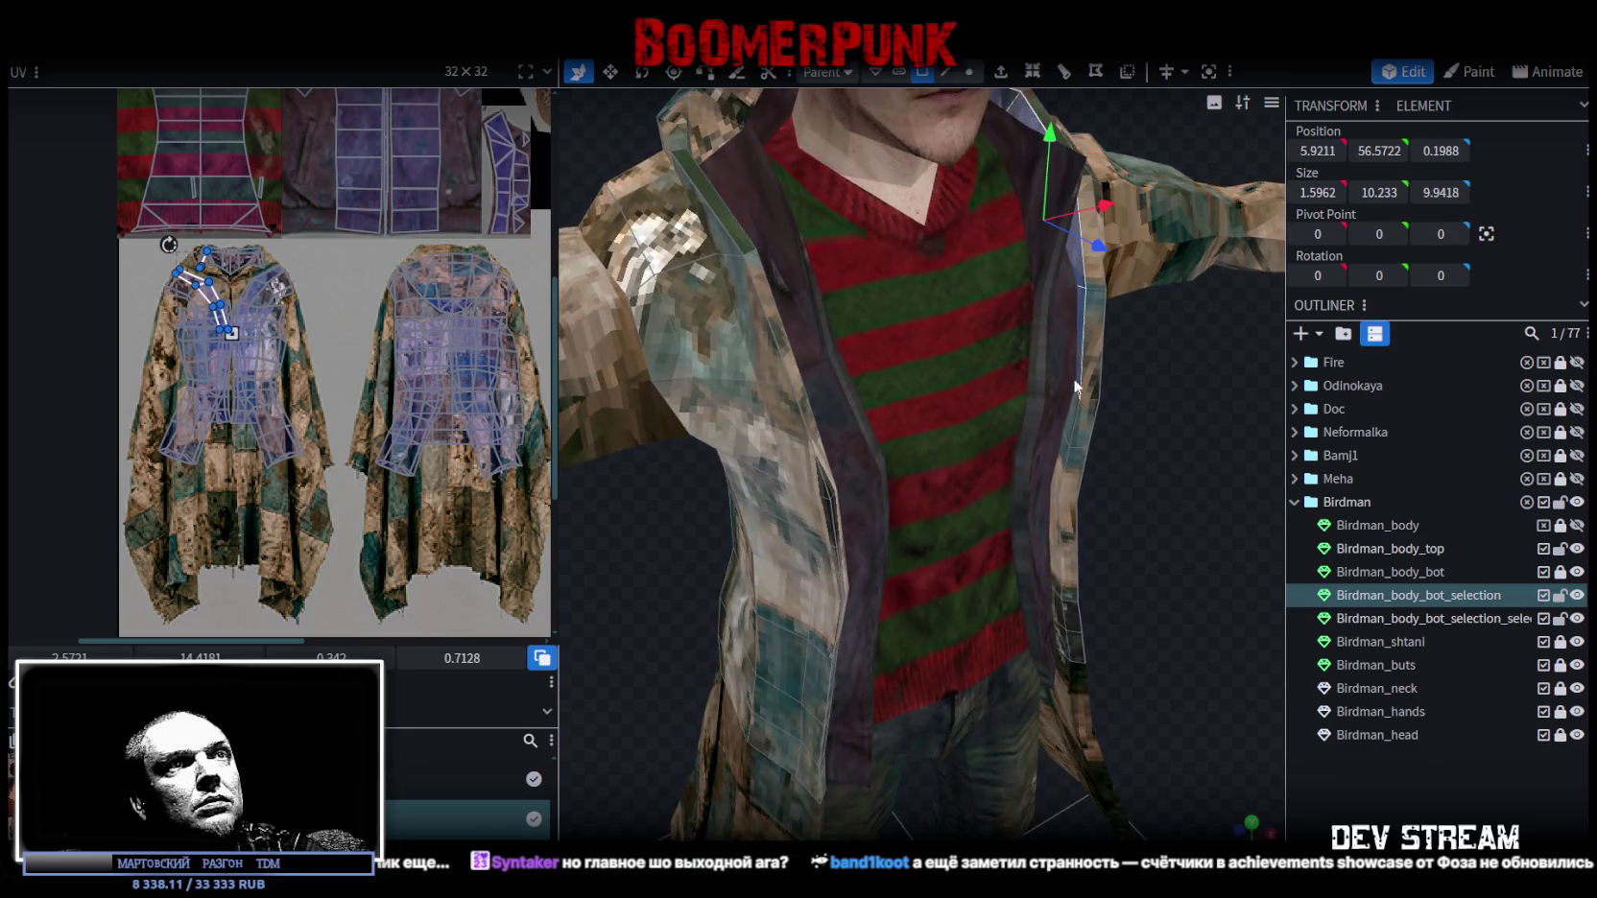
left_click(1066, 441, "shift")
left_click(1061, 467, "shift")
left_click(1055, 520, "shift")
left_click(1059, 579, "shift")
Add the lower lapel and inner coat faces to the selection.
right_click_drag(1058, 579, 1046, 307)
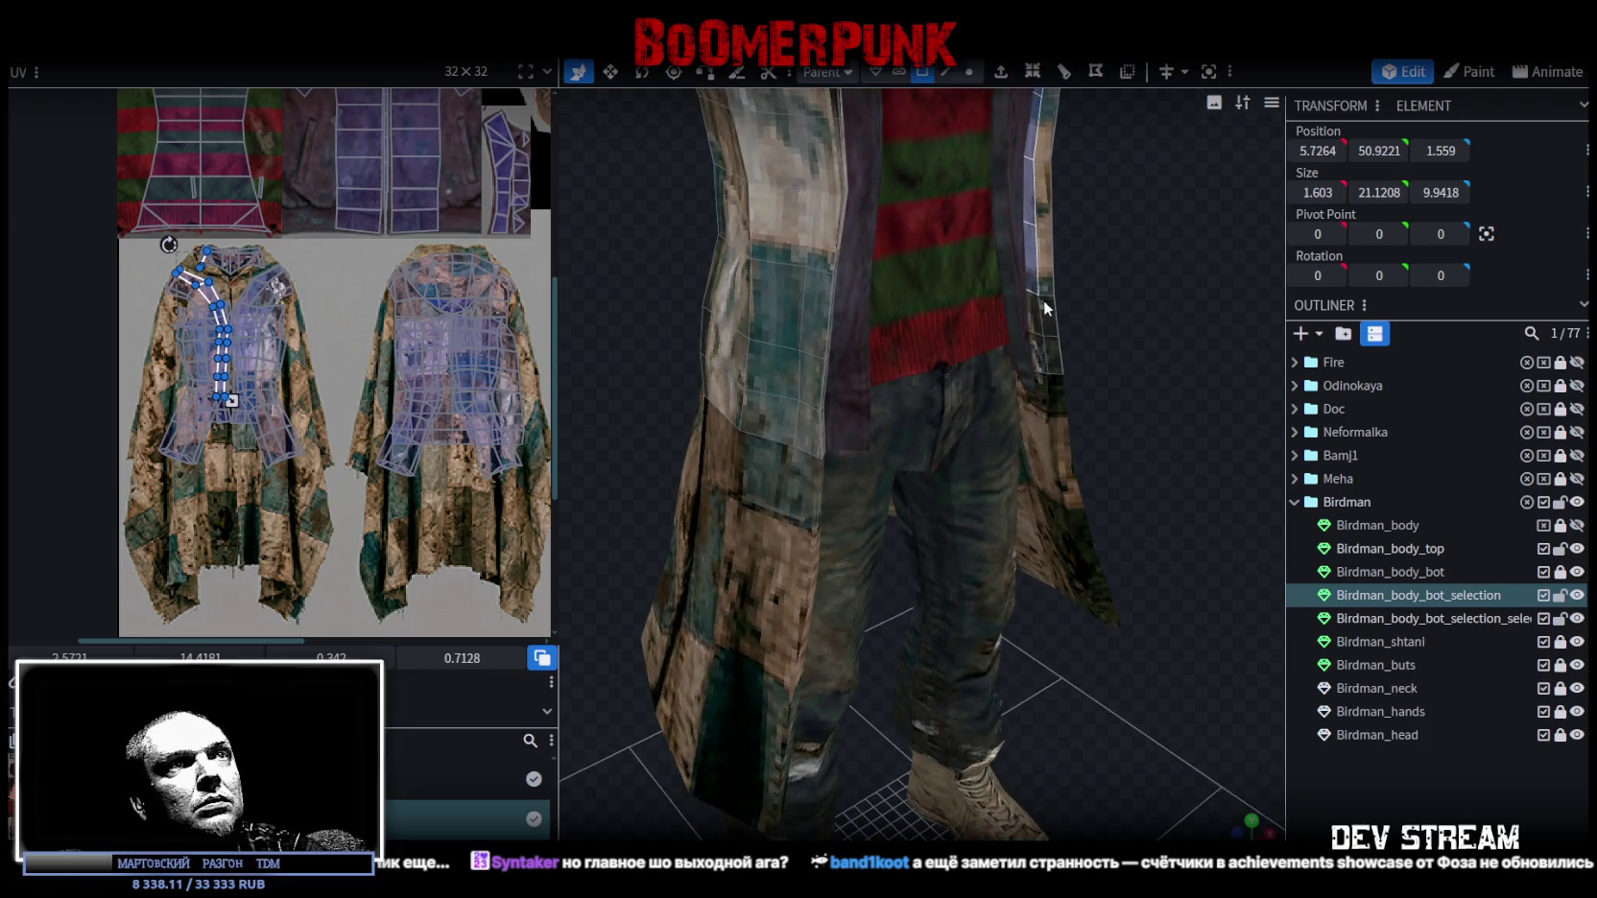
left_click(1043, 341, "shift")
left_click_drag(1094, 359, 1162, 375)
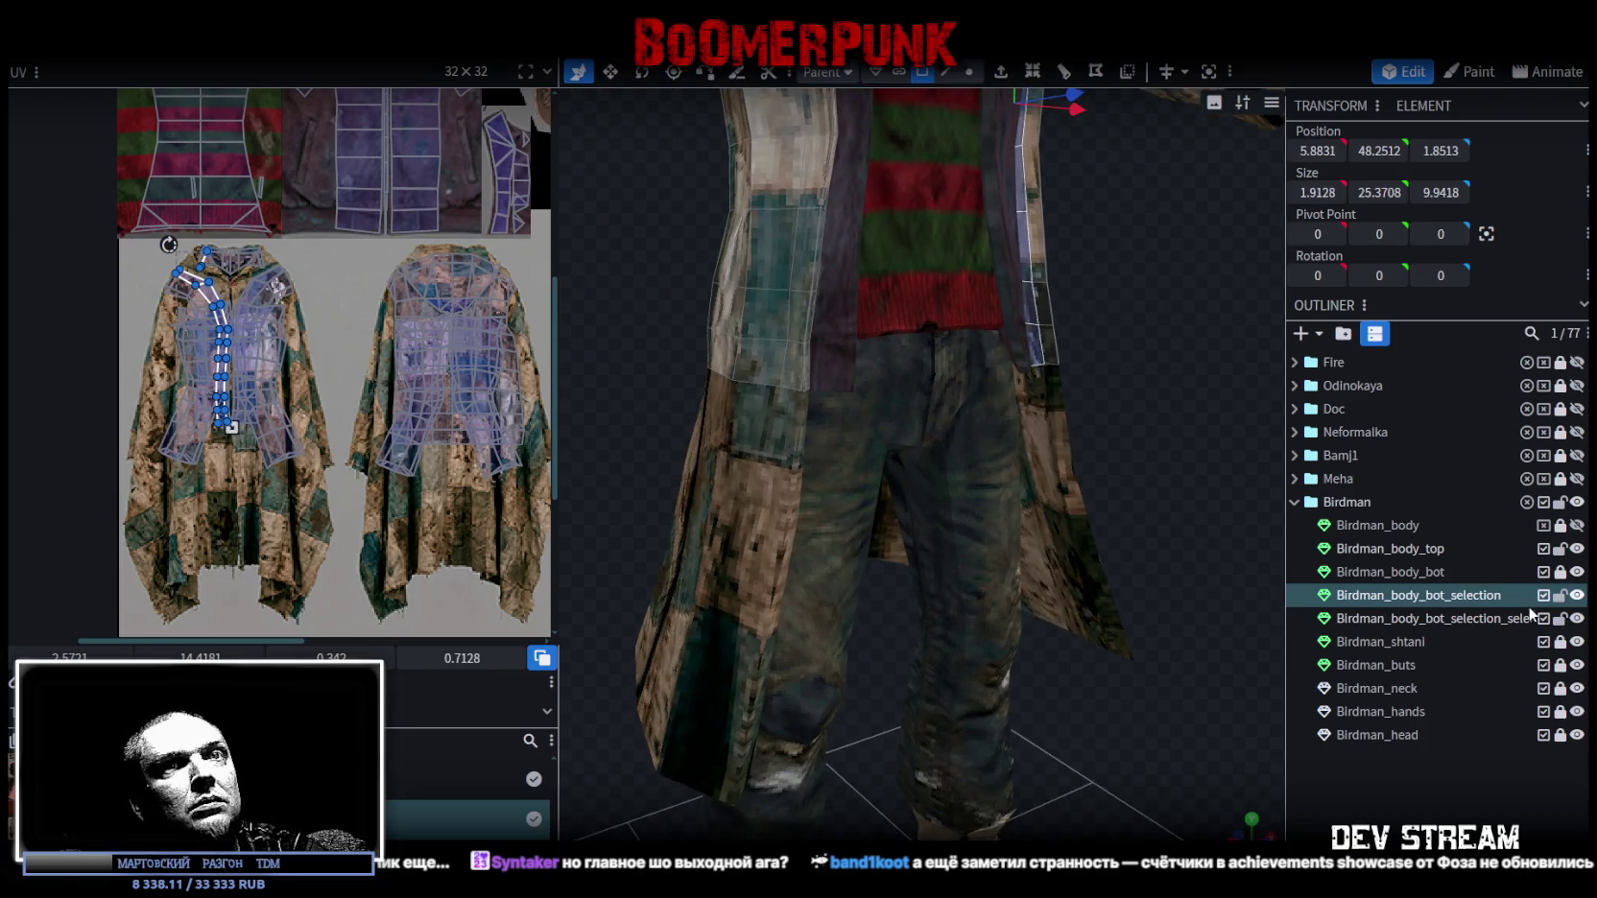
mouse_move(1248, 412)
left_mouse_down()
mouse_move(1046, 425)
mouse_move(661, 304)
mouse_move(684, 404)
left_mouse_up()
left_click(812, 428, "shift")
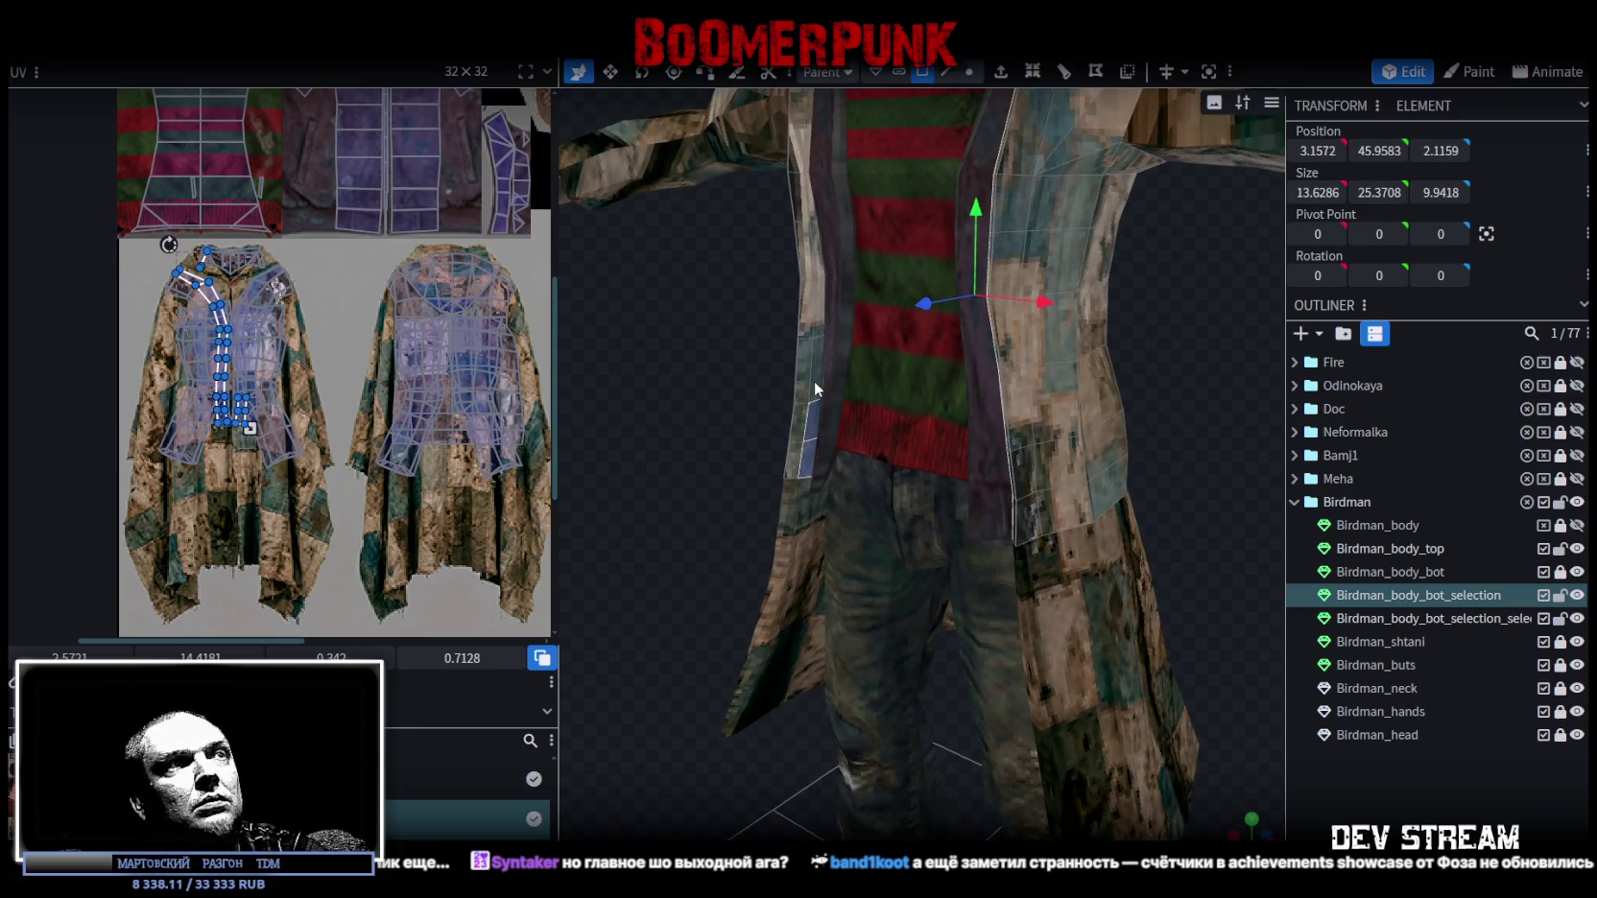
left_click_drag(739, 242, 816, 415)
left_click(816, 440, "shift")
left_click(807, 399, "shift")
left_click(771, 303, "shift")
left_click_drag(771, 303, 669, 573)
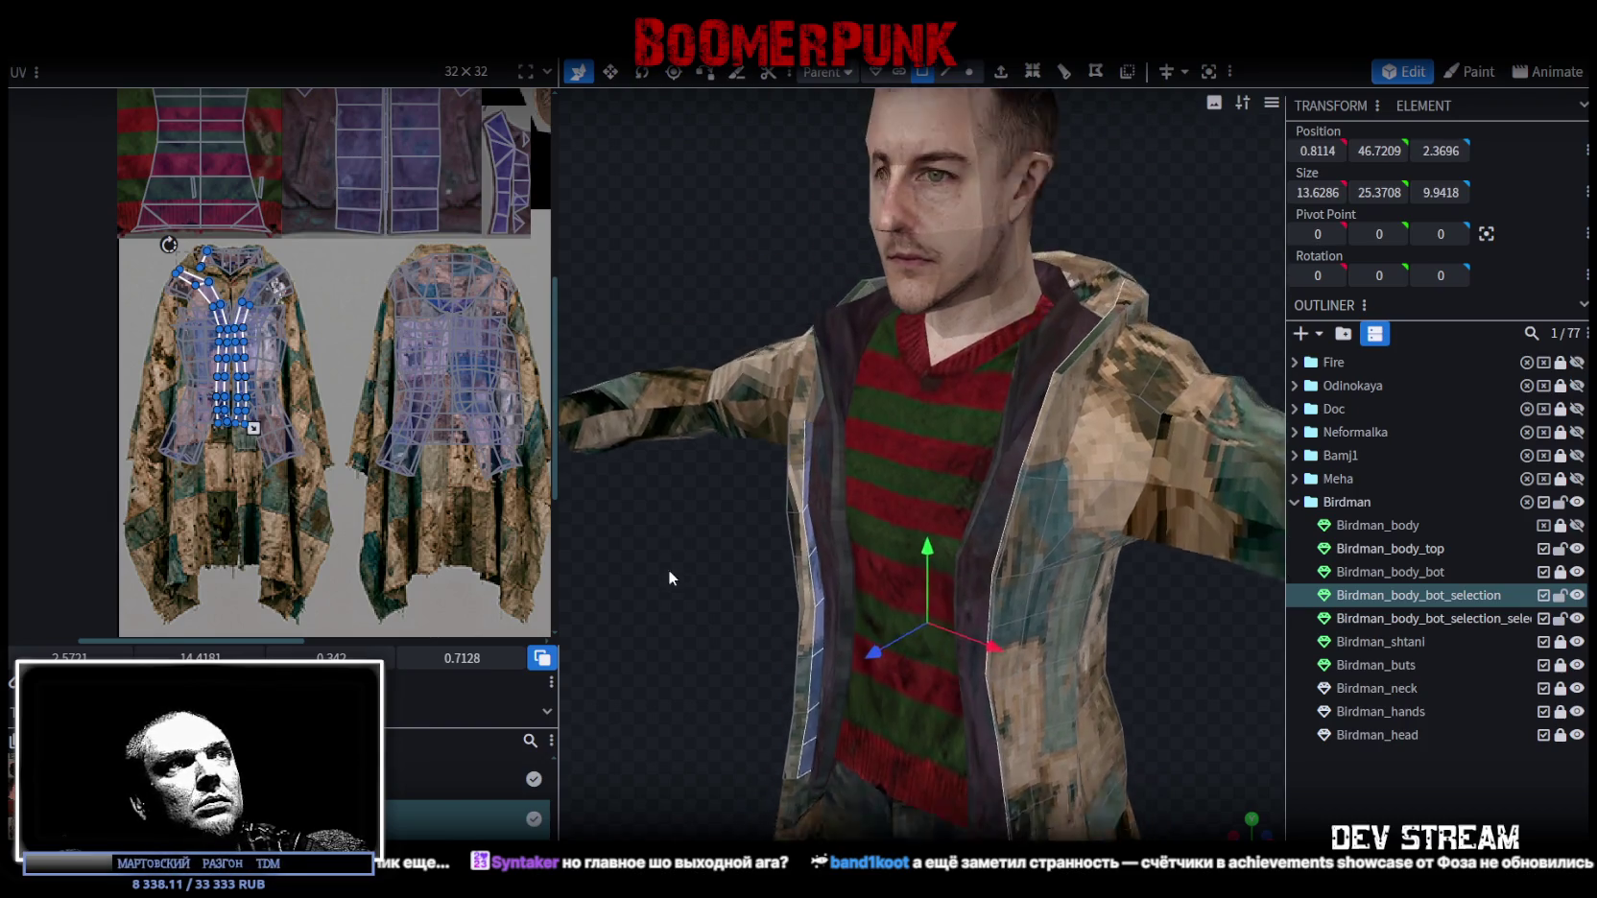
left_click(816, 468, "shift")
scroll(756, 329, "up", 3)
left_click_drag(757, 329, 794, 349)
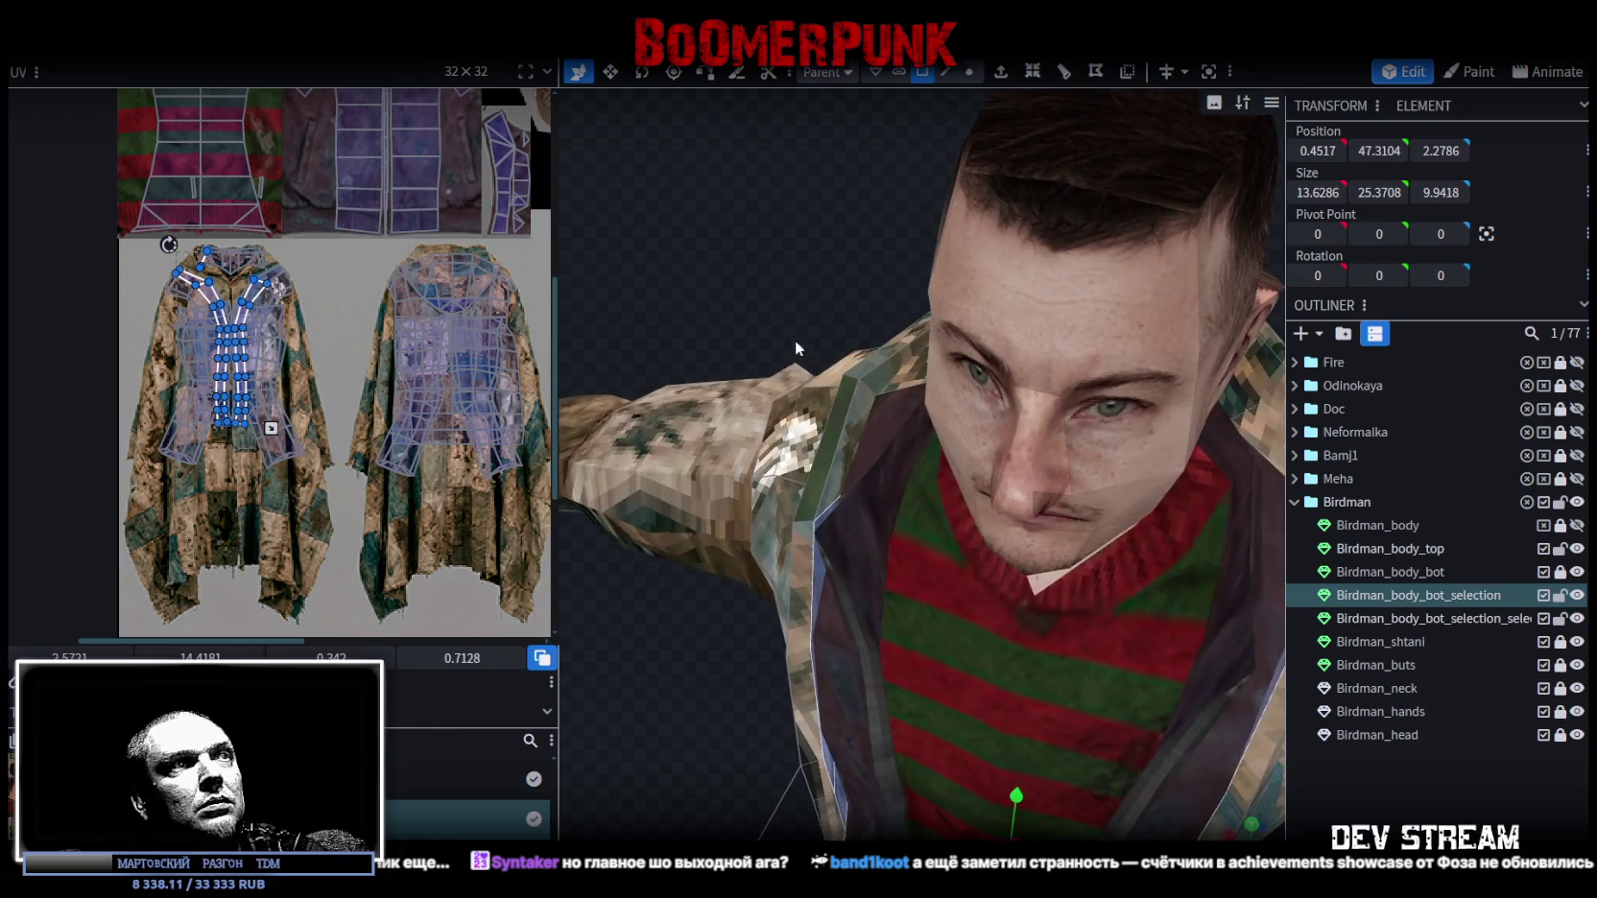
left_click(856, 404, "shift")
left_click(878, 372, "shift")
scroll(878, 371, "down", 3)
mouse_move(832, 261)
left_mouse_down()
mouse_move(854, 239)
mouse_move(1089, 206)
left_mouse_up()
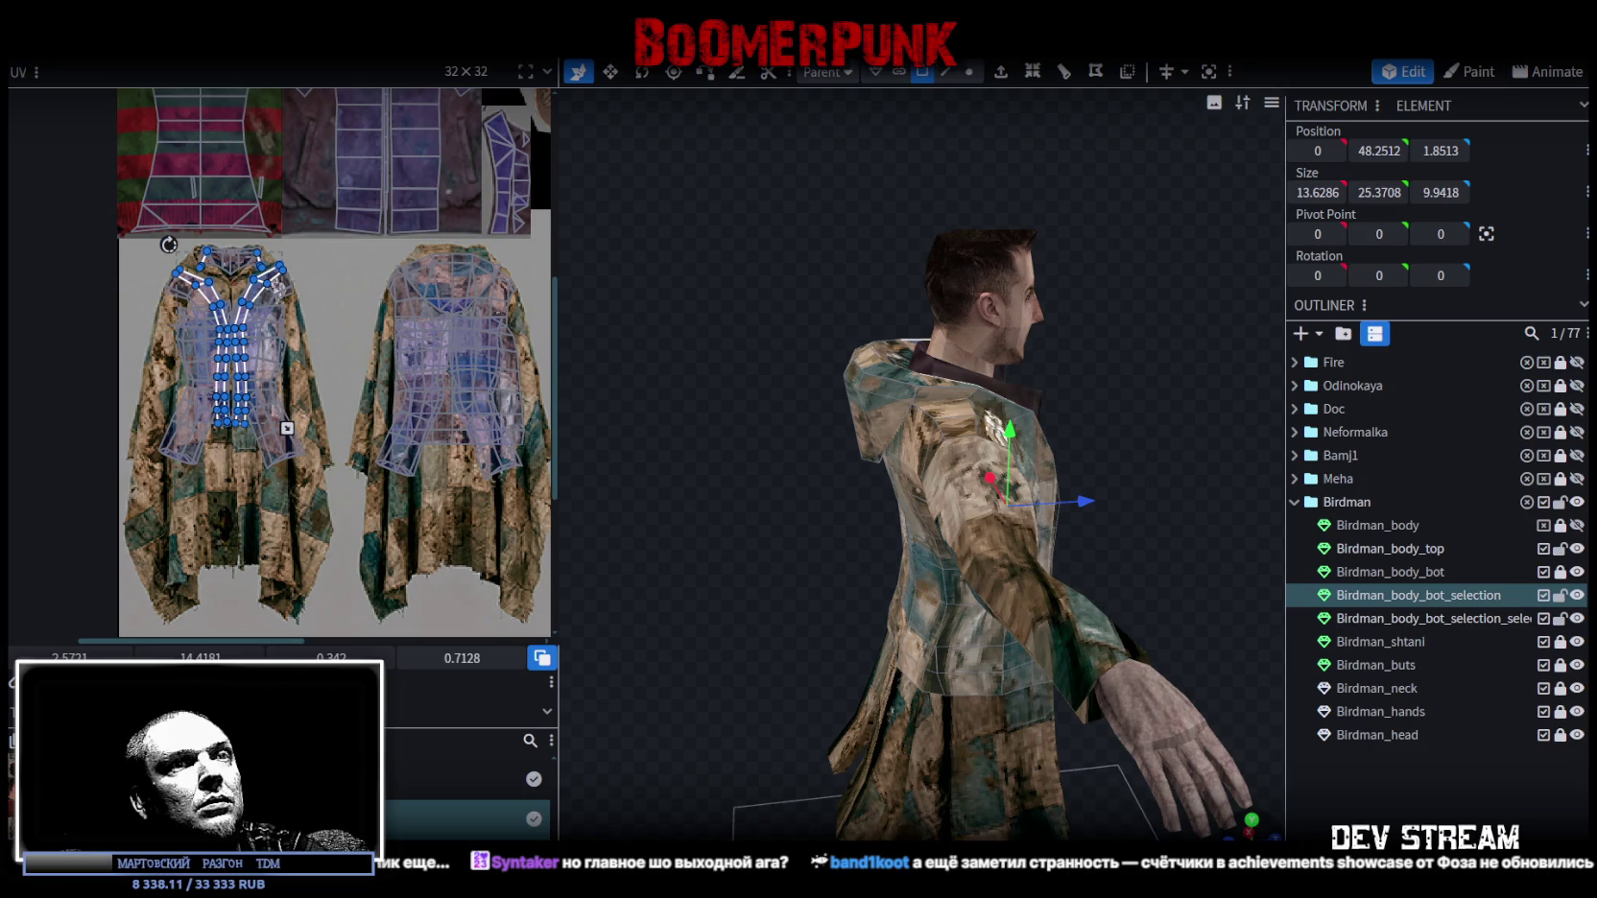
Shrink the lapel UV island and move it lower onto the jeans texture.
key("KP_3")
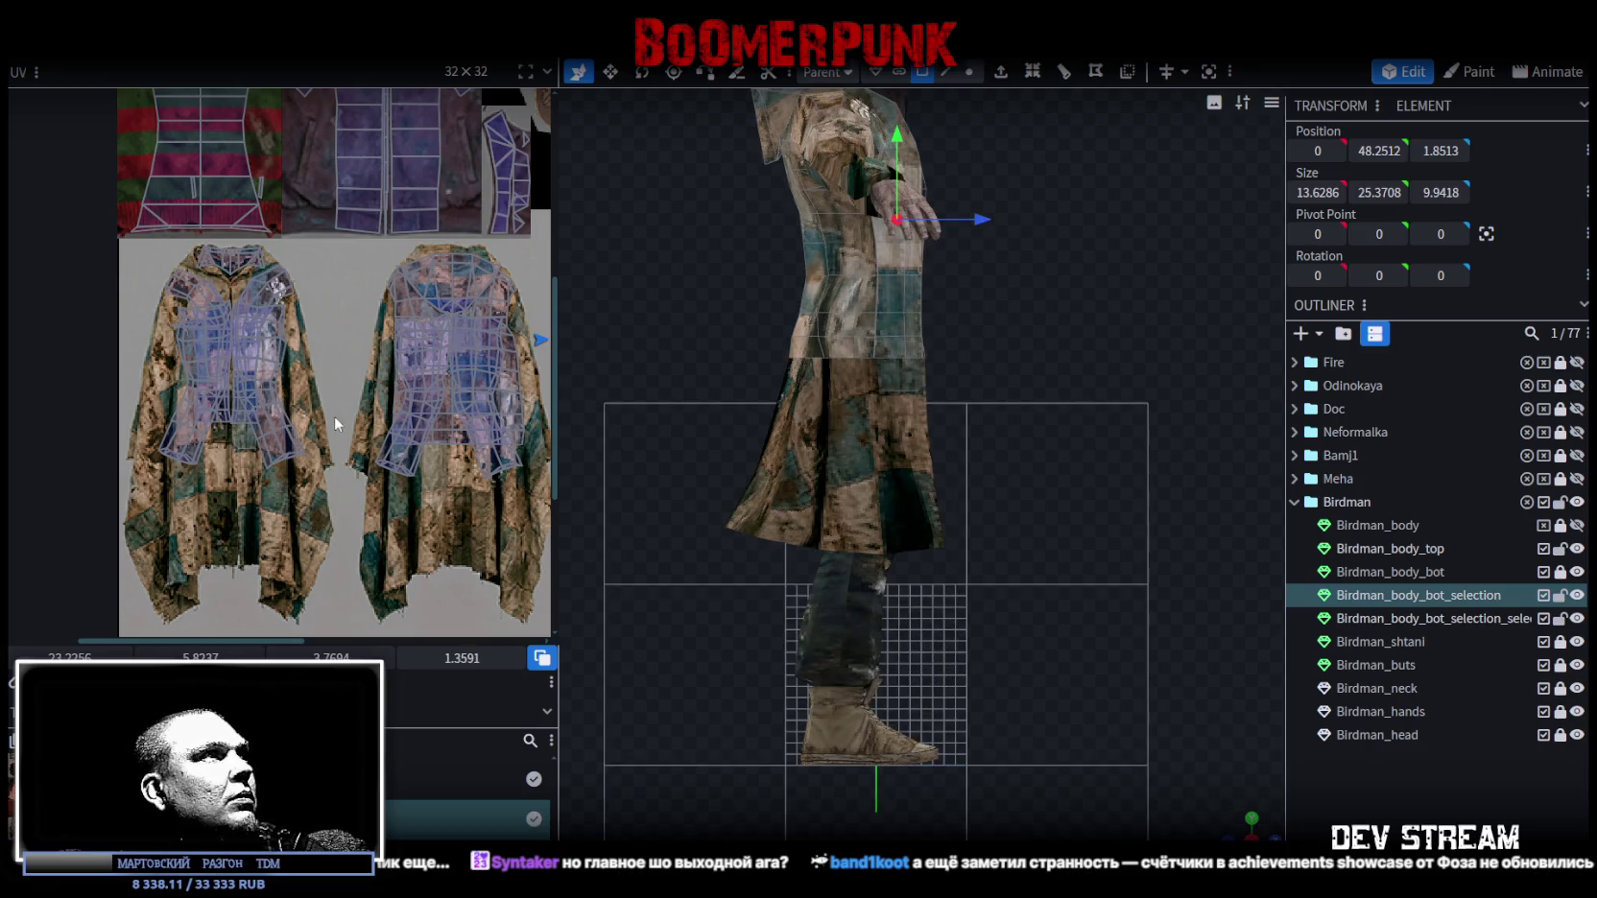
scroll(334, 416, "down", 3)
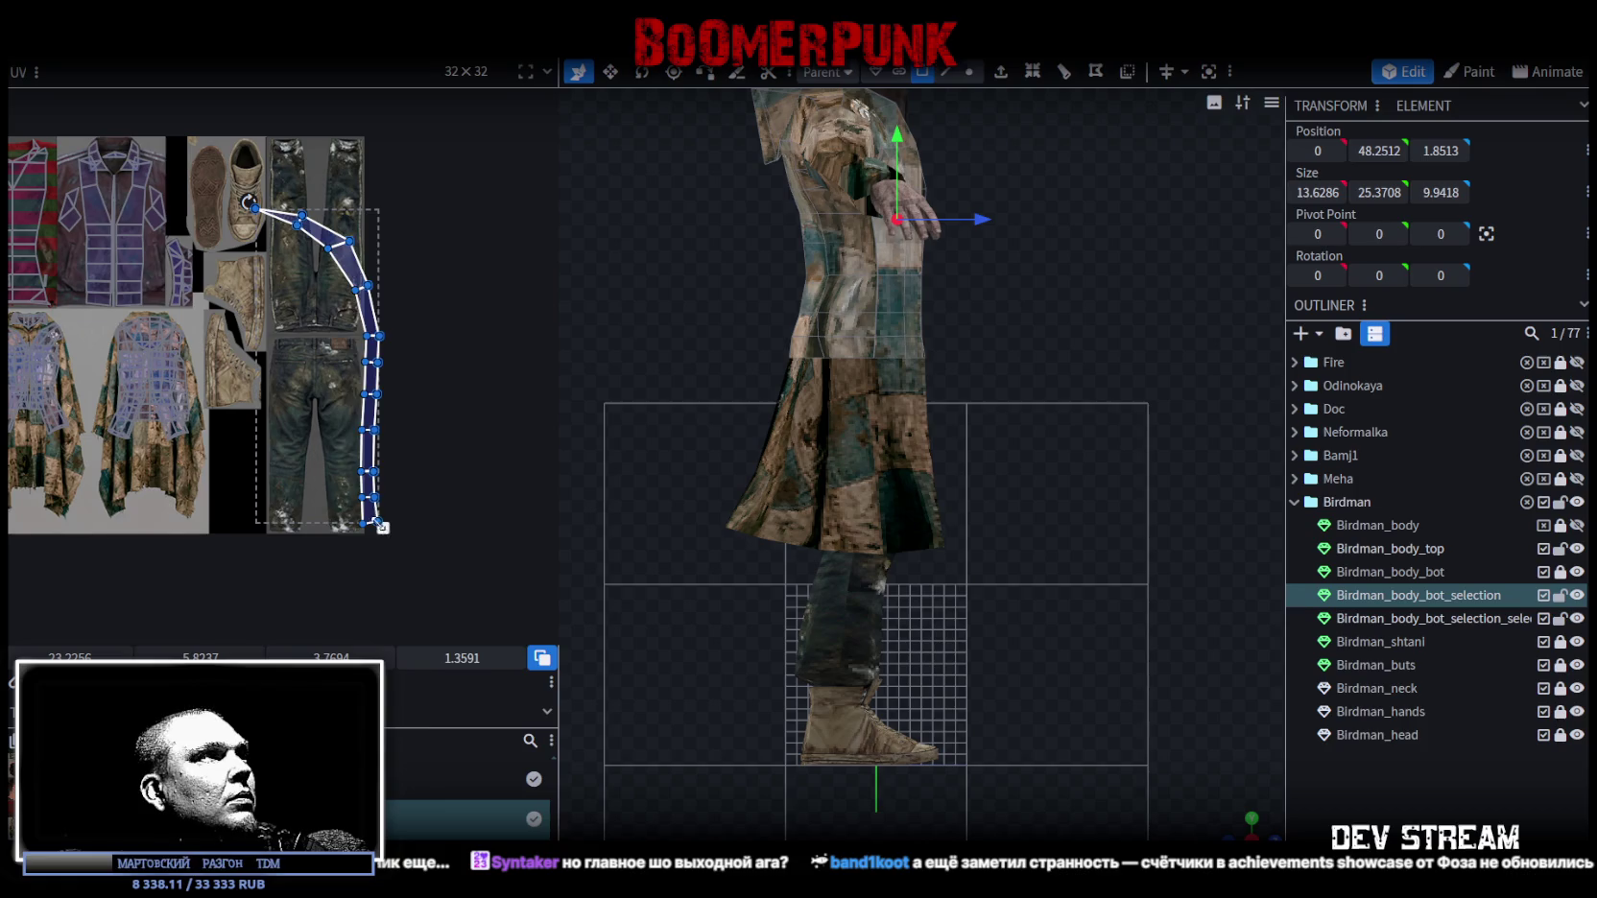
left_click_drag(382, 527, 365, 422)
left_click_drag(384, 321, 412, 448)
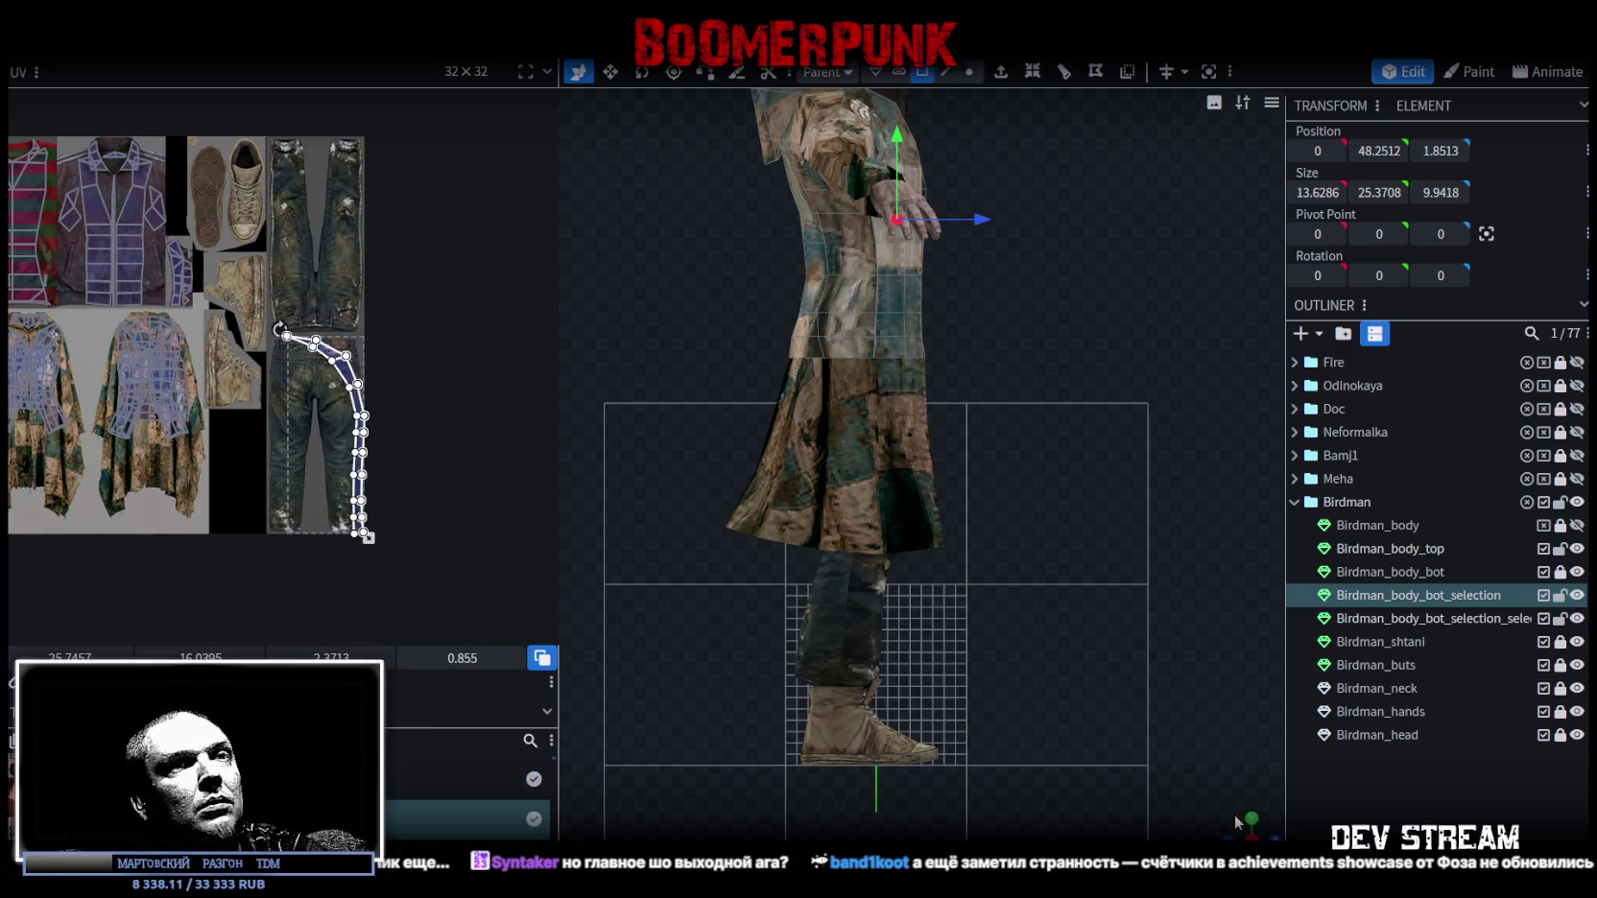
left_click_drag(1234, 814, 1301, 771)
left_click(1561, 573)
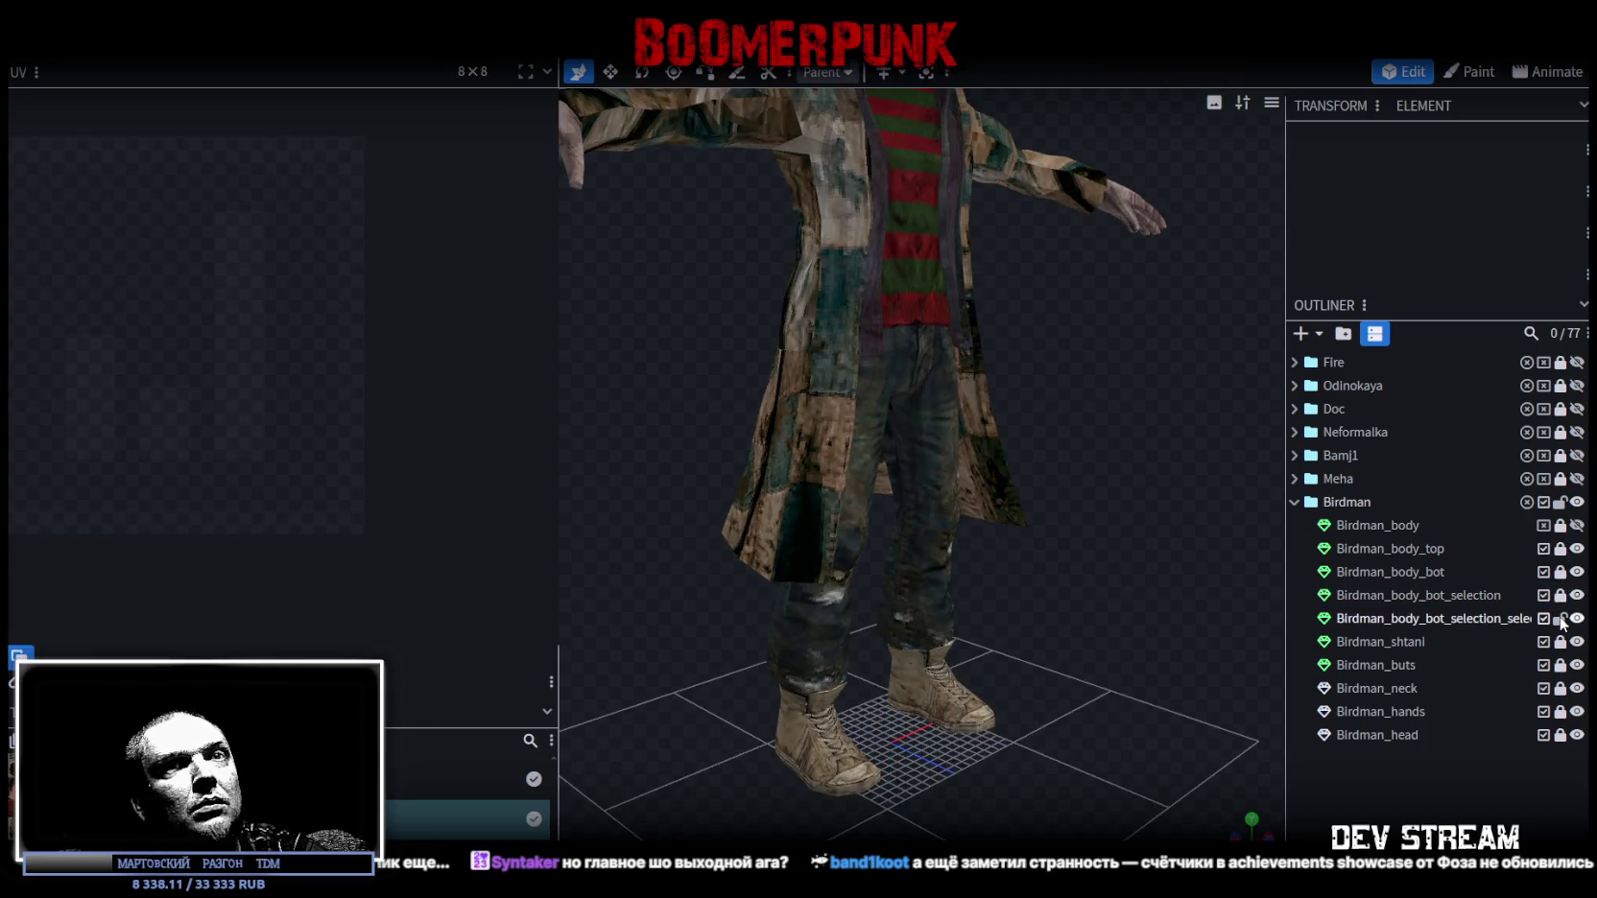
Select Birdman_body_bot and hide the Birdman_shtani trousers.
double_click(1430, 570)
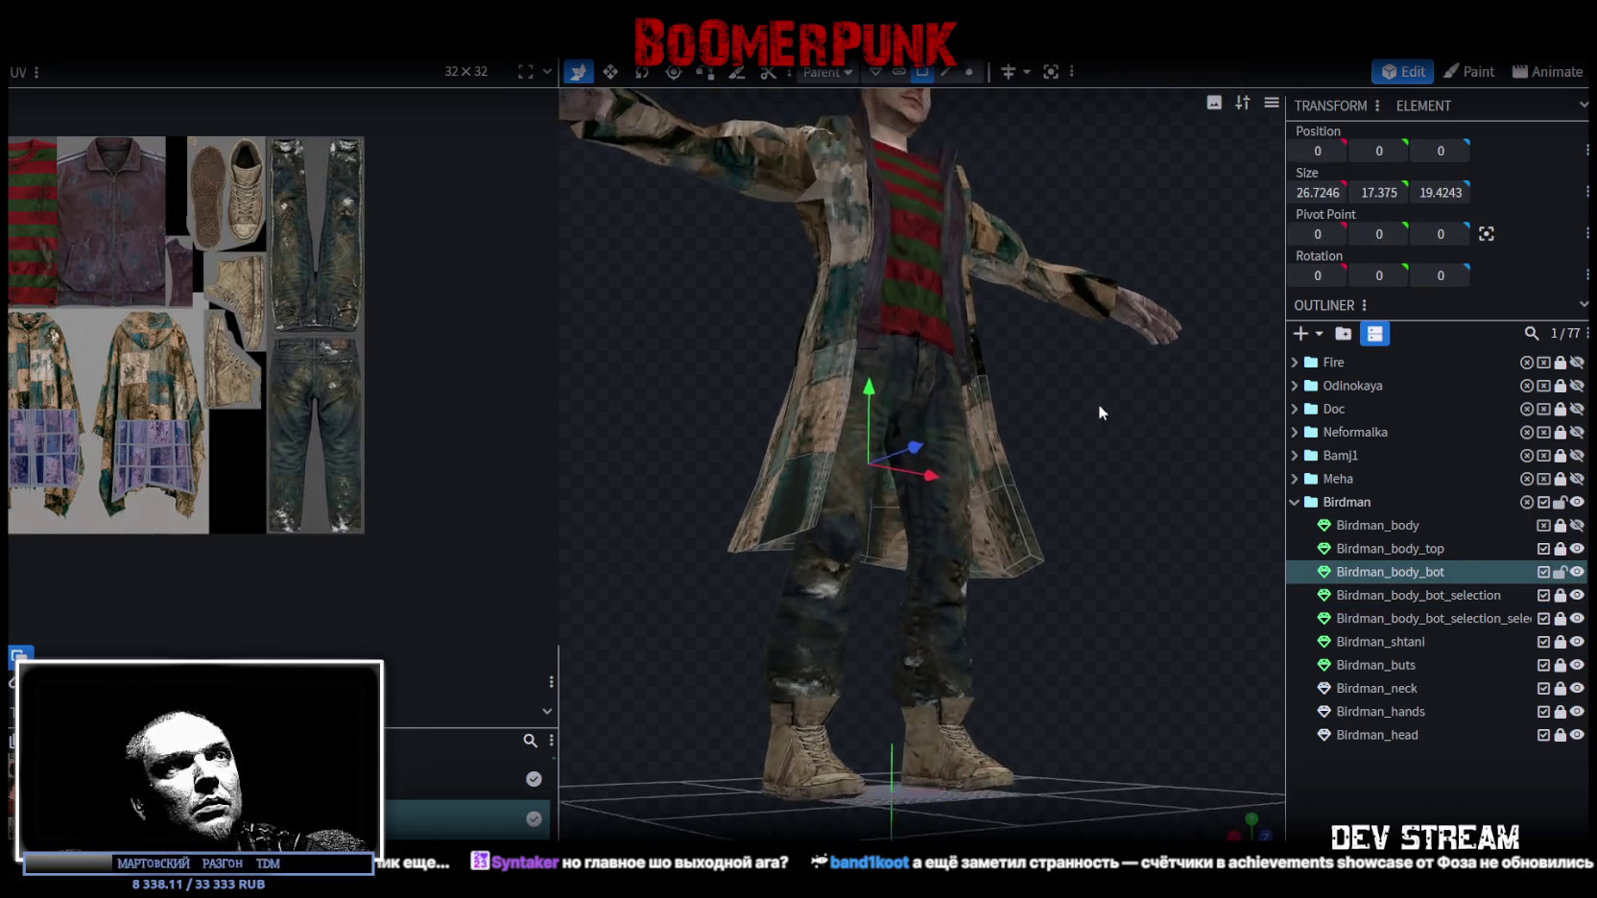
left_click(981, 418)
left_click(998, 504, "shift")
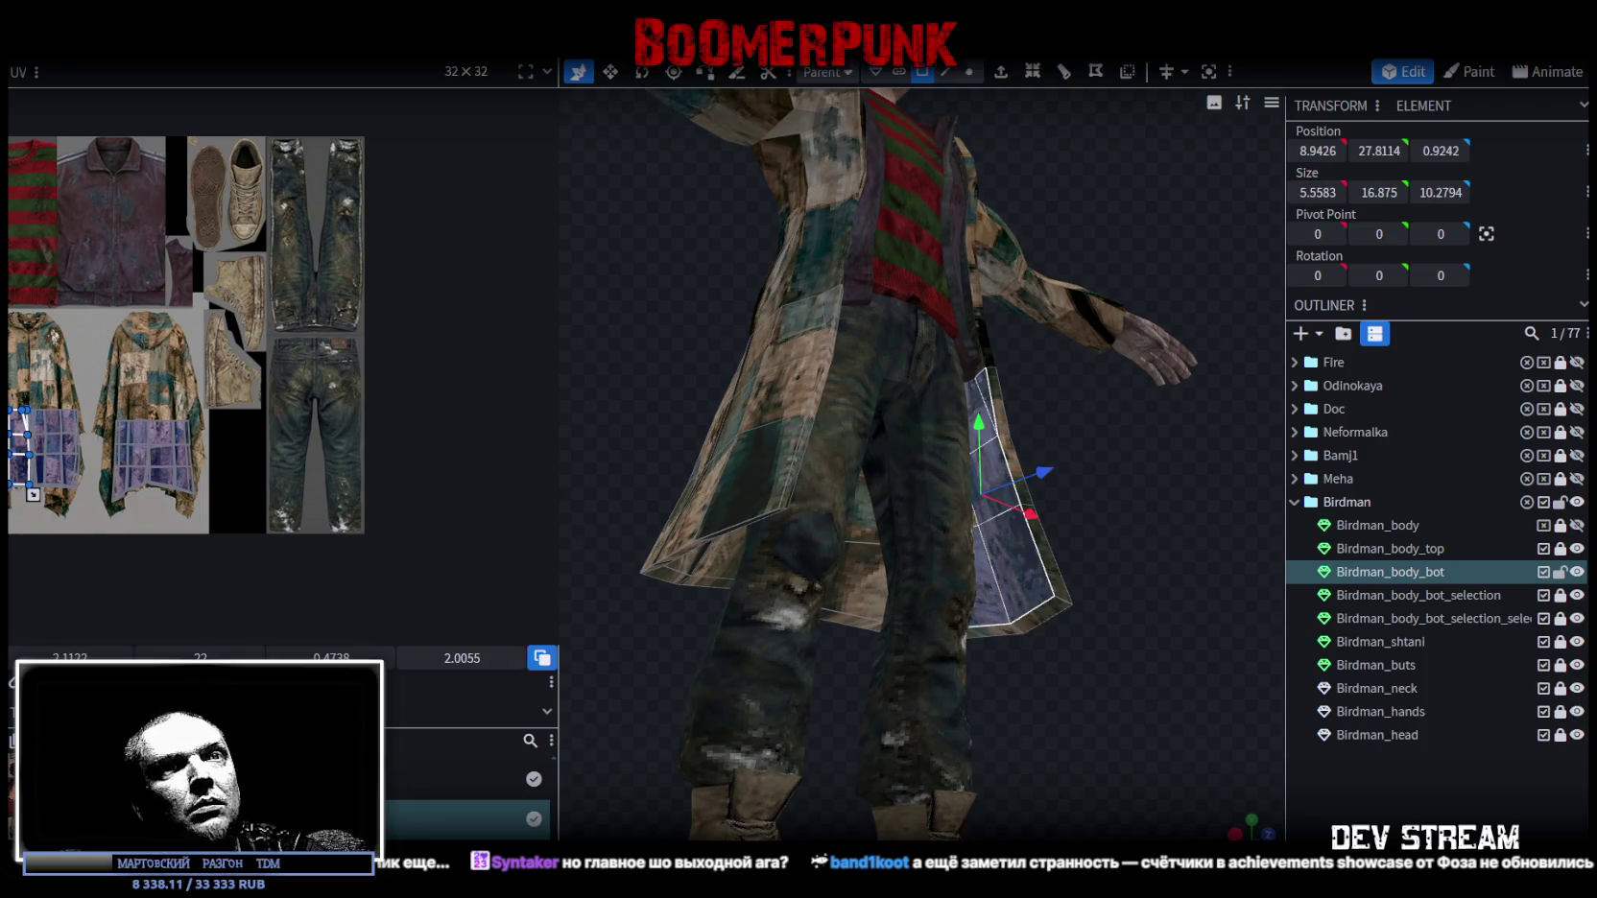
left_click(1577, 642)
left_click_drag(1248, 622, 1098, 623)
Select the lower and left inner coat-flap faces.
left_click(983, 548, "shift")
left_click(946, 626, "shift")
left_click(1073, 619, "shift")
left_click(1042, 648, "shift")
left_click(985, 658, "shift")
left_click(881, 638, "shift")
left_click(906, 549, "shift")
left_click(876, 479, "shift")
left_click(833, 462, "shift")
left_click(812, 523, "shift")
left_click(791, 570, "shift")
left_click(768, 622, "shift")
left_click(736, 621, "shift")
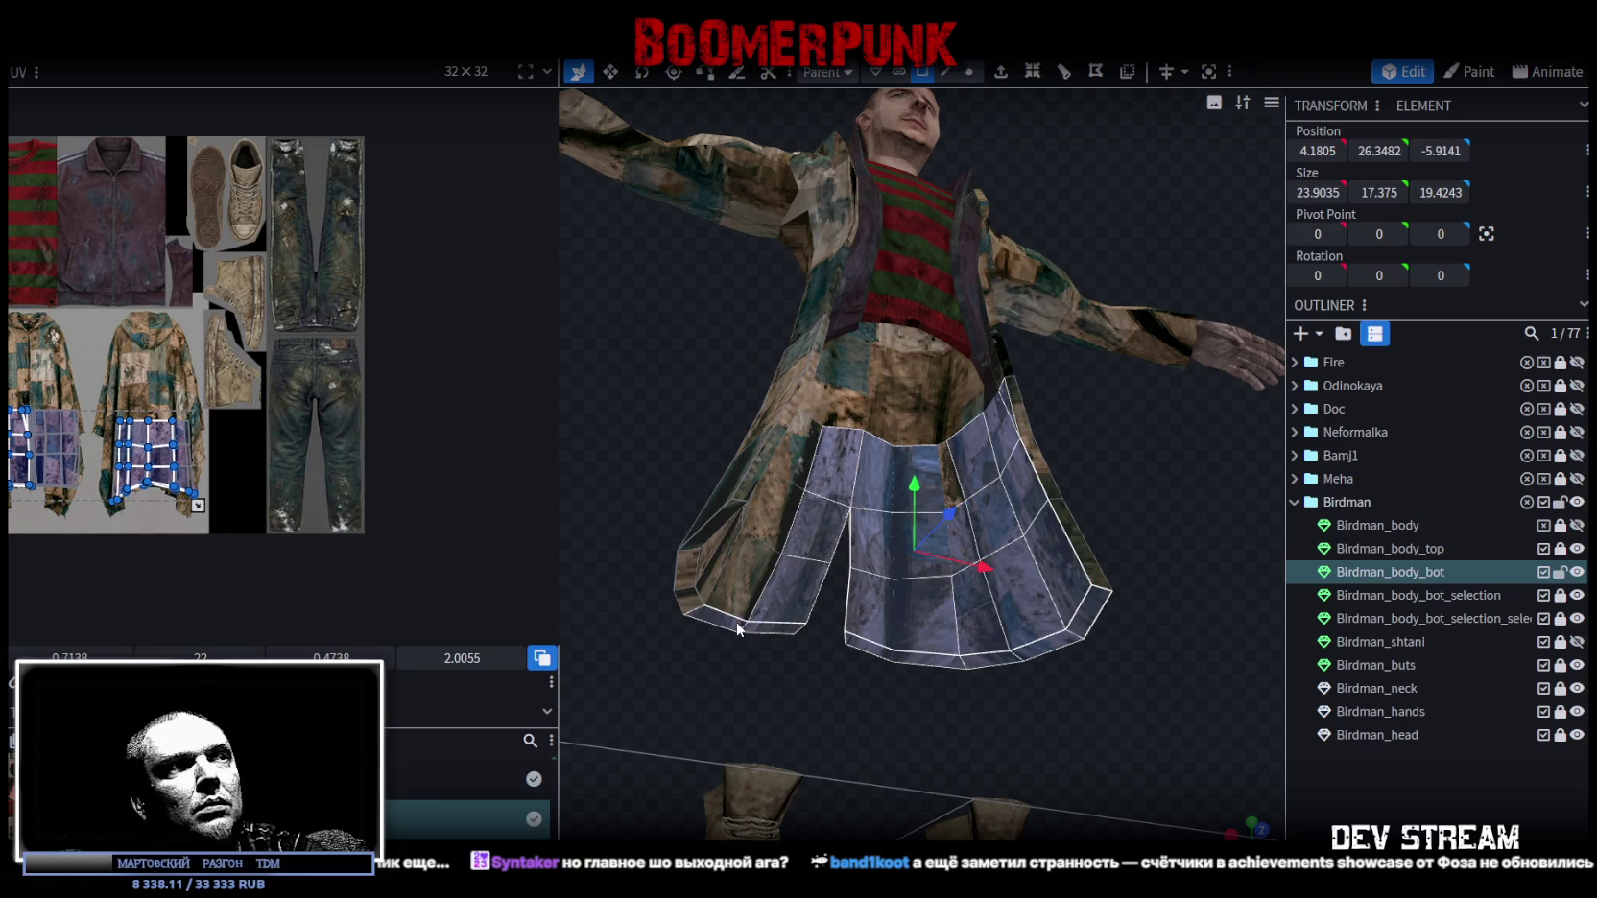
left_click(785, 499, "shift")
Add the remaining lower-left coat-flap faces, then switch to front view.
mouse_move(806, 451)
left_mouse_down()
mouse_move(1057, 633)
mouse_move(1066, 622)
left_mouse_up()
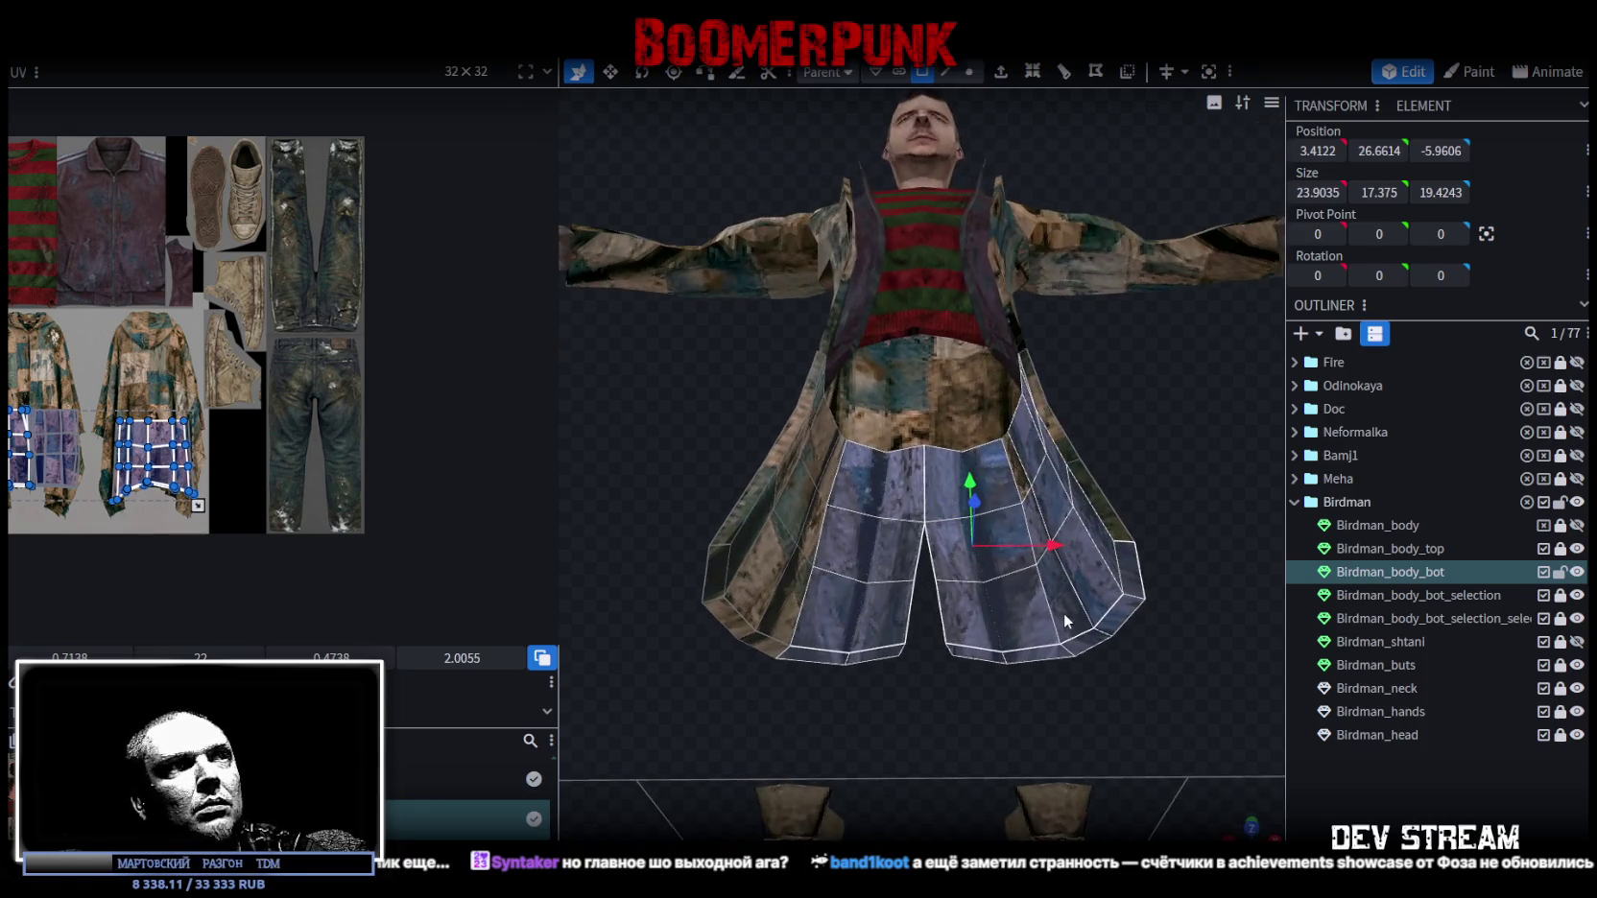
left_click(832, 471, "shift")
left_click(799, 504, "shift")
left_click(777, 595, "shift")
left_click(753, 576, "shift")
left_click(771, 648, "shift")
left_click(746, 630, "shift")
left_click(744, 561, "shift")
left_click(726, 574, "shift")
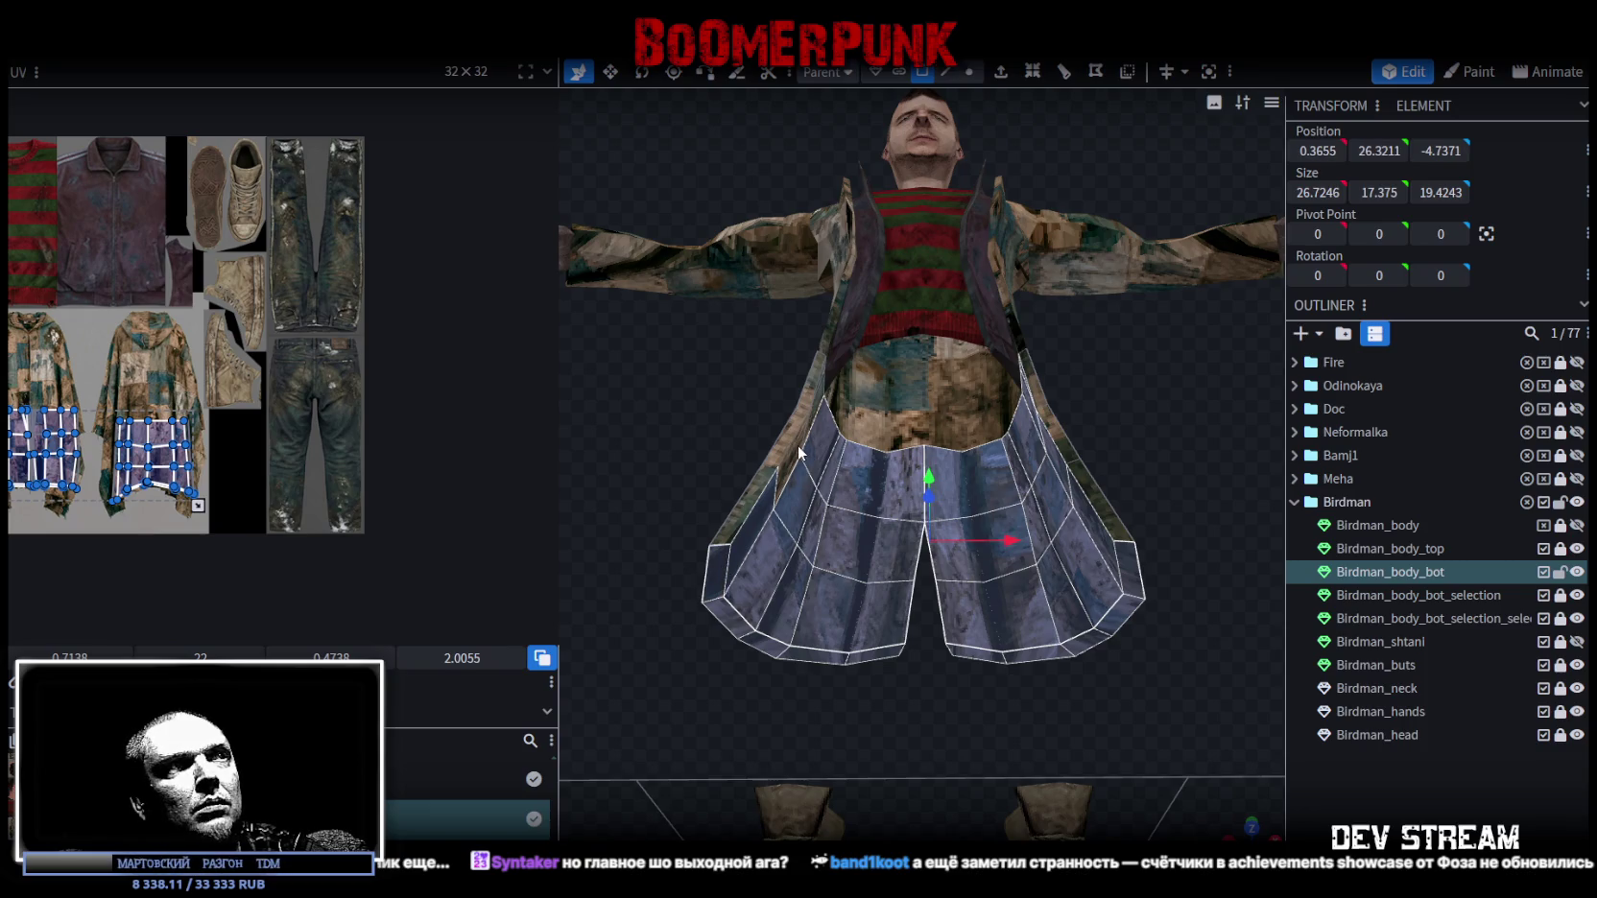
mouse_move(738, 398)
left_mouse_down()
mouse_move(796, 415)
mouse_move(884, 568)
mouse_move(835, 595)
mouse_move(833, 619)
left_mouse_up()
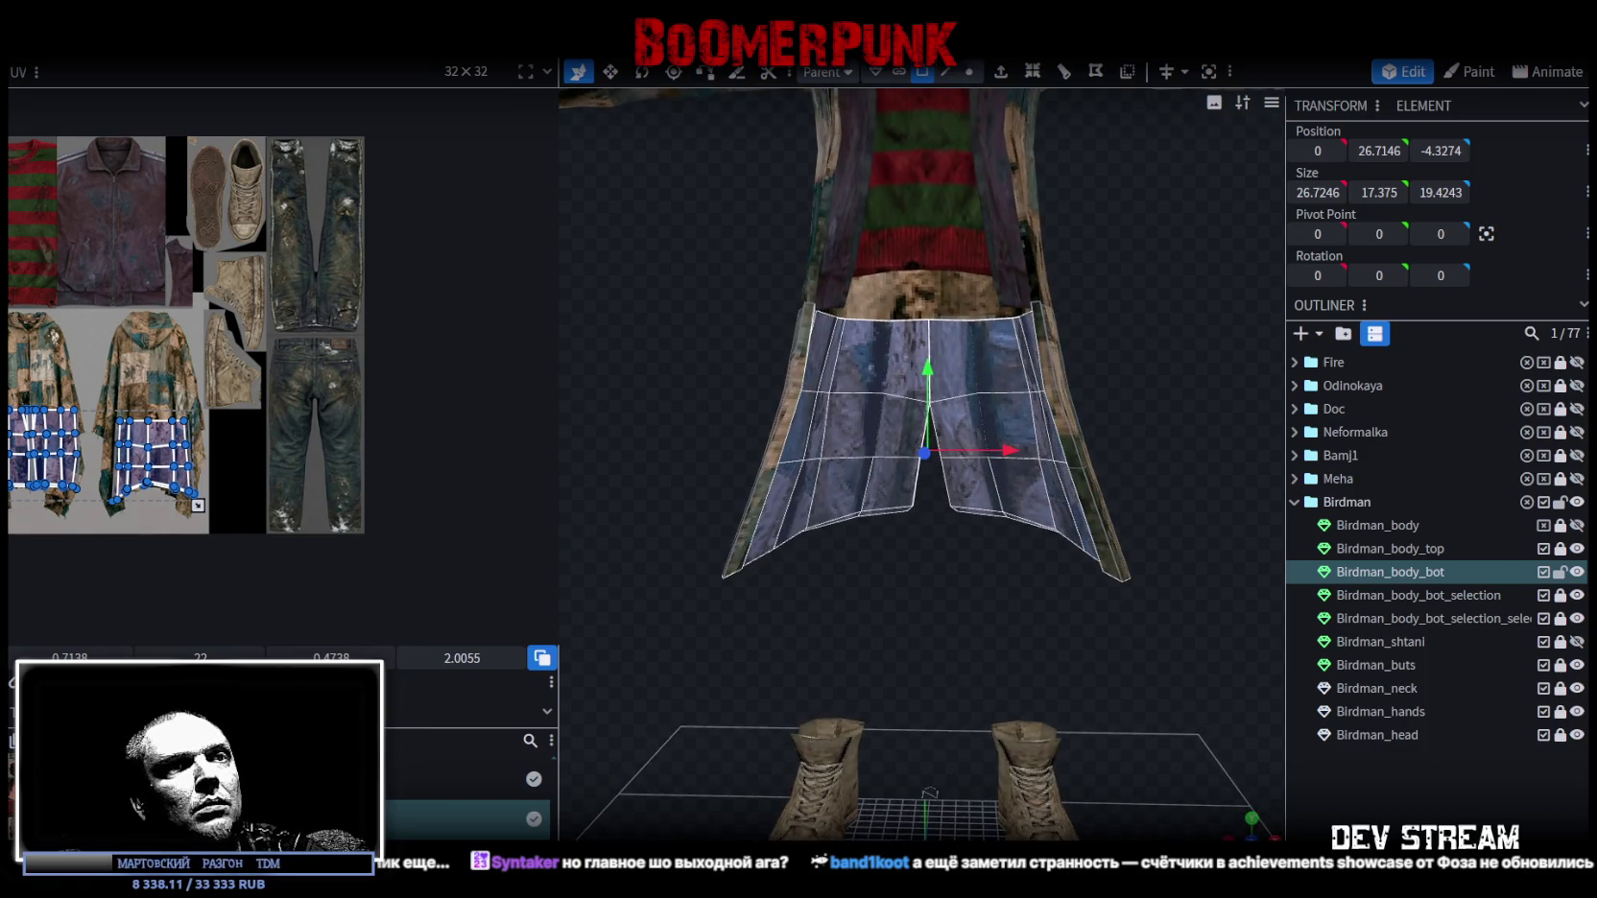
key("KP_1")
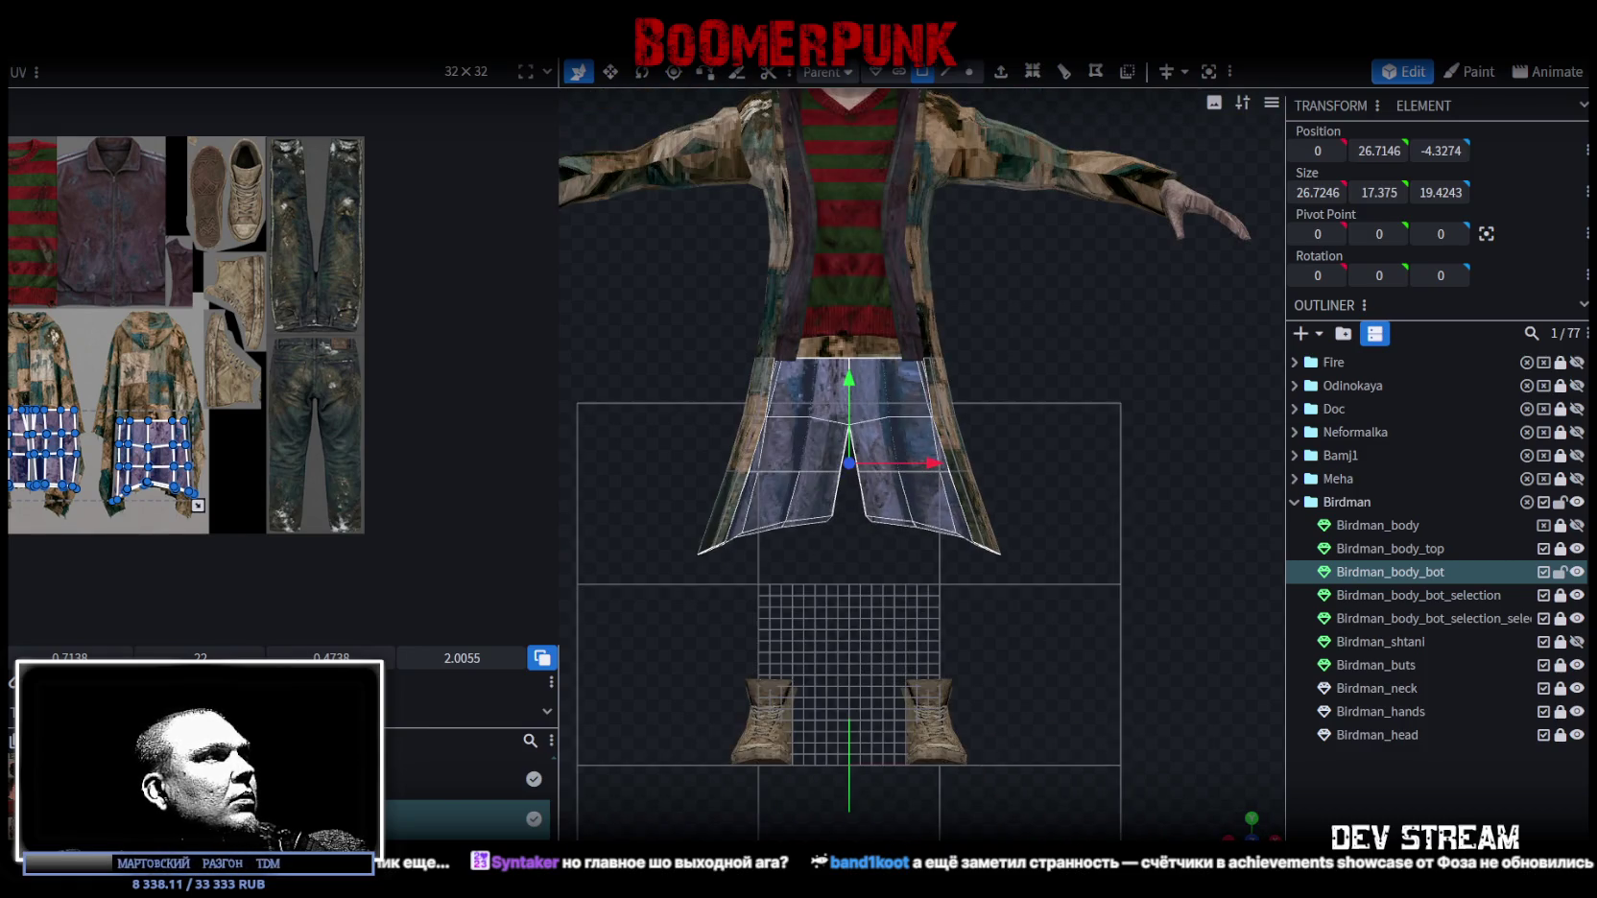
Shrink the inner coat-front UVs and move them onto the dark jacket texture.
left_click_drag(197, 506, 266, 465)
scroll(297, 491, "down", 2)
scroll(381, 451, "up", 2)
mouse_move(381, 451)
left_mouse_down()
mouse_move(473, 444)
mouse_move(326, 402)
left_mouse_up()
scroll(270, 317, "up", 5)
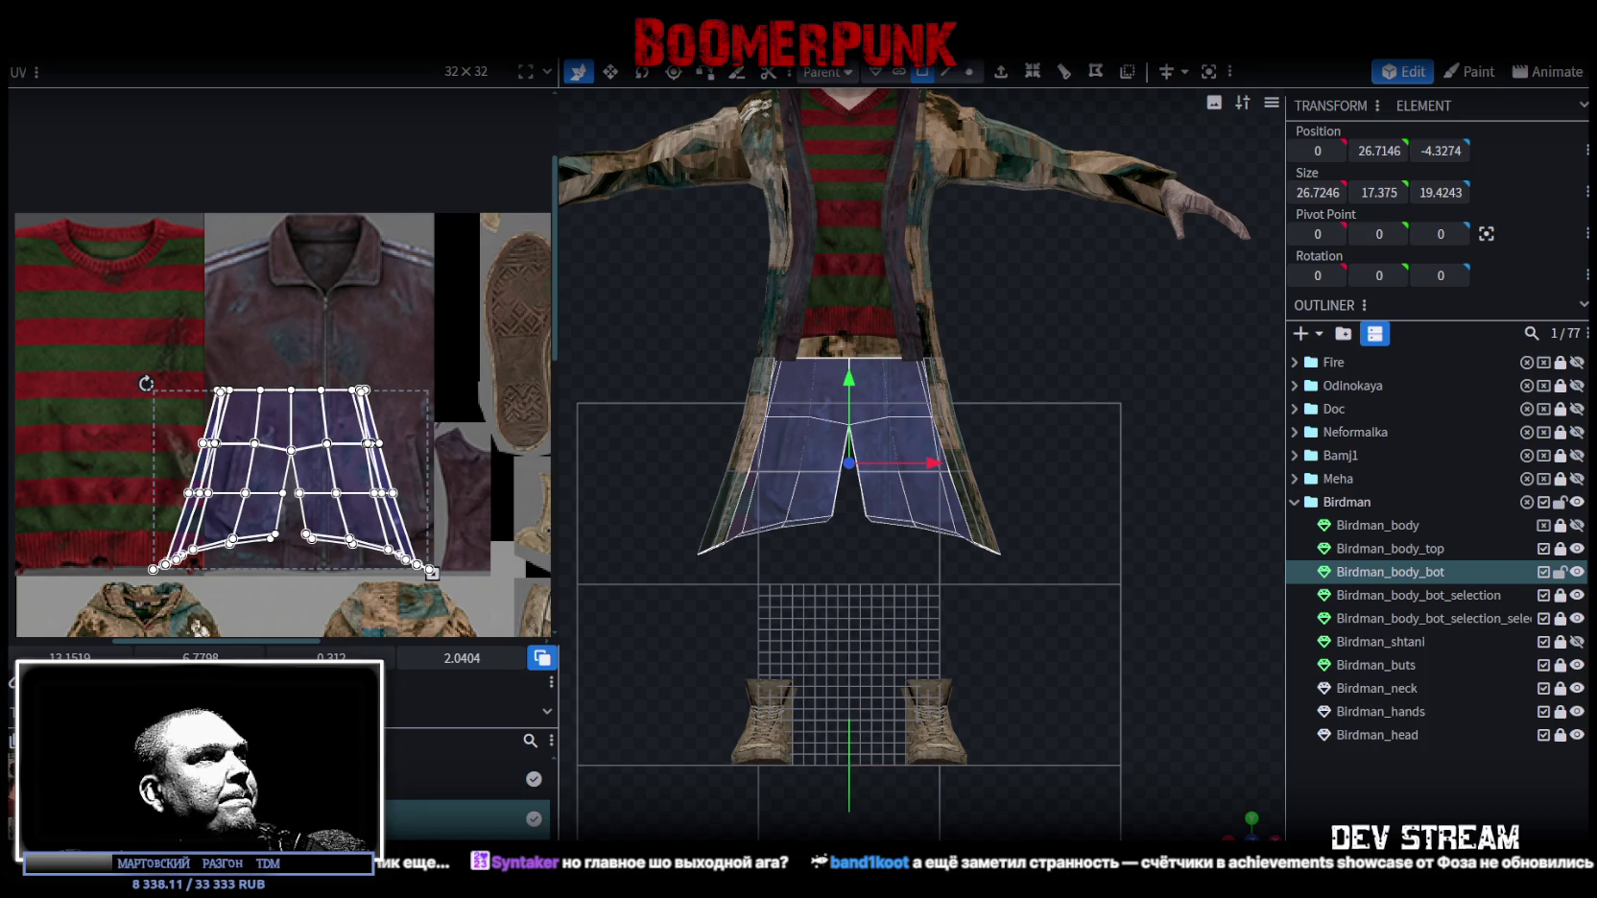
left_click_drag(255, 457, 388, 306)
Scale the UV island down to a small dark leather patch by the jacket collar.
middle_click_drag(462, 420, 320, 429)
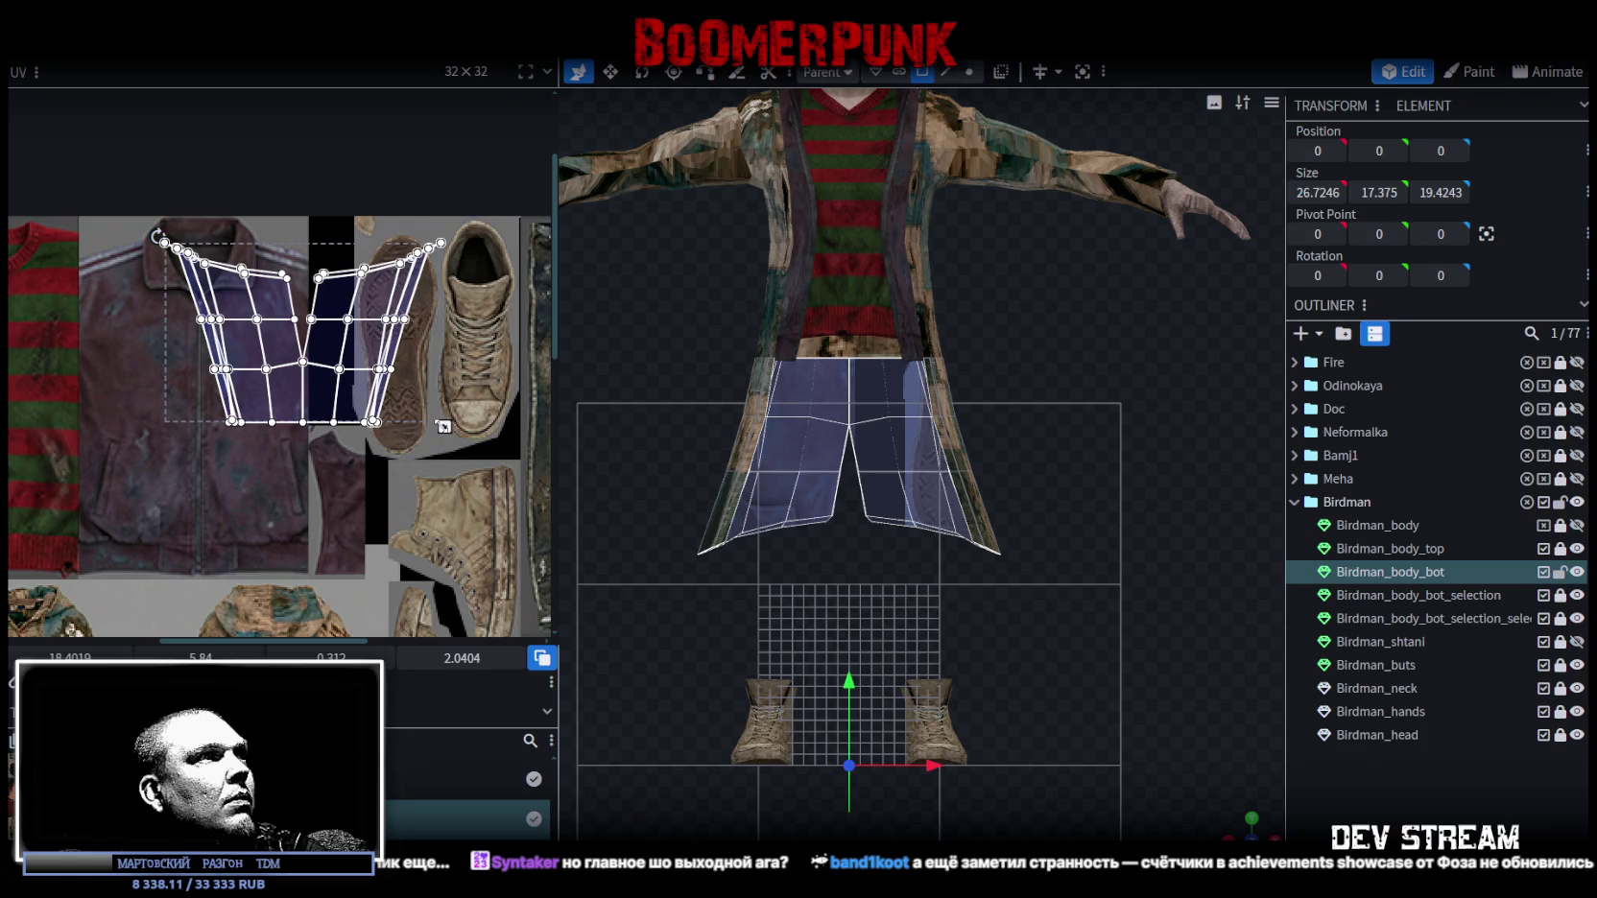
left_click_drag(441, 426, 238, 294)
scroll(235, 326, "up", 3)
scroll(290, 329, "up", 5)
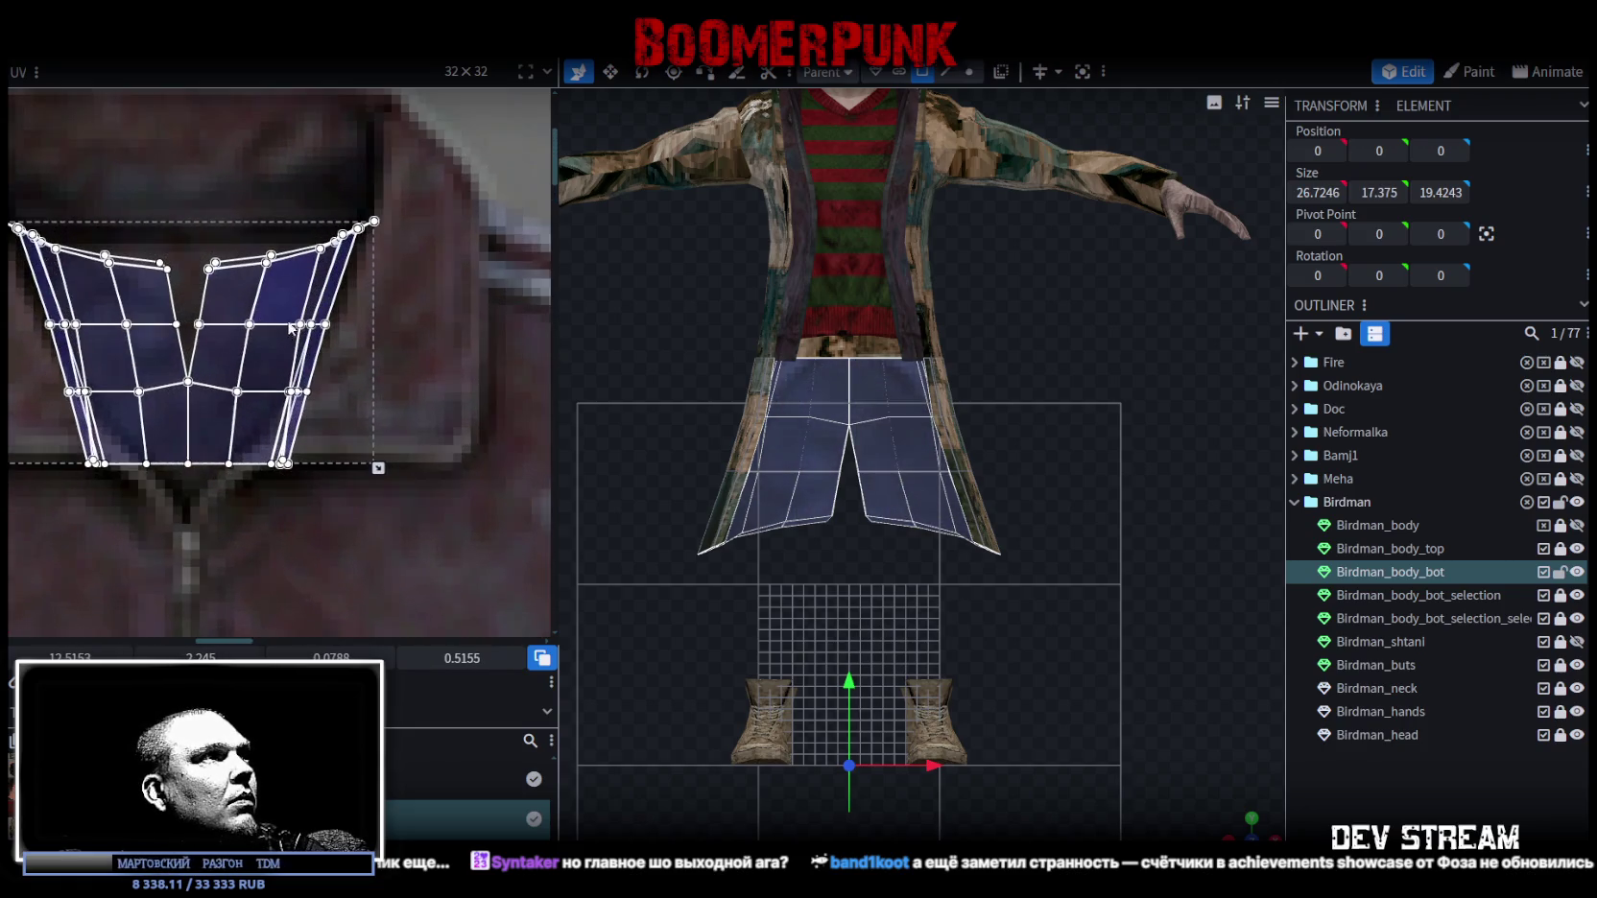
left_click_drag(379, 470, 317, 428)
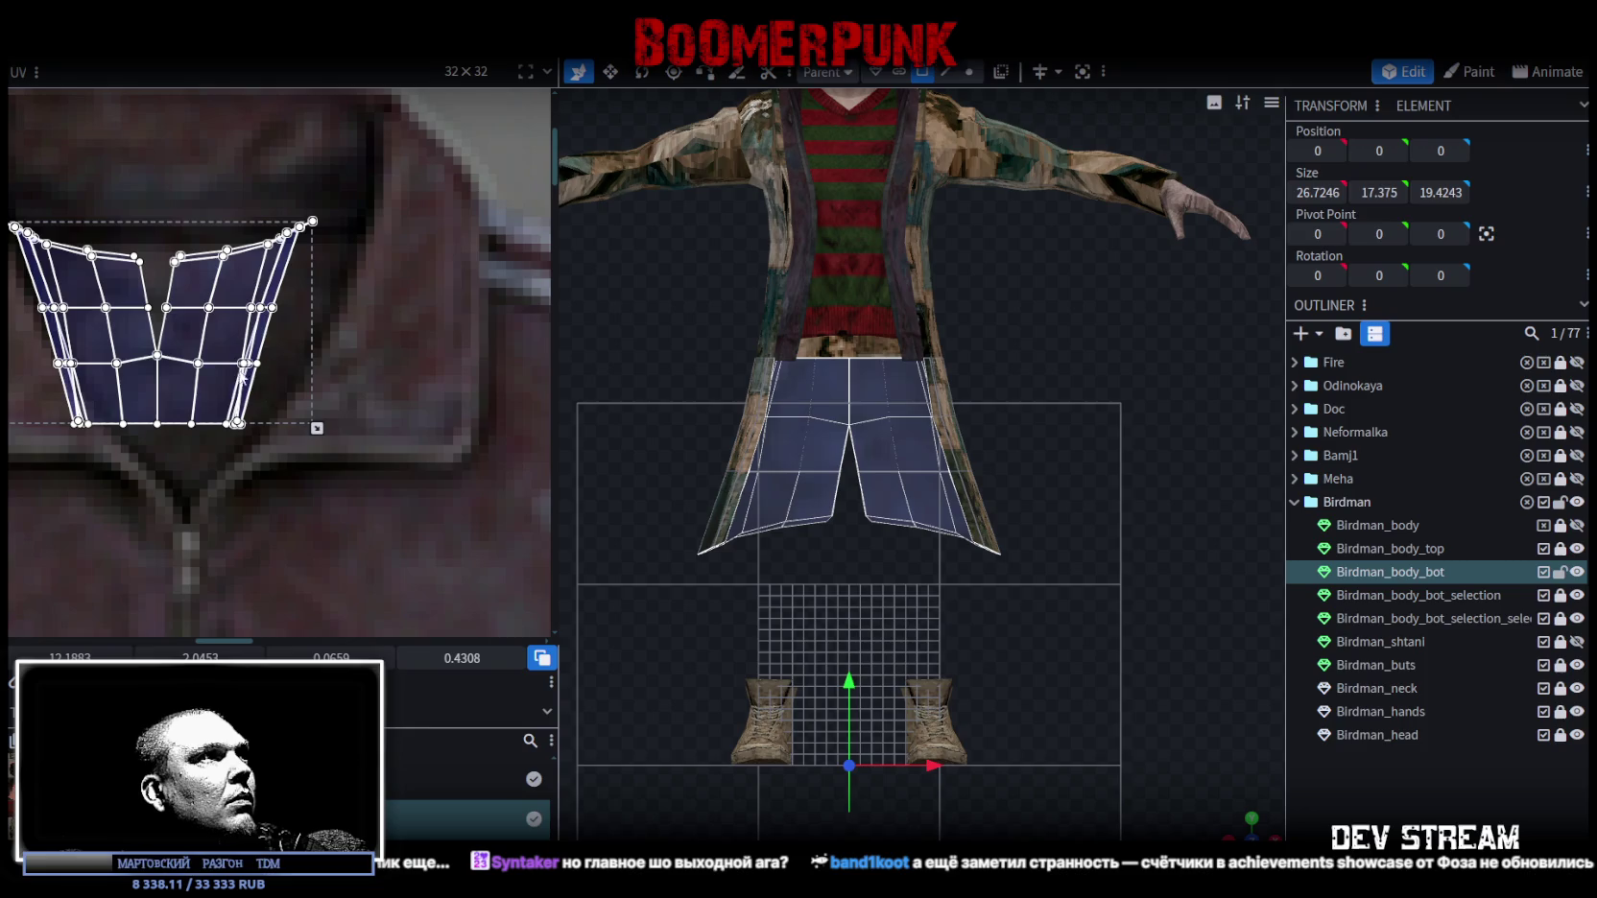
left_click_drag(224, 330, 253, 326)
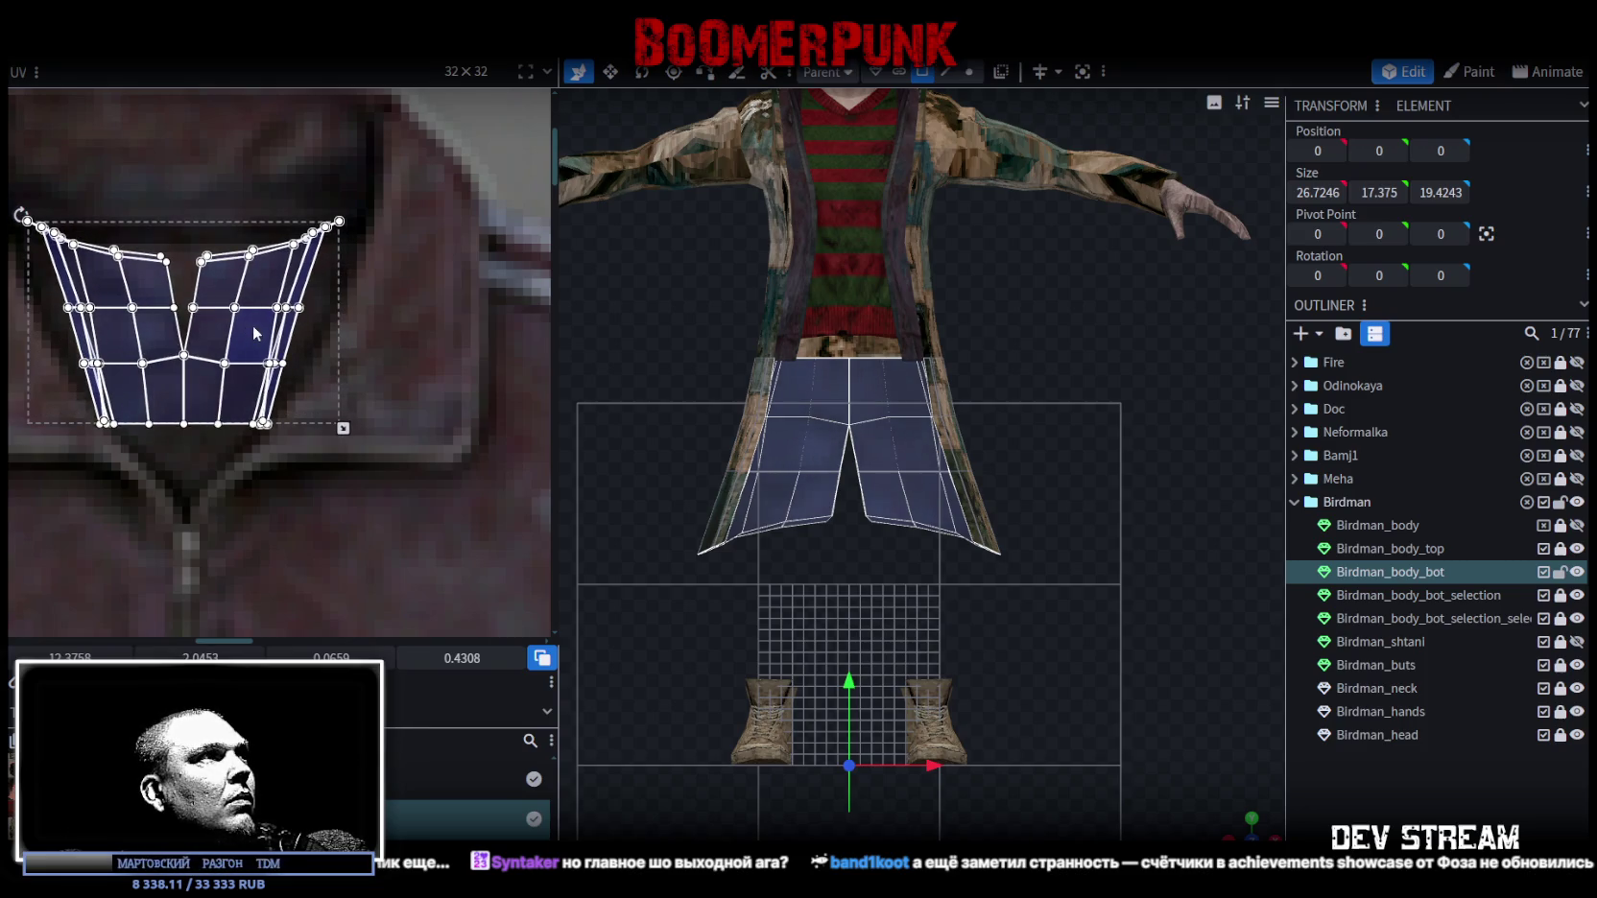
Deselect to check the dark coat front, then unlock Birdman_body_bot_selection.
left_click(1380, 764)
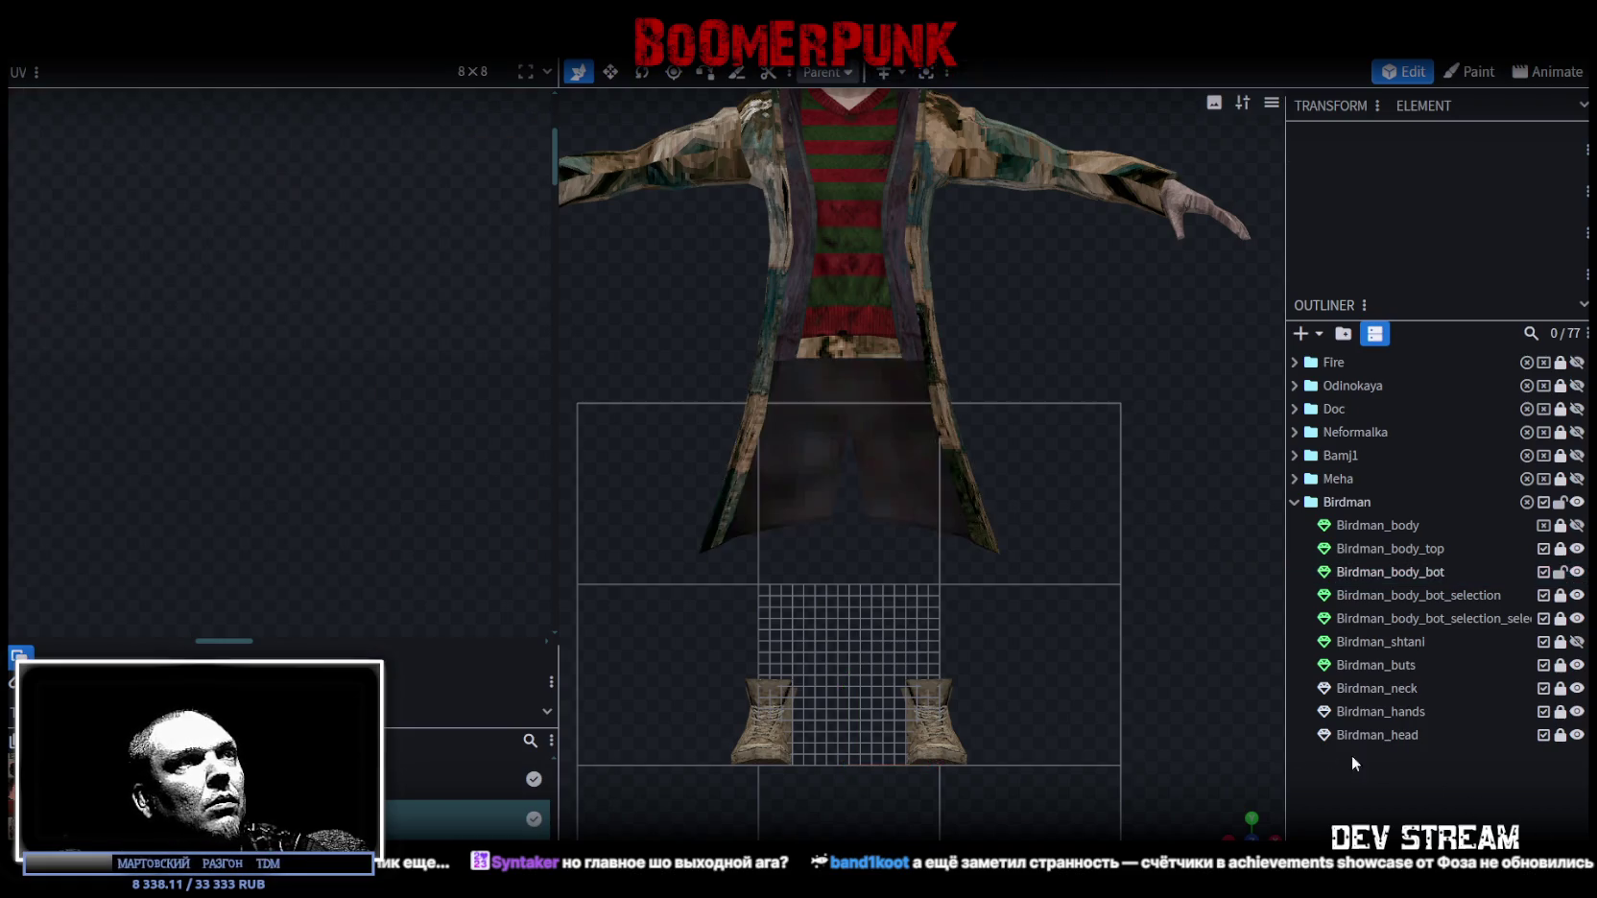
scroll(1195, 802, "down", 2)
mouse_move(1195, 802)
left_mouse_down()
mouse_move(1074, 614)
mouse_move(1188, 586)
mouse_move(1585, 619)
left_mouse_up()
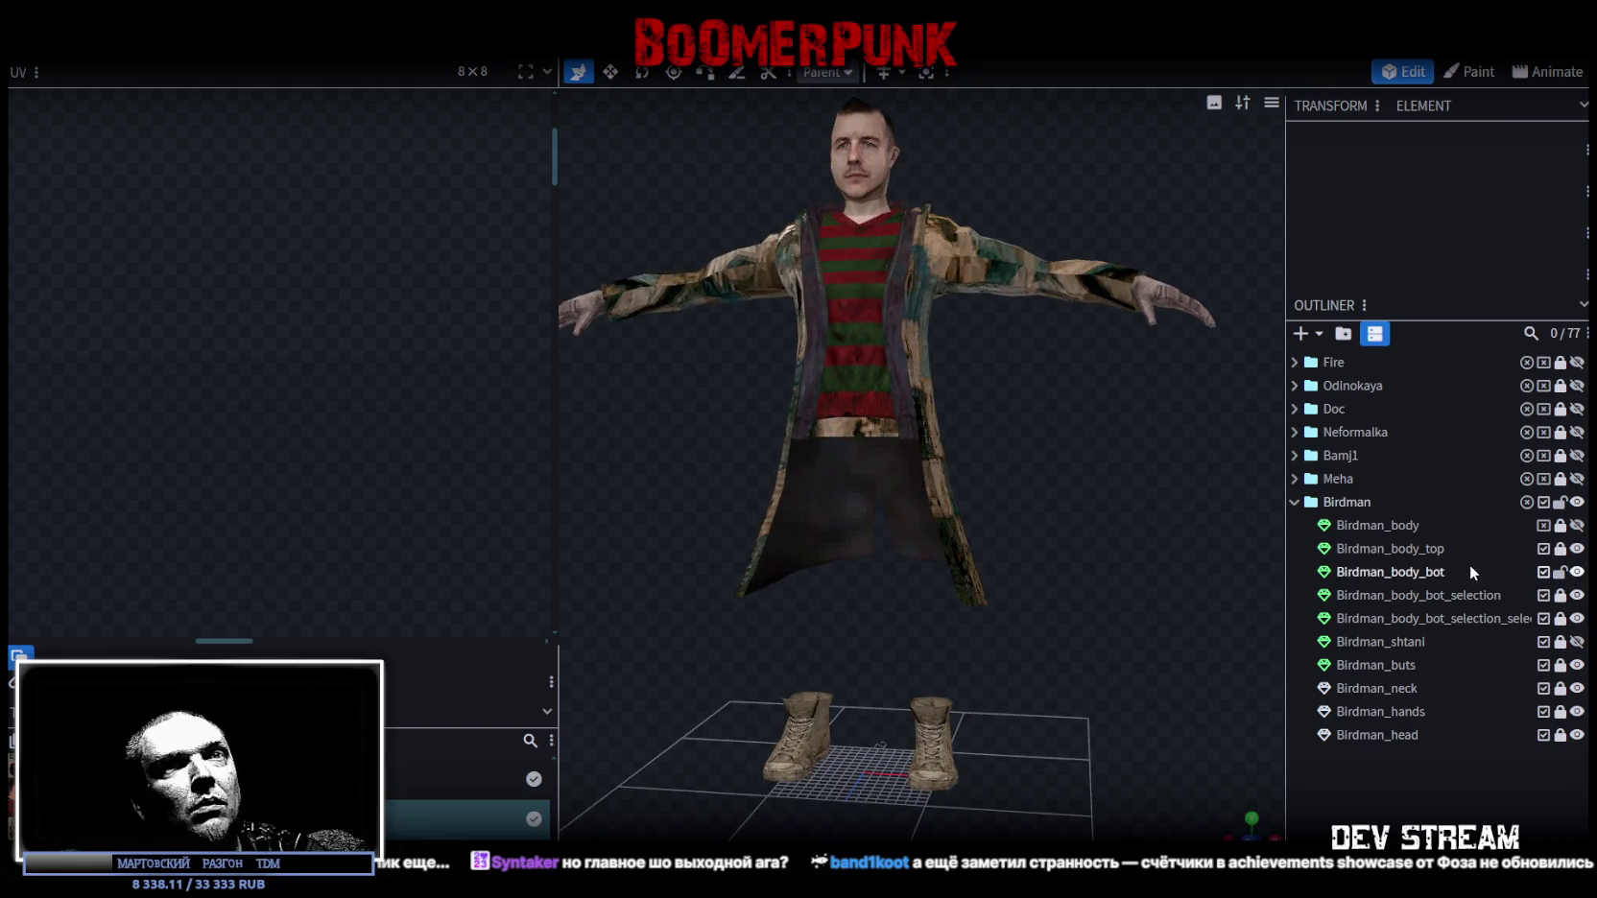
left_click(1560, 595)
Select Birdman_body_bot_selection's lapel strip UV and move it off the jeans onto the dark jacket area.
left_click(1440, 597)
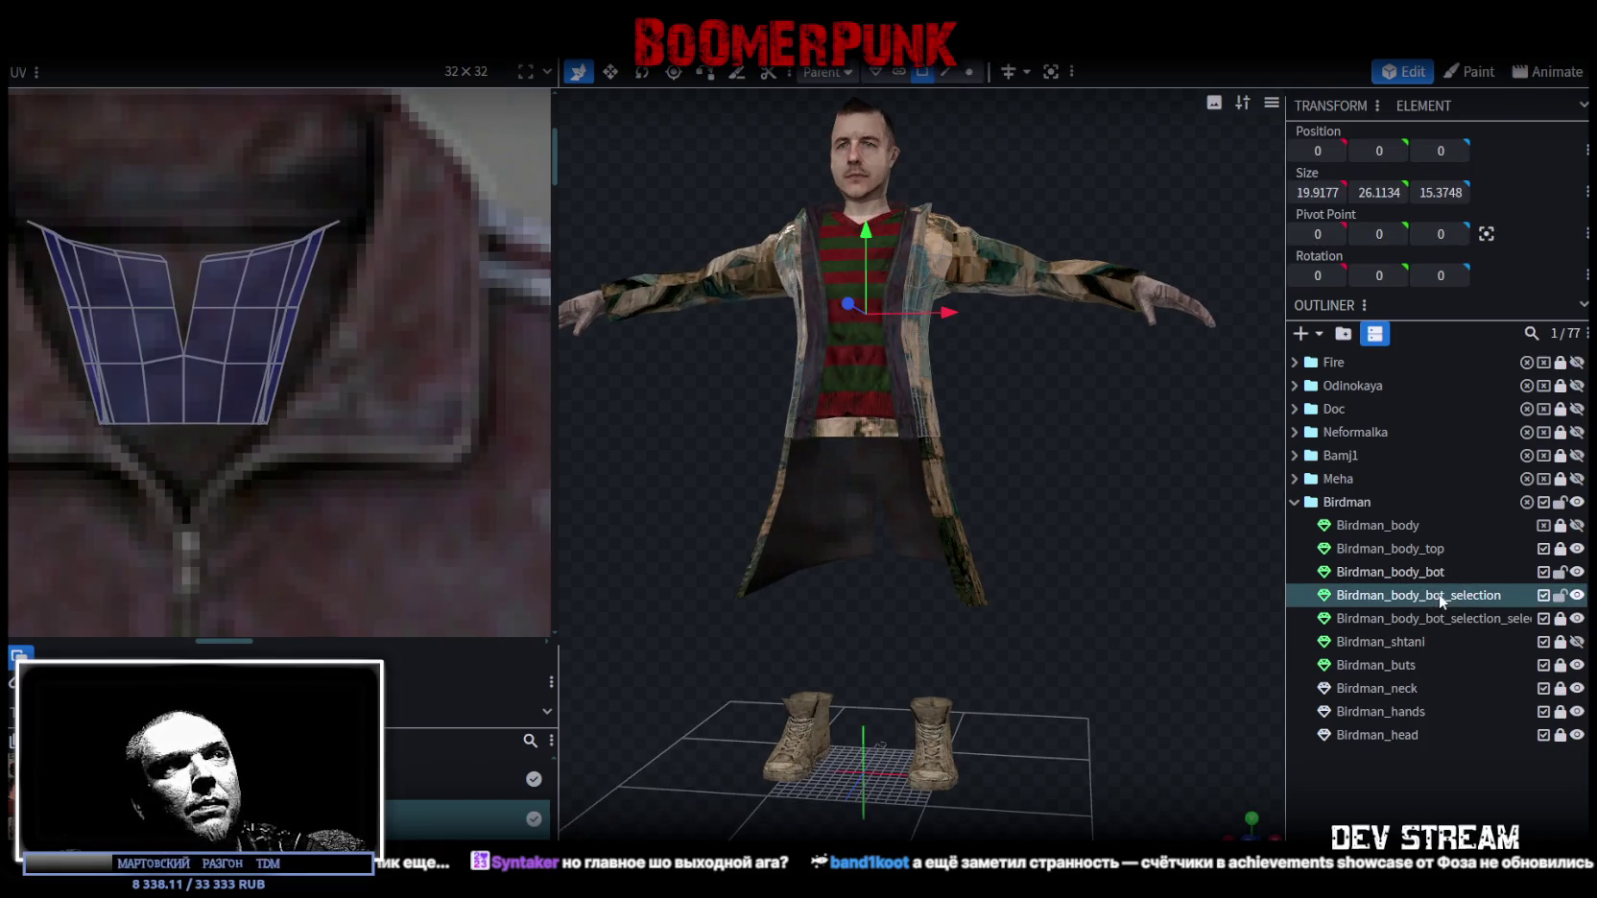
scroll(318, 376, "down", 3)
scroll(301, 327, "down", 2)
scroll(288, 322, "down", 1)
left_click(354, 467)
left_click(354, 468)
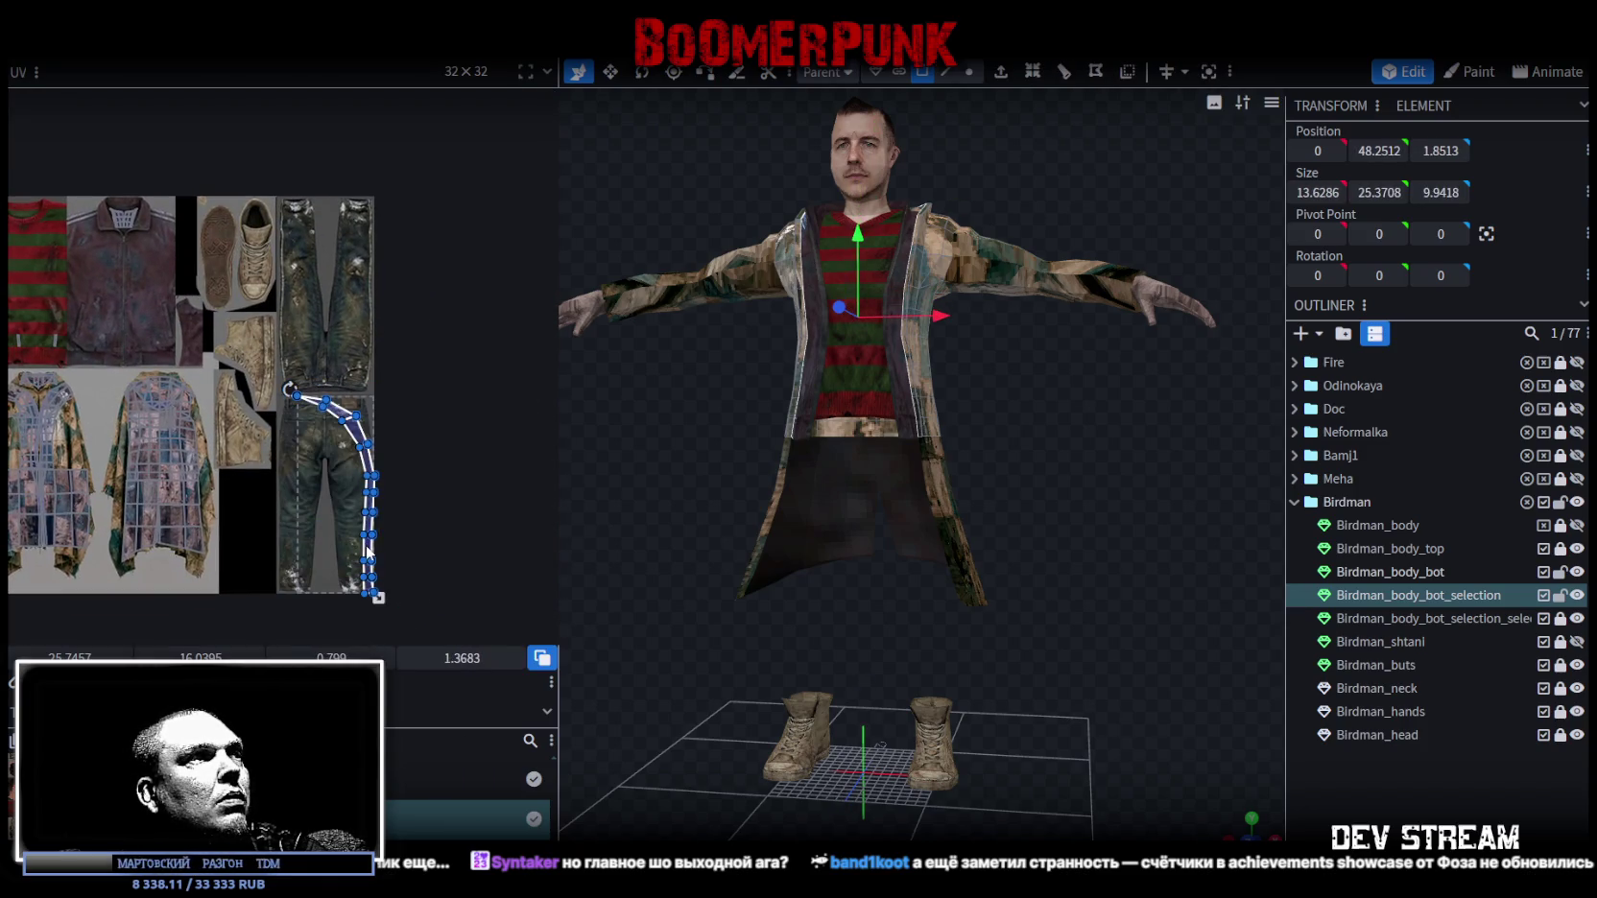
left_click_drag(367, 553, 254, 379)
Shrink and fit the lapel strip UV along the jacket's dark edge, then review the coat front.
scroll(194, 322, "up", 1)
scroll(412, 371, "up", 2)
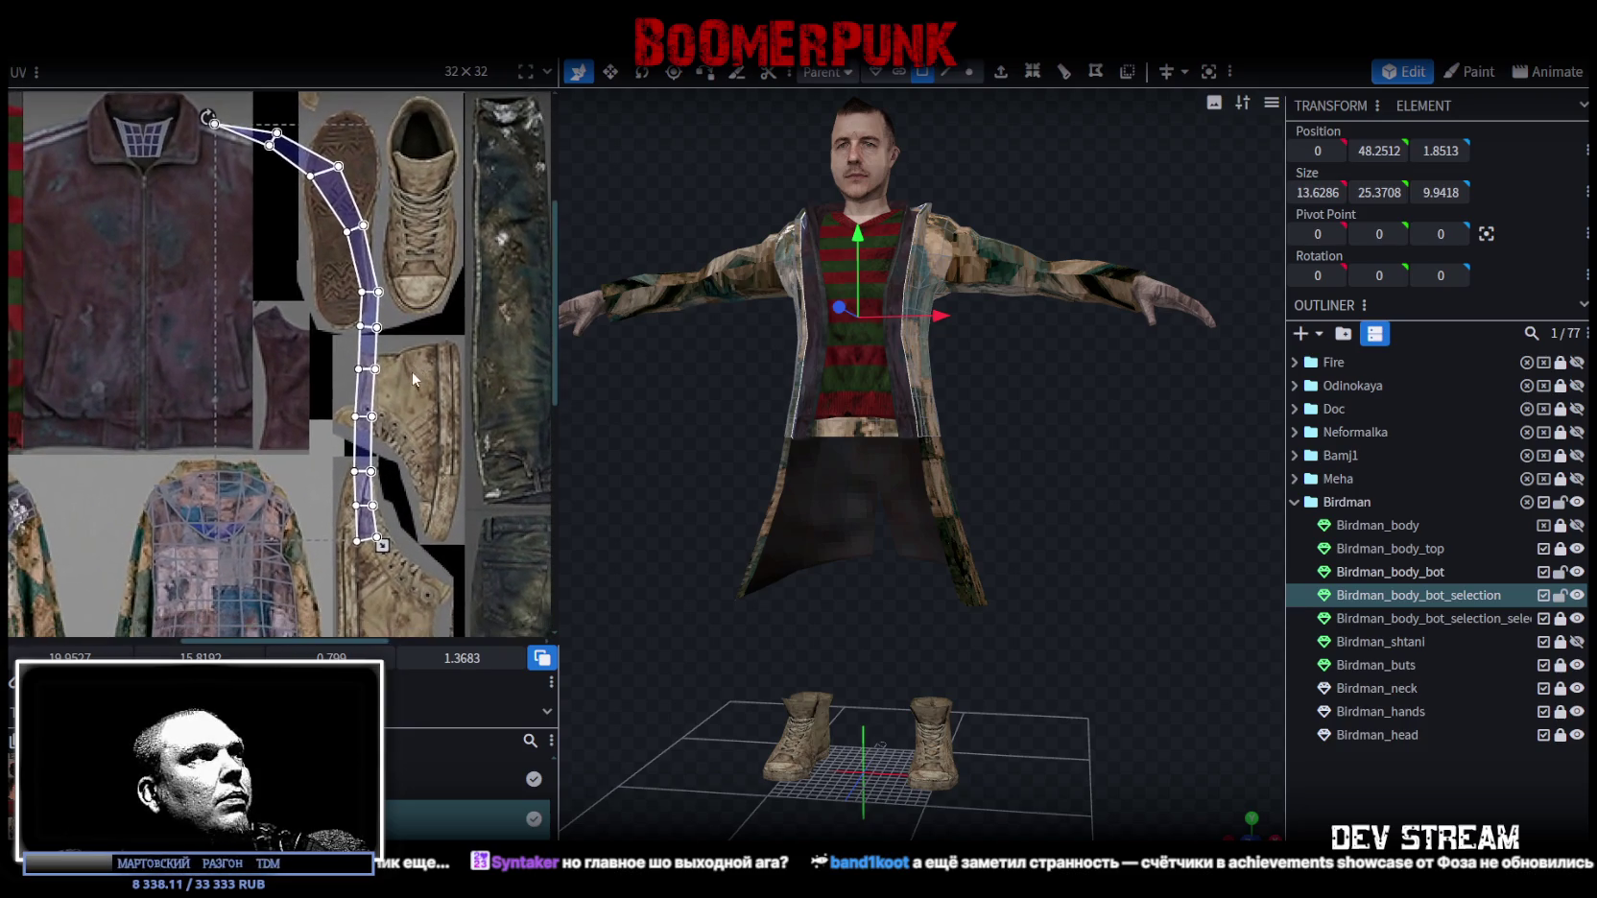
left_click_drag(382, 545, 349, 392)
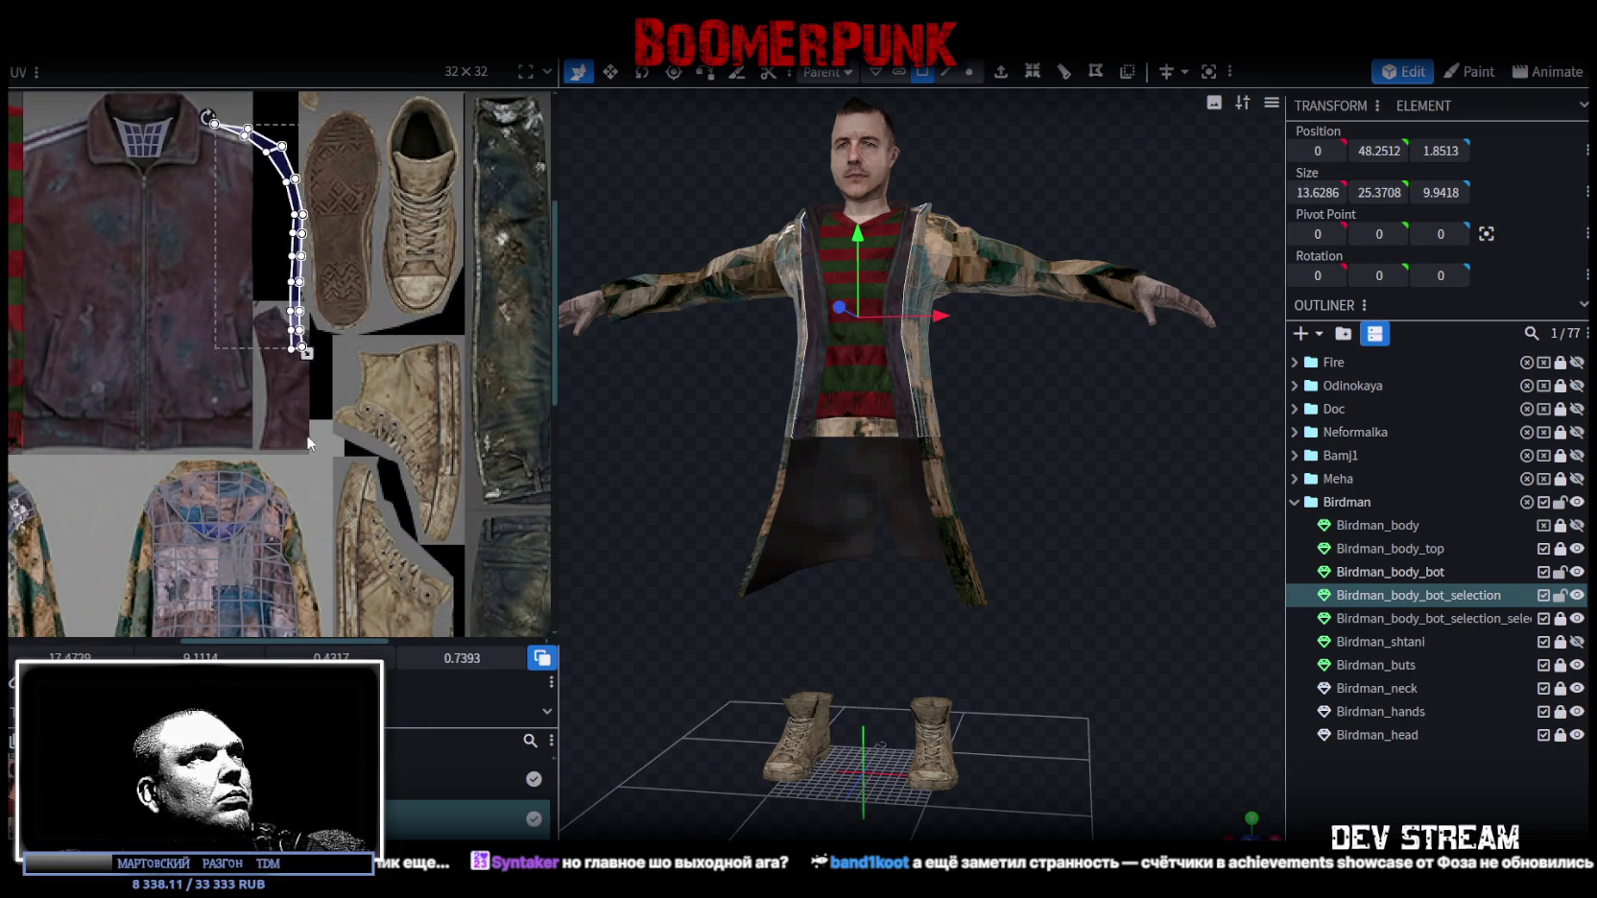
mouse_move(277, 178)
left_mouse_down()
mouse_move(294, 335)
mouse_move(317, 367)
left_mouse_up()
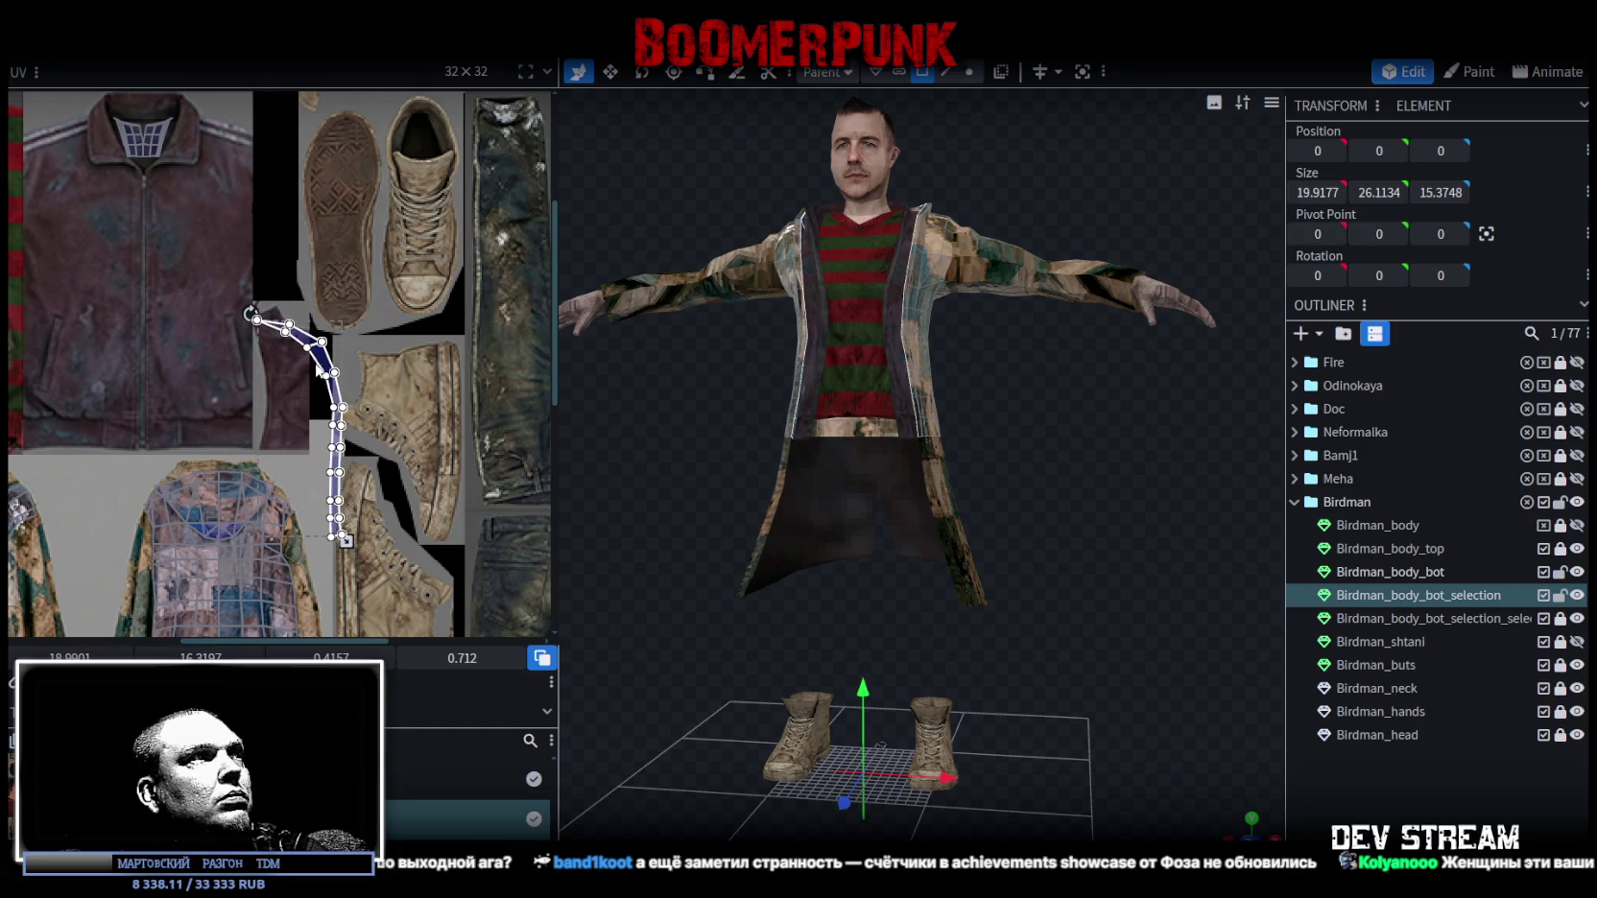
left_click_drag(343, 540, 307, 488)
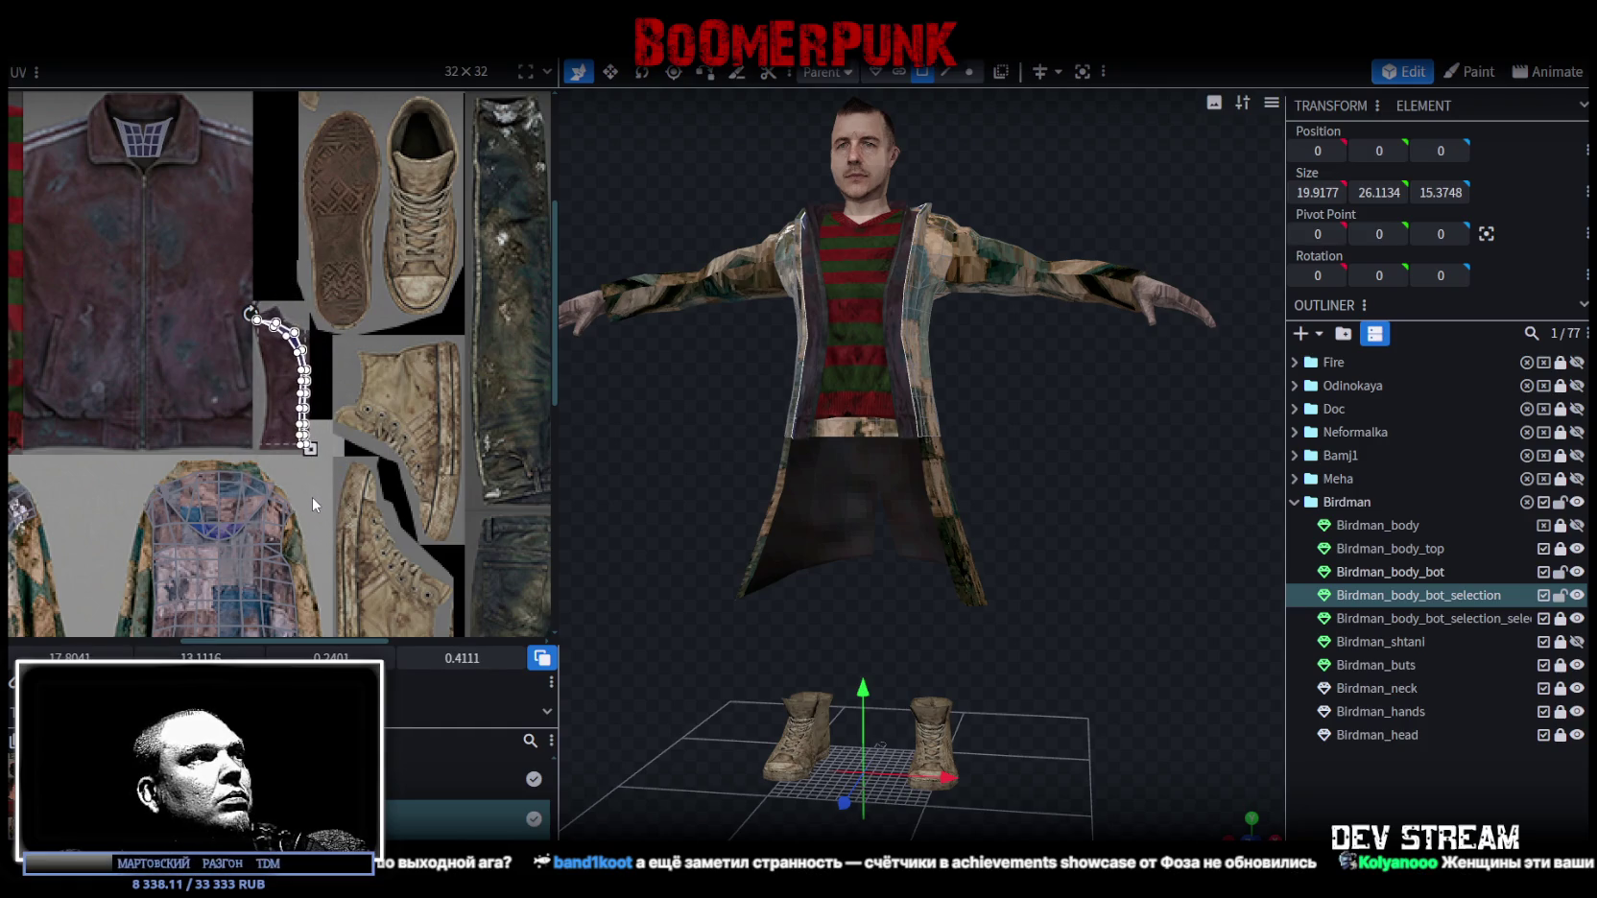
scroll(309, 434, "up", 2)
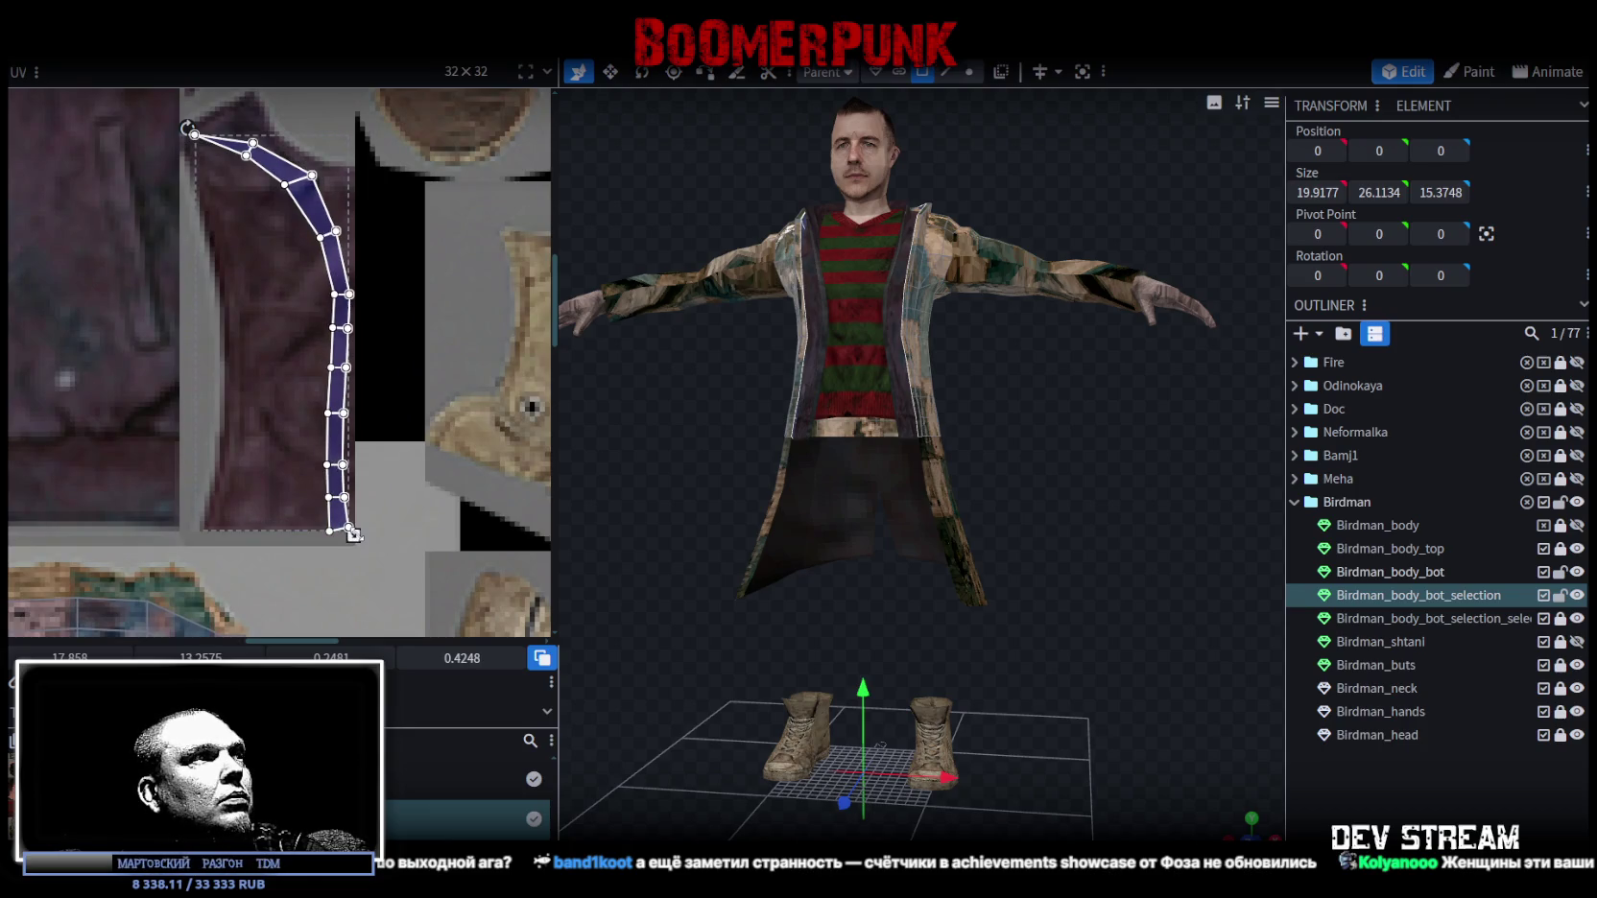
left_click_drag(318, 209, 310, 207)
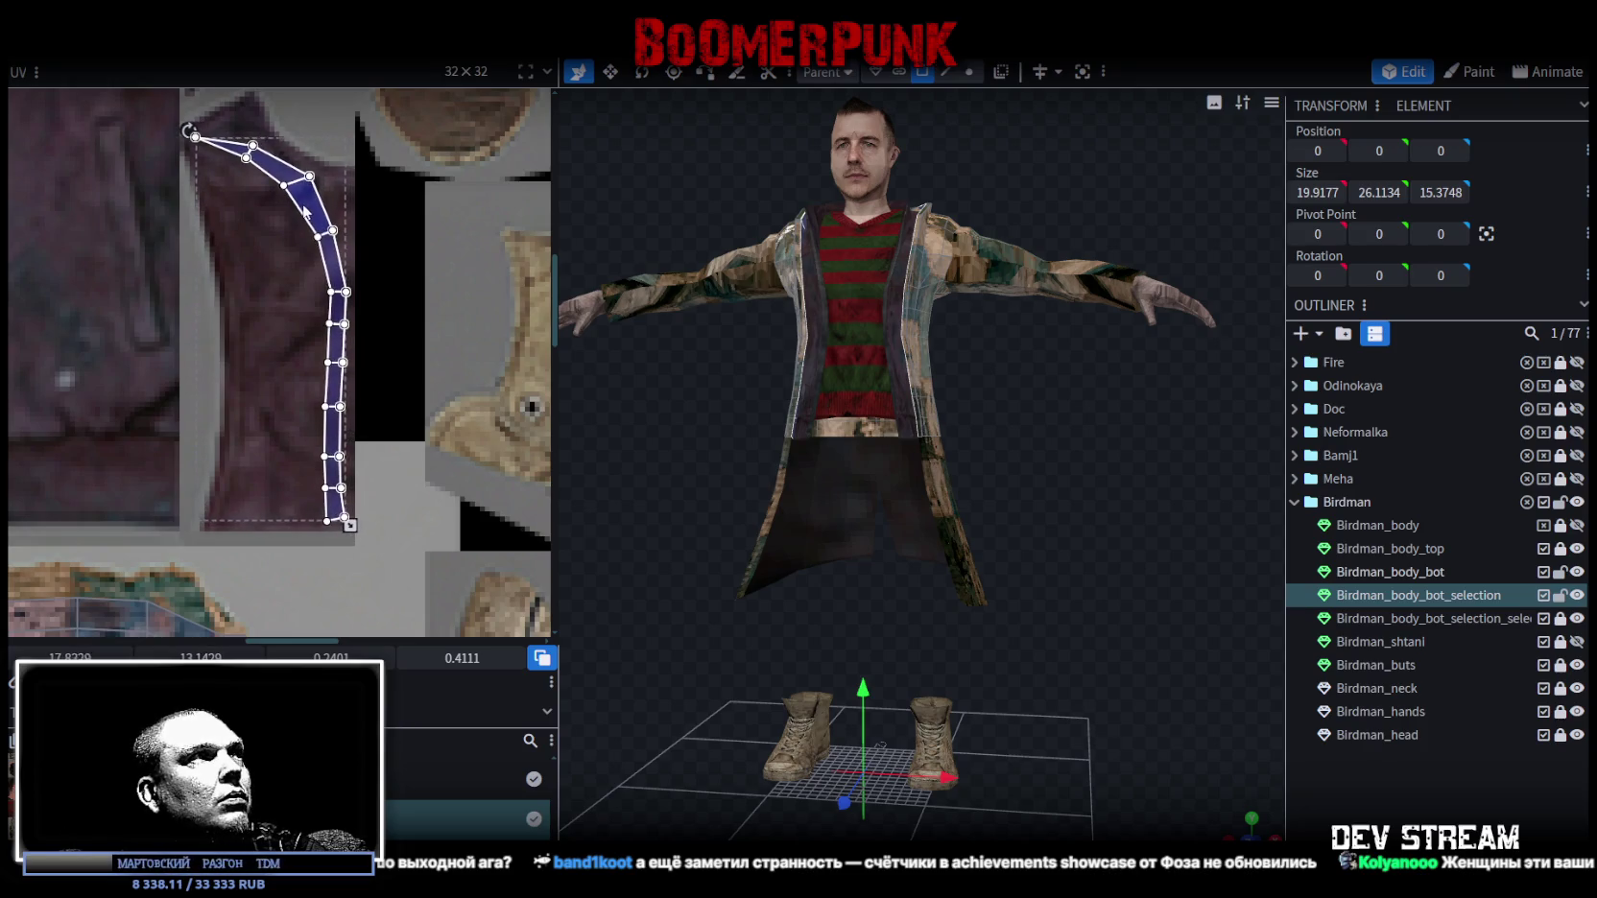
left_click(1369, 768)
left_click_drag(1051, 550, 1018, 511)
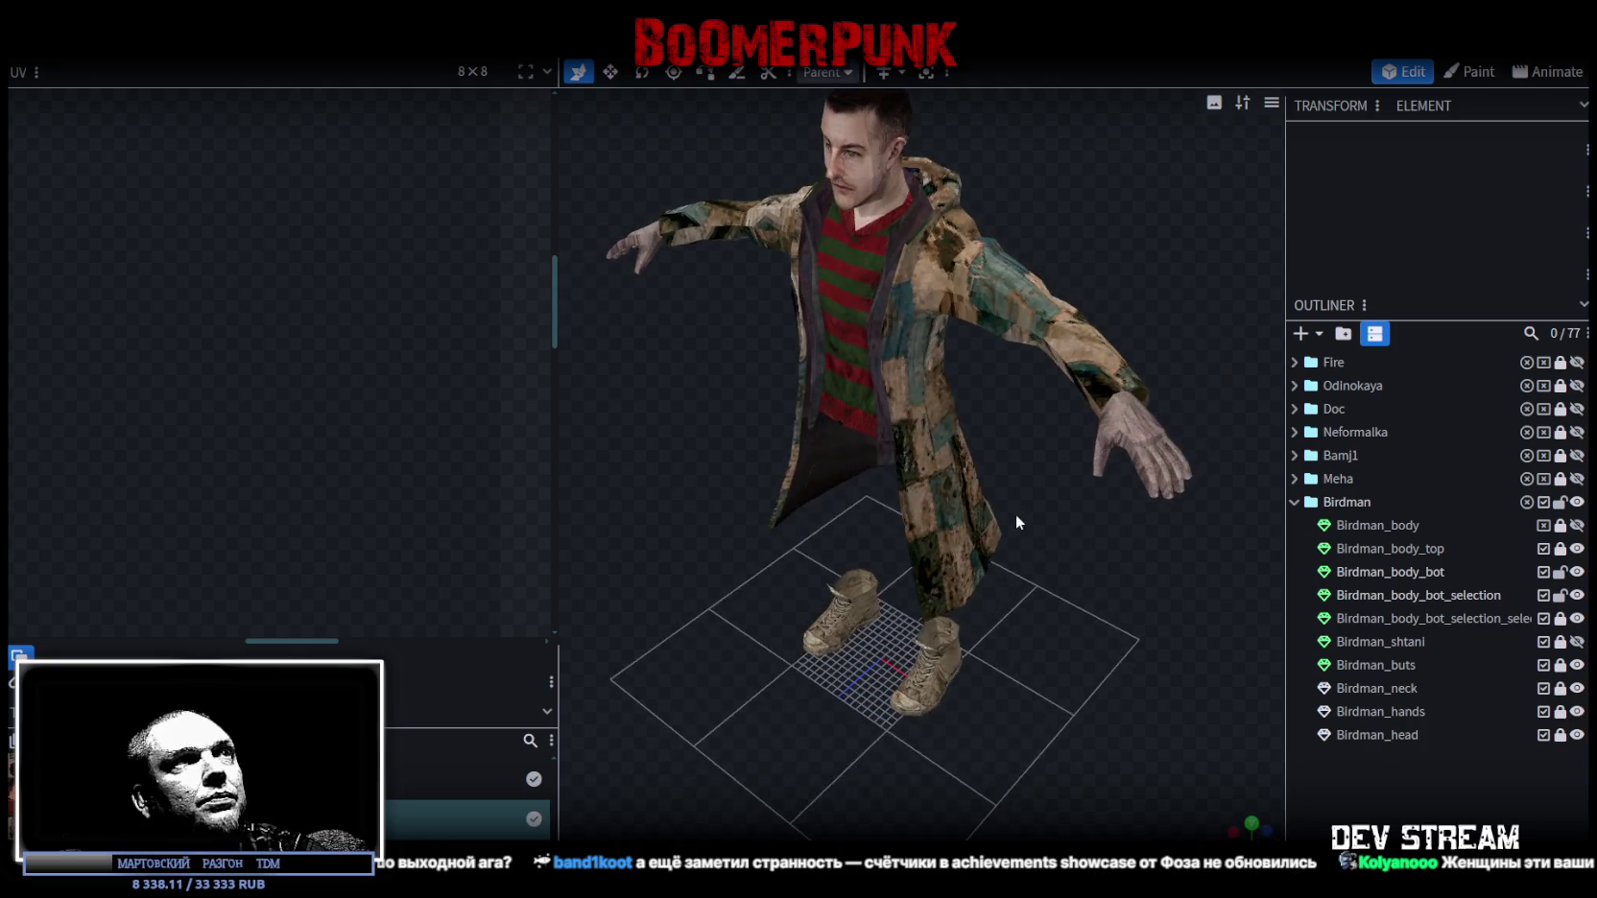
Select the coat lapel element on the model and box-select its strip's UV points.
scroll(1010, 311, "up", 3)
mouse_move(1184, 275)
left_mouse_down()
mouse_move(1193, 294)
mouse_move(948, 232)
left_mouse_up()
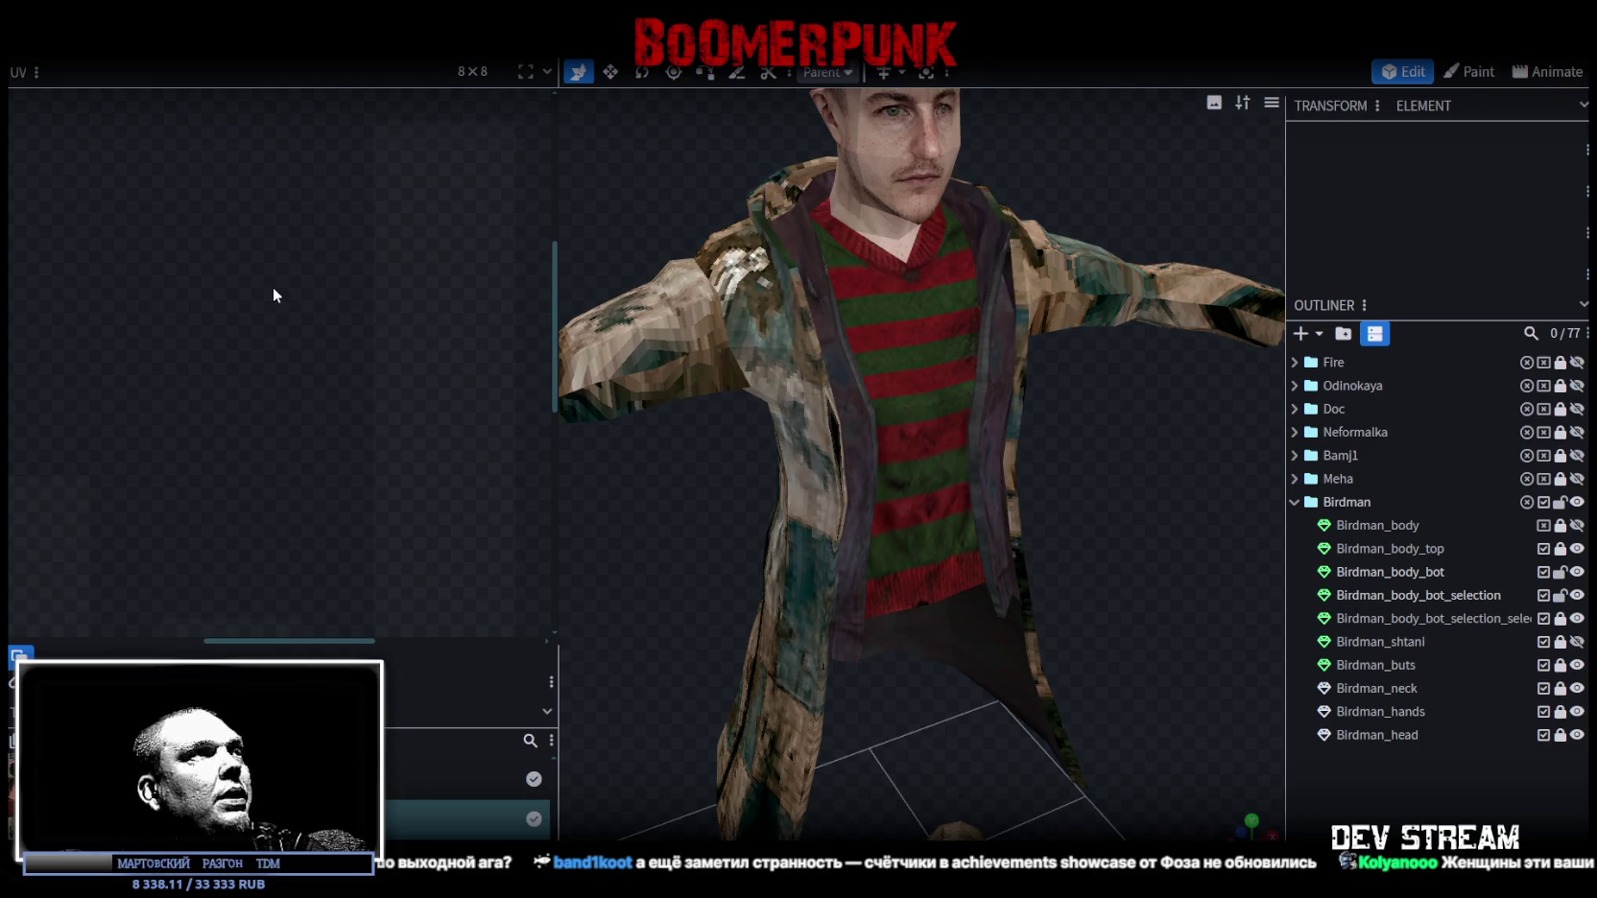
left_click(1008, 273)
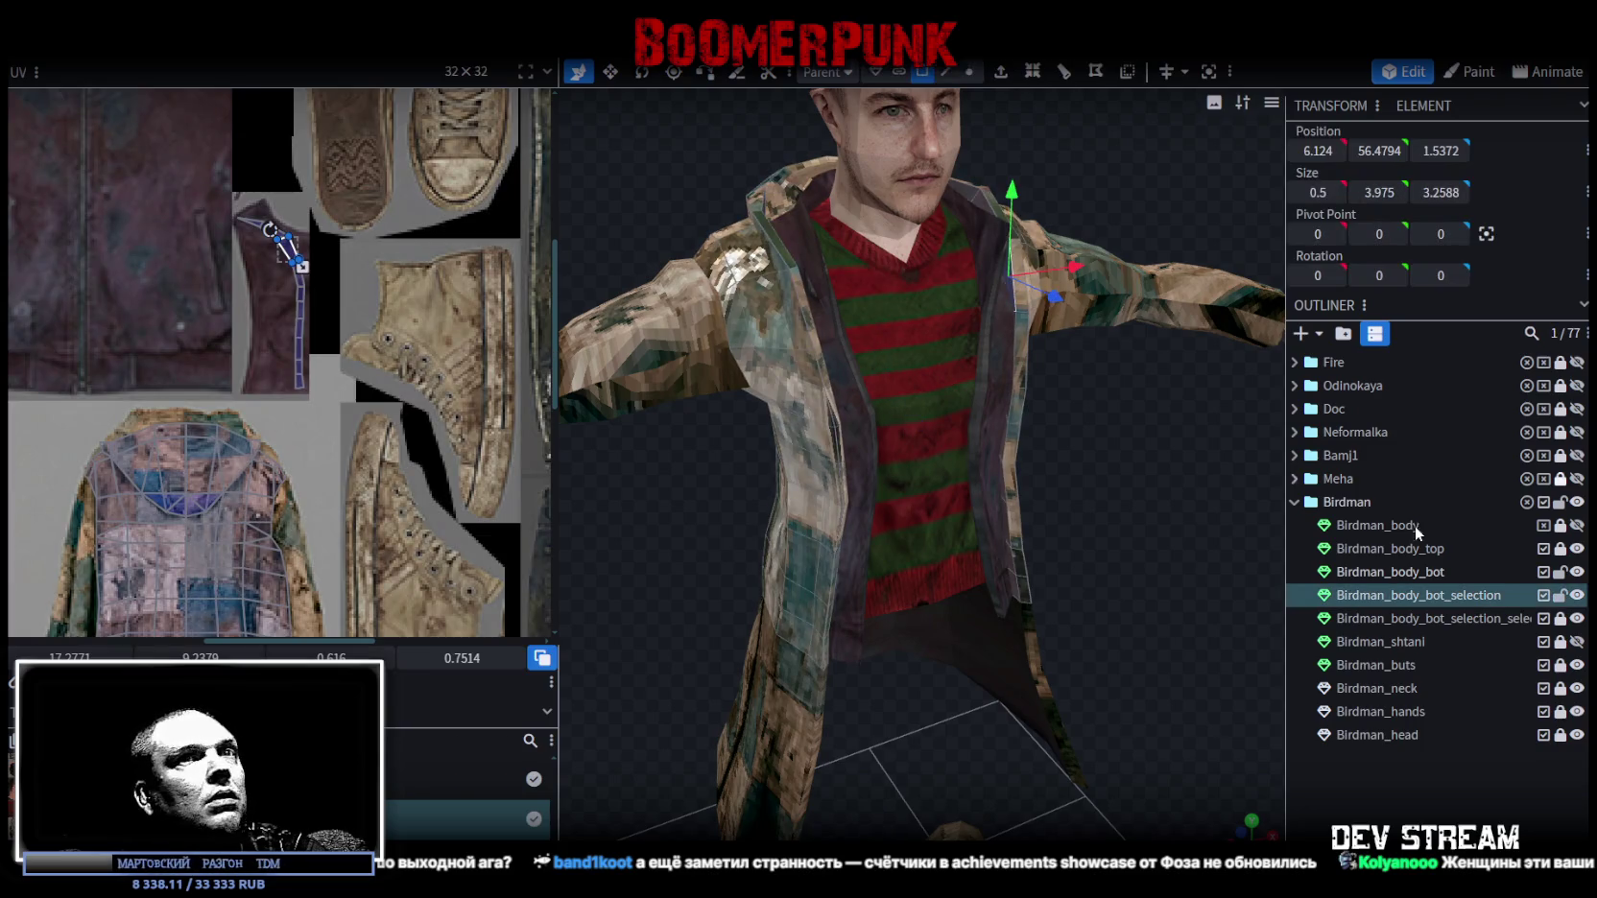
scroll(278, 365, "down", 3)
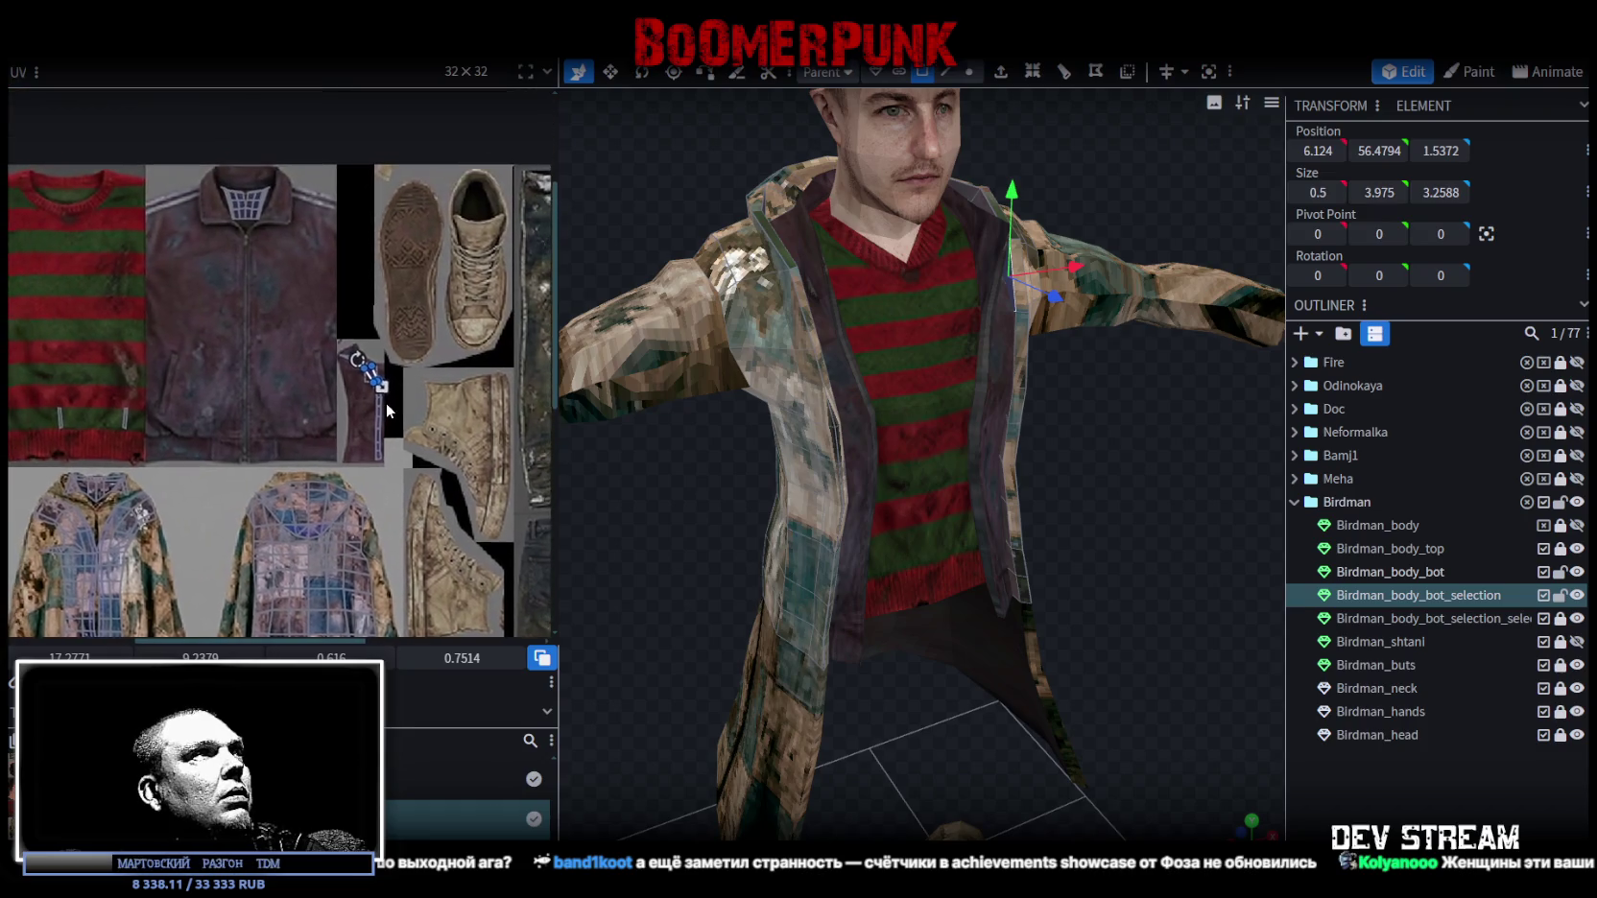
left_click_drag(202, 248, 322, 166)
Zoom in on the selected lapel strip and mirror its UV island with M.
scroll(307, 200, "down", 1)
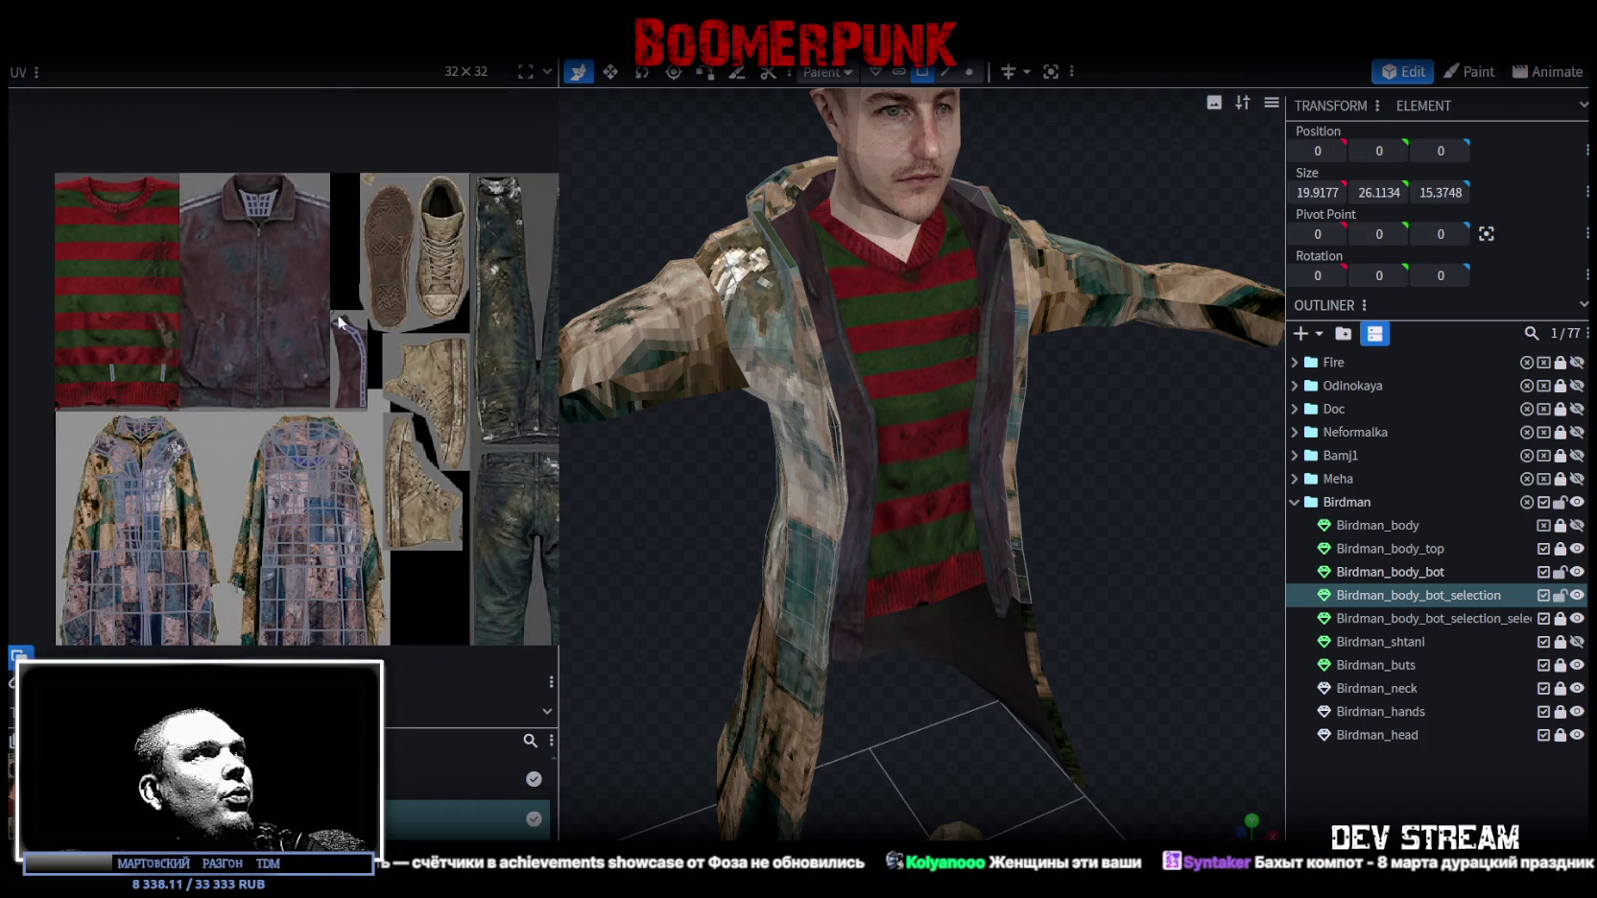
left_click_drag(340, 322, 388, 407)
scroll(393, 335, "down", 3)
scroll(384, 249, "down", 2)
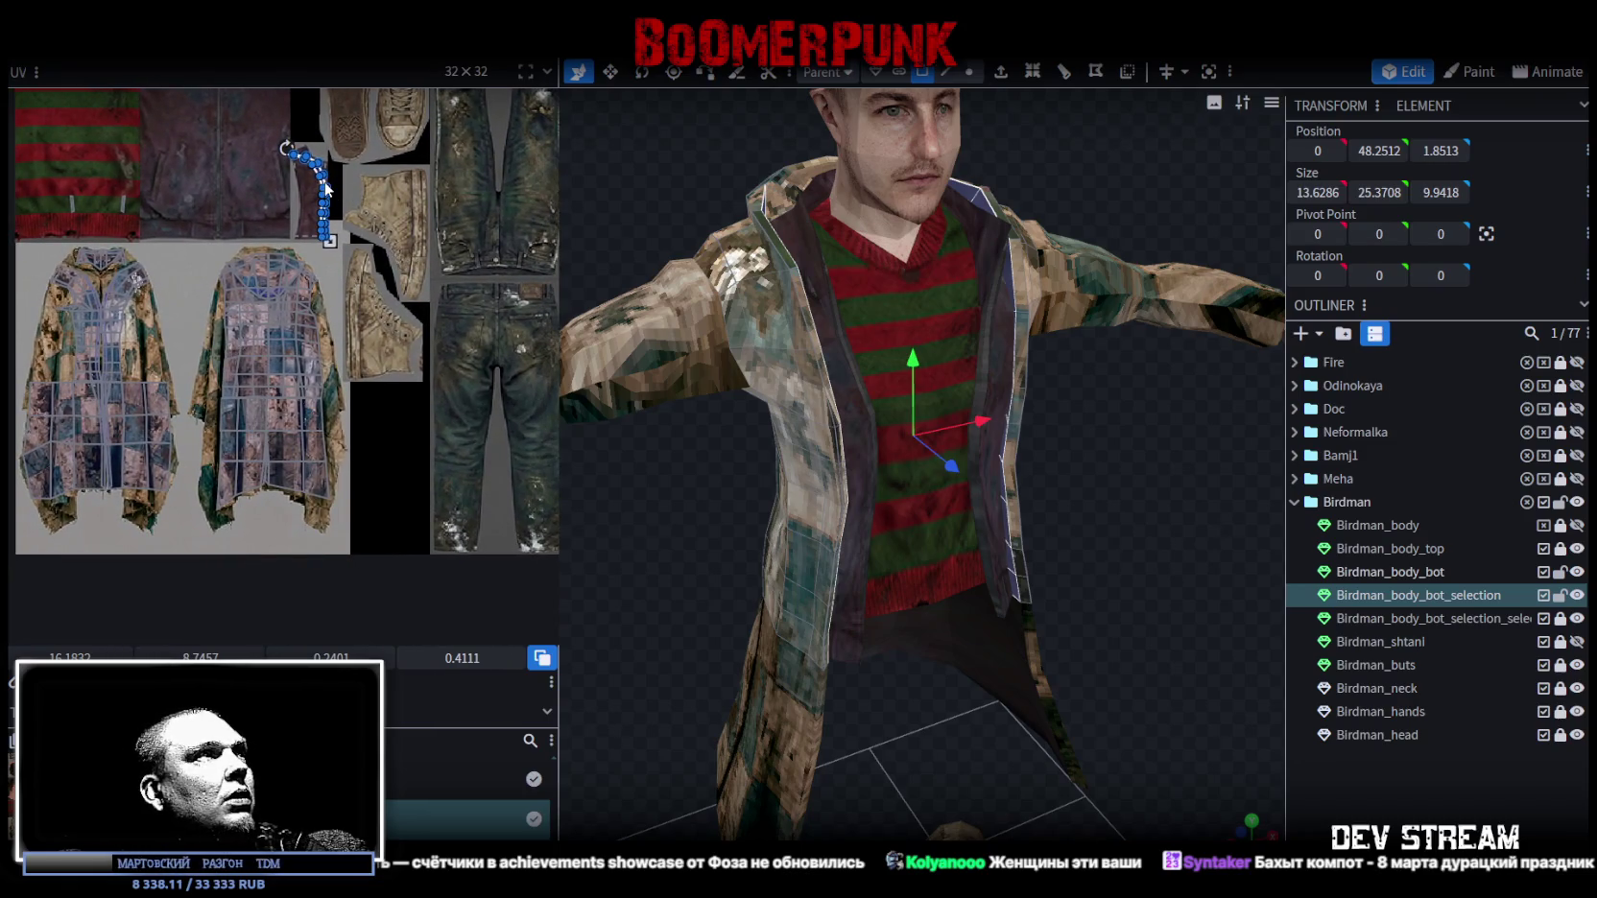
scroll(240, 461, "up", 3)
scroll(320, 471, "up", 2)
scroll(144, 596, "down", 2)
key("m")
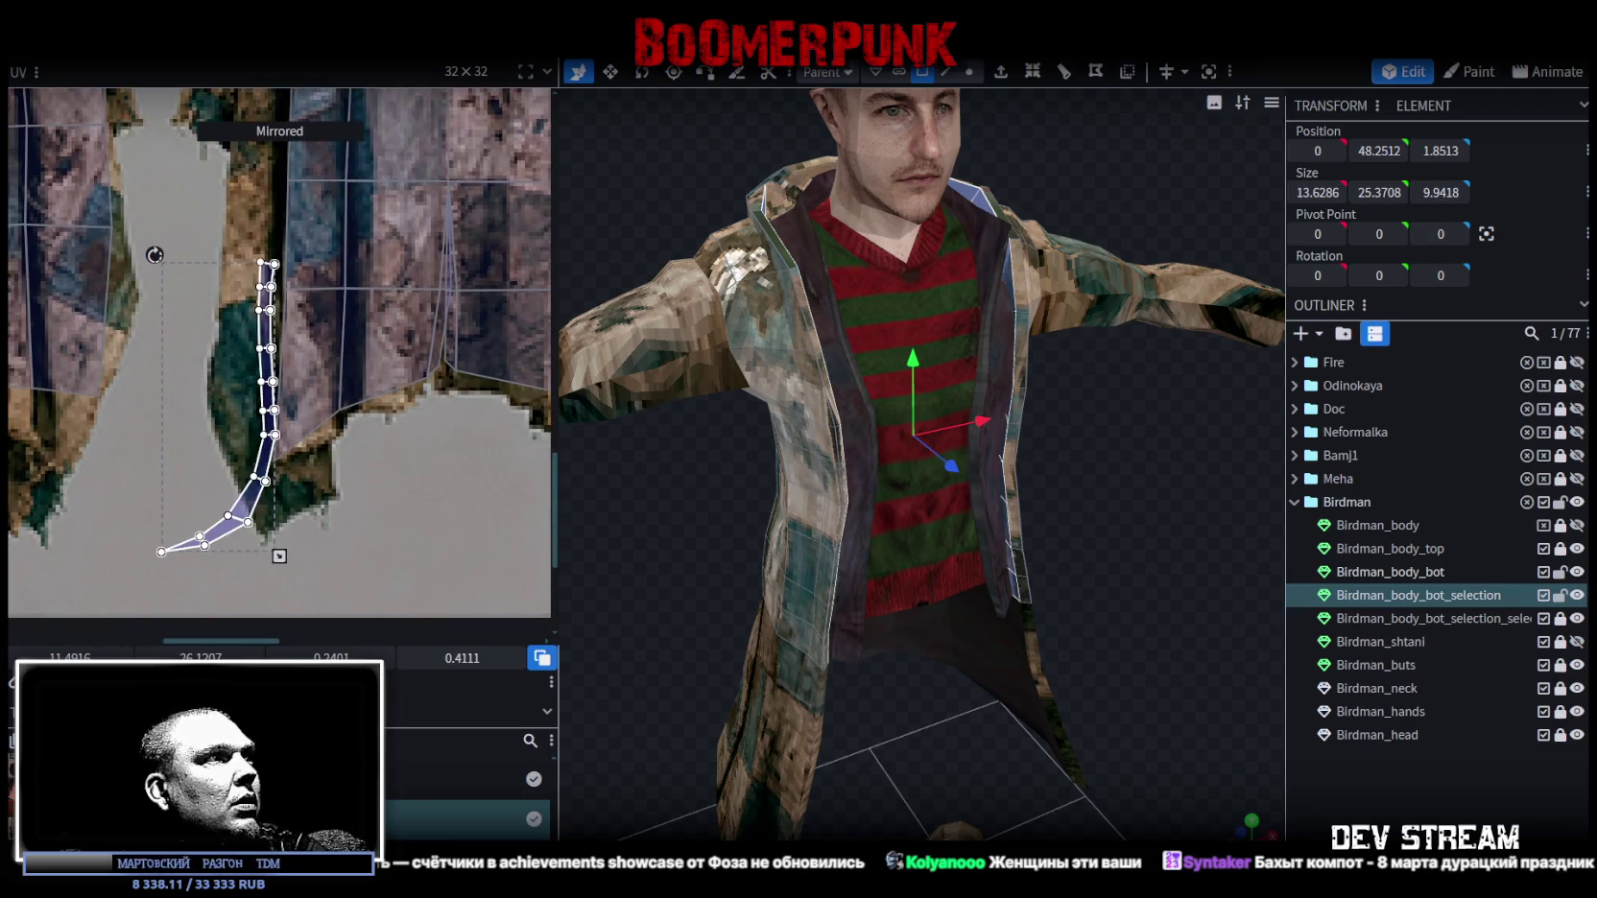